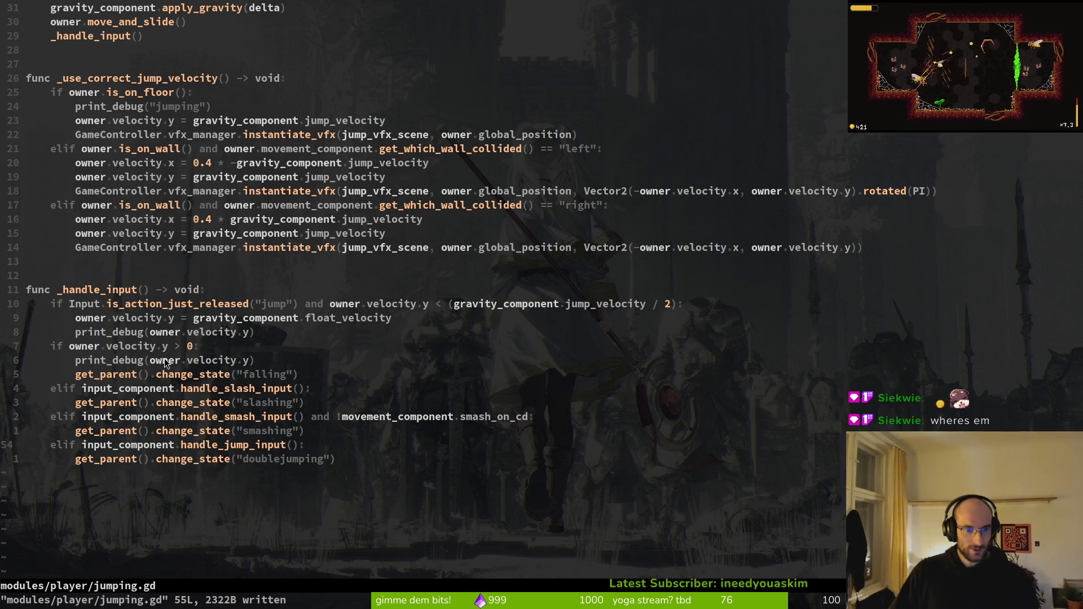
Step: Run the game from Godot and start the hive level
{"action": "left_click", "coordinate": [195, 458]}
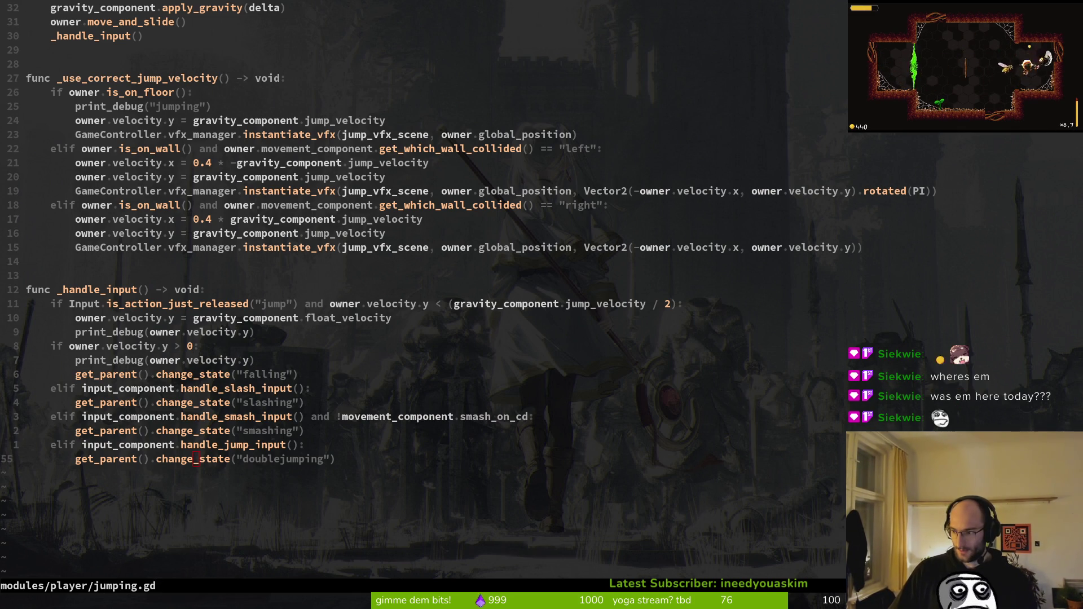
{"action": "key", "text": "alt+Tab"}
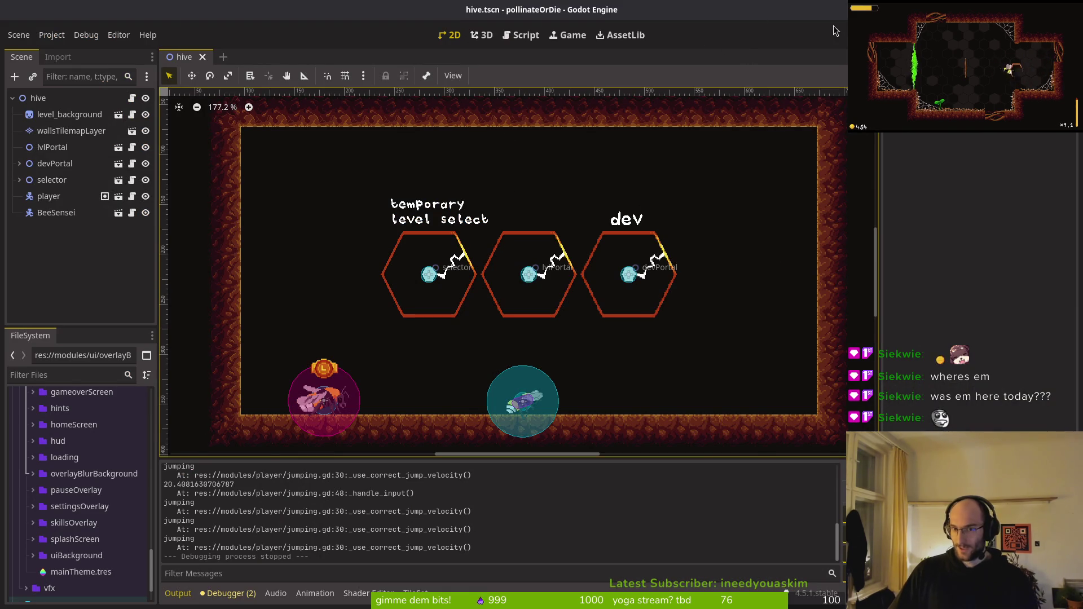
{"action": "key", "text": "F5"}
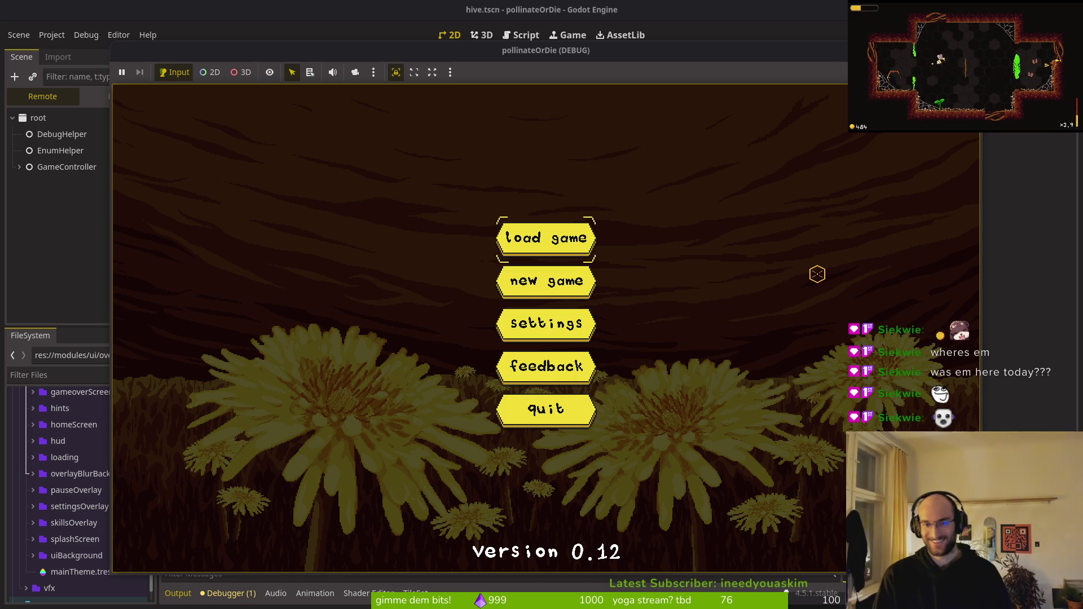
{"action": "key", "text": "Return"}
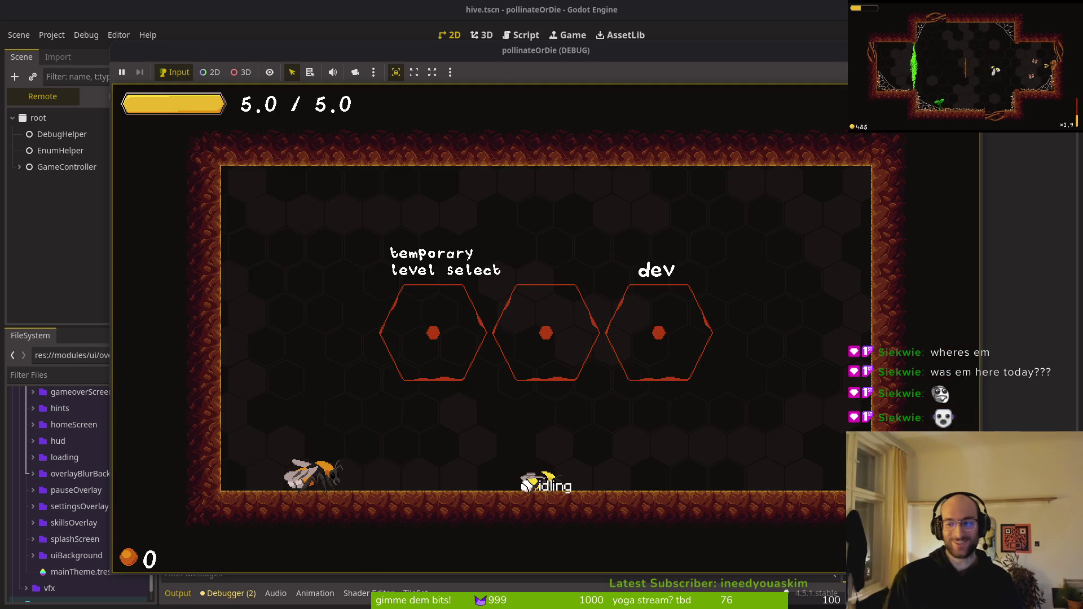
Step: Dash, fly and jump with the bee while moving the game window aside to read the Output log
{"action": "key", "text": "shift"}
{"action": "key", "text": "w"}
{"action": "key", "text": "a"}
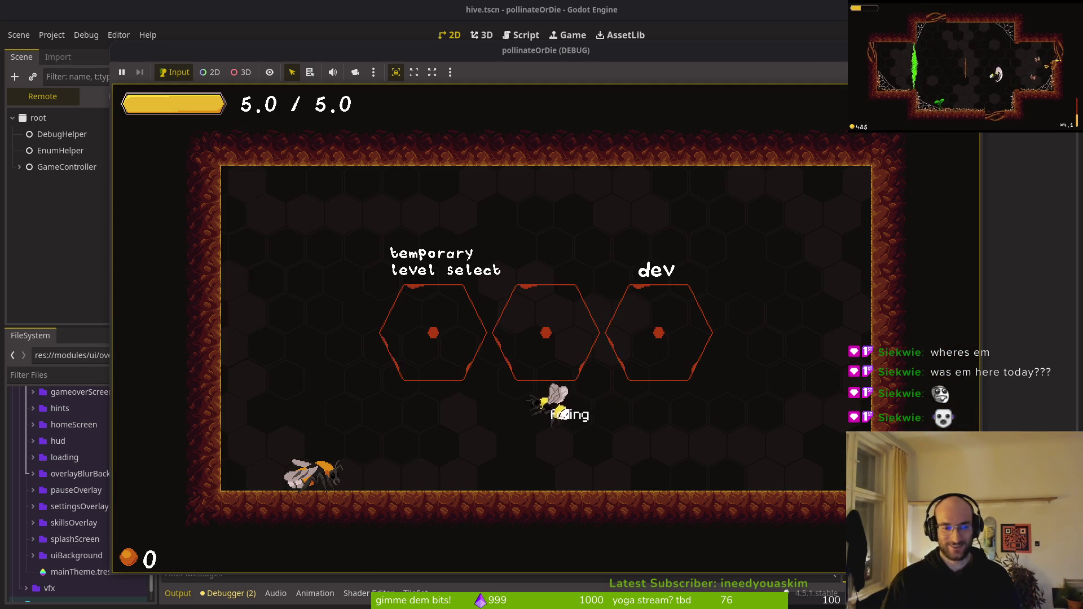
{"action": "left_click_drag", "start_coordinate": [460, 57], "coordinate": [641, 59]}
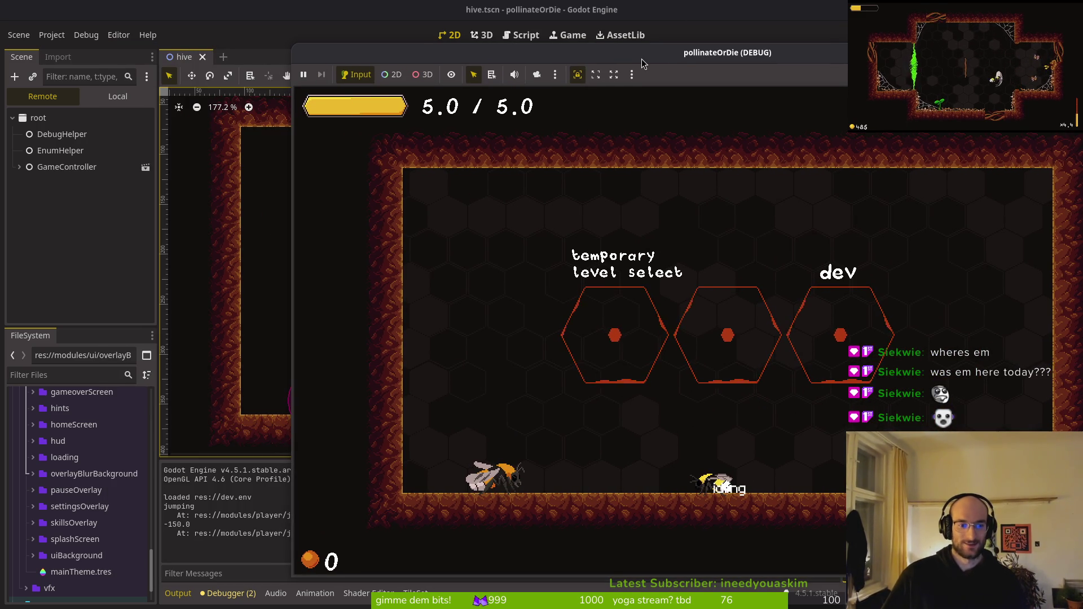
{"action": "key", "text": "d"}
{"action": "key", "text": "w"}
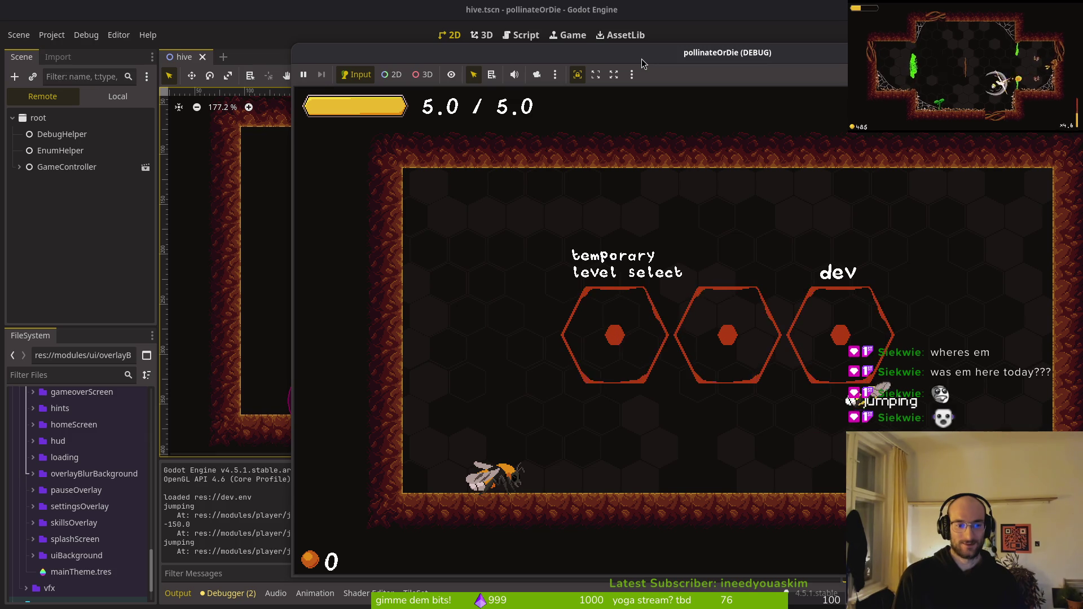
{"action": "key", "text": "w"}
{"action": "key", "text": "w"}
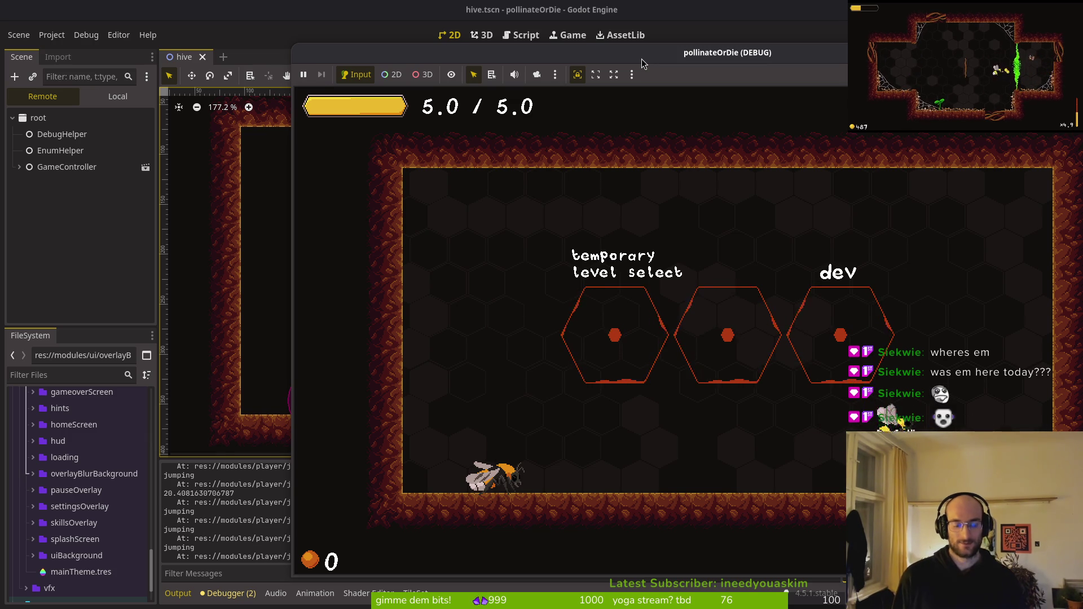
{"action": "key", "text": "alt+Tab"}
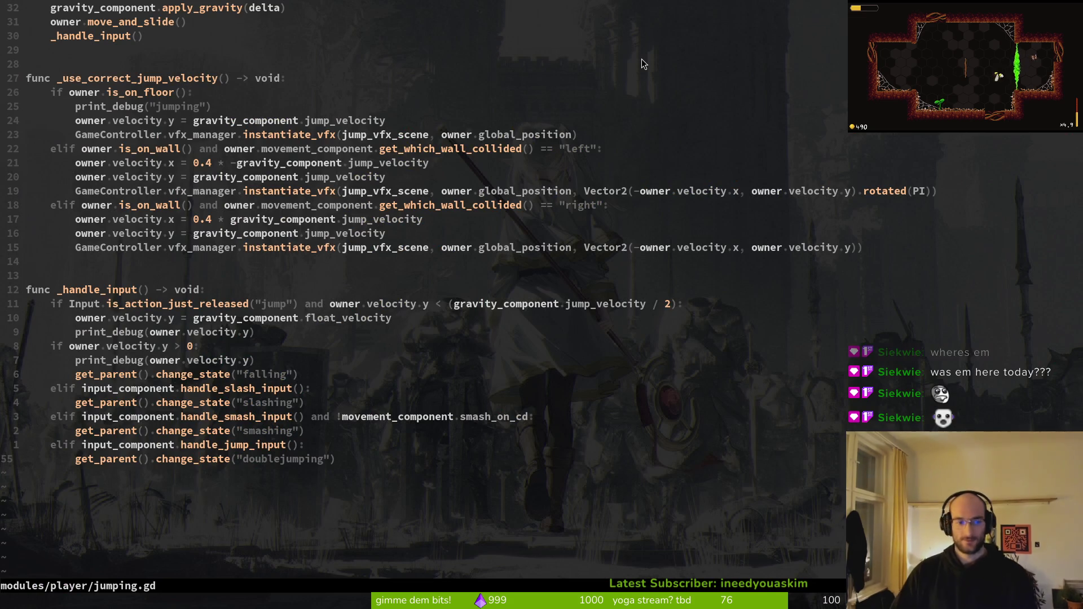
Step: Save jumping.gd, review the velocity checks in _handle_input, and close the running game
{"action": "key", "text": "k"}
{"action": "key", "text": "k"}
{"action": "key", "text": "k"}
{"action": "key", "text": "ctrl+s"}
{"action": "key", "text": "k"}
{"action": "key", "text": "k"}
{"action": "key", "text": "k"}
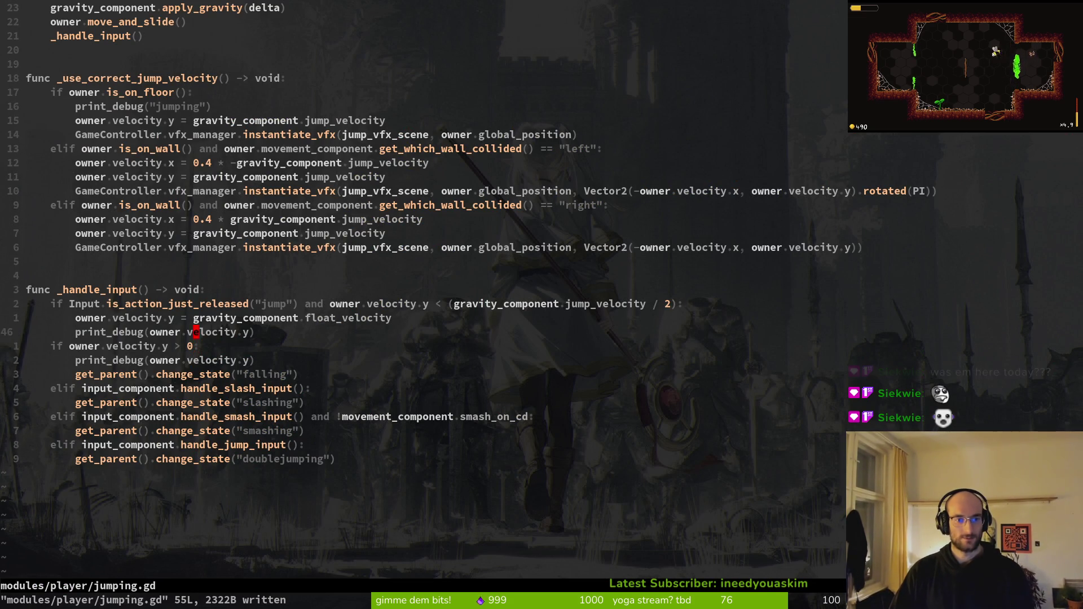
{"action": "key", "text": "j"}
{"action": "key", "text": "j"}
{"action": "key", "text": "j"}
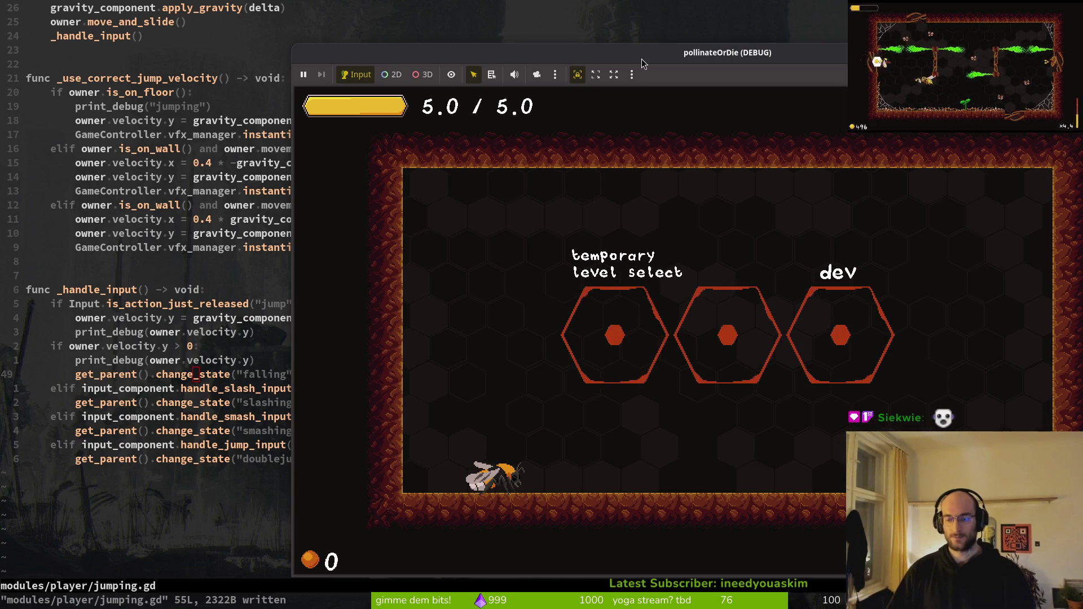
{"action": "key", "text": "Escape"}
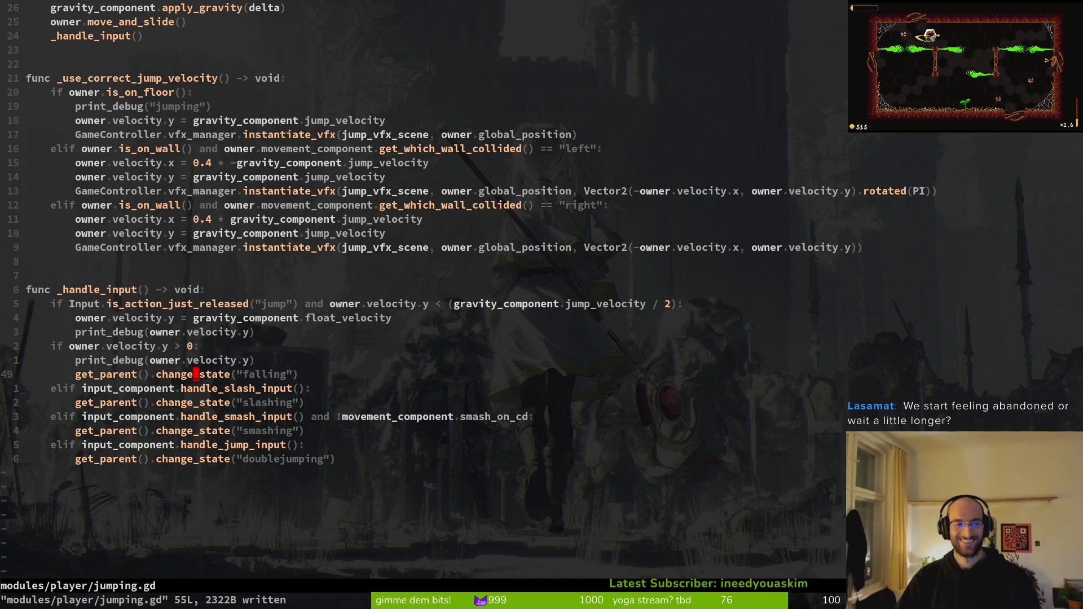
{"action": "key", "text": "k"}
{"action": "key", "text": "k"}
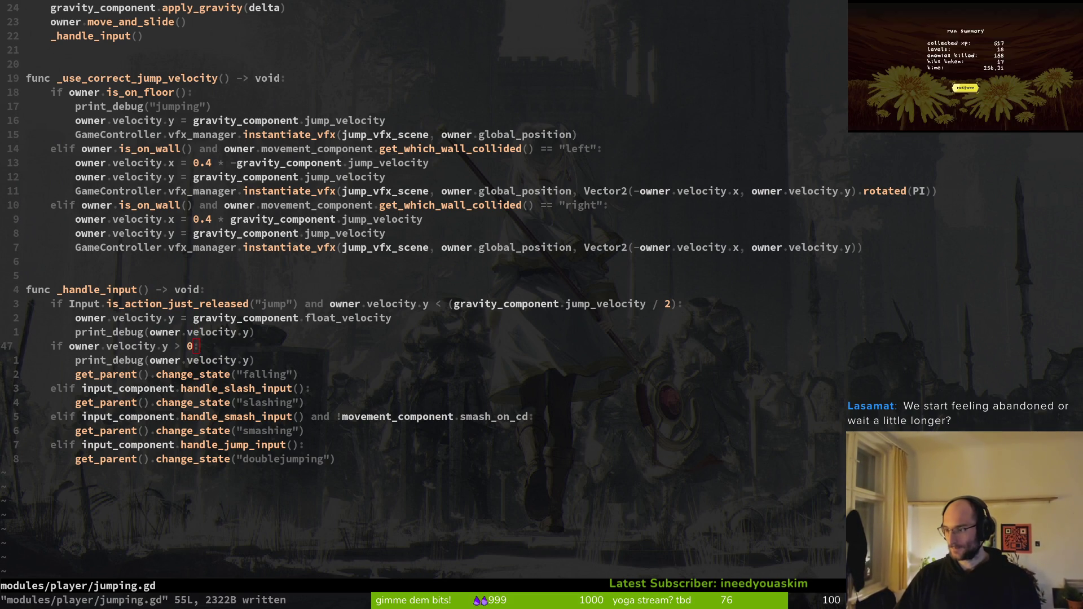
Step: Confirm the prompt in Godot, then bring up Neovim's project file finder
{"action": "key", "text": "alt+Tab"}
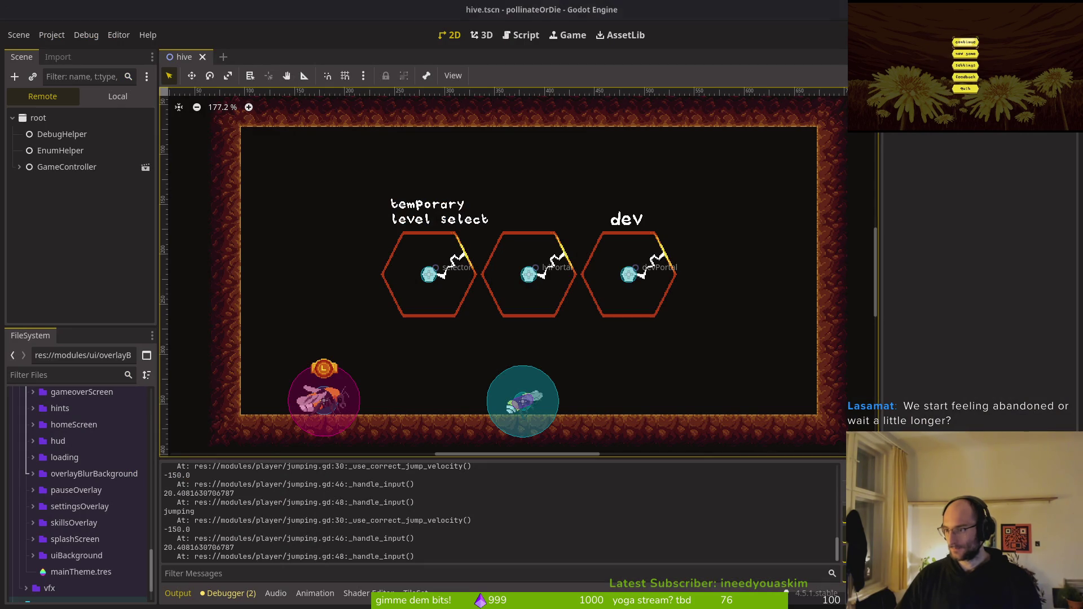
{"action": "key", "text": "Return"}
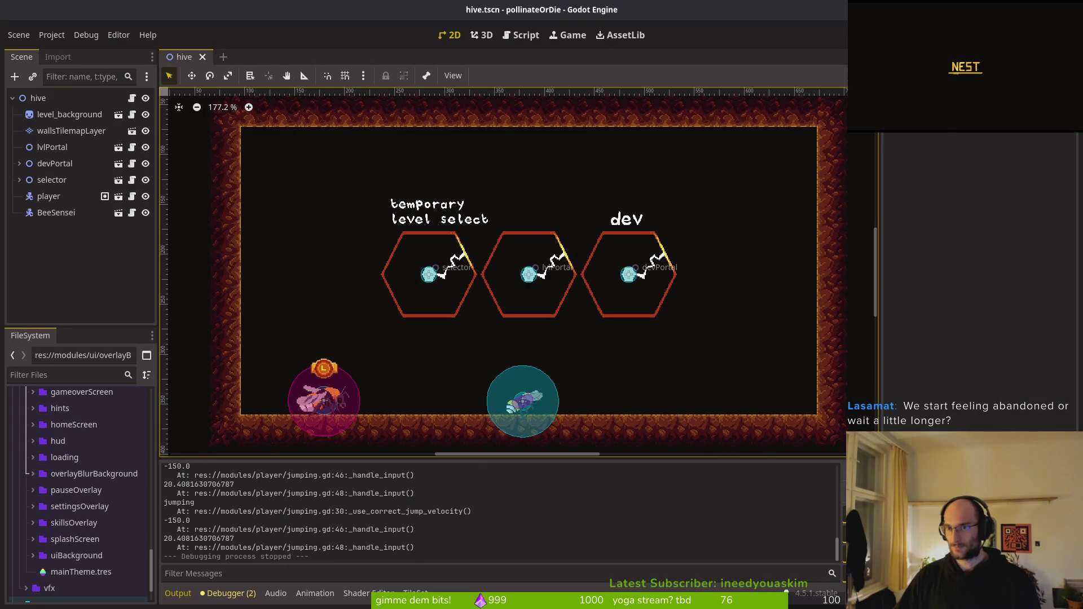
{"action": "key", "text": "alt+Tab"}
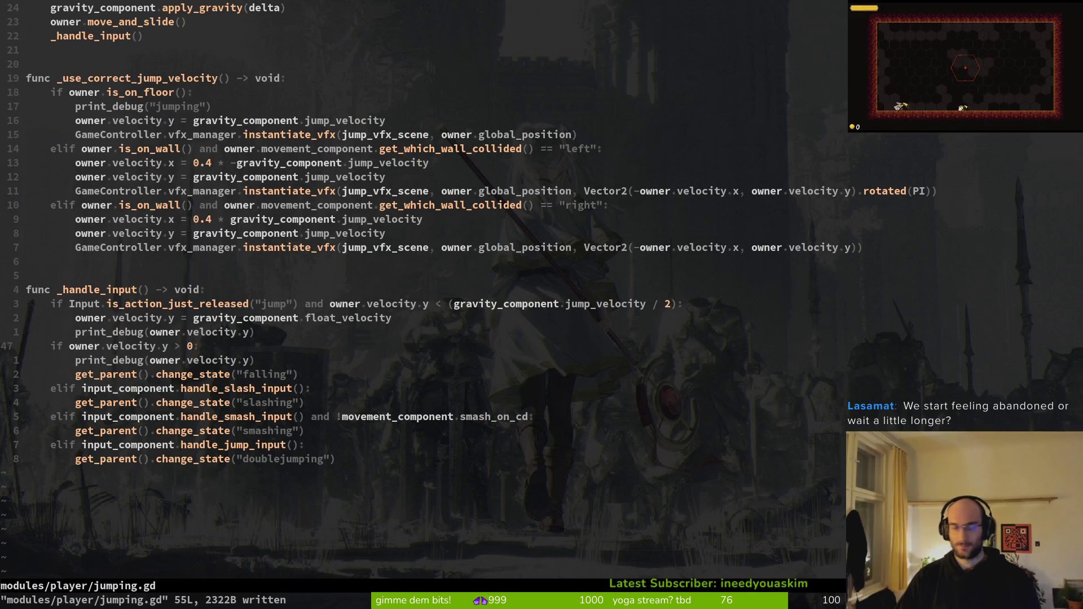
{"action": "key", "text": "u"}
{"action": "key", "text": "space"}
Step: Search the project for 'audio' and open the audio manager script
{"action": "key", "text": "f"}
{"action": "key", "text": "f"}
{"action": "type", "text": "audio"}
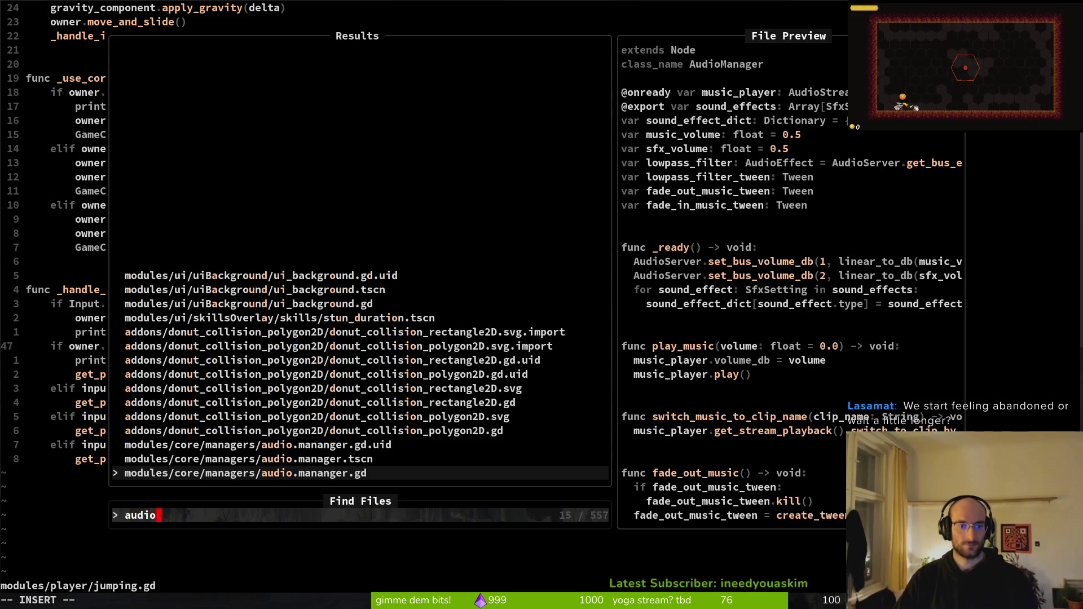
{"action": "key", "text": "Return"}
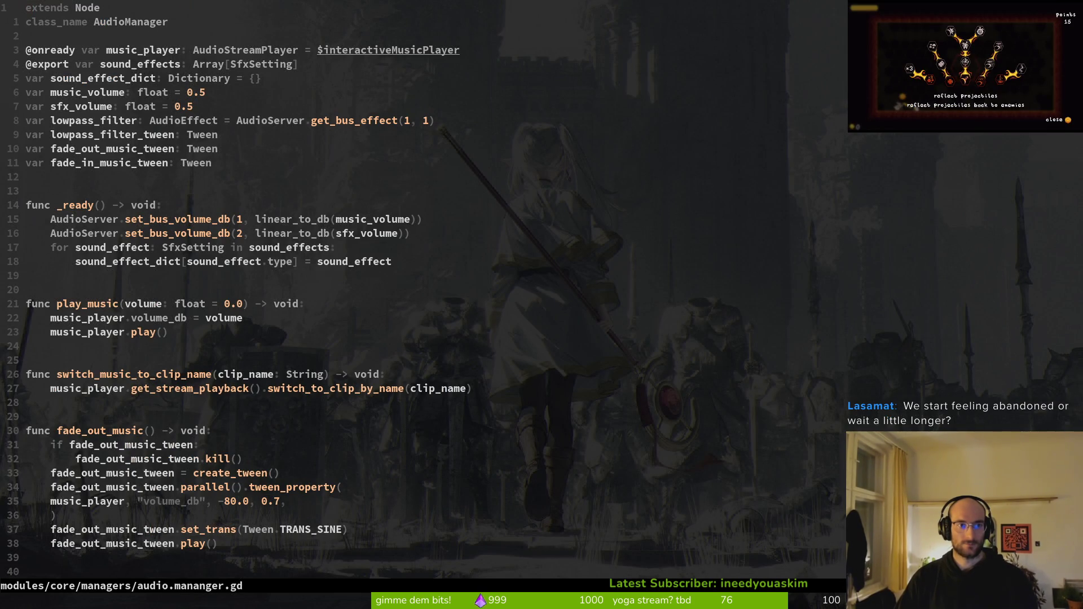
Step: Run the game and turn the music volume to minimum in its Settings
{"action": "key", "text": "alt+Tab"}
{"action": "key", "text": "alt+Tab"}
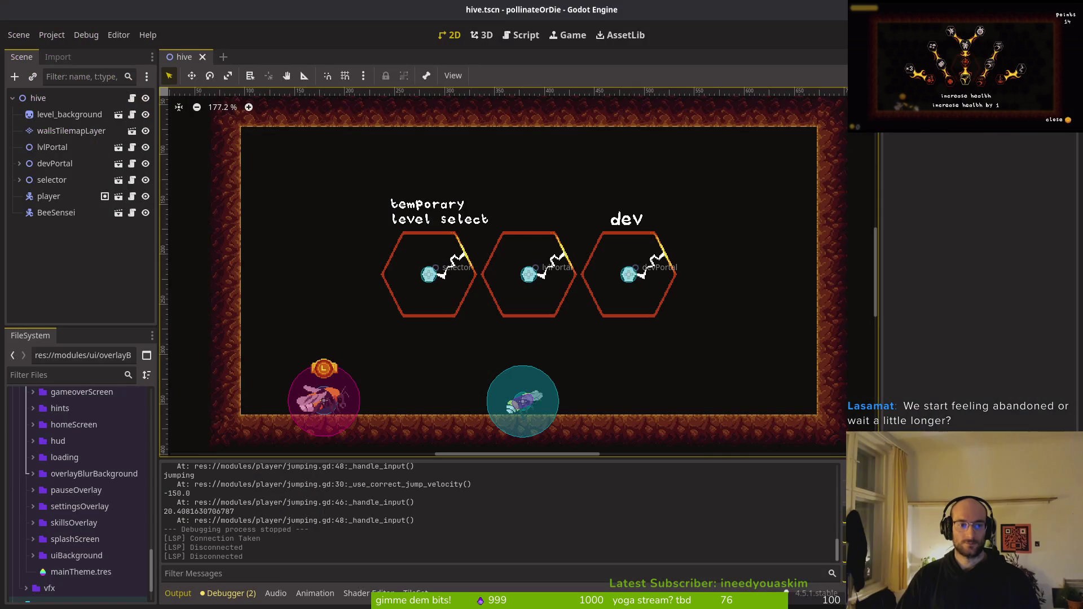
{"action": "key", "text": "F5"}
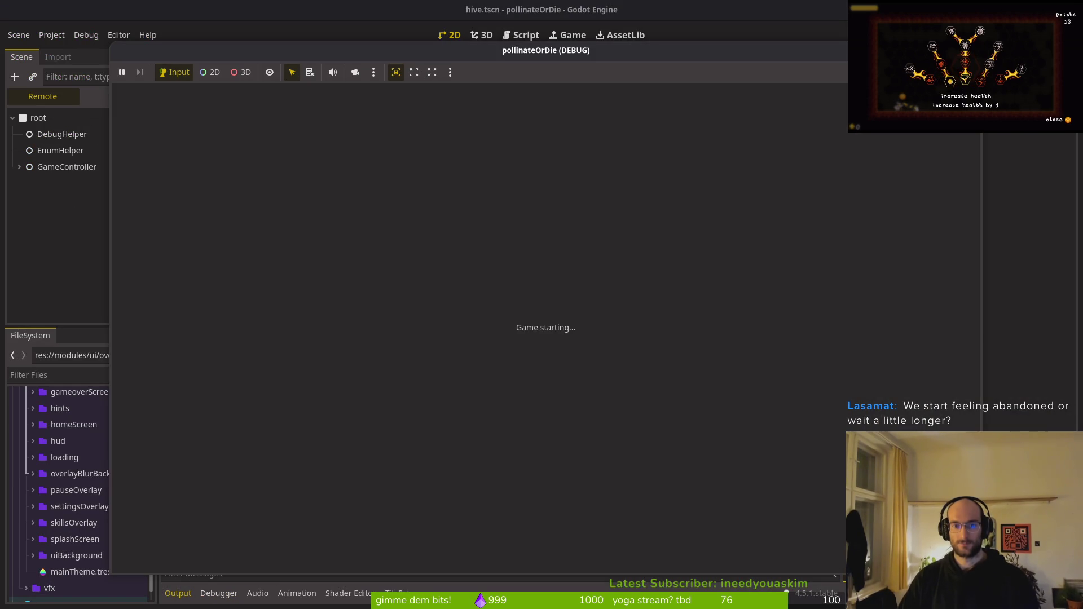
{"action": "key", "text": "Down"}
{"action": "key", "text": "Return"}
{"action": "key", "text": "Left"}
{"action": "key", "text": "Right"}
{"action": "key", "text": "Left"}
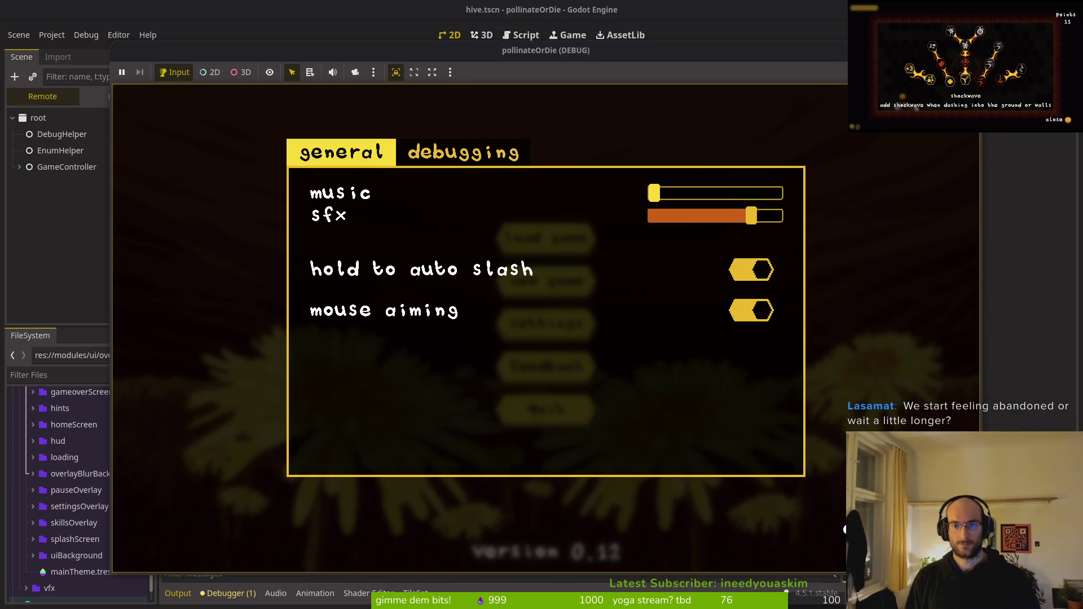
{"action": "key", "text": "Escape"}
Step: Quit the game, read the no_transition error in Debugger > Errors, and relaunch Neovim
{"action": "key", "text": "Up"}
{"action": "key", "text": "Up"}
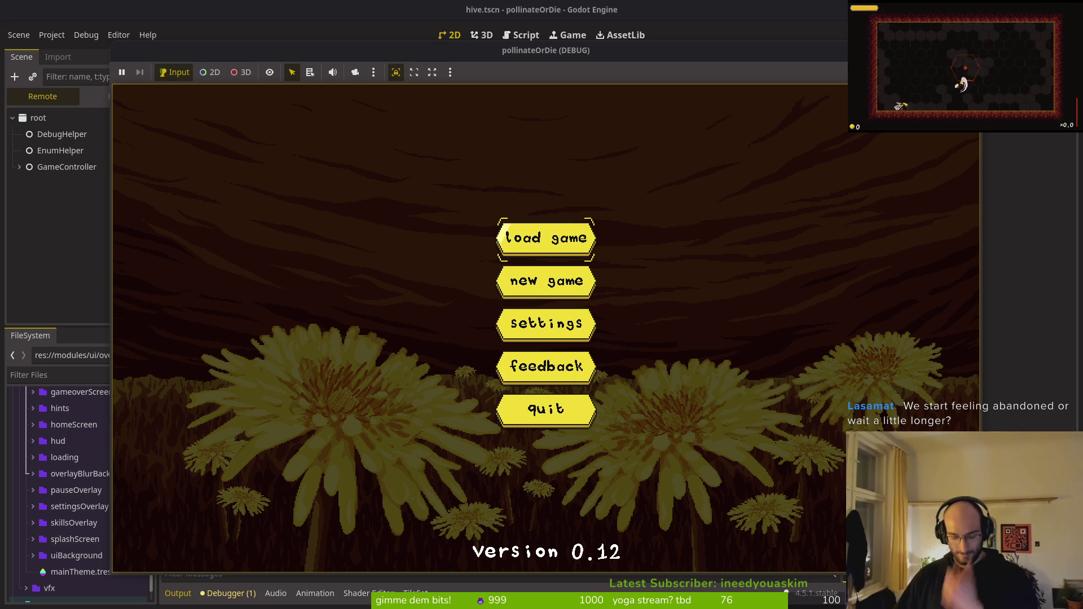
{"action": "key", "text": "Down"}
{"action": "key", "text": "Down"}
{"action": "key", "text": "Down"}
{"action": "key", "text": "Return"}
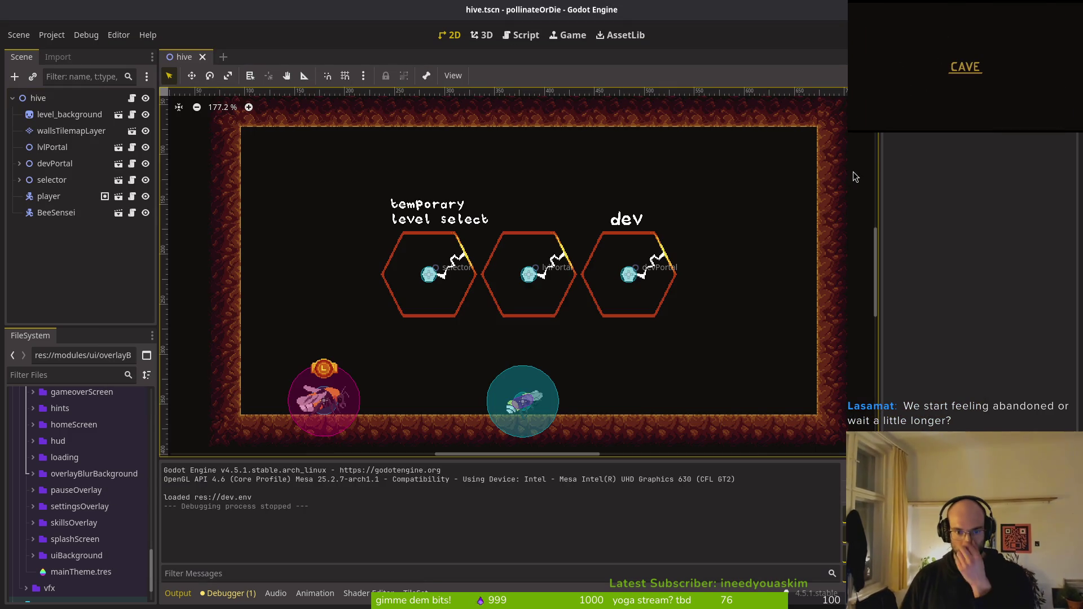
{"action": "left_click", "coordinate": [229, 594]}
{"action": "left_click", "coordinate": [247, 454]}
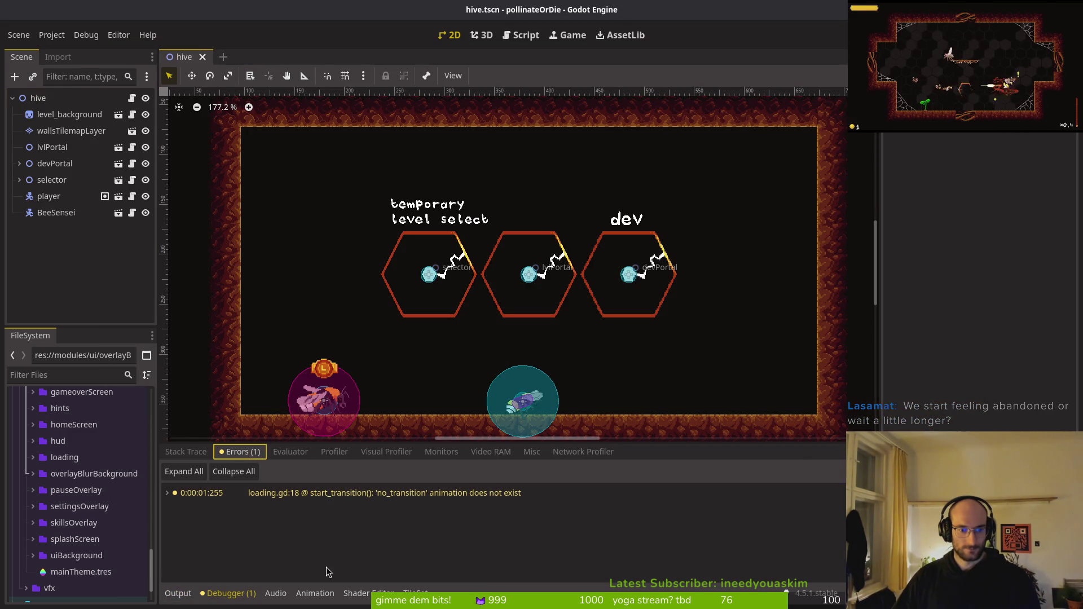
{"action": "key", "text": "alt+Tab"}
{"action": "type", "text": "m"}
{"action": "key", "text": "Return"}
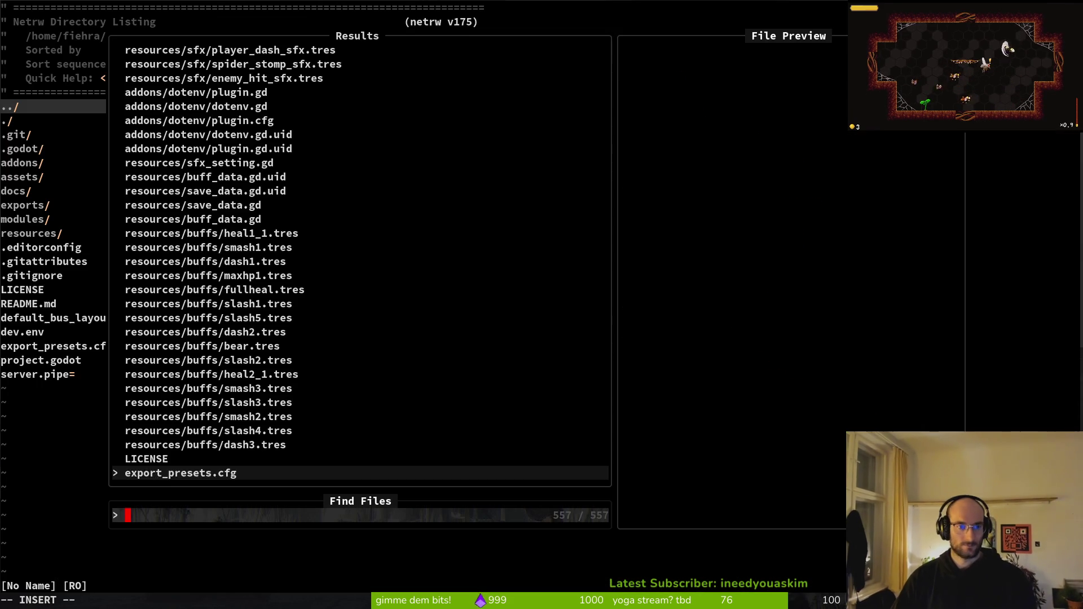
Step: Open modules/player/jumping.gd from the file finder, then save and quit with :wq
{"action": "type", "text": "jump"}
{"action": "key", "text": "Return"}
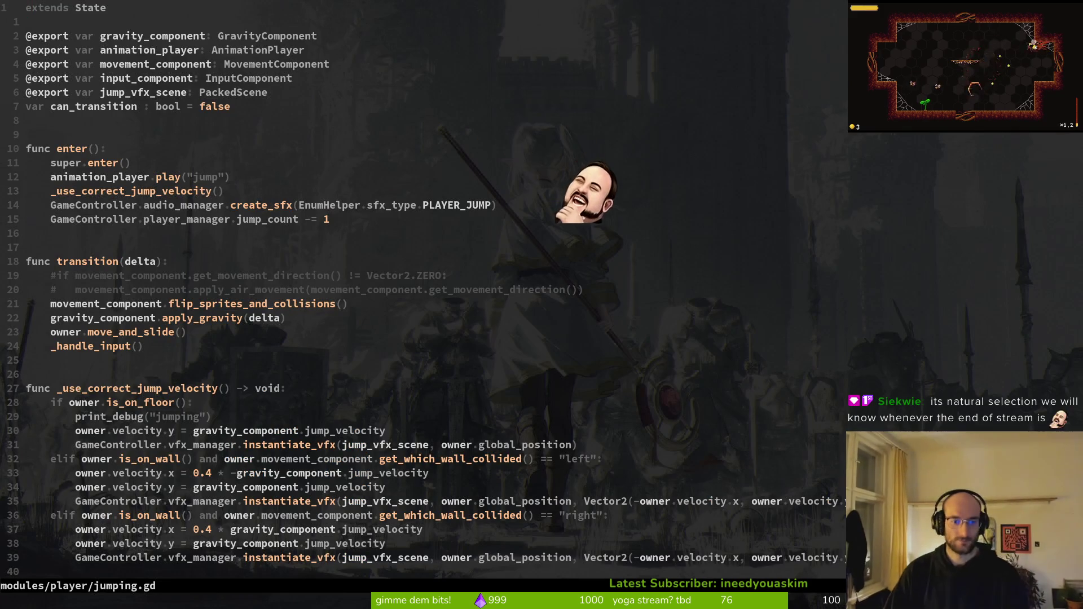
{"action": "key", "text": "alt+Tab"}
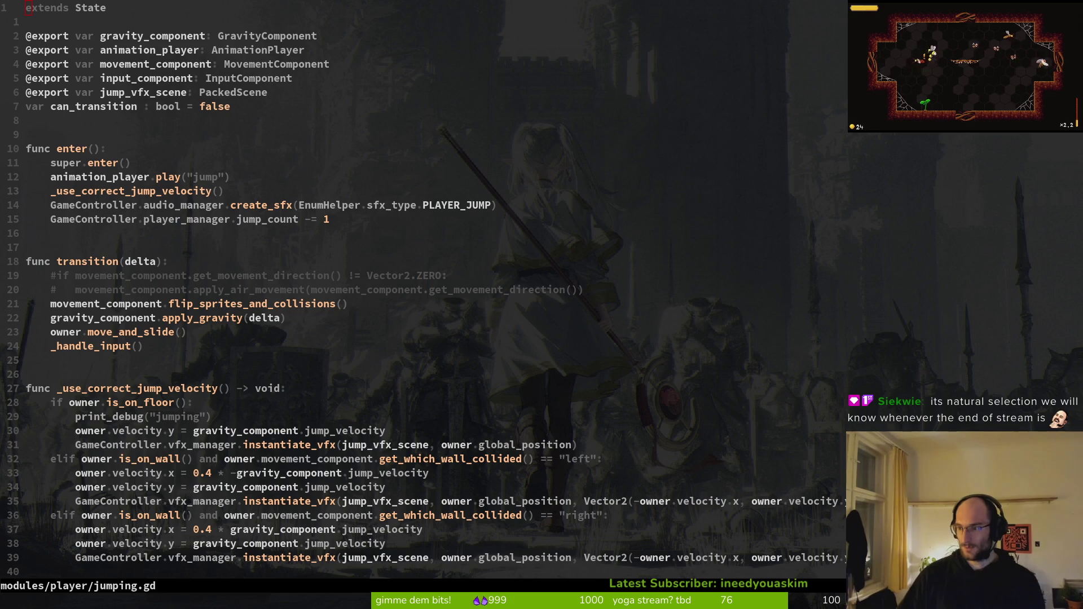
{"action": "left_click", "coordinate": [597, 344]}
{"action": "type", "text": ":wq"}
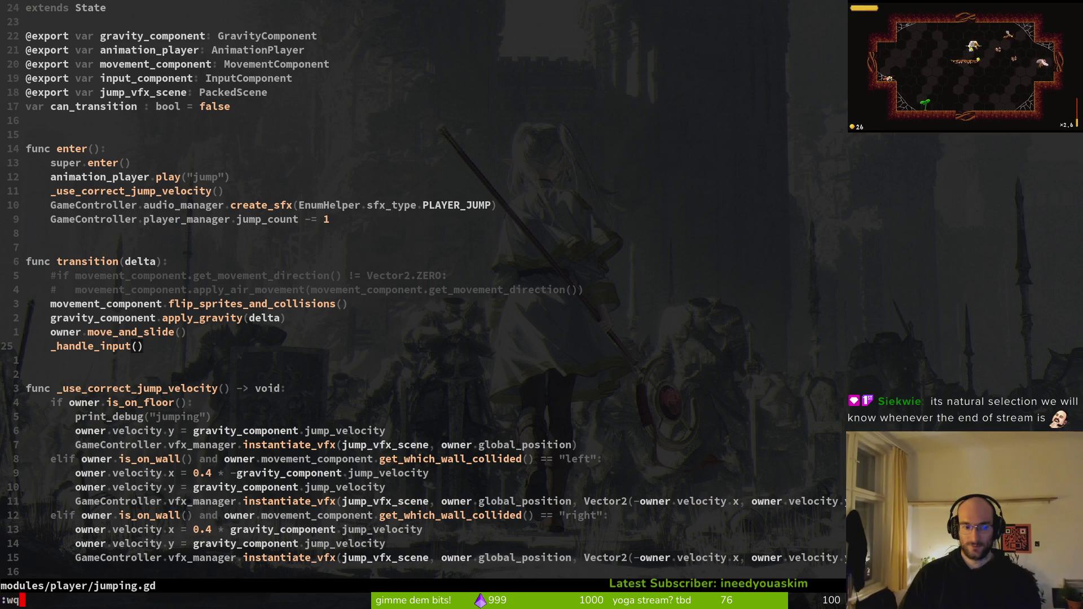
{"action": "key", "text": "Return"}
Step: Launch tig and browse the changed files to view the vfx.manager.gd diff
{"action": "type", "text": "tig"}
{"action": "key", "text": "Return"}
{"action": "key", "text": "j"}
{"action": "key", "text": "j"}
{"action": "key", "text": "j"}
{"action": "key", "text": "j"}
{"action": "key", "text": "j"}
Step: View the devlevel.tscn, idling.gd and smashing.gd diffs in tig, then quit and begin a git commit
{"action": "key", "text": "j"}
{"action": "key", "text": "k"}
{"action": "key", "text": "k"}
{"action": "key", "text": "k"}
{"action": "key", "text": "j"}
{"action": "key", "text": "Return"}
{"action": "key", "text": "j"}
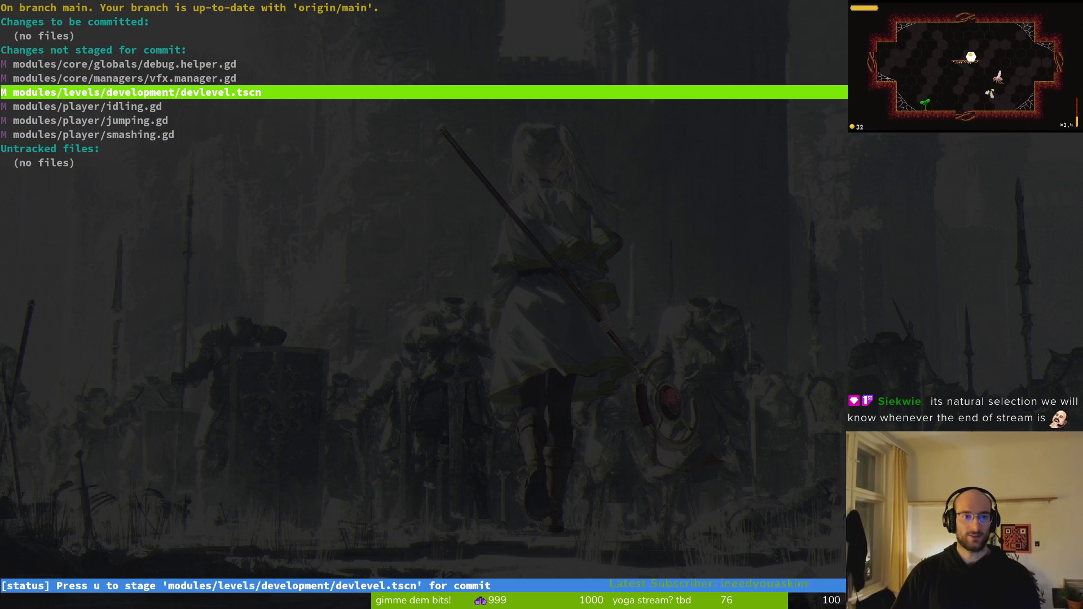
{"action": "key", "text": "j"}
{"action": "key", "text": "k"}
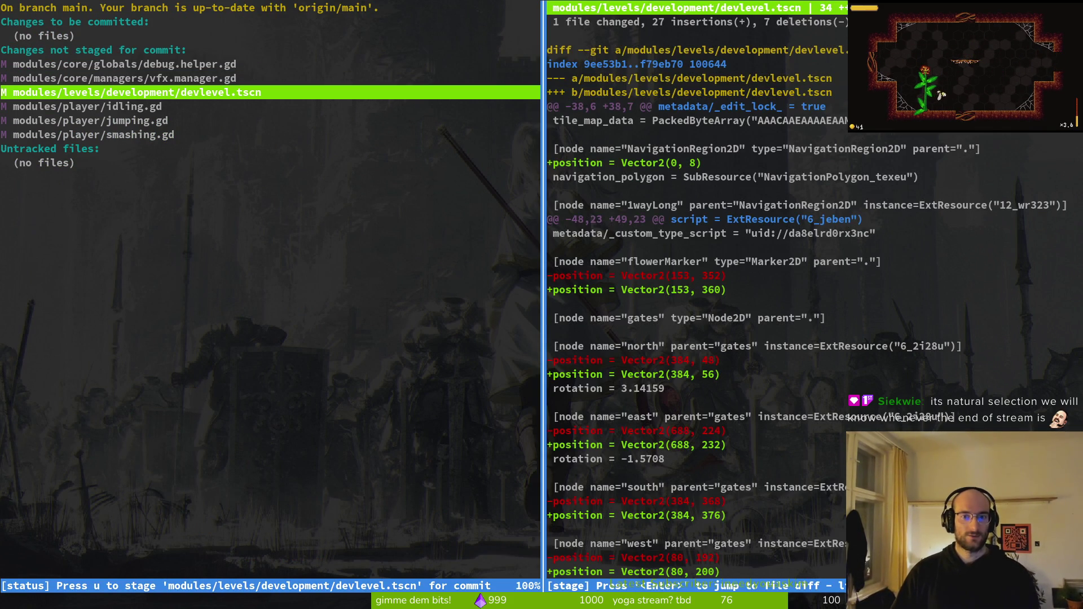
{"action": "key", "text": "j"}
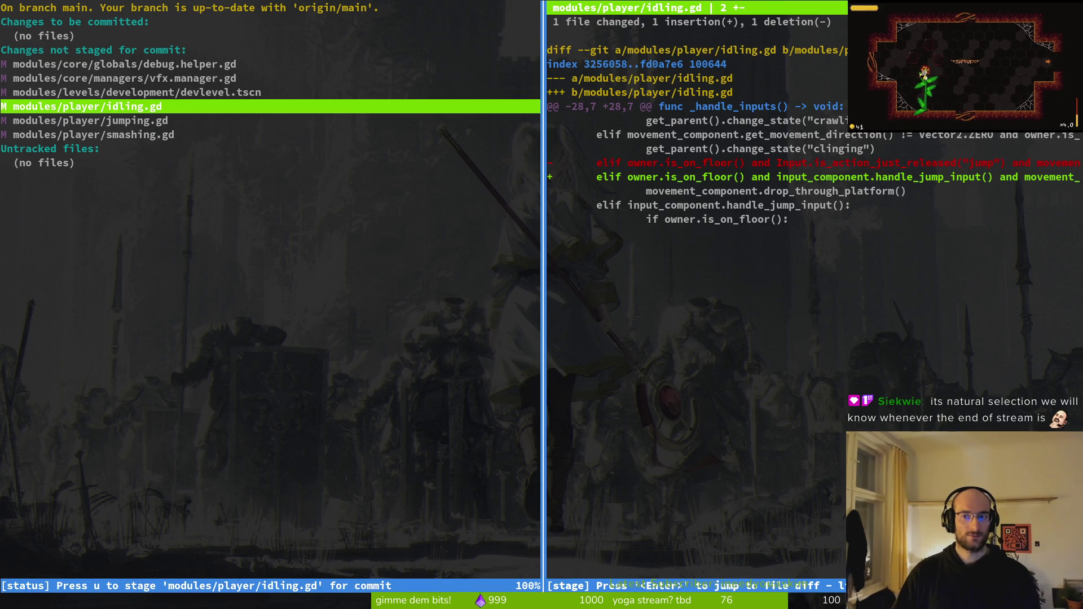
{"action": "key", "text": "j"}
{"action": "key", "text": "j"}
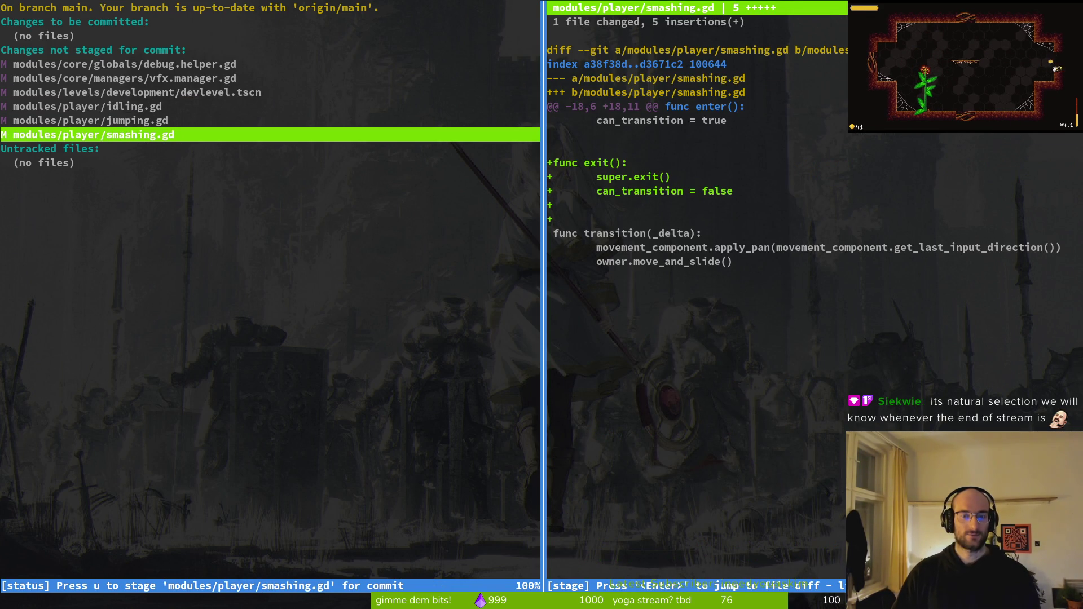
{"action": "type", "text": "qgit commit ;m"}
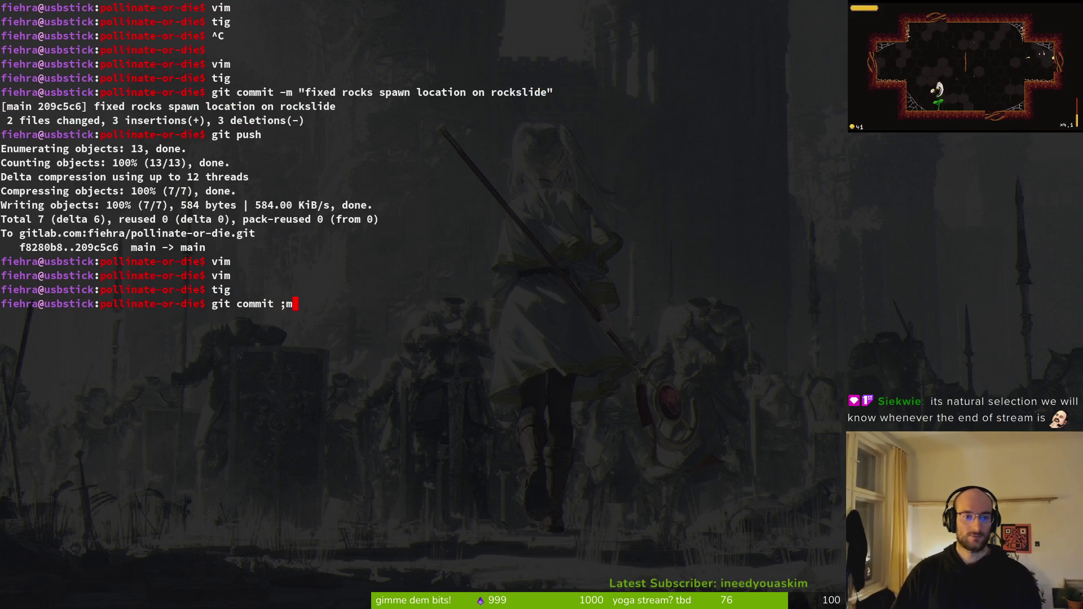
{"action": "type", "text": "cl"}
Step: Commit with the message "clear can transition variable on smash state exit"
{"action": "key", "text": "BackSpace"}
{"action": "key", "text": "BackSpace"}
{"action": "key", "text": "BackSpace"}
{"action": "type", "text": "ear cn trn"}
{"action": "key", "text": "BackSpace"}
{"action": "key", "text": "BackSpace"}
{"action": "key", "text": "BackSpace"}
{"action": "type", "text": "an tran"}
{"action": "key", "text": "BackSpace"}
{"action": "type", "text": "nsition f"}
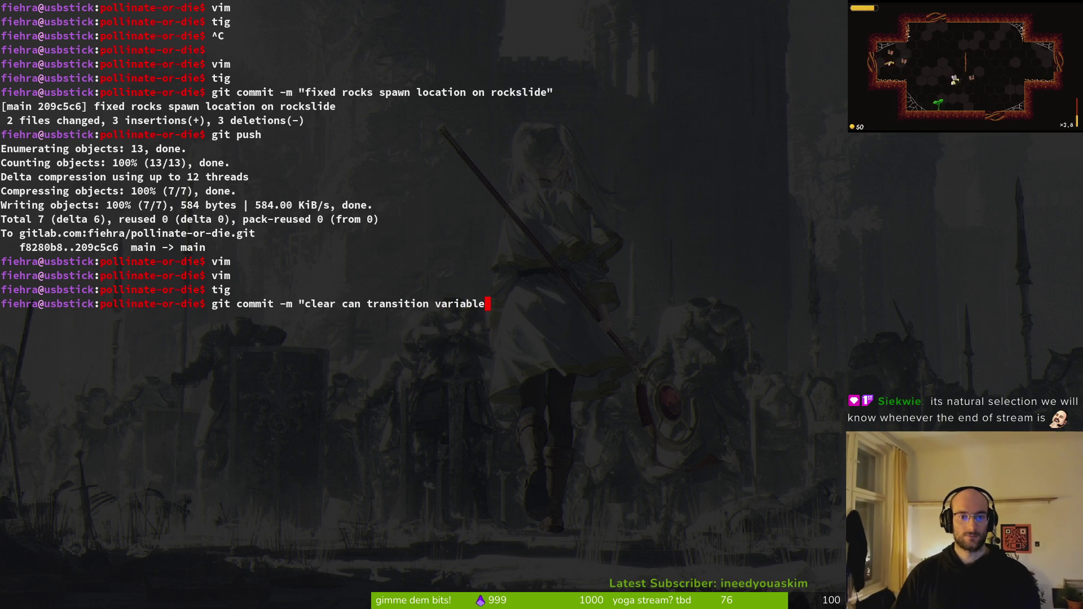
{"action": "type", "text": "prevent"}
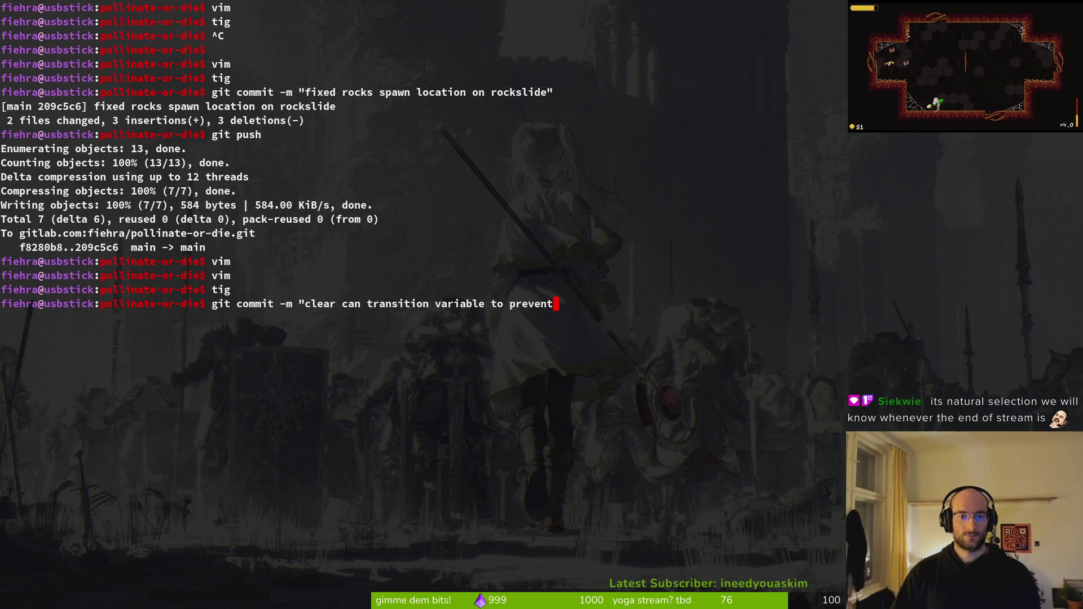
{"action": "type", "text": "smash "}
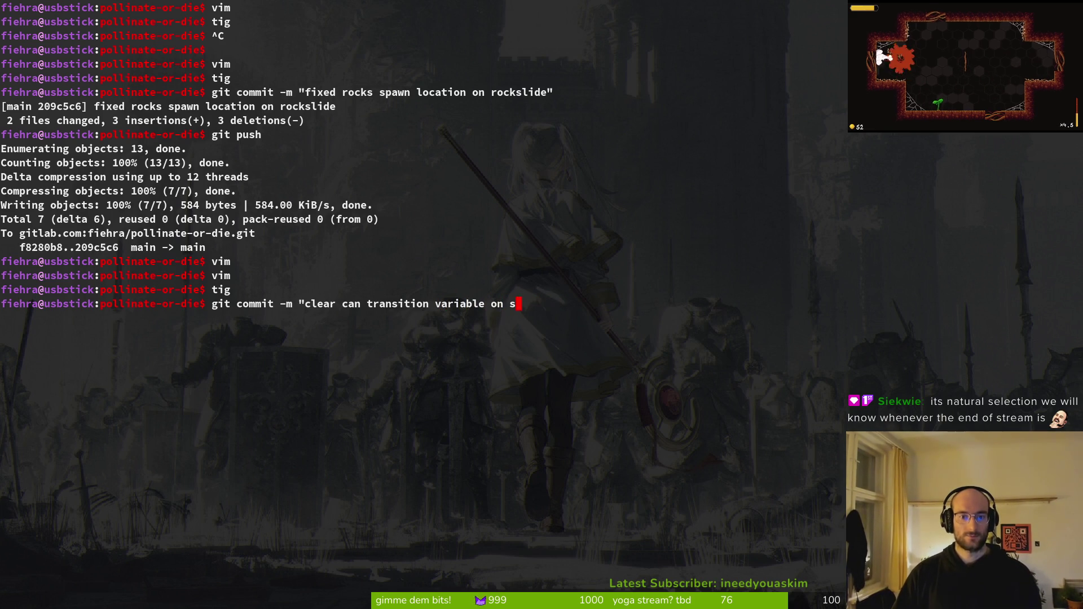
{"action": "type", "text": "exit"}
{"action": "key", "text": "Return"}
Step: Push the commit to main, collapse the hive node in Godot, and clear the terminal
{"action": "type", "text": "git push"}
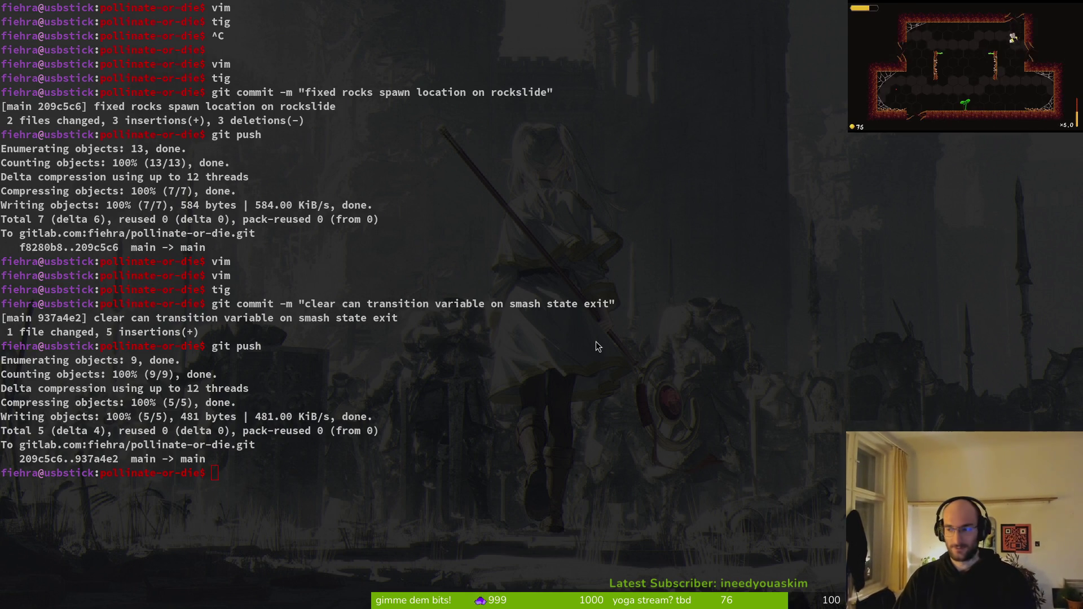
{"action": "key", "text": "alt+Tab"}
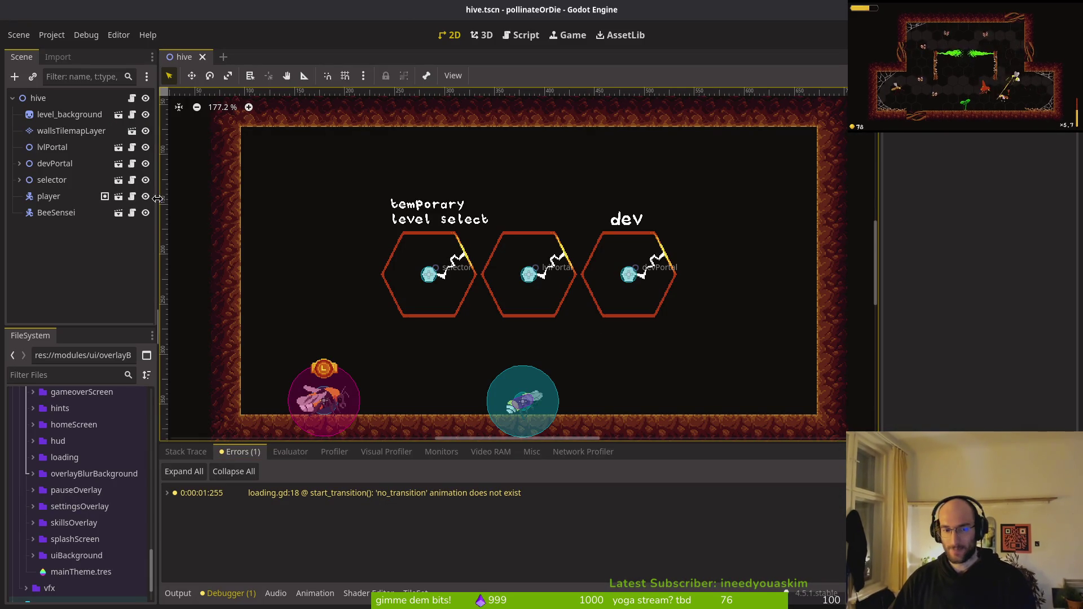
{"action": "left_click", "coordinate": [13, 98]}
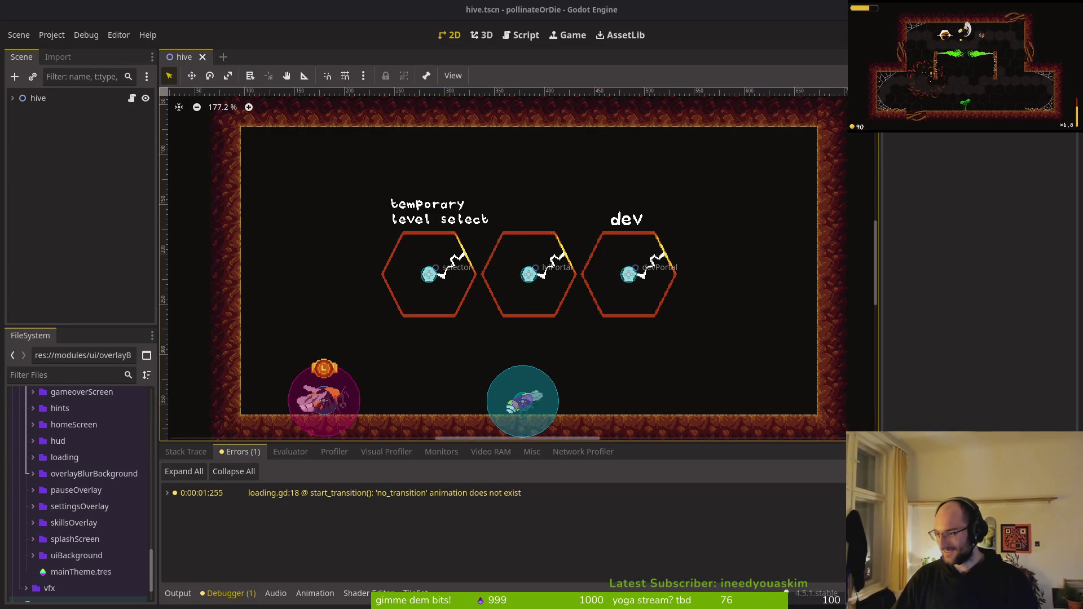
{"action": "key", "text": "alt+Tab"}
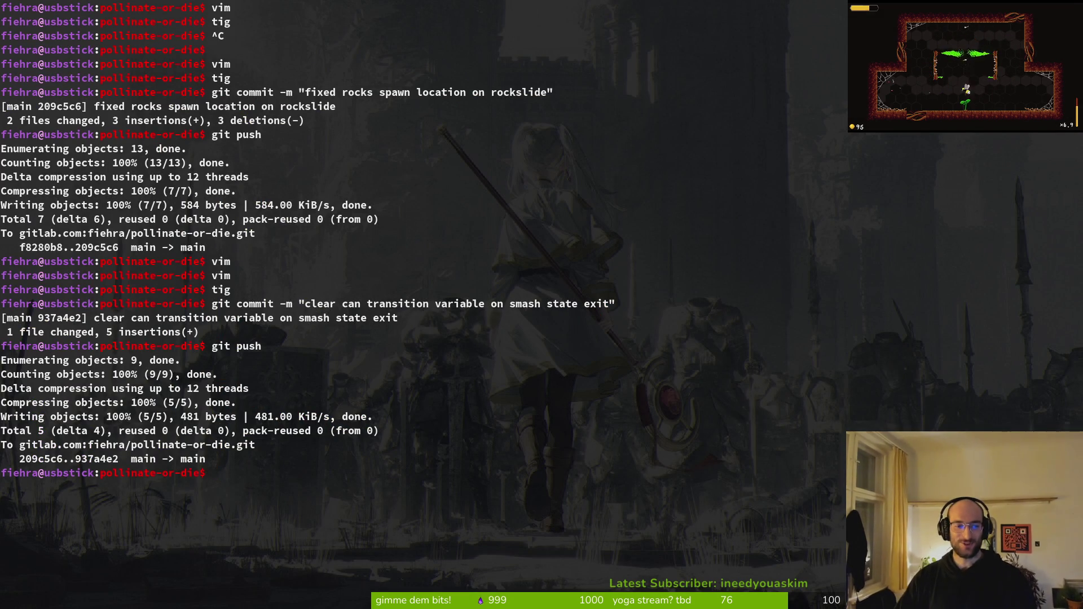
{"action": "type", "text": "ear"}
{"action": "key", "text": "Return"}
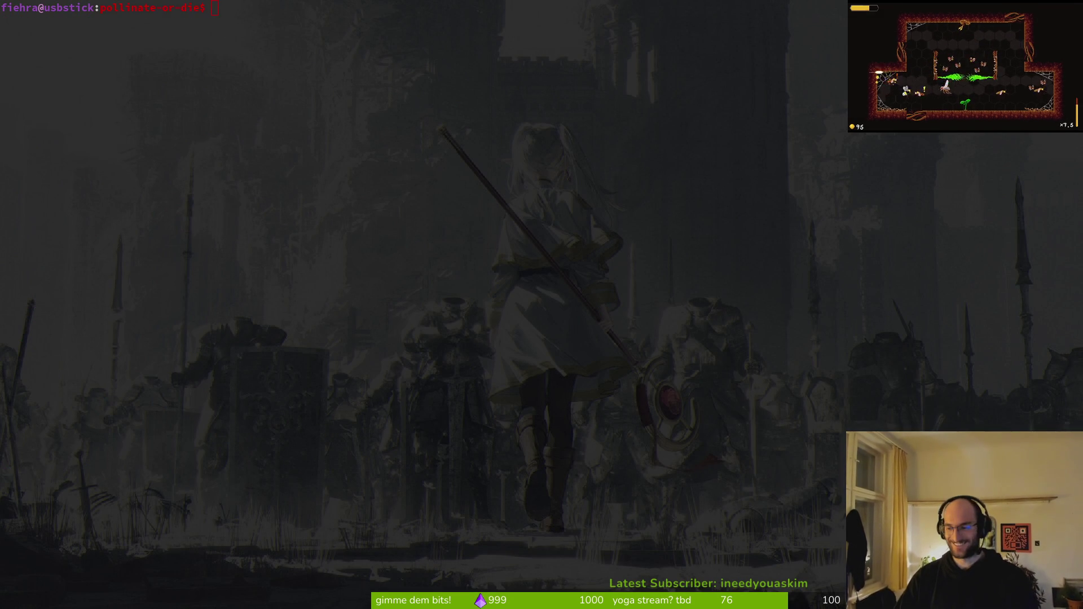
Step: Select the hive root node in Godot and open the project folder with vim
{"action": "key", "text": "alt+Tab"}
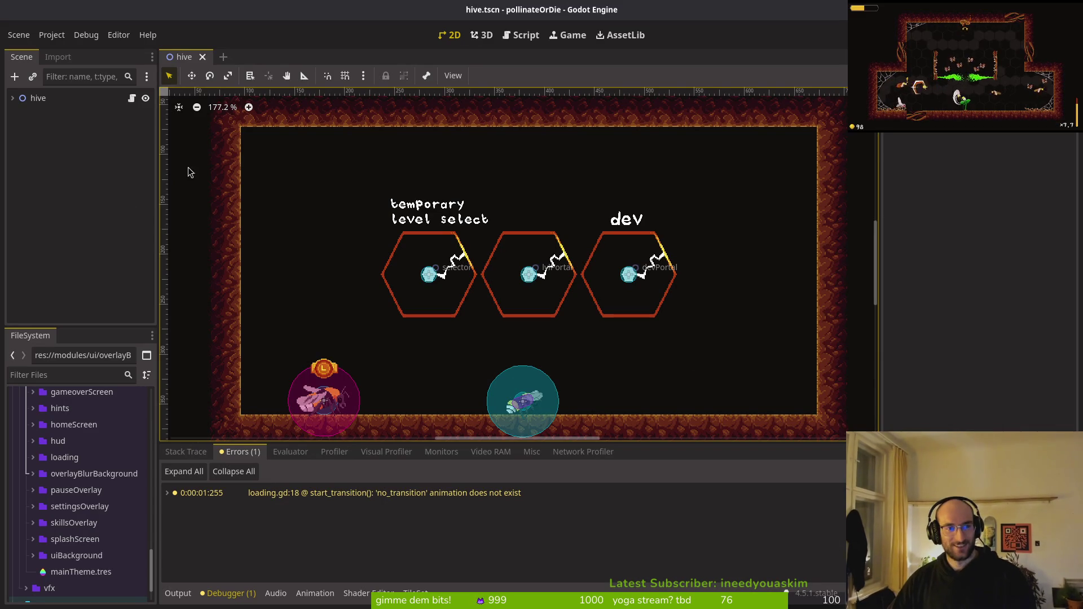
{"action": "left_click", "coordinate": [23, 100]}
{"action": "key", "text": "alt+Tab"}
{"action": "type", "text": "."}
{"action": "key", "text": "Return"}
Step: Search the project files for 'jumping' and open modules/player/jumping.gd
{"action": "key", "text": "space"}
{"action": "key", "text": "f"}
{"action": "key", "text": "f"}
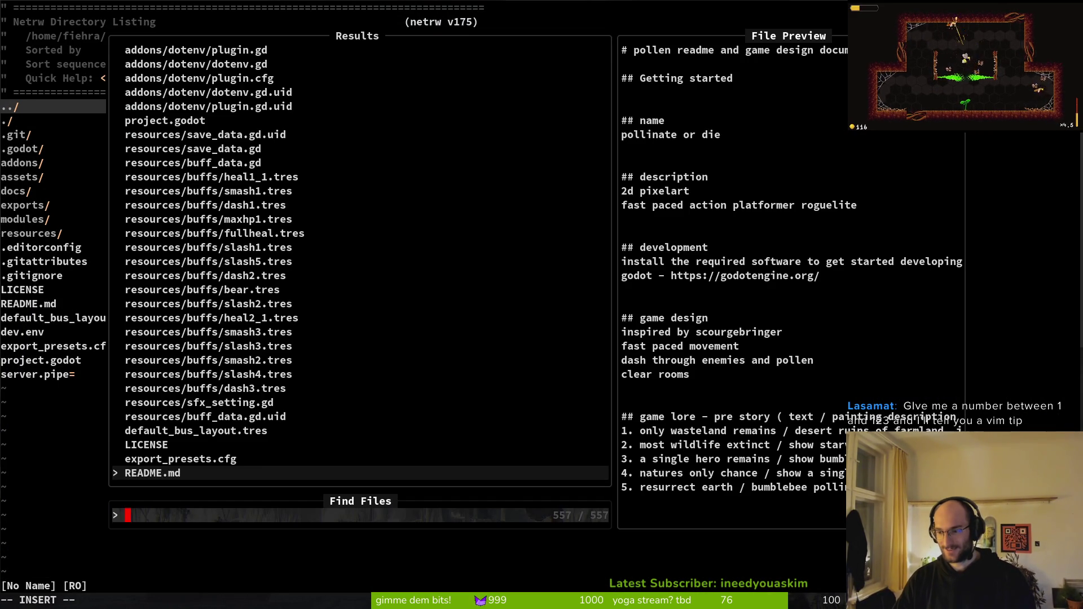
{"action": "key", "text": "Escape"}
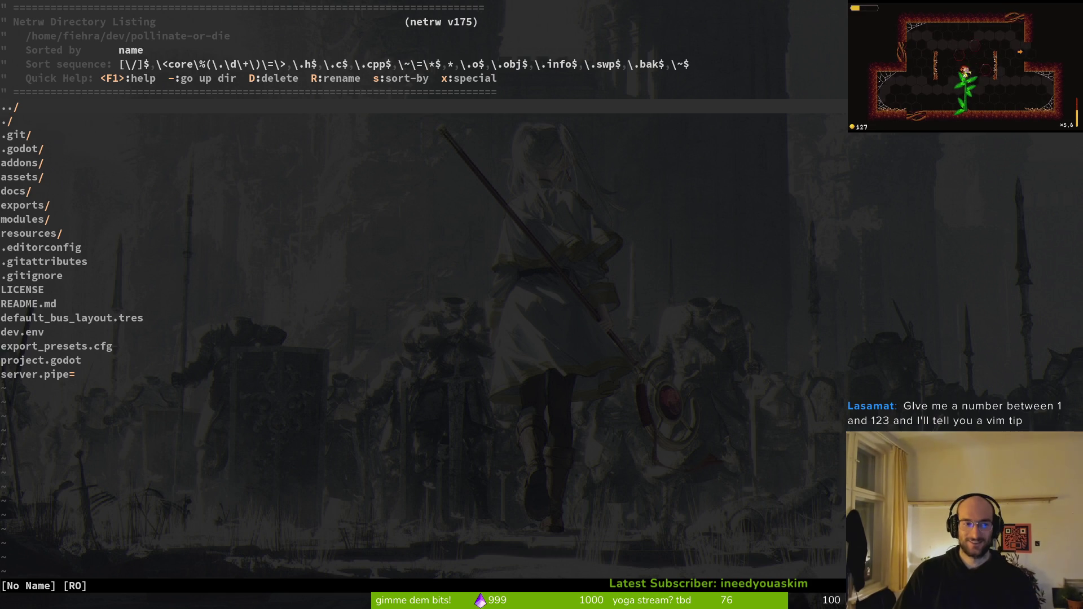
{"action": "key", "text": "space"}
{"action": "key", "text": "f"}
{"action": "key", "text": "f"}
{"action": "key", "text": "Escape"}
{"action": "key", "text": "alt+Tab"}
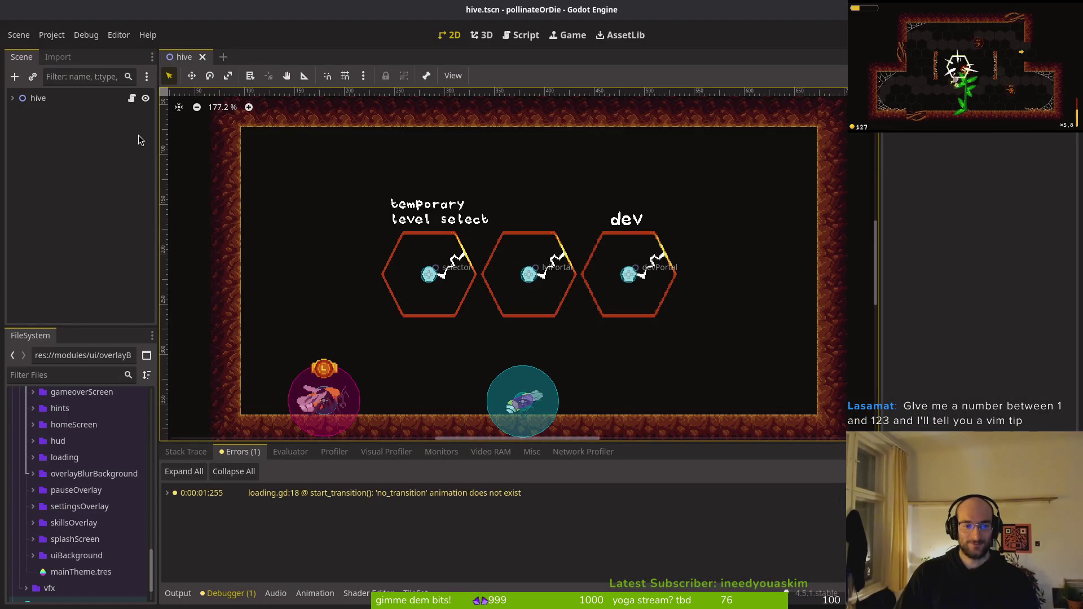
{"action": "key", "text": "alt+Tab"}
{"action": "key", "text": "space"}
{"action": "key", "text": "f"}
{"action": "key", "text": "f"}
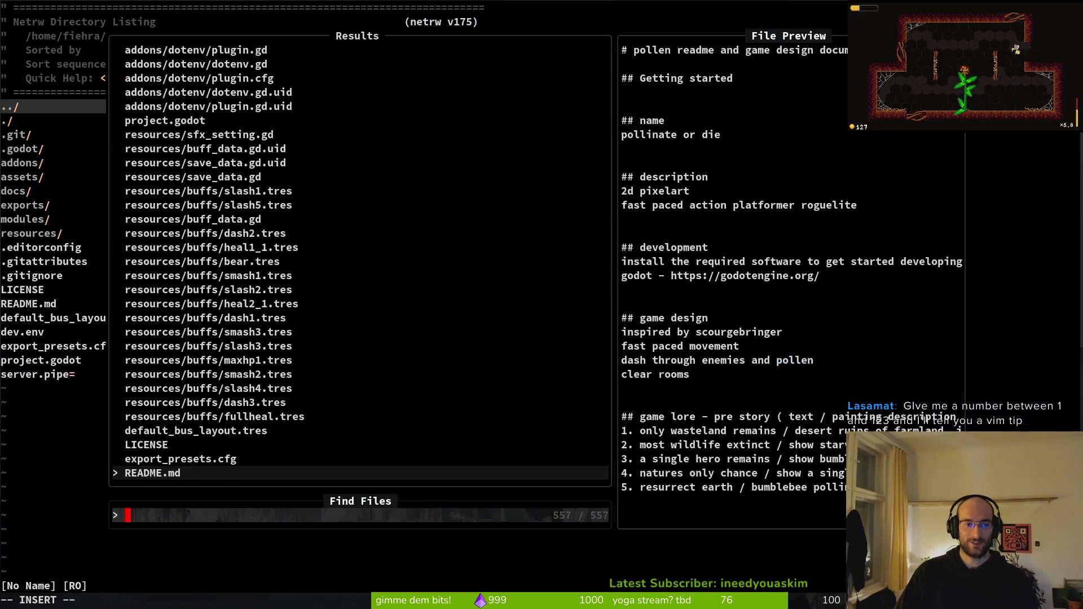
{"action": "type", "text": "jumping"}
{"action": "key", "text": "Return"}
Step: Delete the print_debug("jumping") line and save jumping.gd
{"action": "key", "text": "2"}
{"action": "key", "text": "2"}
{"action": "key", "text": "j"}
{"action": "key", "text": "j"}
{"action": "key", "text": "j"}
{"action": "key", "text": "j"}
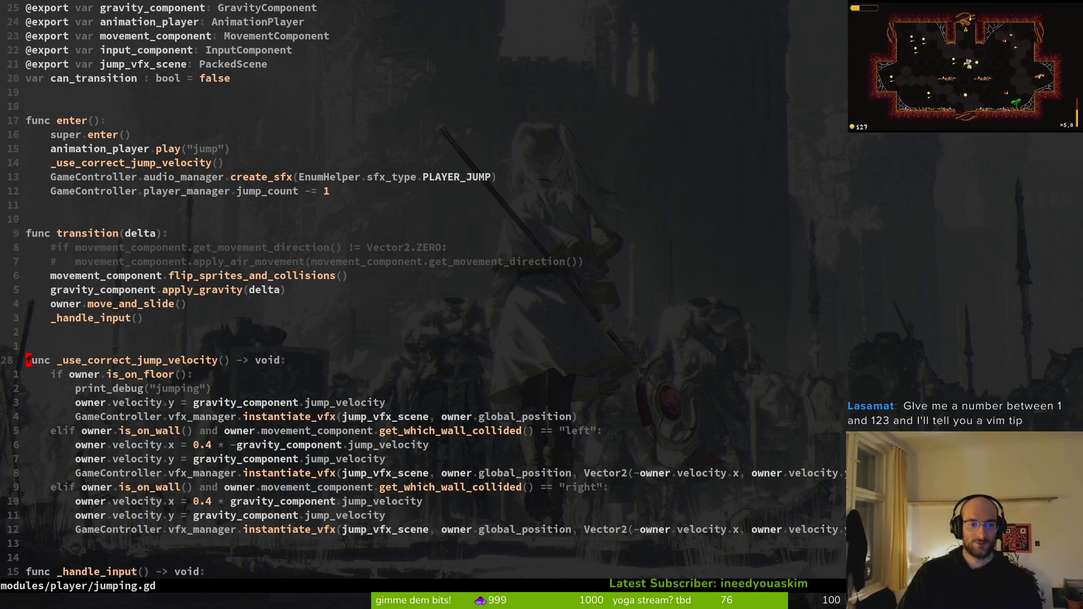
{"action": "key", "text": "d"}
{"action": "key", "text": "d"}
{"action": "type", "text": ":w"}
{"action": "key", "text": "Return"}
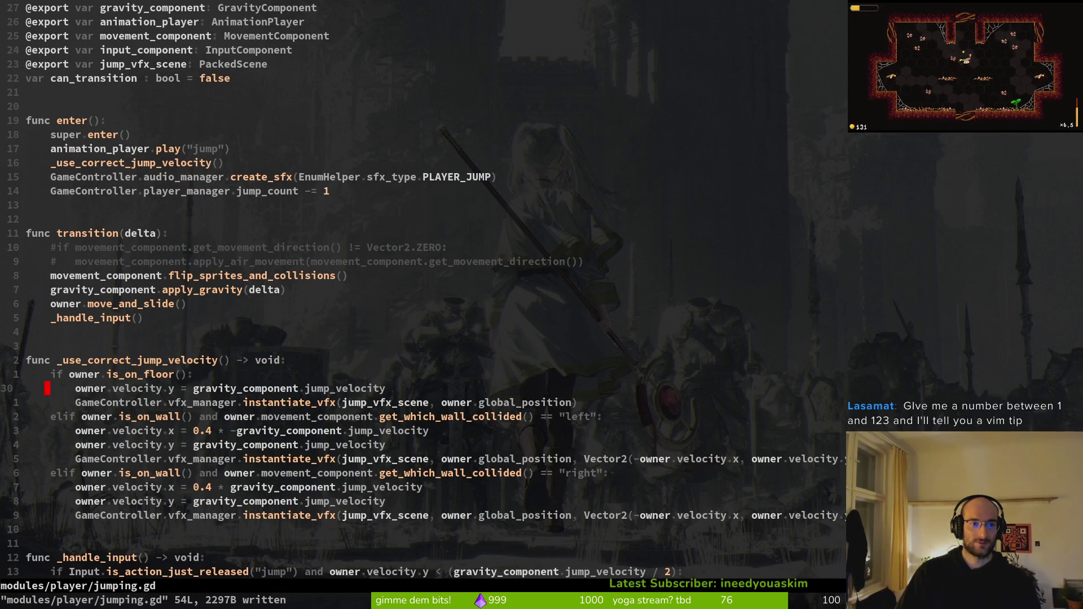
{"action": "type", "text": ":write"}
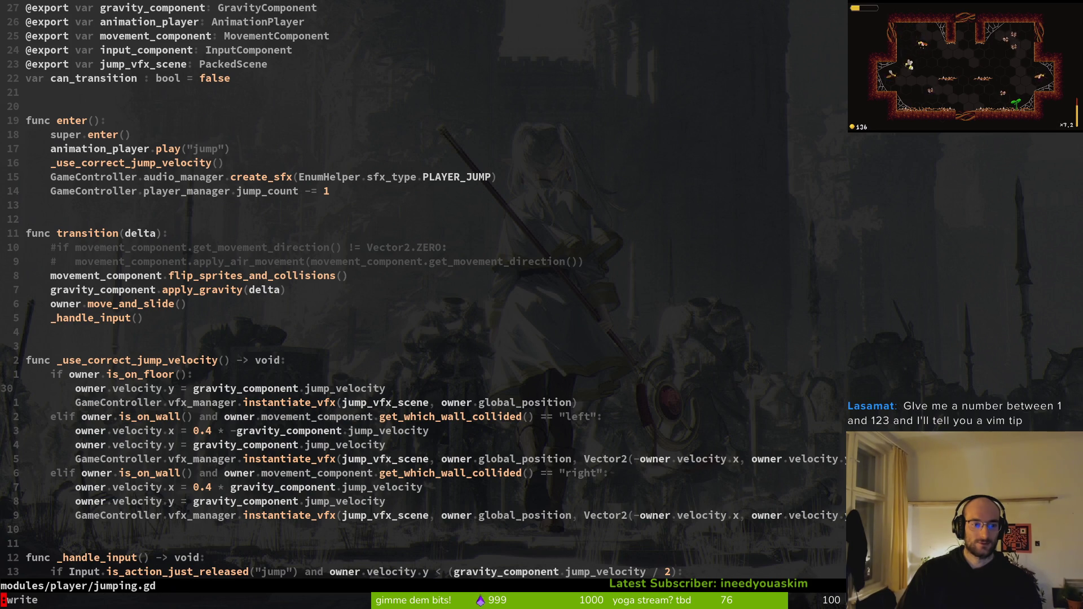
{"action": "key", "text": "Return"}
Step: Delete the two velocity print_debug lines in _handle_input and save, leaving 52 lines
{"action": "key", "text": "j"}
{"action": "key", "text": "j"}
{"action": "key", "text": "j"}
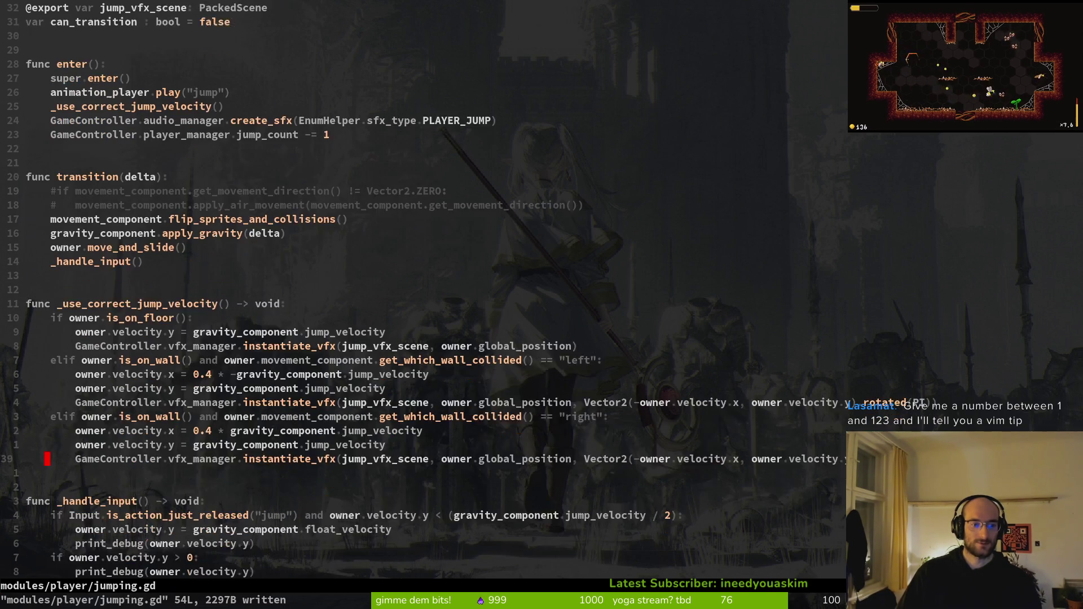
{"action": "key", "text": "j"}
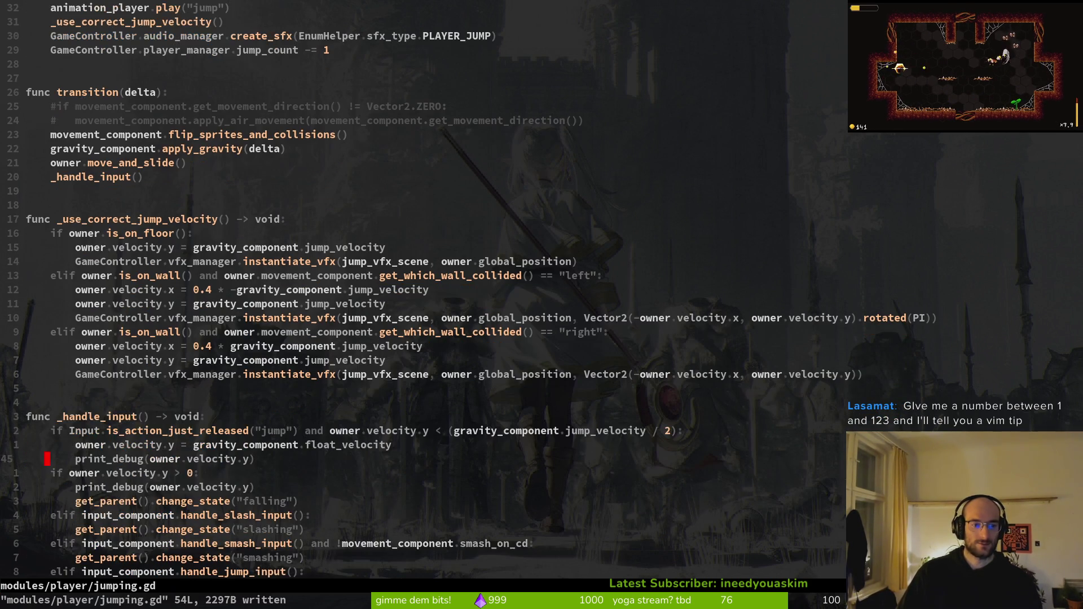
{"action": "key", "text": "d"}
{"action": "key", "text": "d"}
{"action": "key", "text": "j"}
{"action": "key", "text": "j"}
{"action": "key", "text": "k"}
{"action": "key", "text": "d"}
{"action": "key", "text": "d"}
{"action": "type", "text": ":w"}
{"action": "key", "text": "Return"}
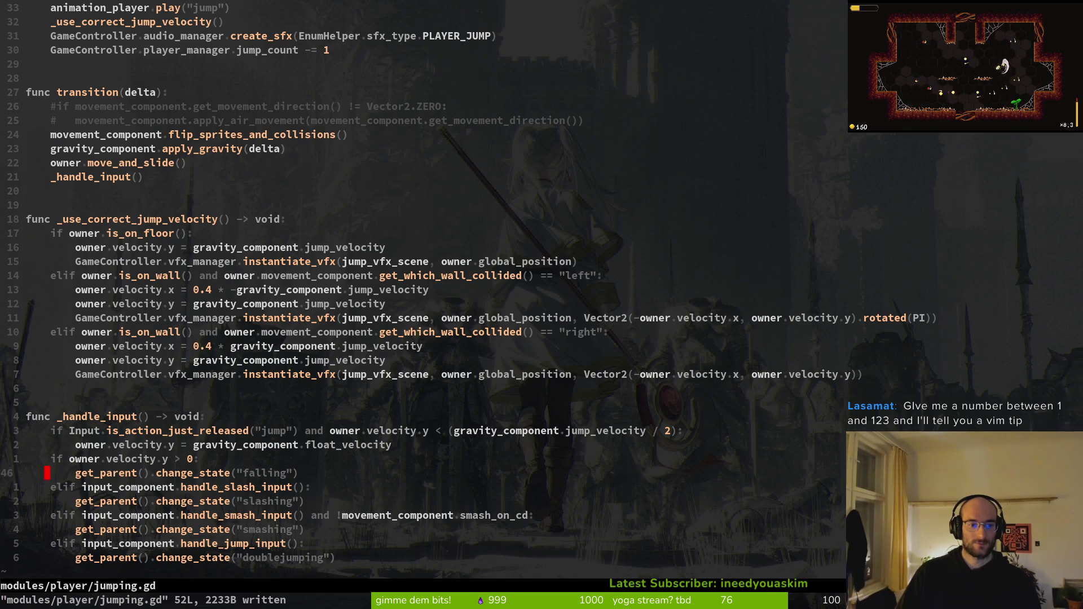
{"action": "key", "text": "space"}
Step: Open idling.gd and locate the jumping state change line
{"action": "key", "text": "f"}
{"action": "key", "text": "f"}
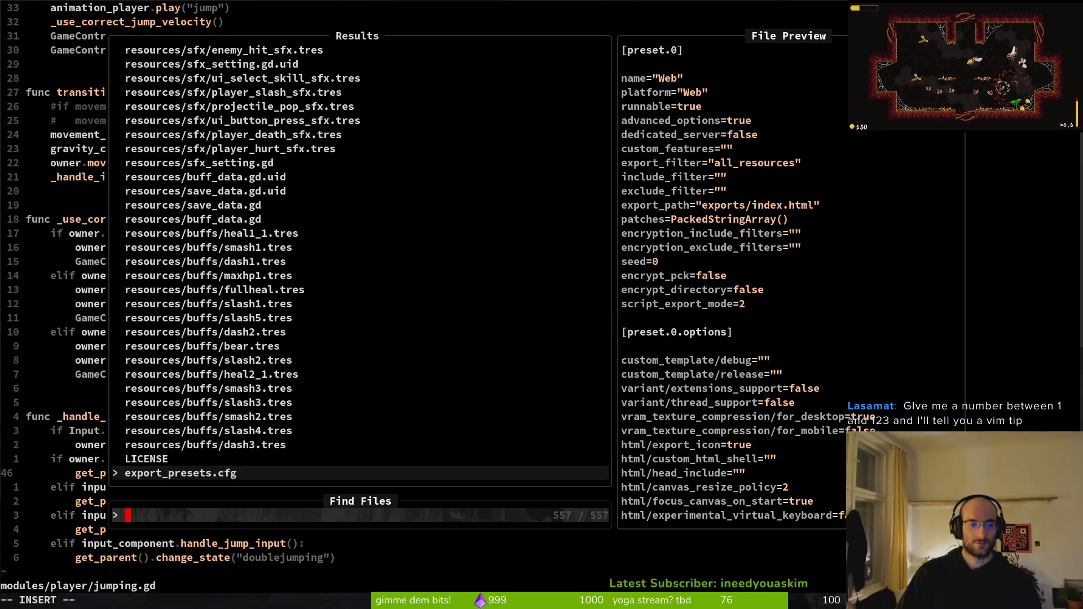
{"action": "type", "text": "idling"}
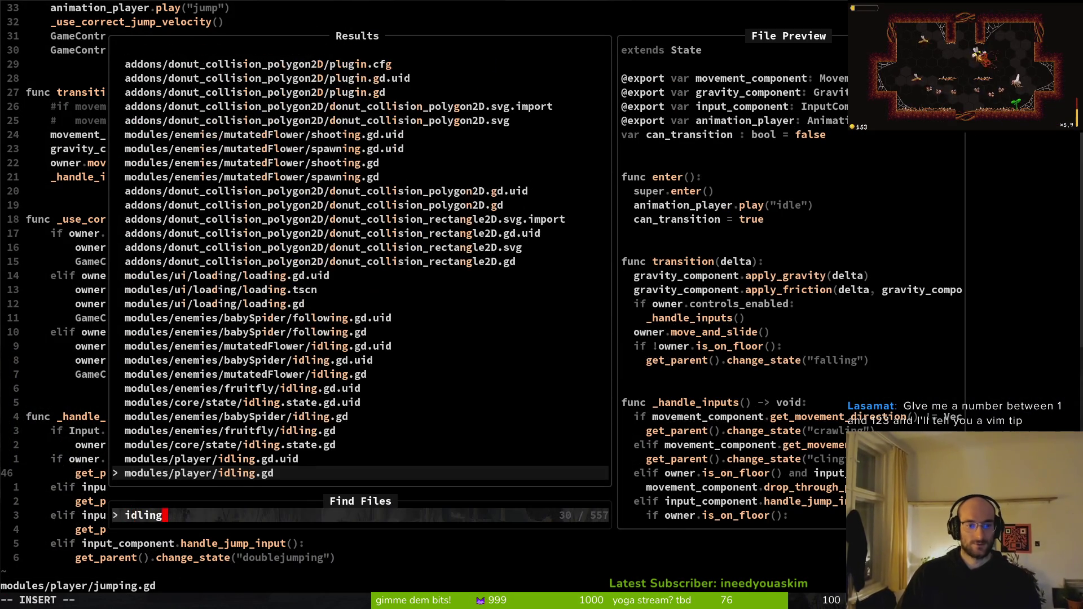
{"action": "key", "text": "Return"}
{"action": "key", "text": "j"}
{"action": "key", "text": "j"}
{"action": "key", "text": "j"}
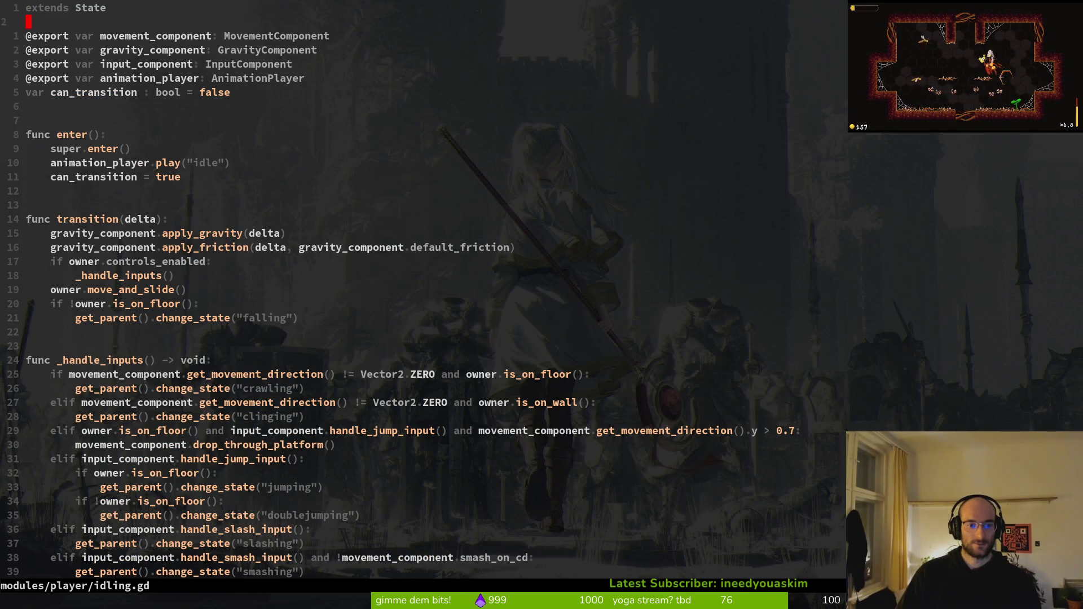
{"action": "key", "text": "k"}
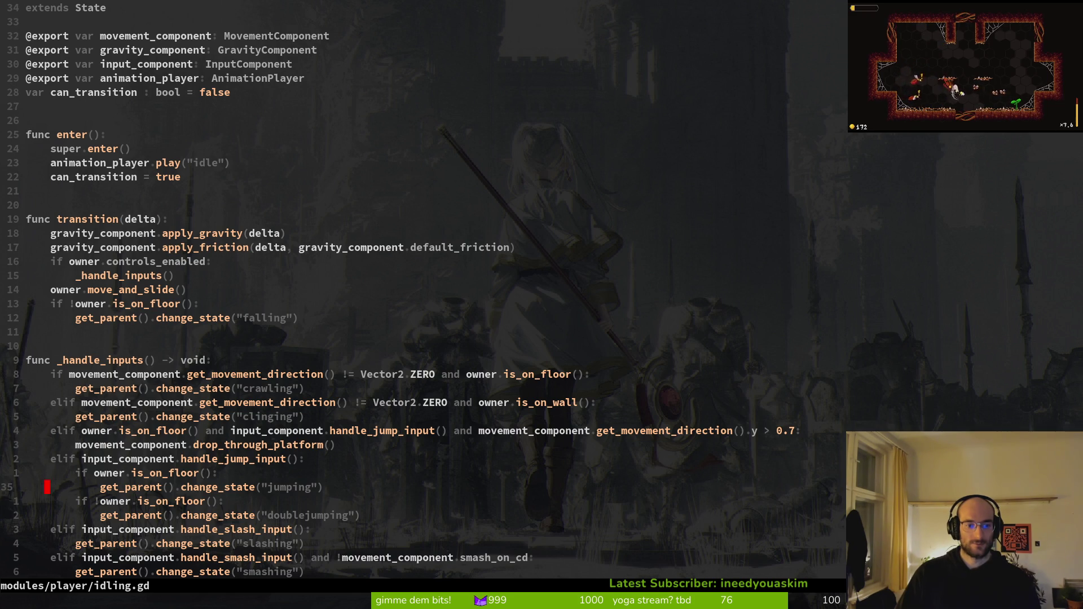
{"action": "key", "text": "j"}
{"action": "key", "text": "j"}
{"action": "key", "text": "k"}
{"action": "key", "text": "k"}
Step: Add print_debug("startjumping from idle") below it, then save and quit Vim
{"action": "type", "text": "oprint_debug(\""}
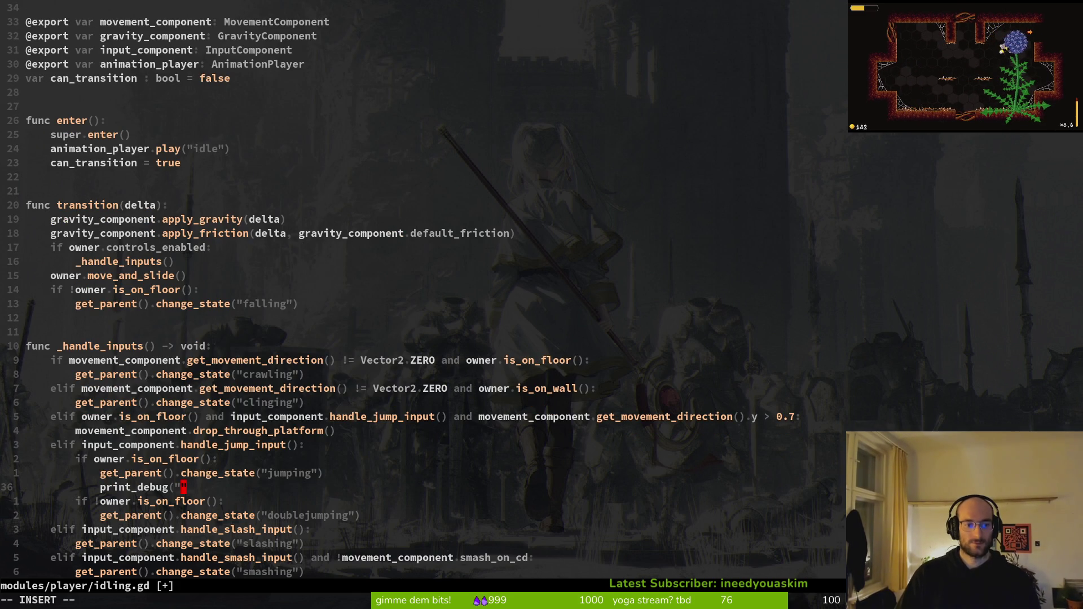
{"action": "type", "text": "tartjumping"}
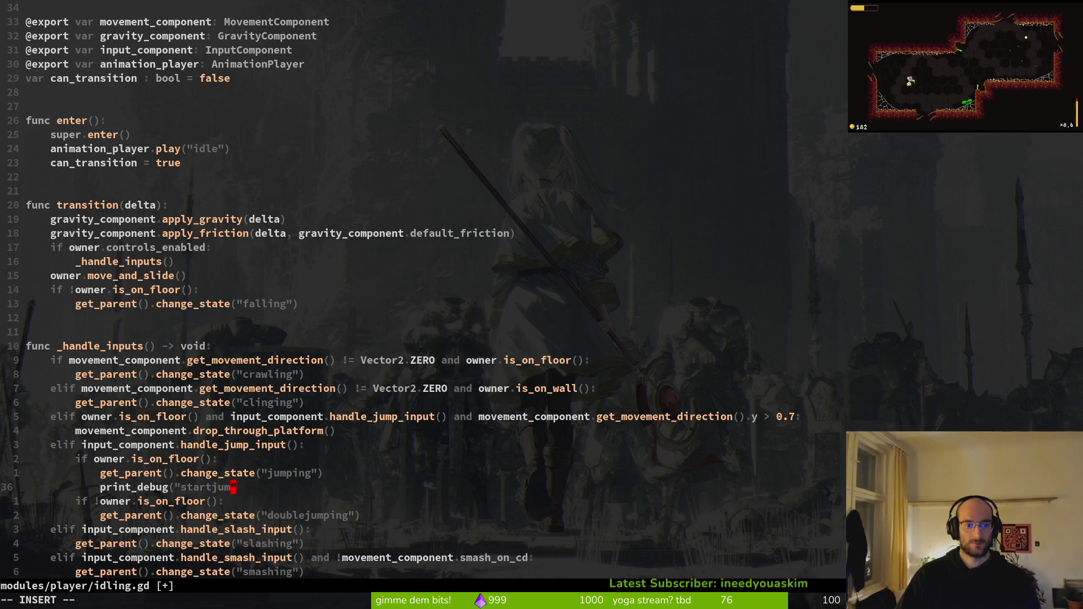
{"action": "type", "text": " from idle"}
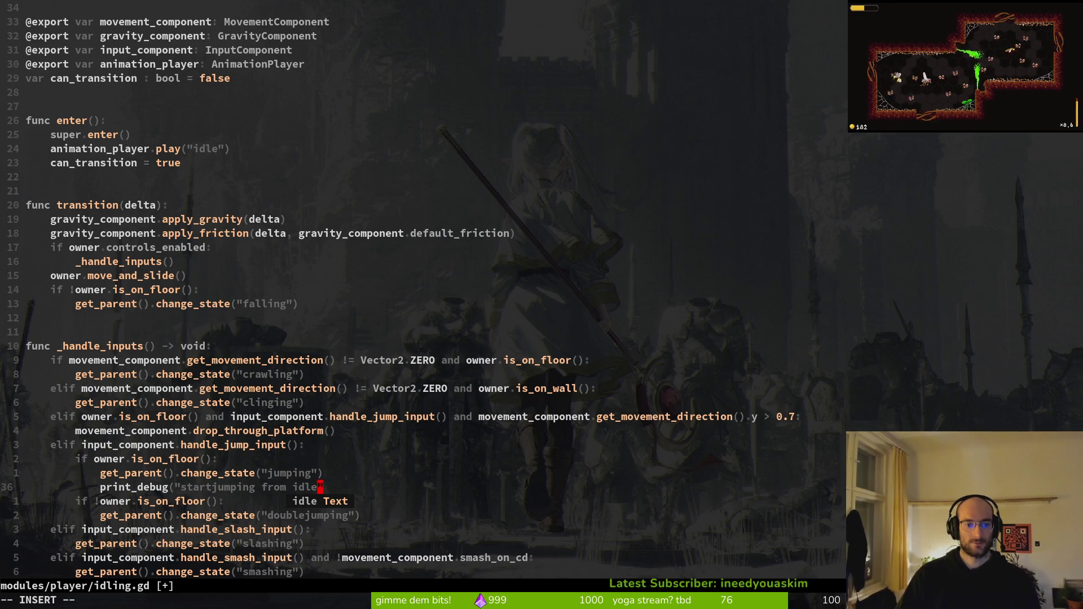
{"action": "type", "text": "\""}
{"action": "key", "text": "Return"}
{"action": "key", "text": "BackSpace"}
{"action": "type", "text": ")"}
{"action": "key", "text": "Escape"}
{"action": "type", "text": ":w :w :q"}
{"action": "key", "text": "Return"}
Step: Check the git status in tig, then run the game from Godot with F5
{"action": "type", "text": "ig"}
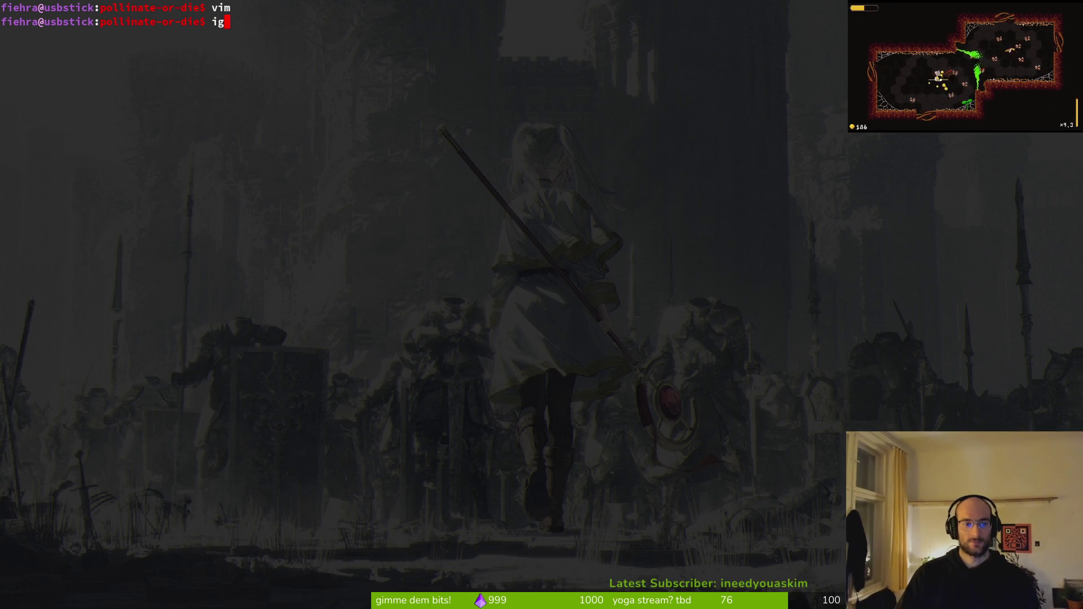
{"action": "key", "text": "Return"}
{"action": "key", "text": "Down"}
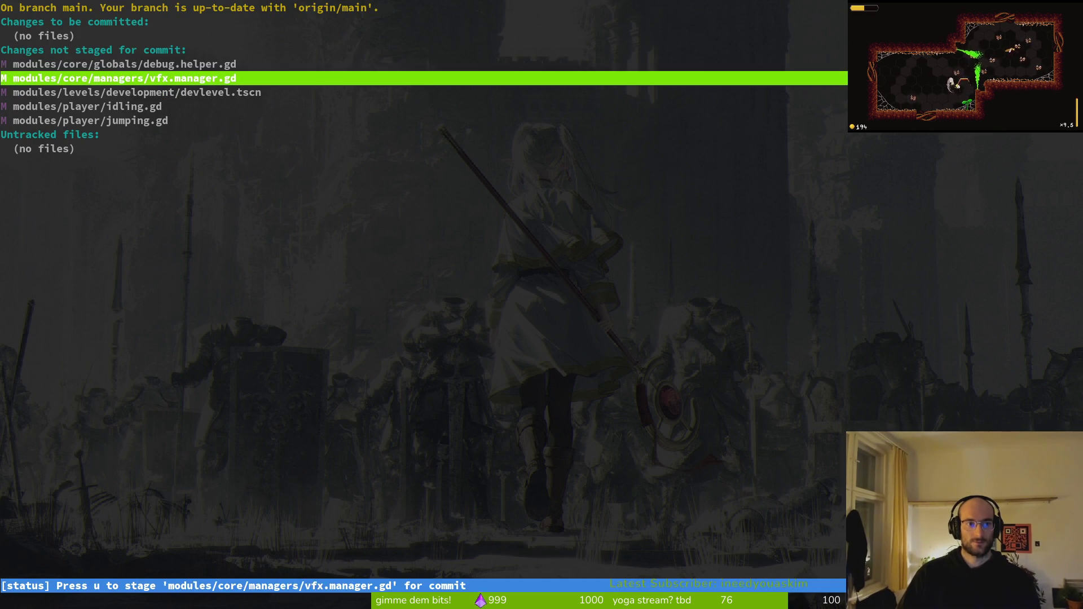
{"action": "key", "text": "q"}
{"action": "key", "text": "alt+Tab"}
{"action": "key", "text": "F5"}
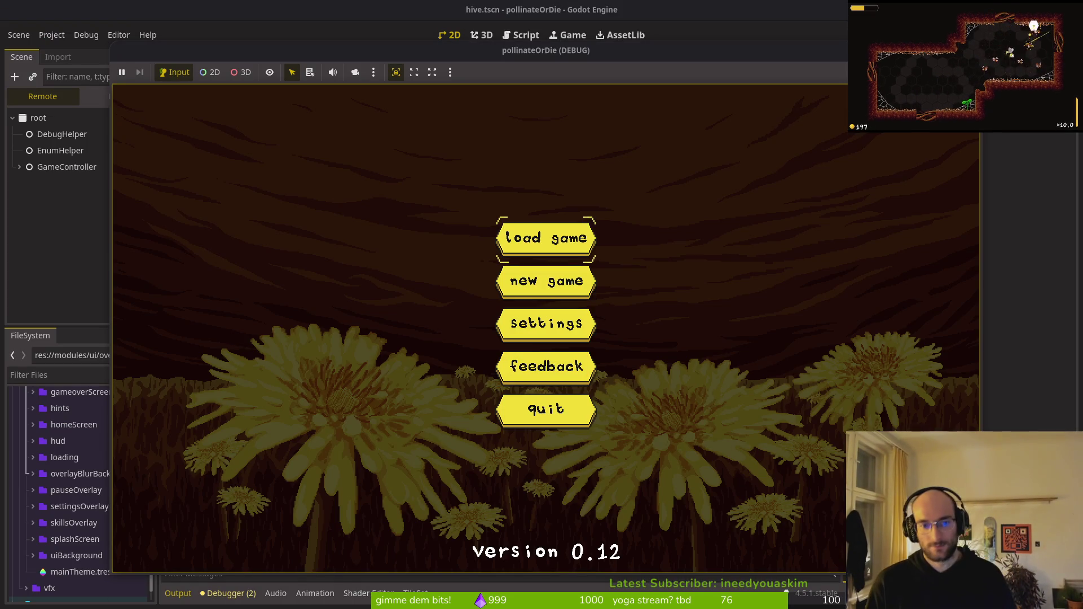
Step: Start the level, jump the bee twice and move left to log "startjumping from idle", then stop with F8
{"action": "key", "text": "Return"}
{"action": "left_click_drag", "start_coordinate": [254, 52], "coordinate": [459, 21]}
{"action": "key", "text": "space"}
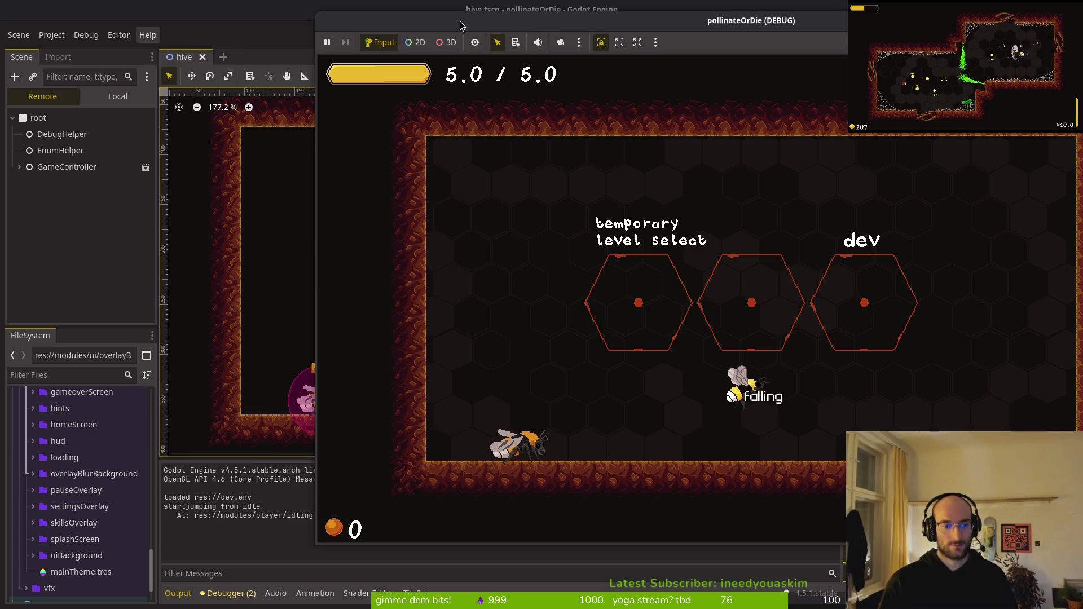
{"action": "key", "text": "space"}
{"action": "key", "text": "space"}
{"action": "key", "text": "space"}
{"action": "key", "text": "Left"}
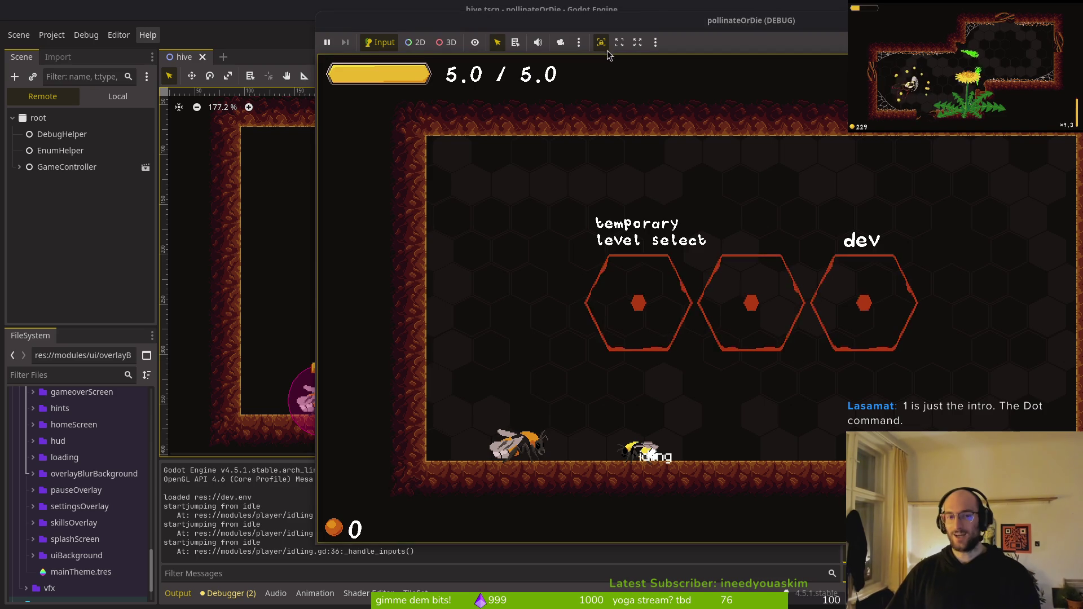
{"action": "left_click_drag", "start_coordinate": [459, 21], "coordinate": [505, 44]}
{"action": "key", "text": "F8"}
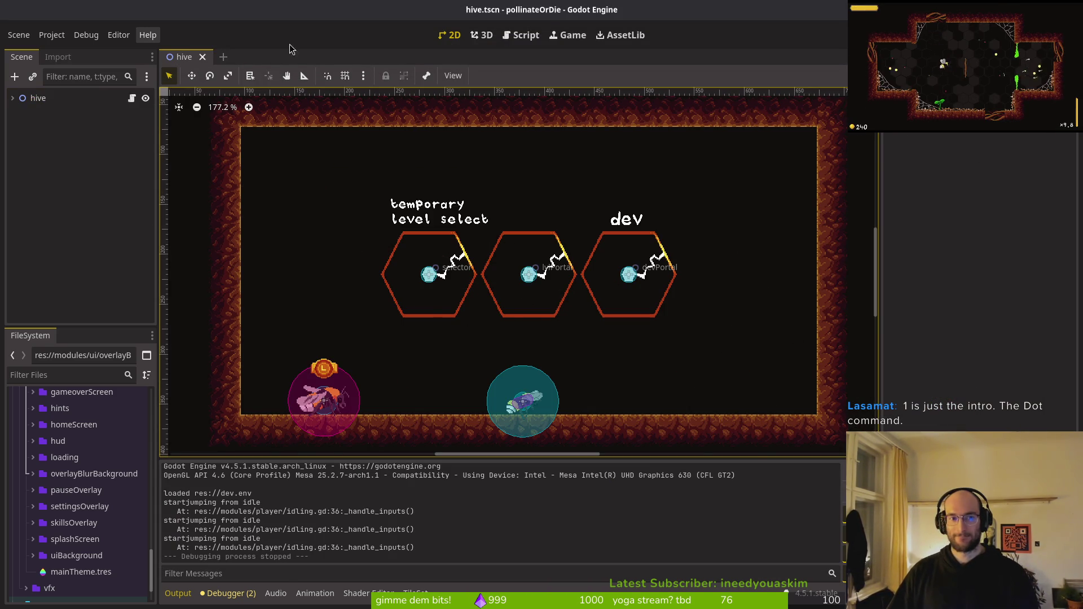
{"action": "key", "text": "super+2"}
Step: Launch Neovim on the project folder and open idling.gd through the file search
{"action": "type", "text": "nvim ."}
{"action": "key", "text": "Return"}
{"action": "key", "text": "space"}
{"action": "key", "text": "f"}
{"action": "key", "text": "f"}
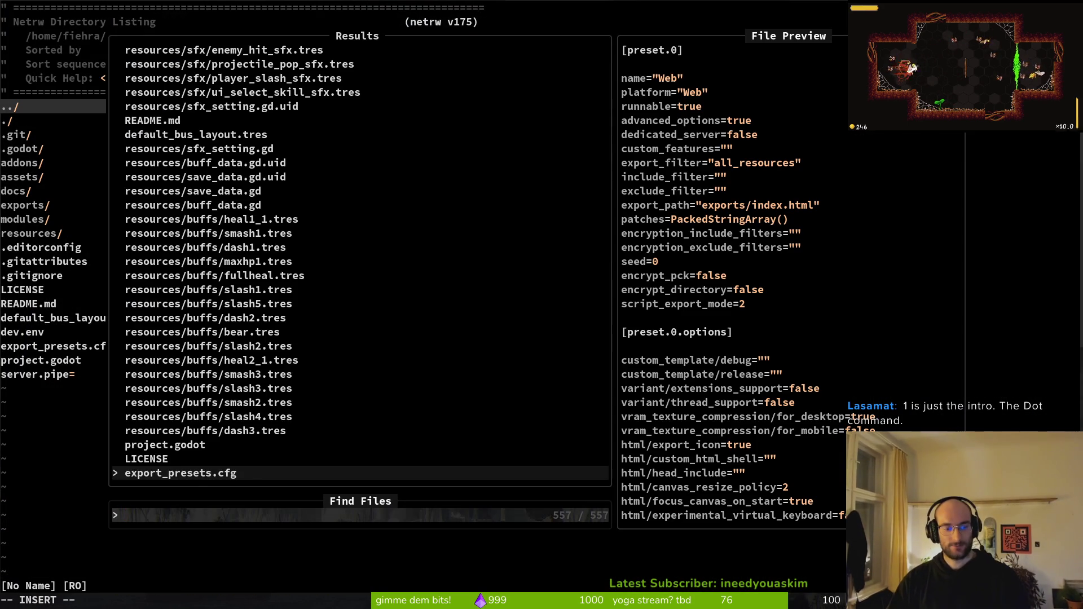
{"action": "type", "text": "idling"}
{"action": "key", "text": "Return"}
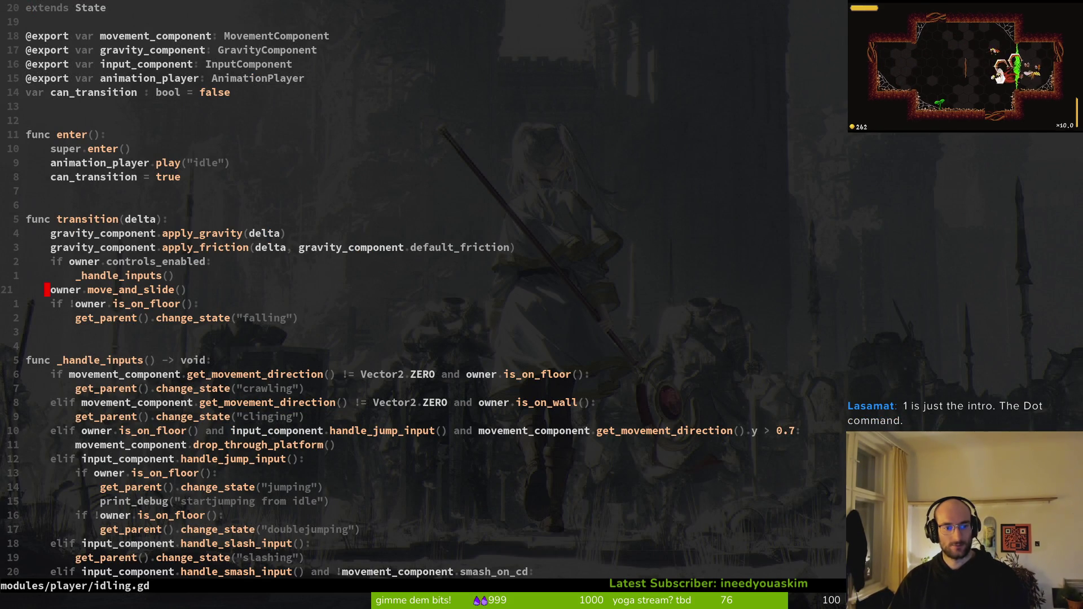
Step: Delete the print_debug line from idling.gd and save the file
{"action": "key", "text": "1"}
{"action": "key", "text": "5"}
{"action": "key", "text": "j"}
{"action": "key", "text": "d"}
{"action": "key", "text": "d"}
{"action": "type", "text": ":w"}
{"action": "key", "text": "Return"}
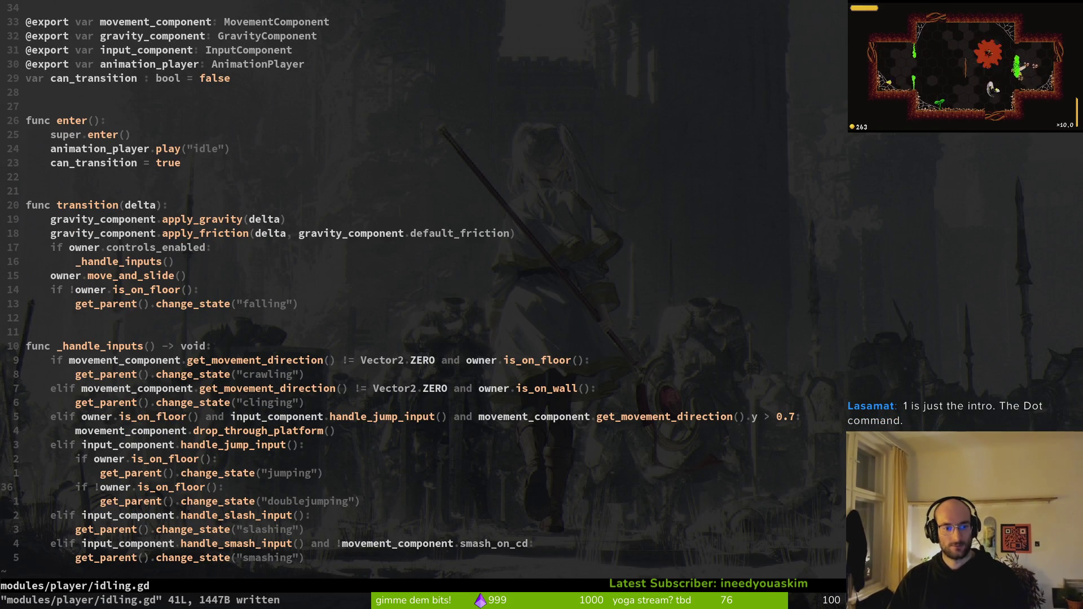
Step: Find where handle_jump_input is defined and open it in input.component.gd
{"action": "key", "text": "k"}
{"action": "key", "text": "k"}
{"action": "key", "text": "k"}
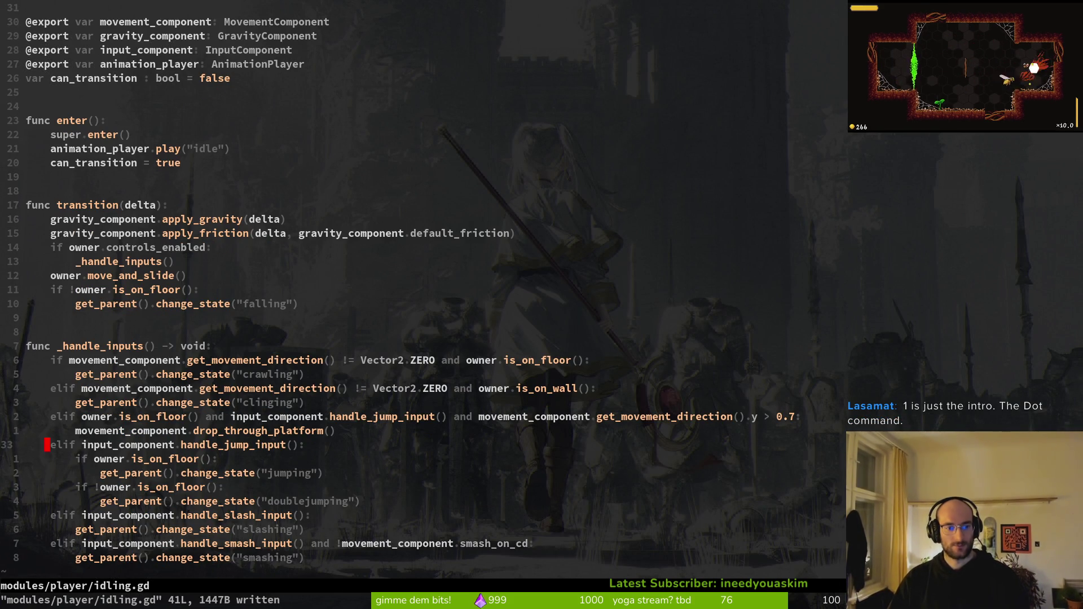
{"action": "key", "text": "w"}
{"action": "key", "text": "w"}
{"action": "key", "text": "space"}
{"action": "key", "text": "f"}
{"action": "key", "text": "w"}
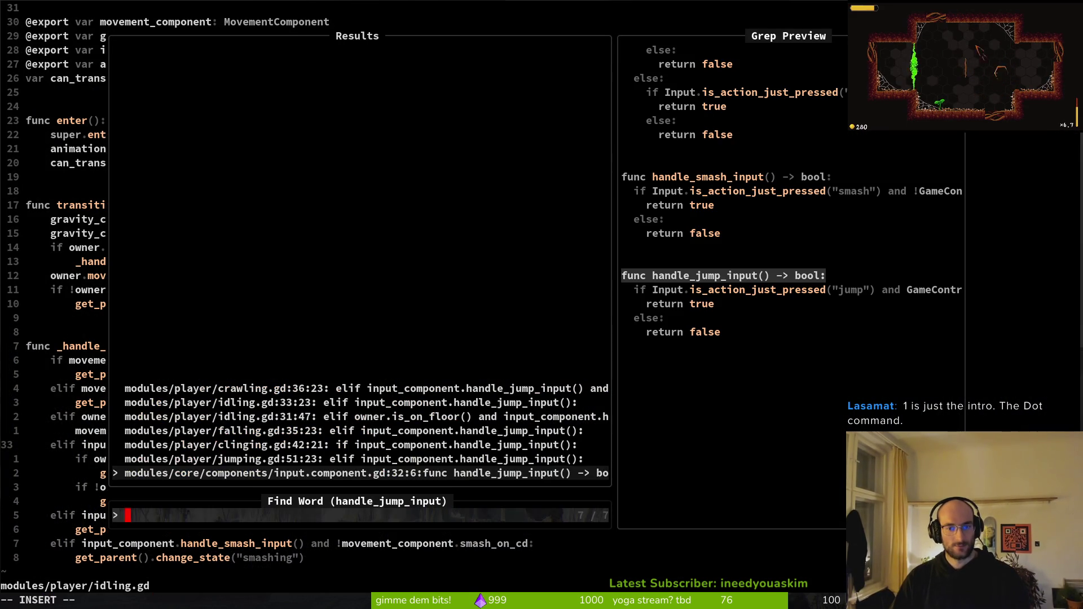
{"action": "key", "text": "Return"}
Step: Inspect the jump input condition in handle_jump_input, then open jumping.gd
{"action": "key", "text": "j"}
{"action": "key", "text": "j"}
{"action": "key", "text": "k"}
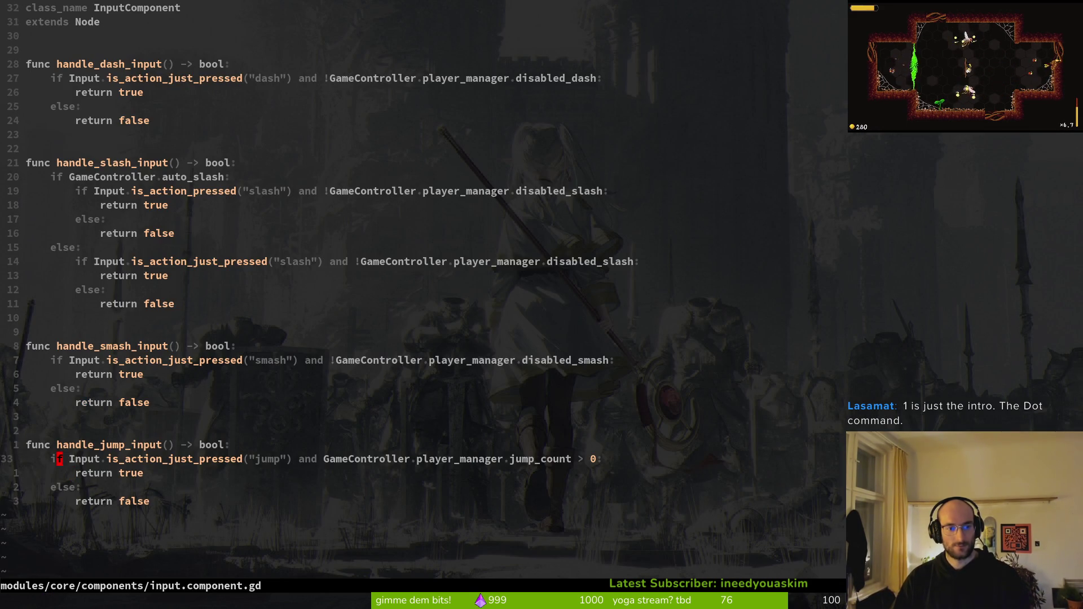
{"action": "key", "text": "w"}
{"action": "key", "text": "w"}
{"action": "key", "text": "w"}
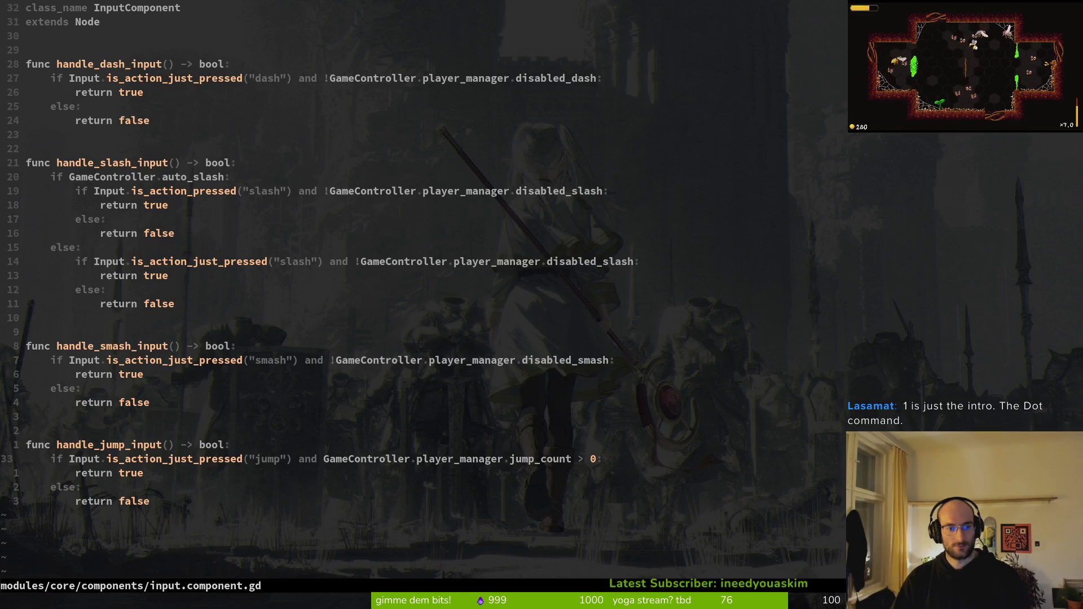
{"action": "key", "text": "space"}
{"action": "key", "text": "f"}
{"action": "key", "text": "f"}
{"action": "type", "text": "jumping"}
{"action": "key", "text": "Return"}
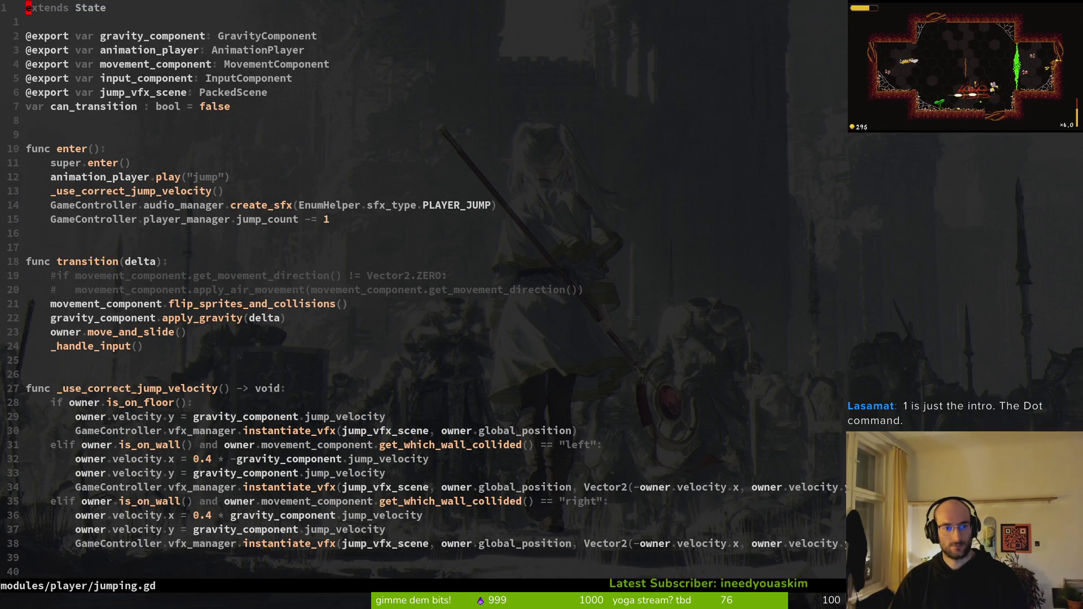
Step: Go back from input.component.gd to jumping.gd and reach the jump-release check on line 43
{"action": "key", "text": "ctrl+o"}
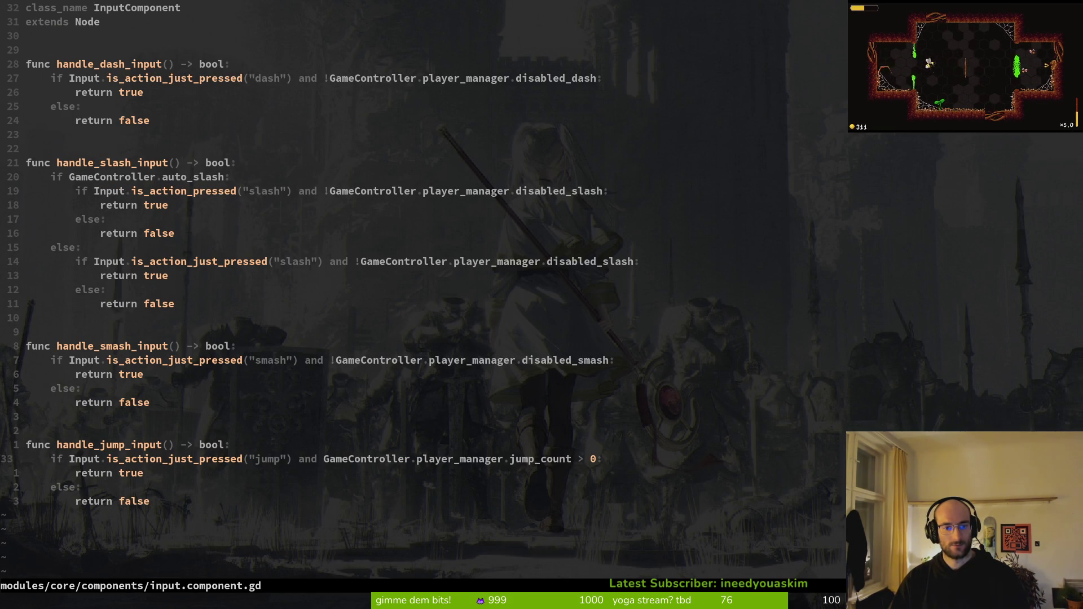
{"action": "key", "text": "ctrl+o"}
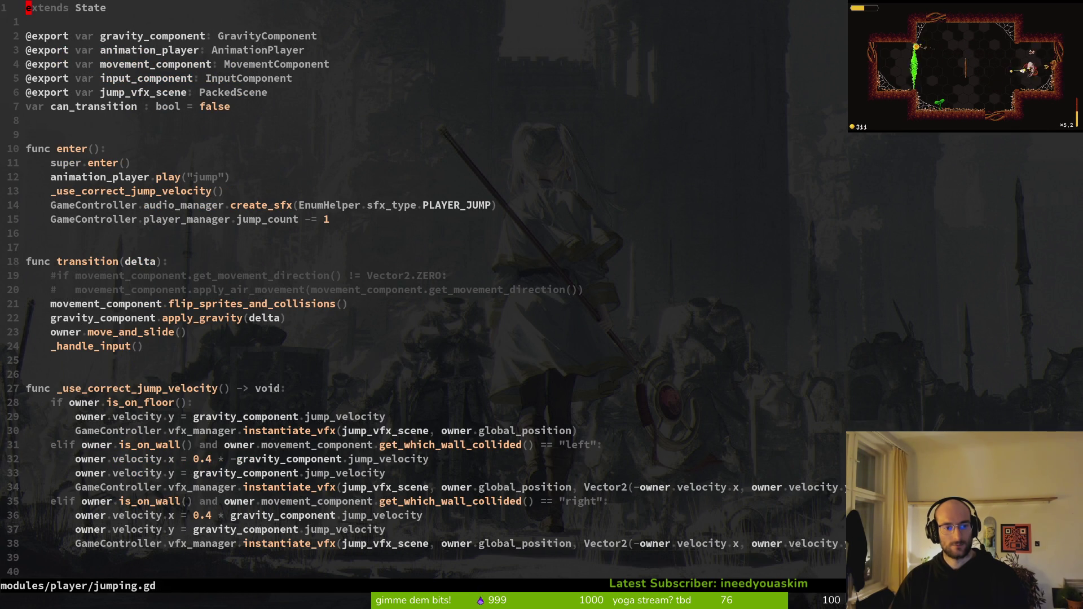
{"action": "key", "text": "2"}
{"action": "key", "text": "0"}
{"action": "key", "text": "j"}
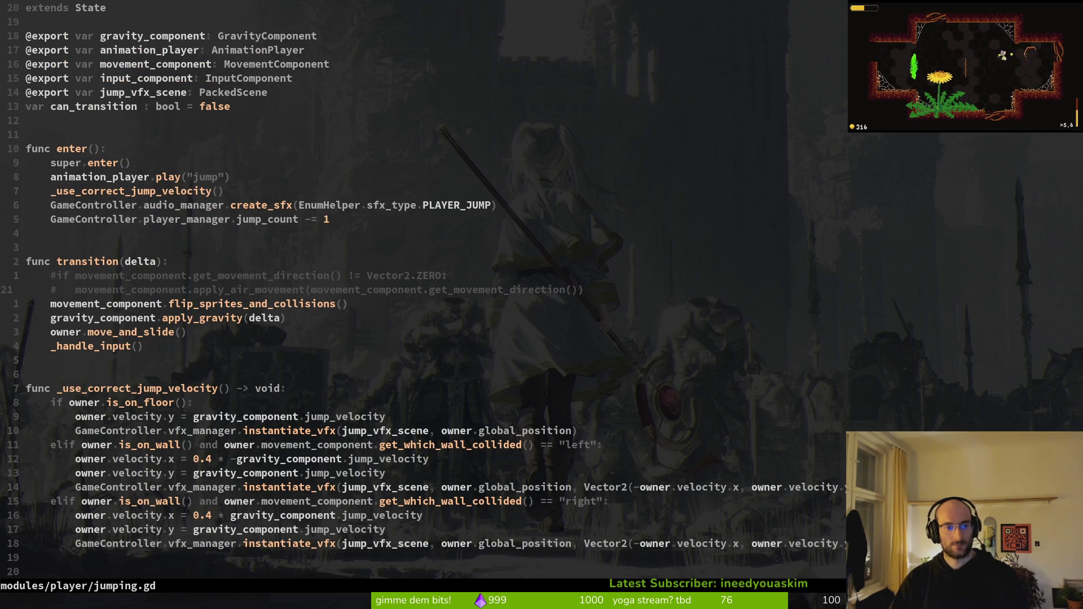
{"action": "key", "text": "2"}
{"action": "key", "text": "0"}
{"action": "key", "text": "j"}
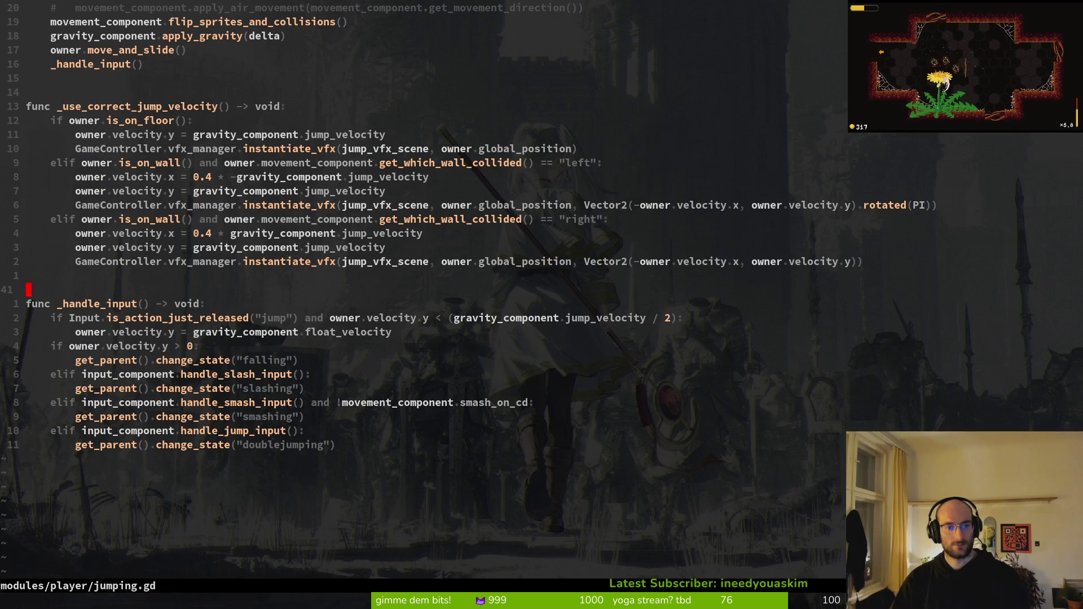
{"action": "key", "text": "j"}
{"action": "key", "text": "j"}
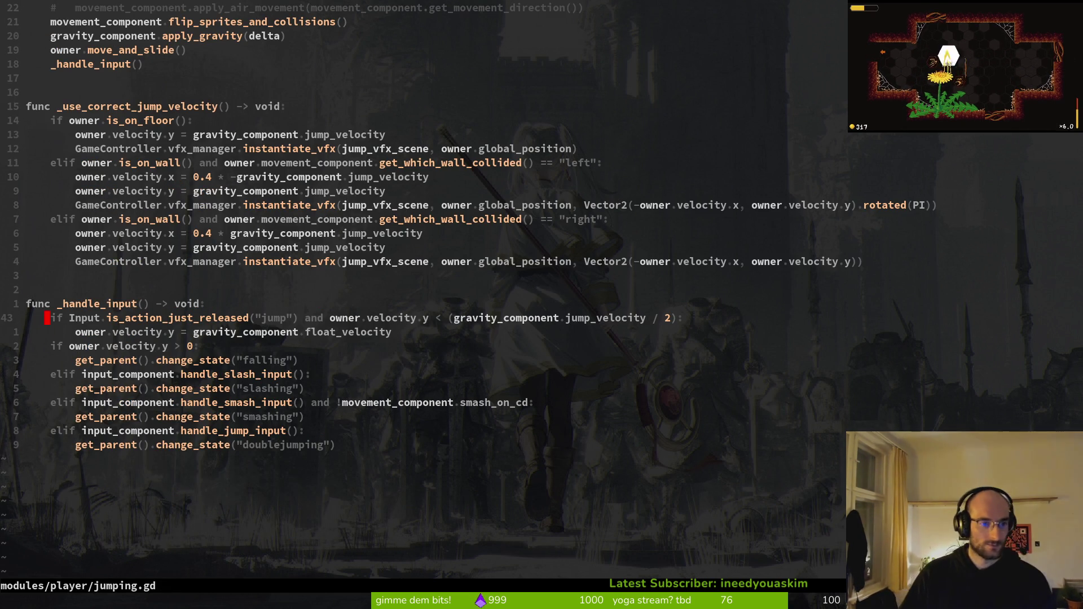
Step: Toggle the capitalisation of Input on line 43 and save jumping.gd
{"action": "key", "text": "w"}
{"action": "key", "text": "w"}
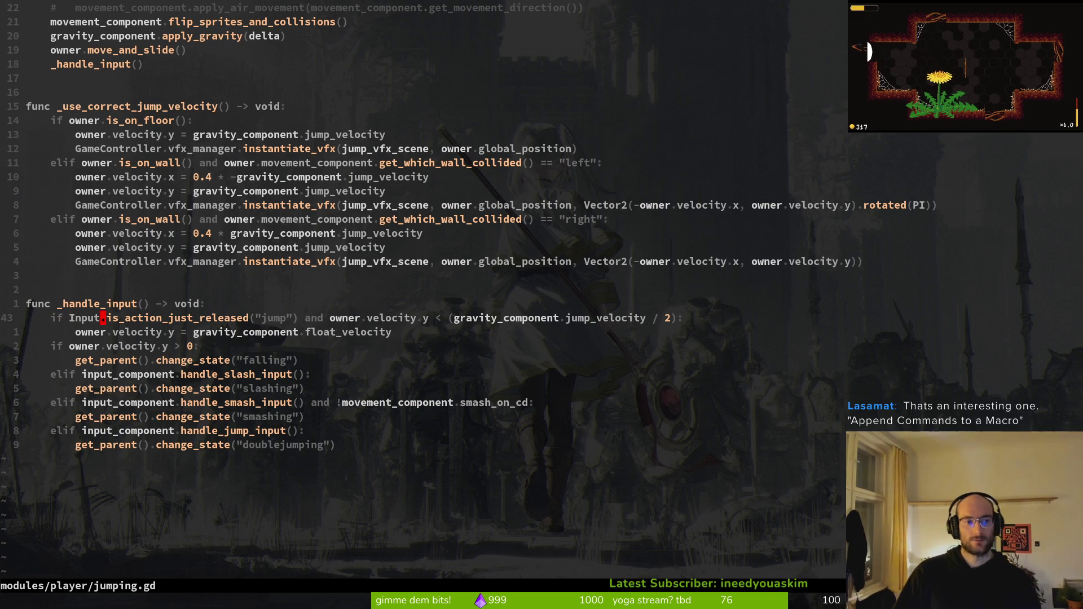
{"action": "key", "text": "asciitilde"}
{"action": "type", "text": ":w"}
{"action": "key", "text": "Return"}
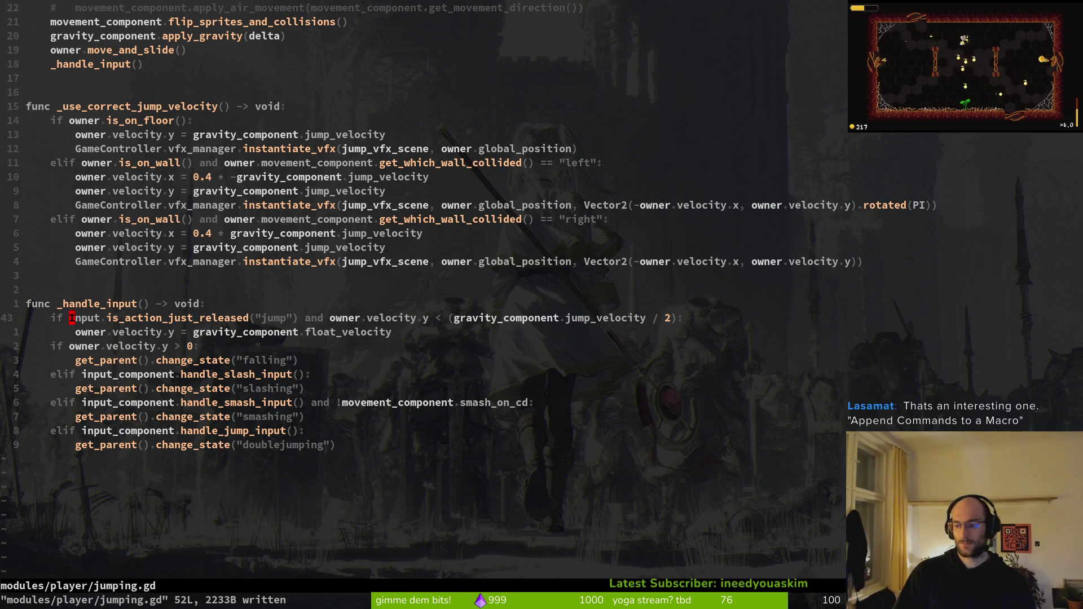
Step: Save jumping.gd and quit Vim with :wq after a mistyped :weq
{"action": "key", "text": "ctrl+p"}
{"action": "key", "text": "Escape"}
{"action": "type", "text": ":weq"}
{"action": "key", "text": "Return"}
{"action": "type", "text": ":wq"}
{"action": "key", "text": "Return"}
Step: In tig's status view, show the diff of the uncommitted idling.gd change
{"action": "key", "text": "s"}
{"action": "key", "text": "j"}
{"action": "key", "text": "j"}
{"action": "key", "text": "j"}
{"action": "key", "text": "j"}
{"action": "key", "text": "Return"}
{"action": "key", "text": "j"}
{"action": "key", "text": "j"}
{"action": "key", "text": "j"}
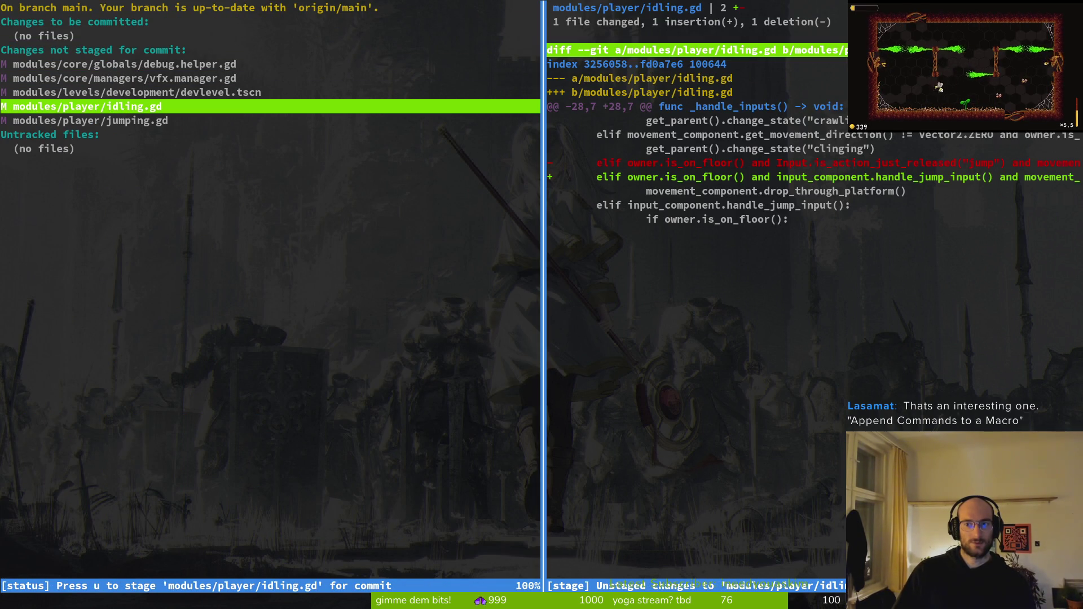
Step: Close tig and reopen idling.gd in Neovim on the project folder
{"action": "key", "text": "q"}
{"action": "key", "text": "q"}
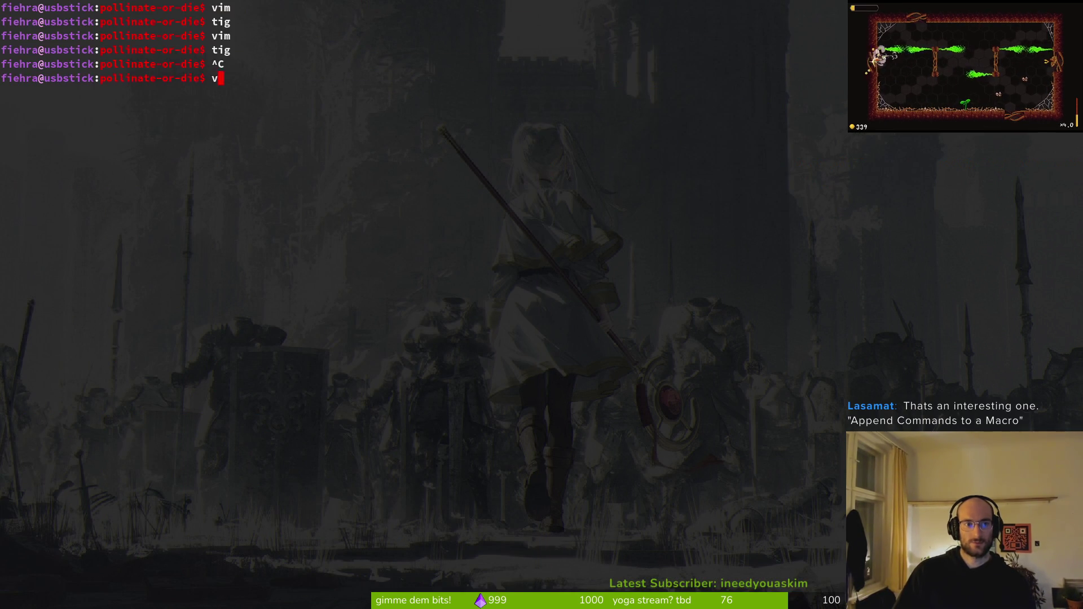
{"action": "type", "text": "nvim ."}
{"action": "key", "text": "Return"}
{"action": "type", "text": "idli"}
{"action": "key", "text": "Return"}
Step: Undo the recent edits to restore the original jump-release check on line 31, and save
{"action": "key", "text": "G"}
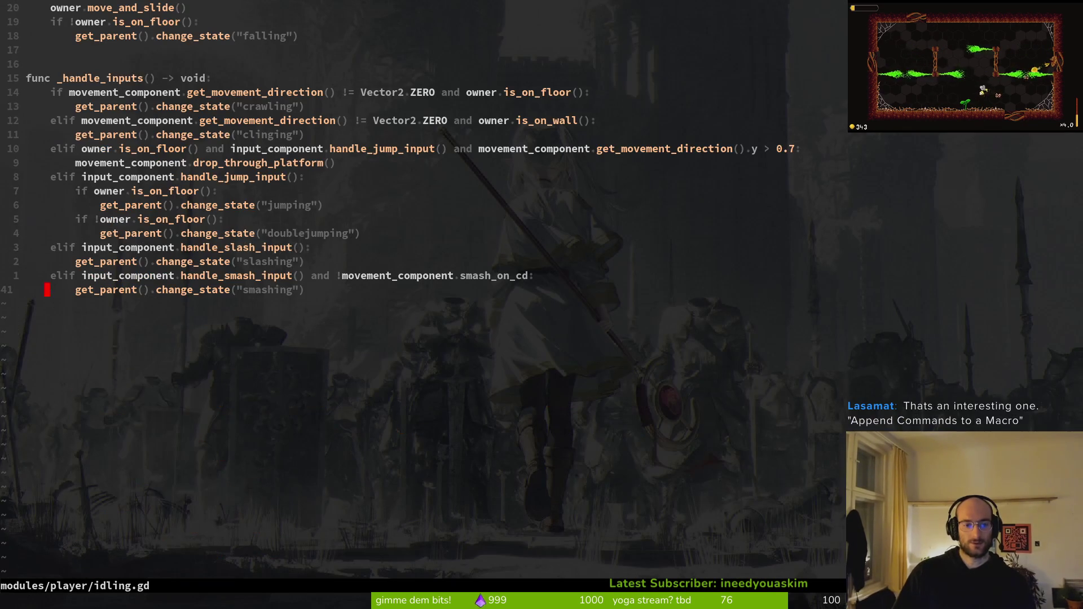
{"action": "key", "text": "u"}
{"action": "key", "text": "u"}
{"action": "key", "text": "u"}
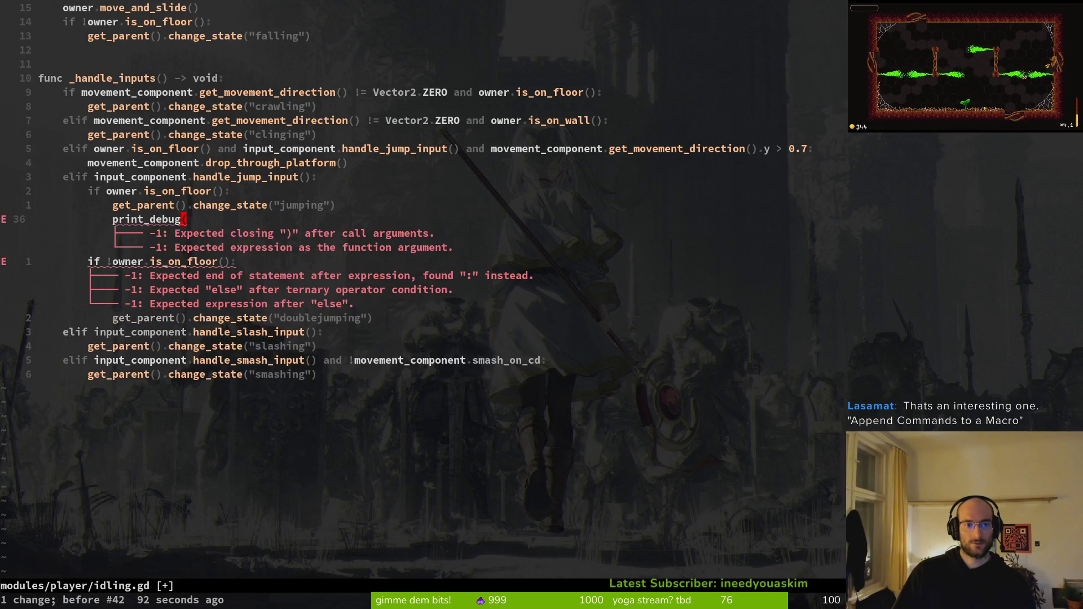
{"action": "key", "text": "u"}
{"action": "key", "text": "u"}
{"action": "key", "text": "u"}
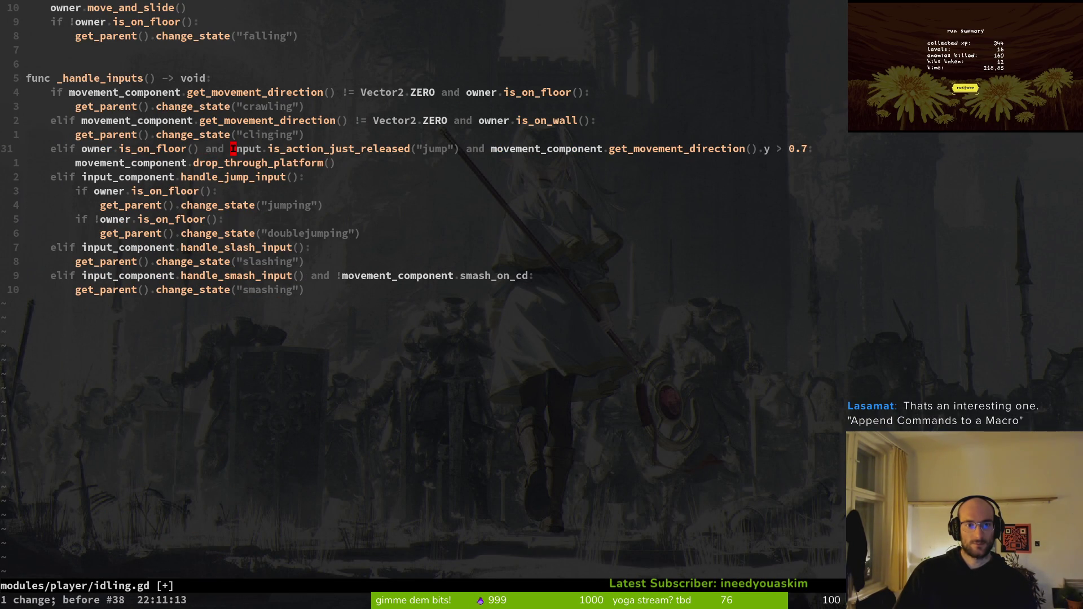
{"action": "key", "text": "ctrl+s"}
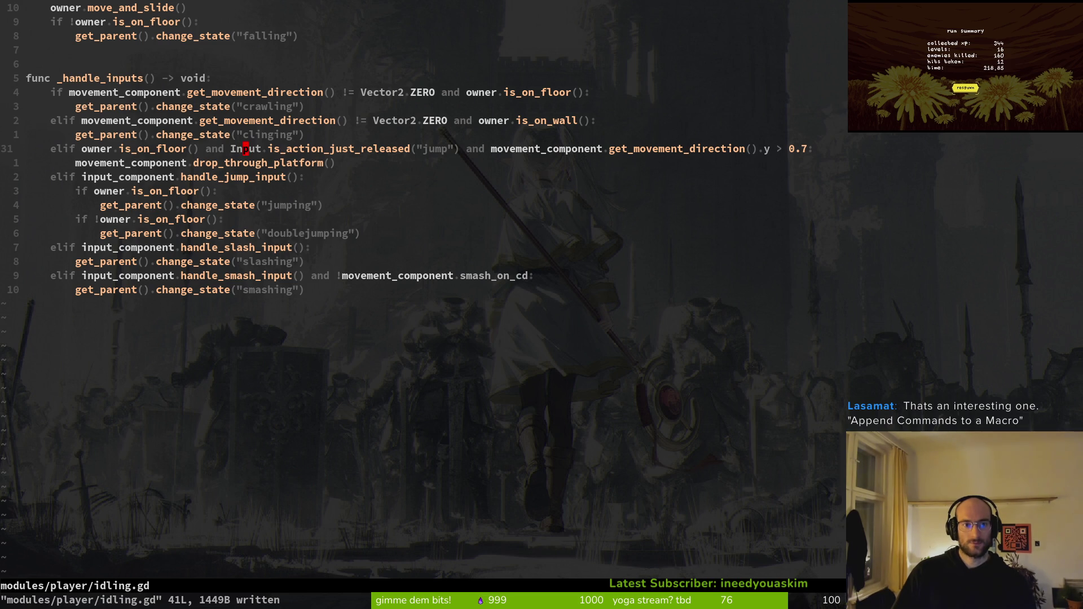
Step: Try replacing is_action_just_released on line 31, then undo and redo the change
{"action": "key", "text": "w"}
{"action": "key", "text": "w"}
{"action": "key", "text": "c"}
{"action": "key", "text": "t"}
{"action": "key", "text": "parenleft"}
{"action": "key", "text": "Escape"}
{"action": "key", "text": "u"}
{"action": "key", "text": "ctrl+r"}
{"action": "key", "text": "ctrl+r"}
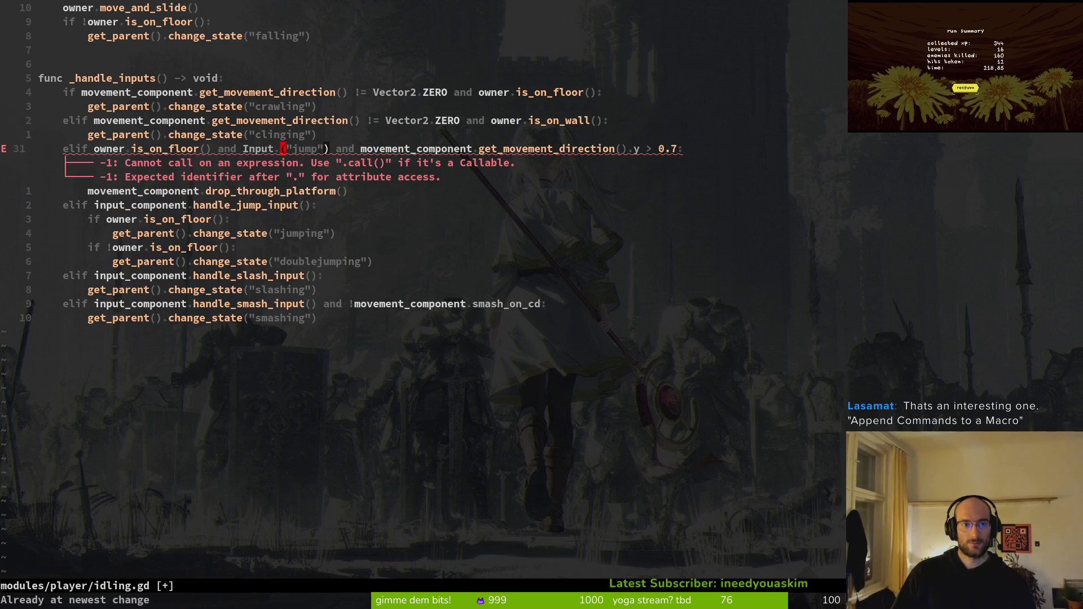
Step: Undo the broken edit and remove Input.is_action_just_released("jump") from line 31
{"action": "key", "text": "u"}
{"action": "key", "text": "u"}
{"action": "key", "text": "u"}
{"action": "key", "text": "u"}
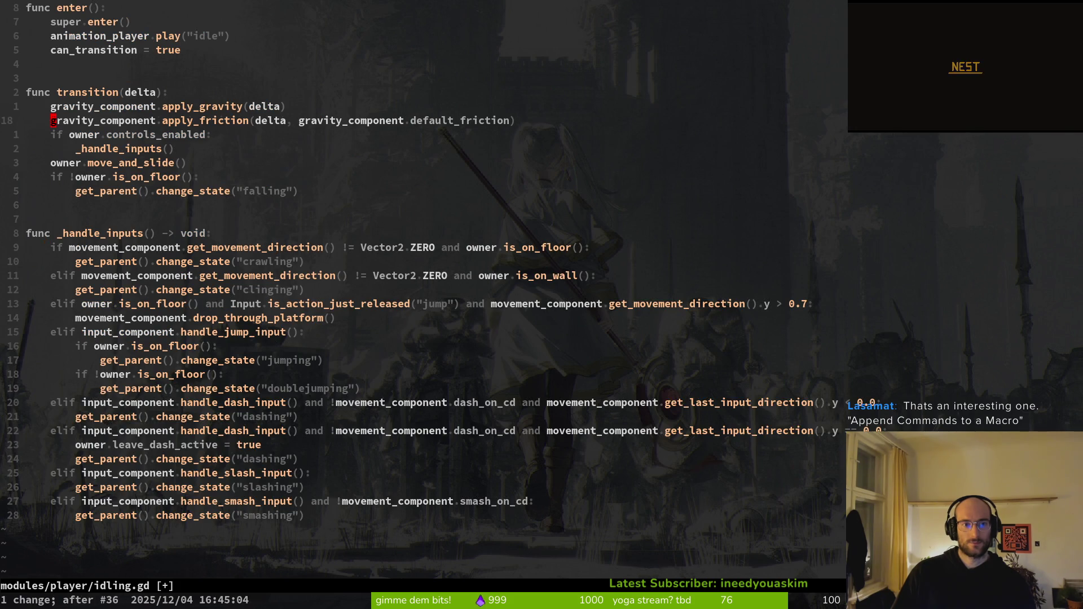
{"action": "key", "text": "ctrl+r"}
{"action": "key", "text": "ctrl+r"}
{"action": "key", "text": "ctrl+r"}
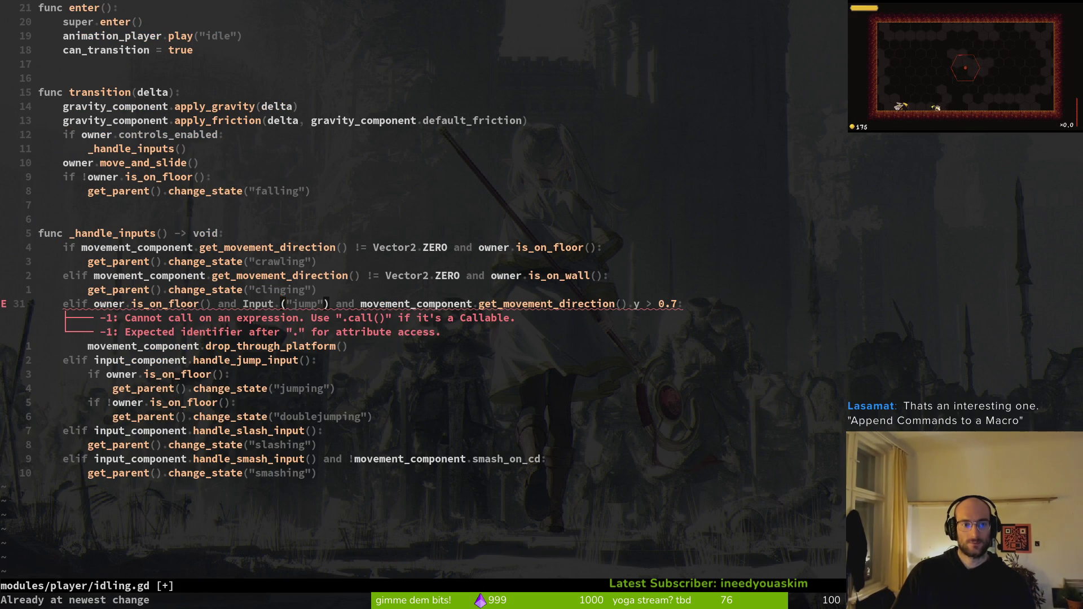
{"action": "key", "text": "u"}
{"action": "key", "text": "c"}
{"action": "key", "text": "t"}
{"action": "key", "text": "parenleft"}
{"action": "key", "text": "Delete"}
{"action": "key", "text": "Delete"}
{"action": "key", "text": "BackSpace"}
{"action": "key", "text": "BackSpace"}
{"action": "key", "text": "BackSpace"}
{"action": "key", "text": "Delete"}
{"action": "key", "text": "Delete"}
{"action": "key", "text": "Delete"}
Step: Write input_component.handle_jump_input() as the line 31 condition and save idling.gd
{"action": "type", "text": "in"}
{"action": "key", "text": "Tab"}
{"action": "type", "text": ".ha"}
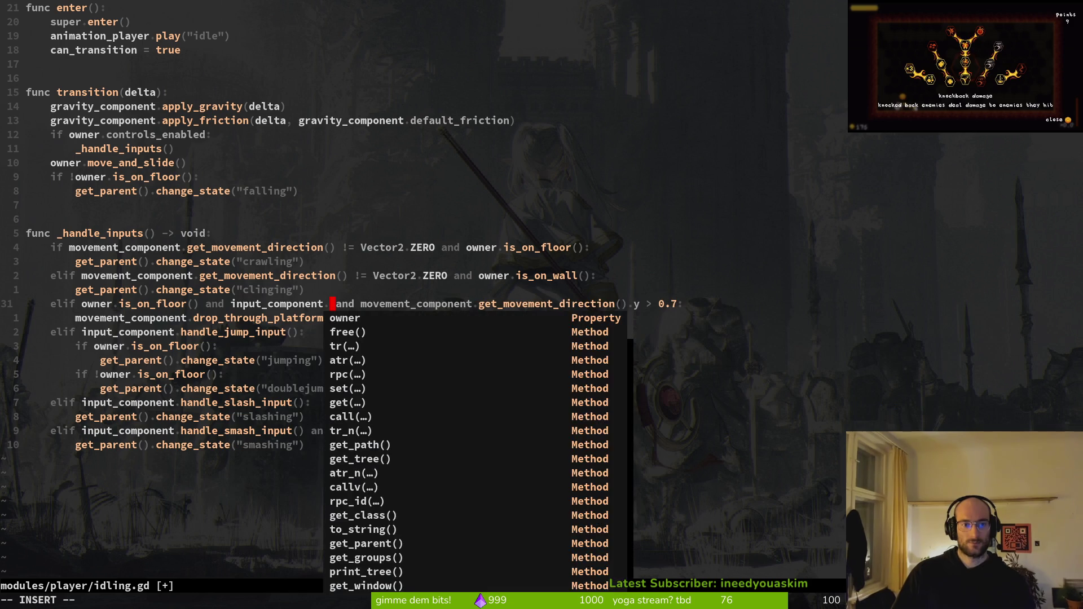
{"action": "type", "text": "ndle_j"}
{"action": "key", "text": "Tab"}
{"action": "key", "text": "Escape"}
{"action": "type", "text": ":w"}
{"action": "key", "text": "Return"}
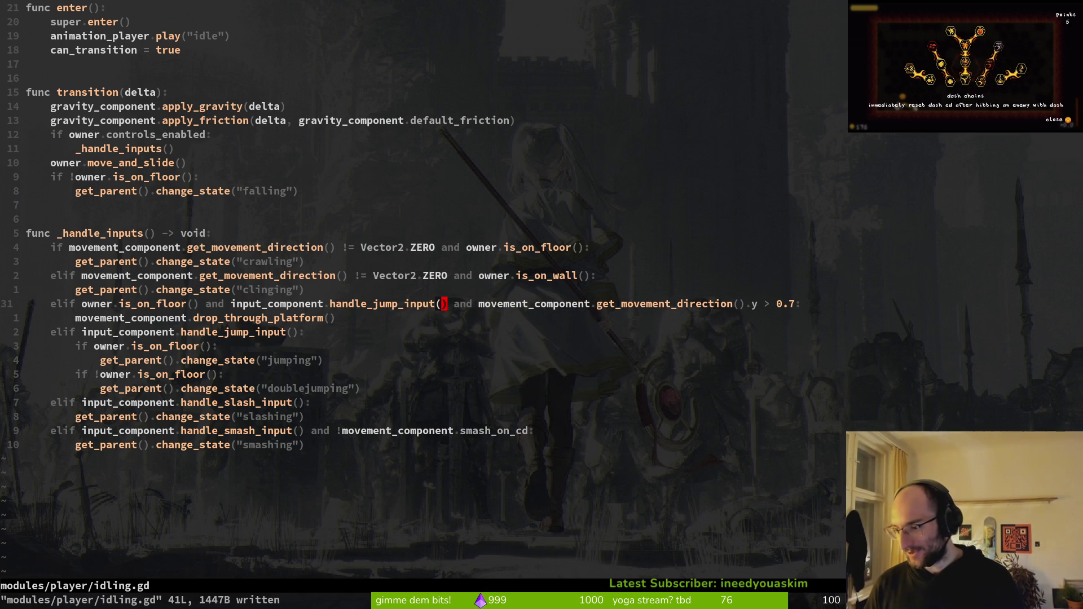
Step: Save idling.gd again and start the project file search
{"action": "type", "text": ":write"}
{"action": "key", "text": "Return"}
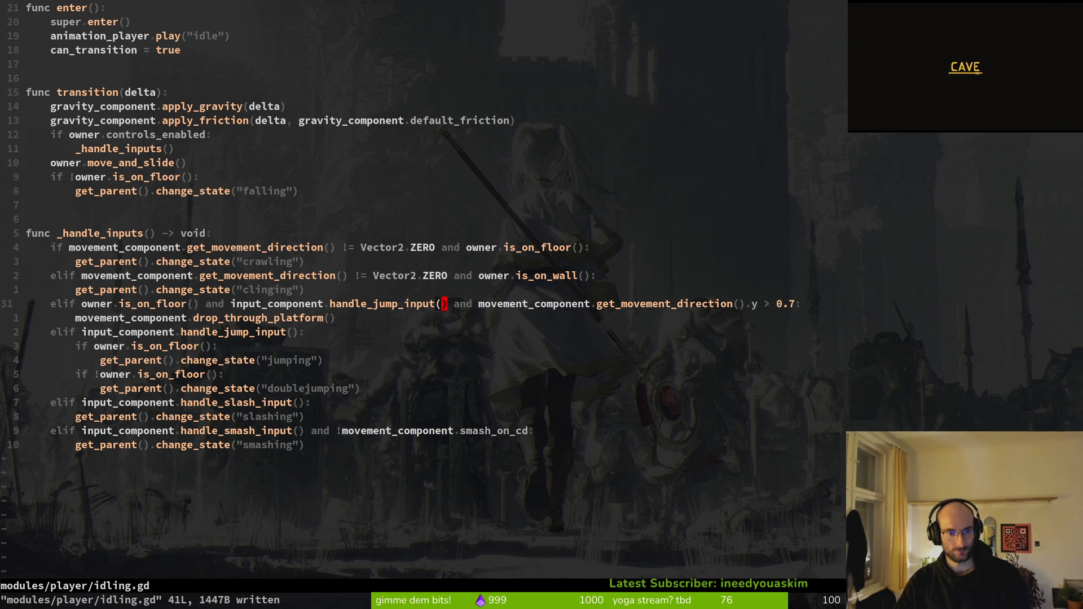
{"action": "key", "text": "j"}
{"action": "key", "text": "j"}
{"action": "key", "text": "j"}
{"action": "key", "text": "space"}
Step: Open jumping.gd, add print_debug("starting to jump") in the is_on_floor branch before velocity.y, and save
{"action": "key", "text": "f"}
{"action": "key", "text": "f"}
{"action": "type", "text": "ju"}
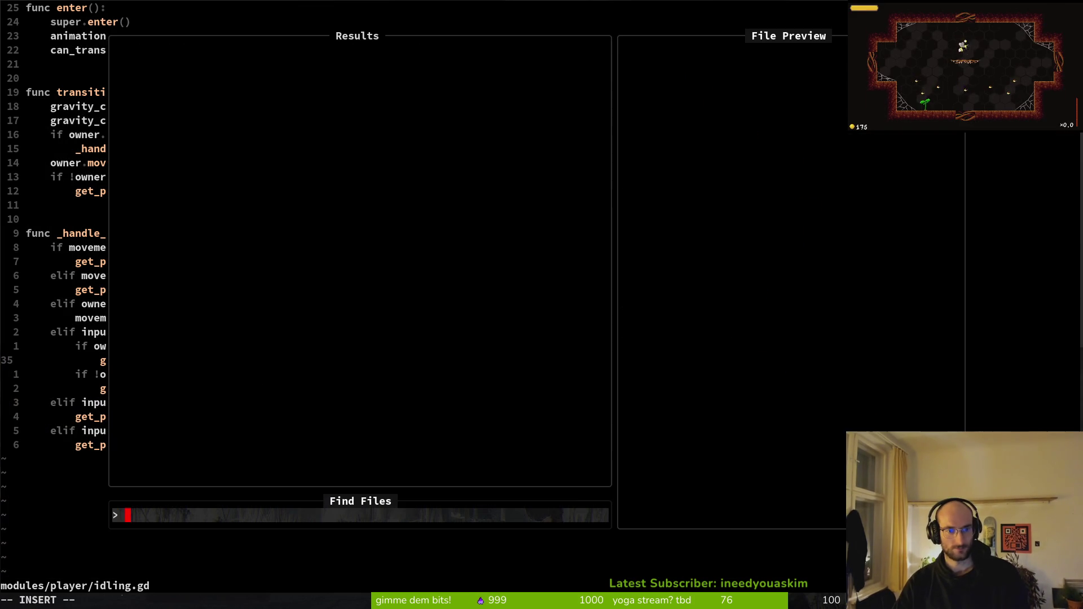
{"action": "type", "text": "mpin"}
{"action": "key", "text": "Return"}
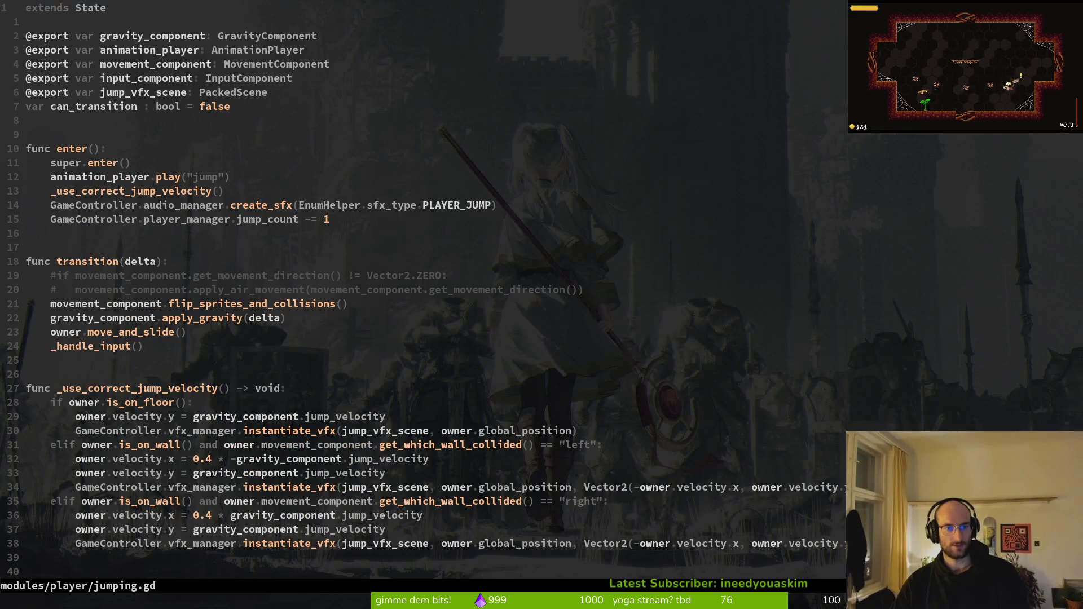
{"action": "key", "text": "j"}
{"action": "key", "text": "j"}
{"action": "key", "text": "j"}
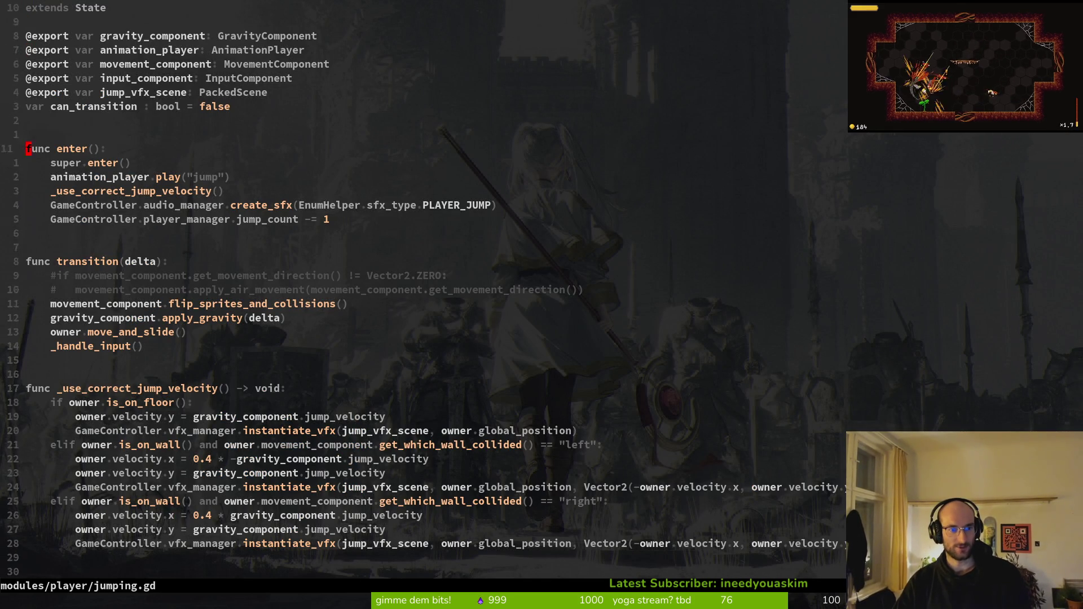
{"action": "key", "text": "j"}
{"action": "key", "text": "j"}
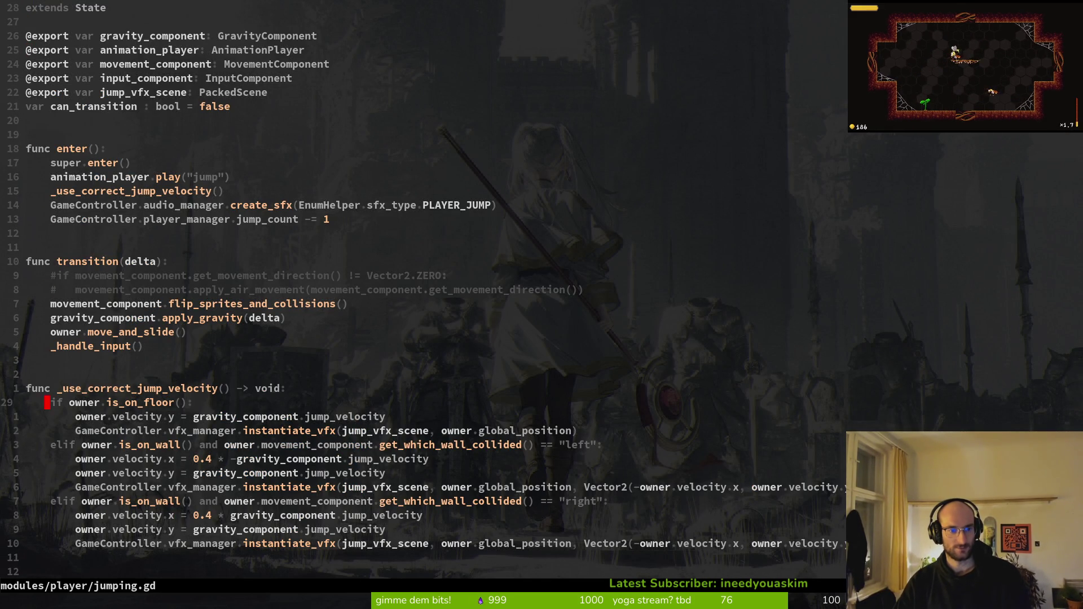
{"action": "key", "text": "j"}
{"action": "type", "text": "koprint_debug("}
{"action": "type", "text": "\"starting "}
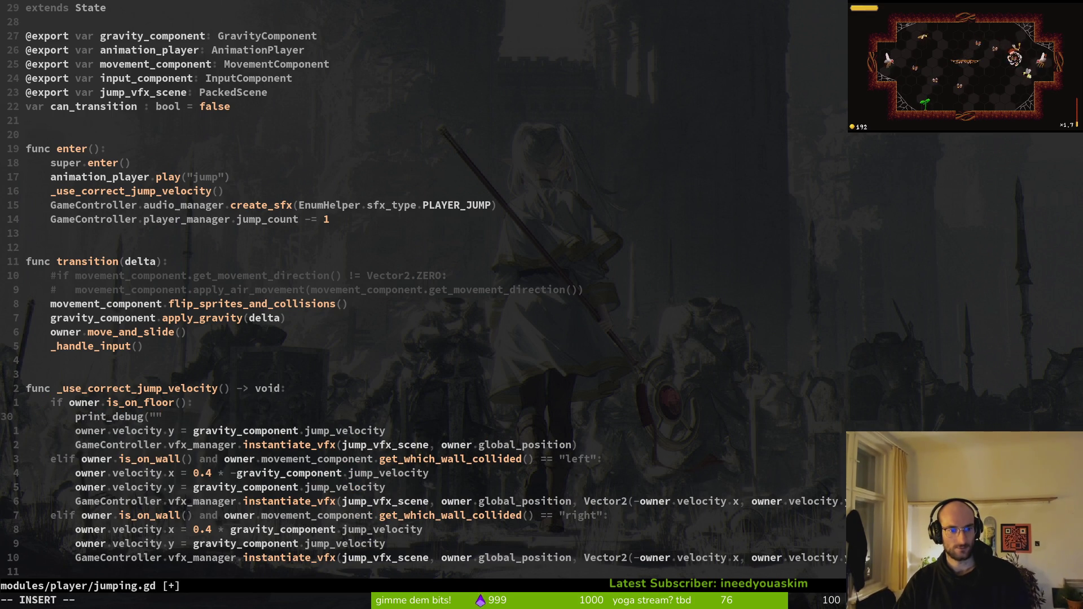
{"action": "type", "text": "to jump"}
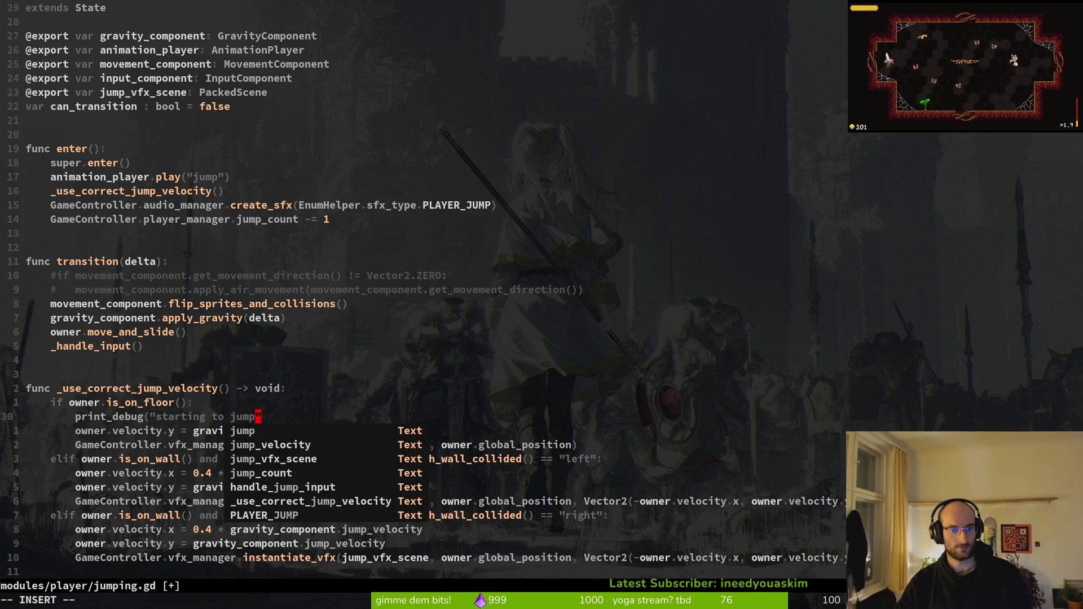
{"action": "type", "text": "\")"}
{"action": "key", "text": "Escape"}
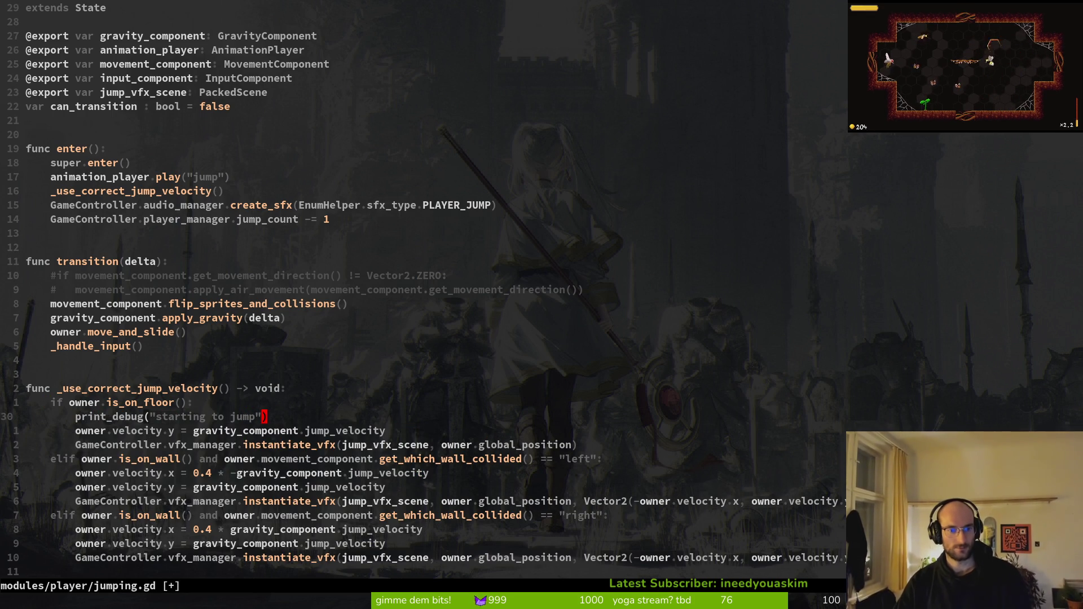
{"action": "type", "text": ":w"}
{"action": "key", "text": "Return"}
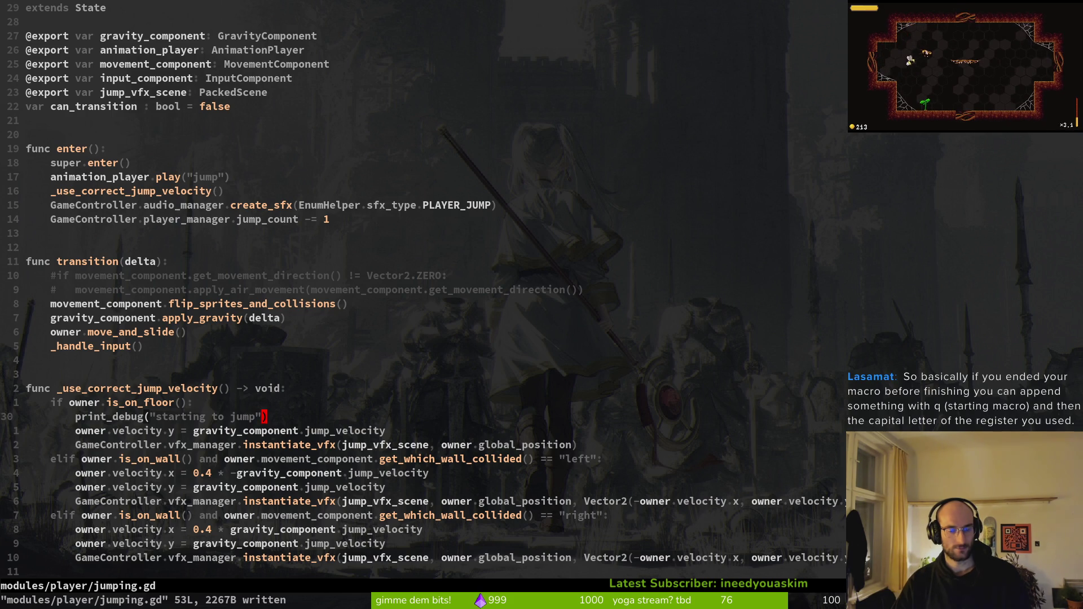
Step: Review jumping.gd around the new print_debug line and the jump action in _handle_input
{"action": "key", "text": "2"}
{"action": "key", "text": "0"}
{"action": "key", "text": "j"}
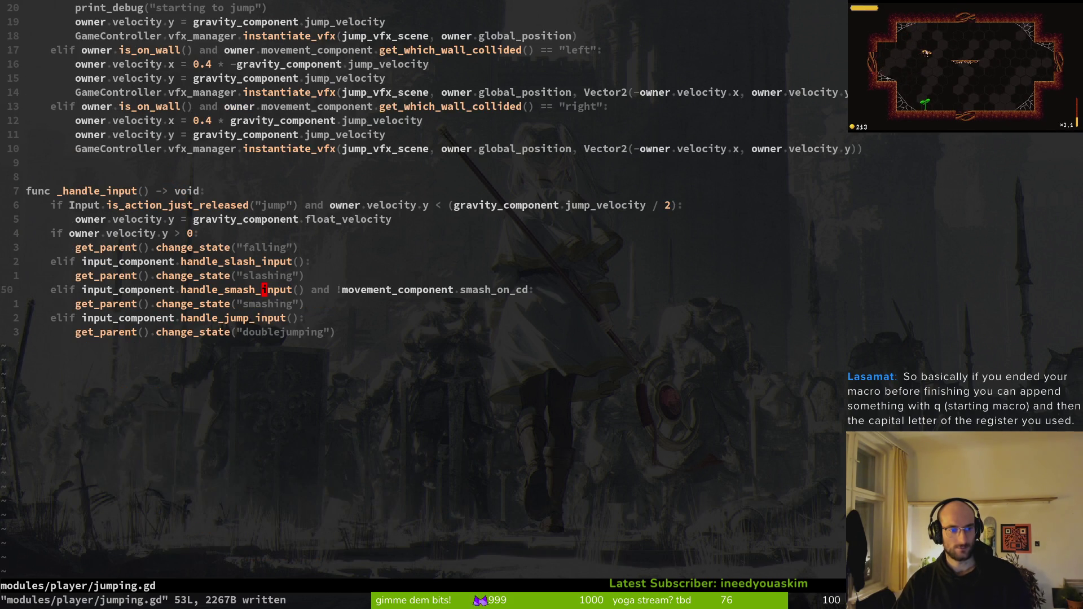
{"action": "key", "text": "2"}
{"action": "key", "text": "0"}
{"action": "key", "text": "k"}
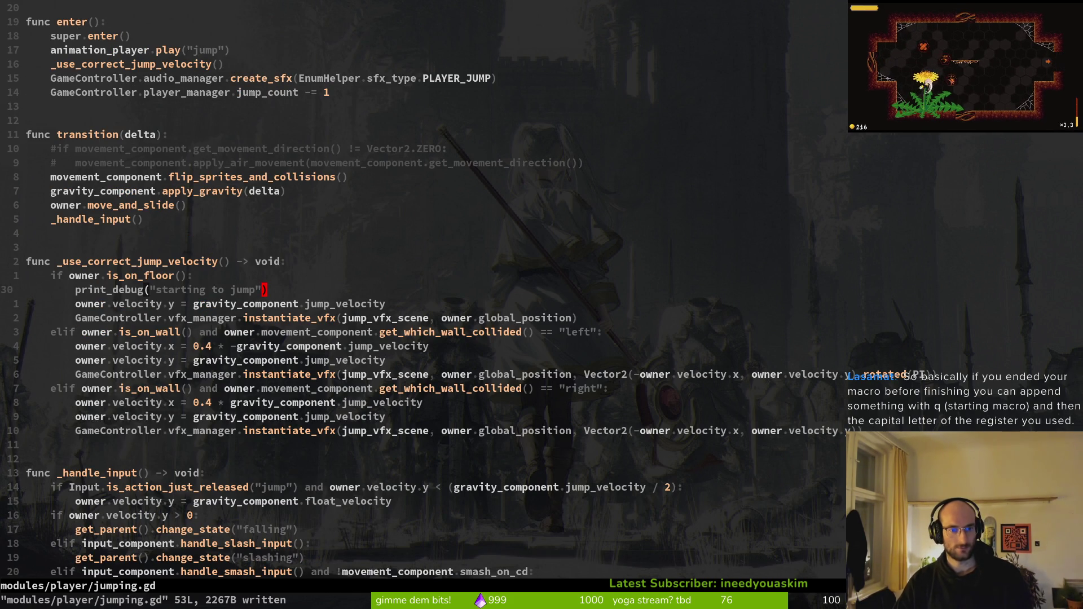
{"action": "key", "text": "j"}
{"action": "key", "text": "j"}
{"action": "key", "text": "j"}
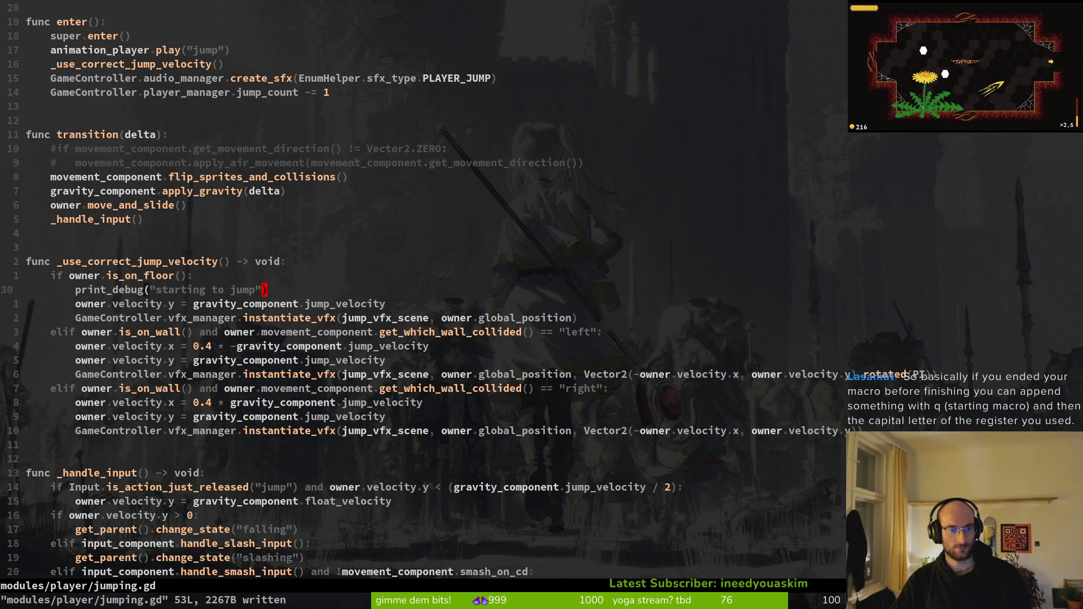
{"action": "key", "text": "j"}
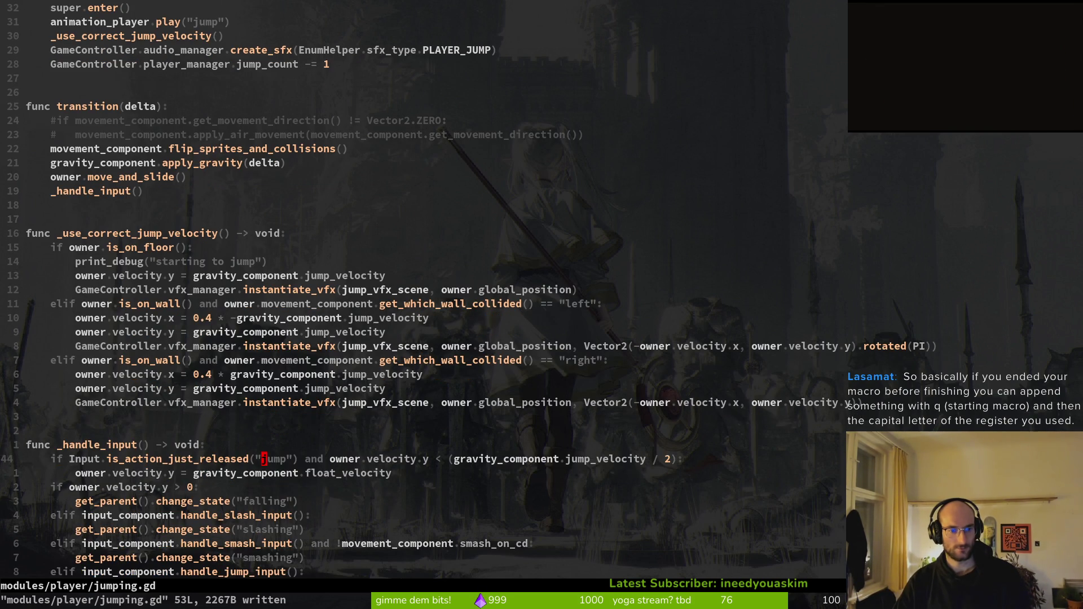
{"action": "key", "text": "f"}
{"action": "key", "text": "j"}
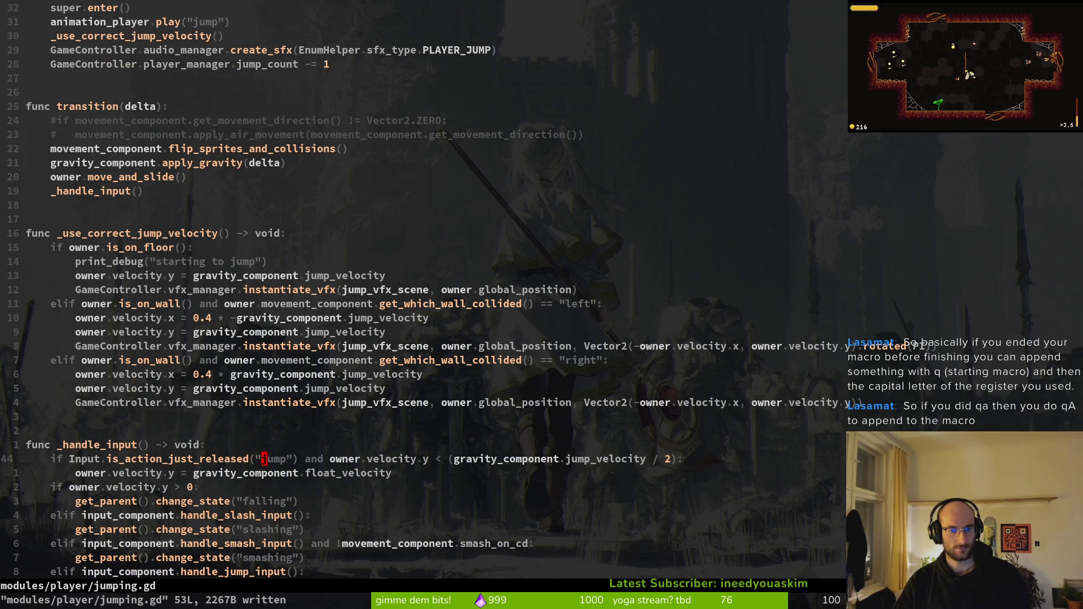
Step: Inspect the falling, wall-jump, gravity and move_and_slide code, then switch to idling.gd
{"action": "key", "text": "j"}
{"action": "key", "text": "j"}
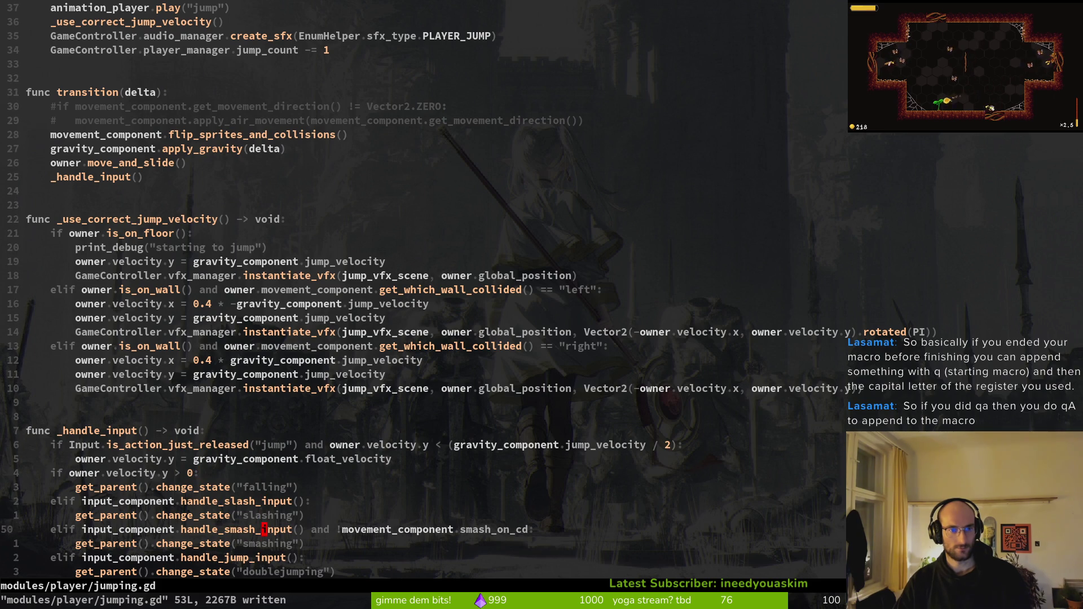
{"action": "key", "text": "k"}
{"action": "key", "text": "k"}
{"action": "key", "text": "k"}
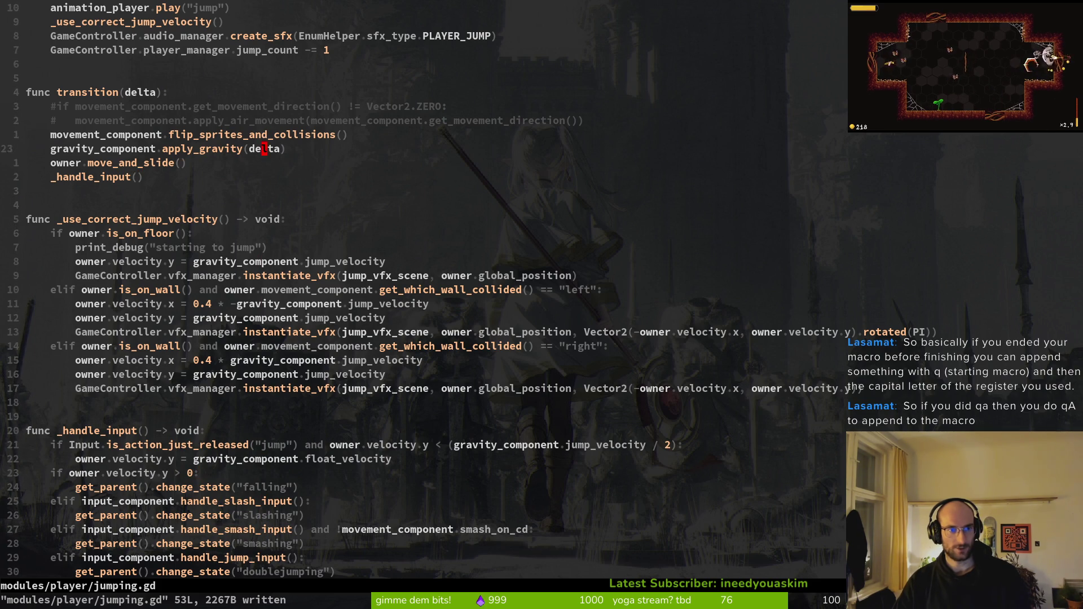
{"action": "key", "text": "j"}
{"action": "key", "text": "j"}
{"action": "key", "text": "j"}
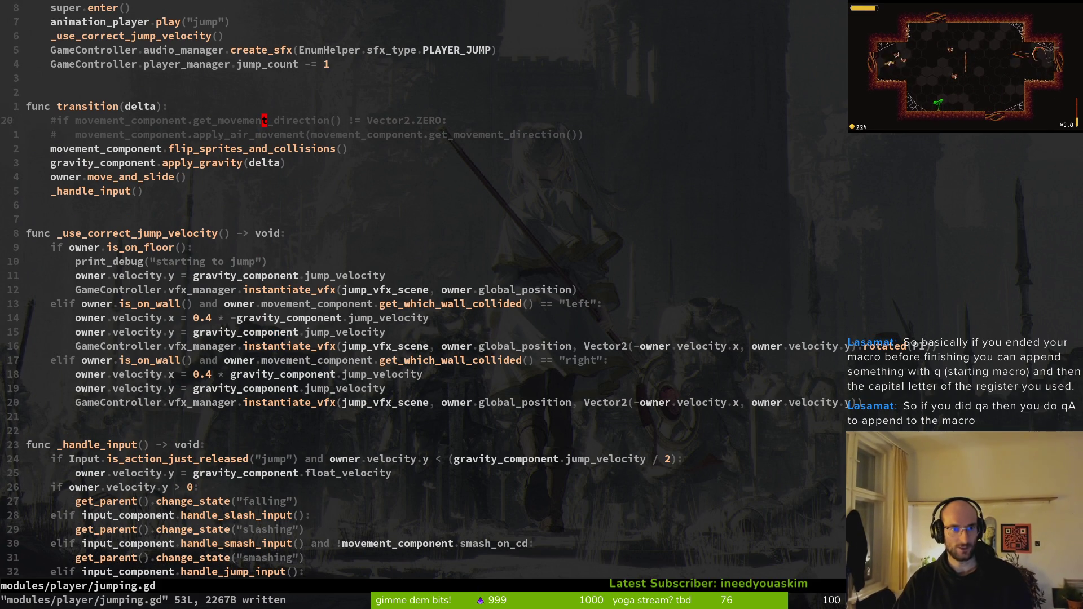
{"action": "key", "text": "k"}
{"action": "key", "text": "k"}
{"action": "key", "text": "k"}
{"action": "key", "text": "j"}
{"action": "key", "text": "j"}
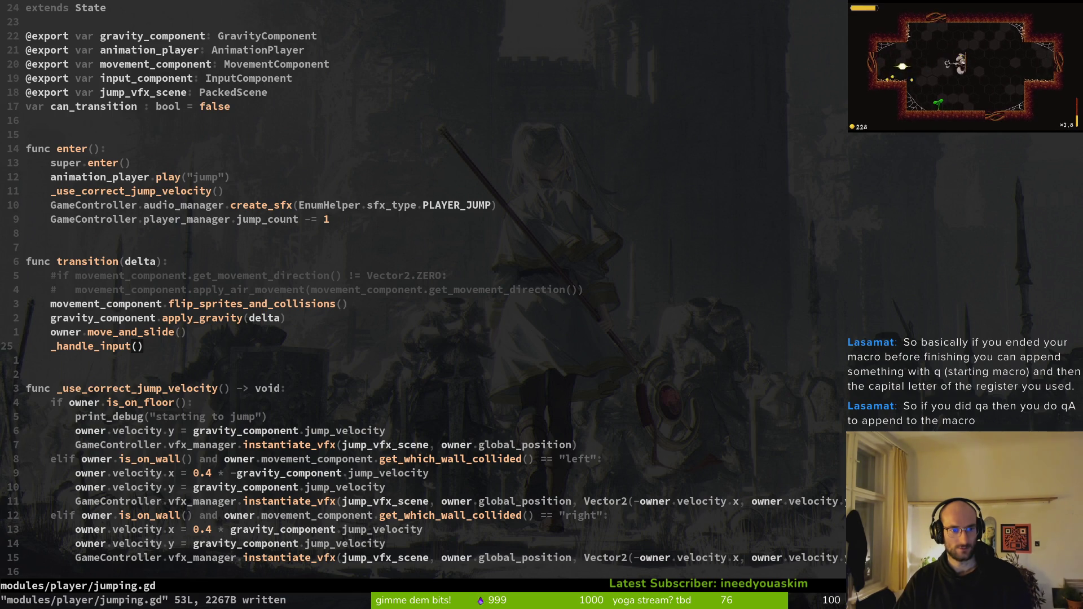
{"action": "key", "text": "k"}
{"action": "key", "text": "k"}
{"action": "key", "text": "ctrl+6"}
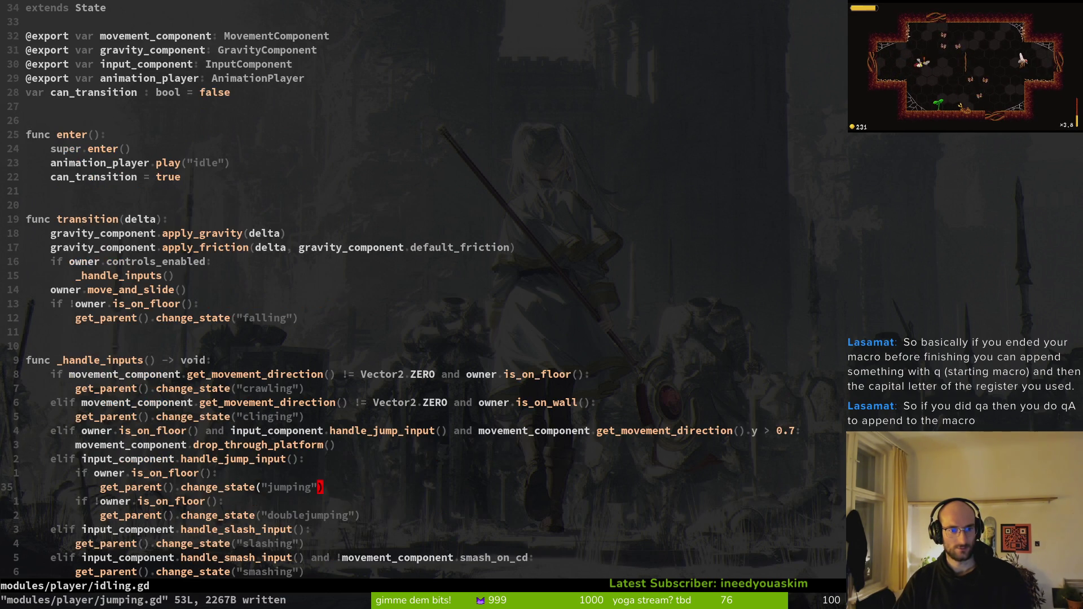
Step: In jumping.gd's enter(), add print_debug(owner.velocity) after the jump velocity call and save
{"action": "key", "text": "ctrl+6"}
{"action": "key", "text": "space"}
{"action": "key", "text": "f"}
{"action": "key", "text": "f"}
{"action": "type", "text": "c"}
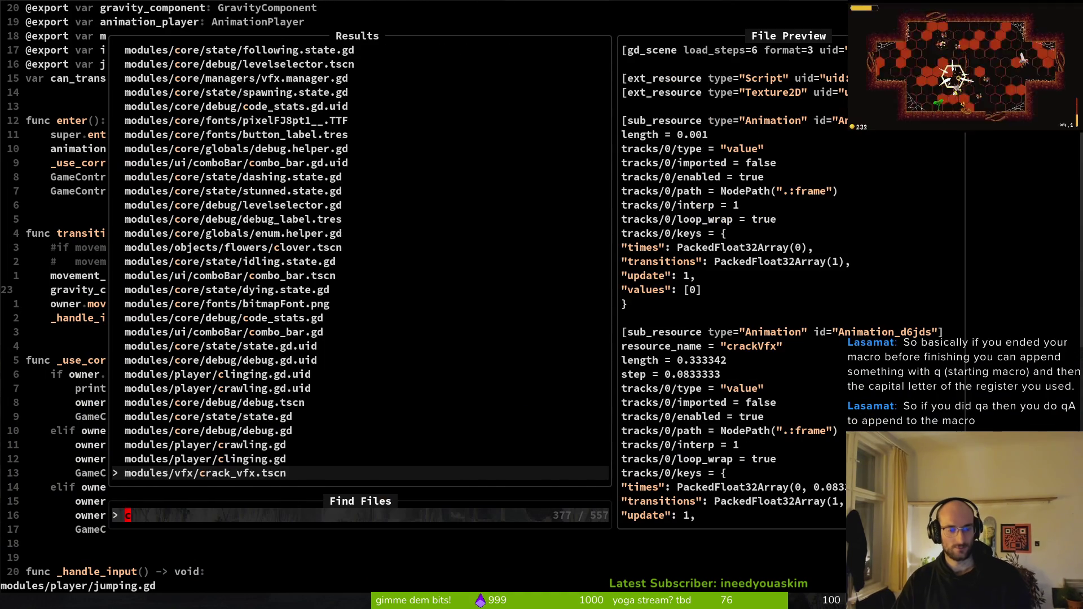
{"action": "key", "text": "Escape"}
{"action": "key", "text": "k"}
{"action": "key", "text": "k"}
{"action": "key", "text": "k"}
{"action": "key", "text": "k"}
{"action": "key", "text": "k"}
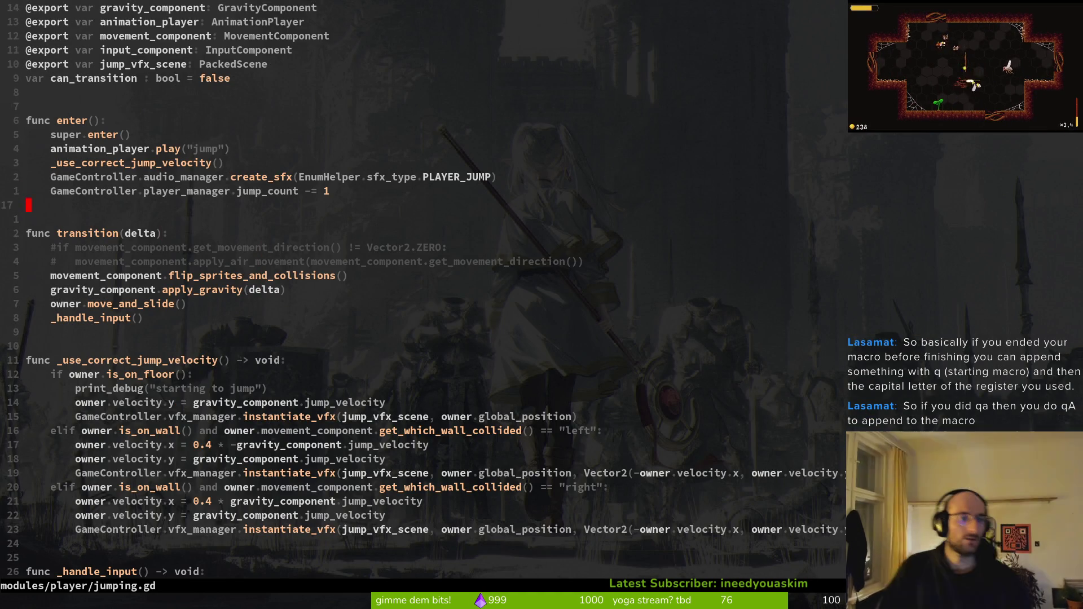
{"action": "type", "text": "oprint_debug("}
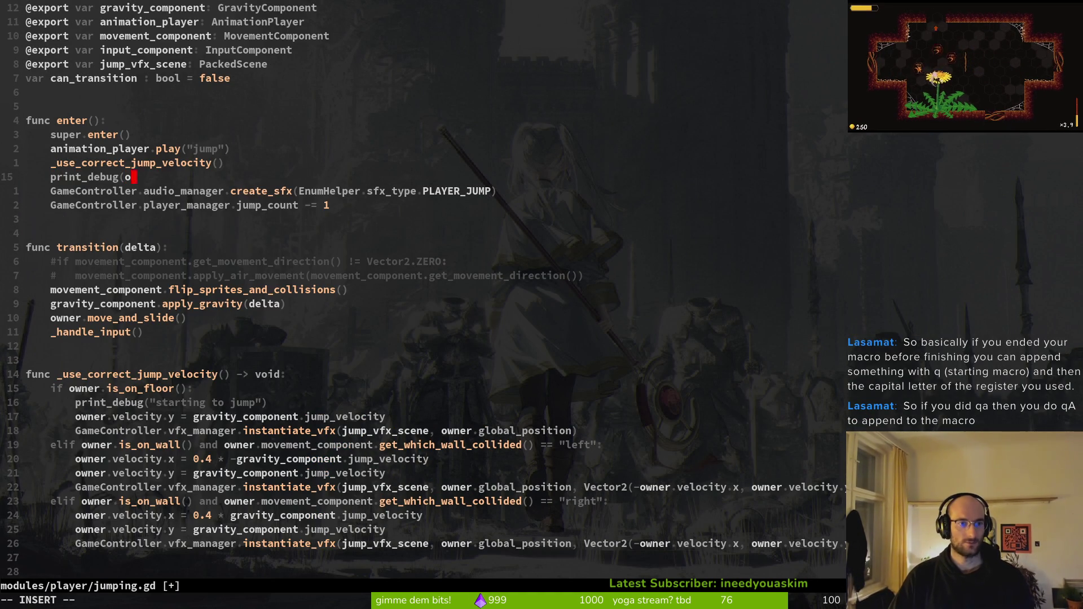
{"action": "type", "text": "owner.velocity"}
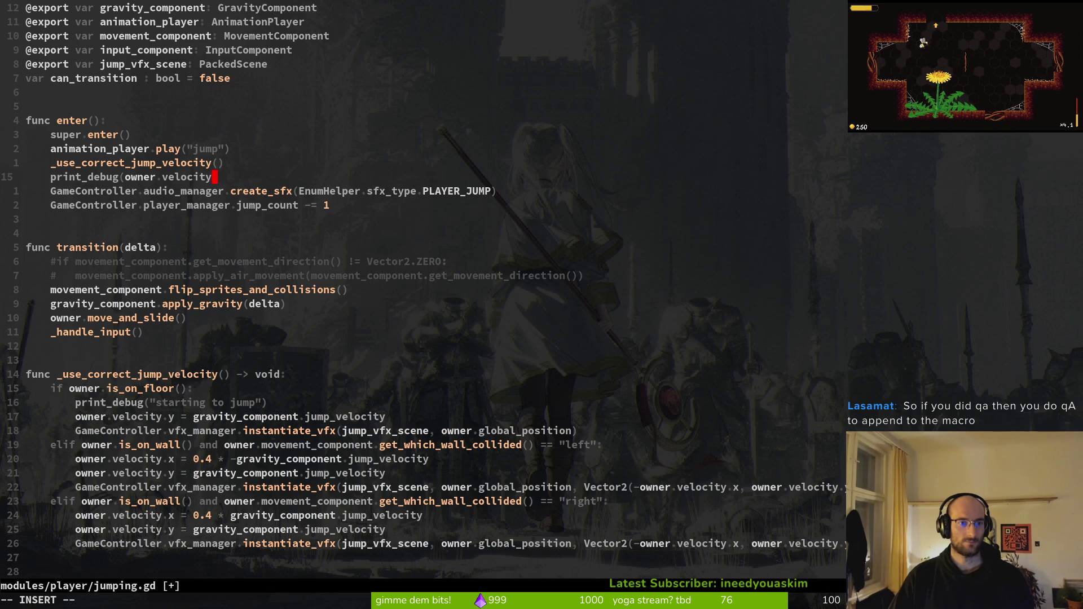
{"action": "type", "text": ")"}
{"action": "key", "text": "Escape"}
{"action": "type", "text": ":w"}
{"action": "key", "text": "Return"}
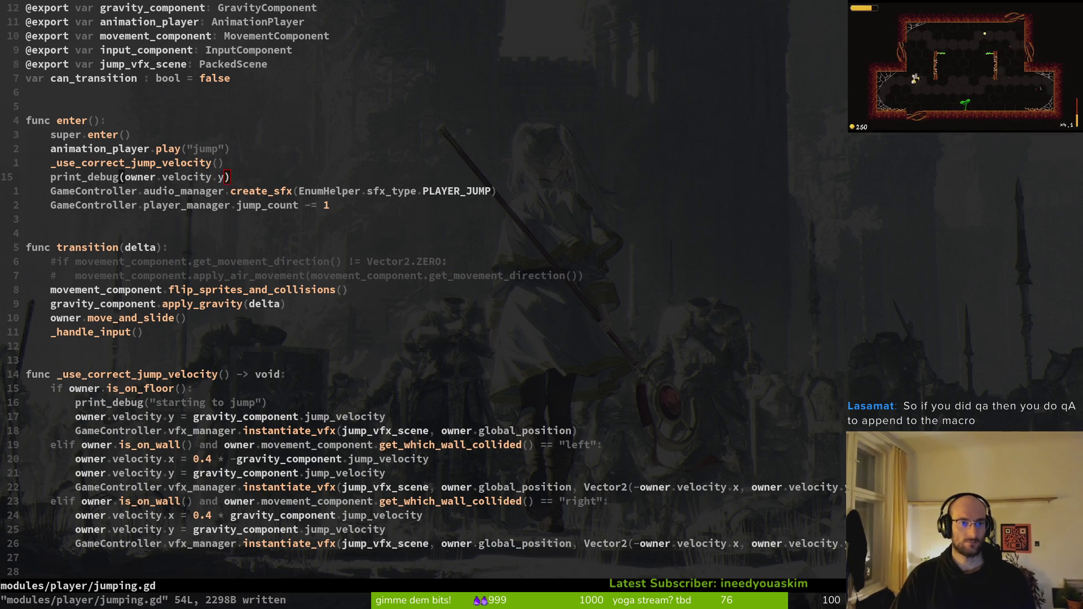
{"action": "key", "text": "alt+Tab"}
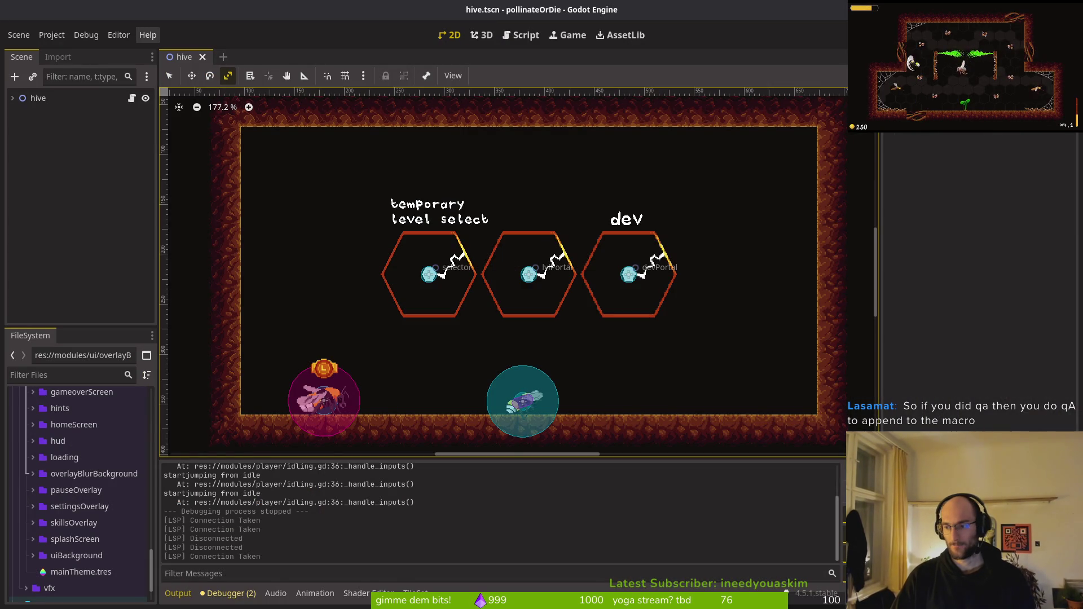
Step: Run the game with F5 until its main menu shows, then return to Vim to quit it
{"action": "key", "text": "F5"}
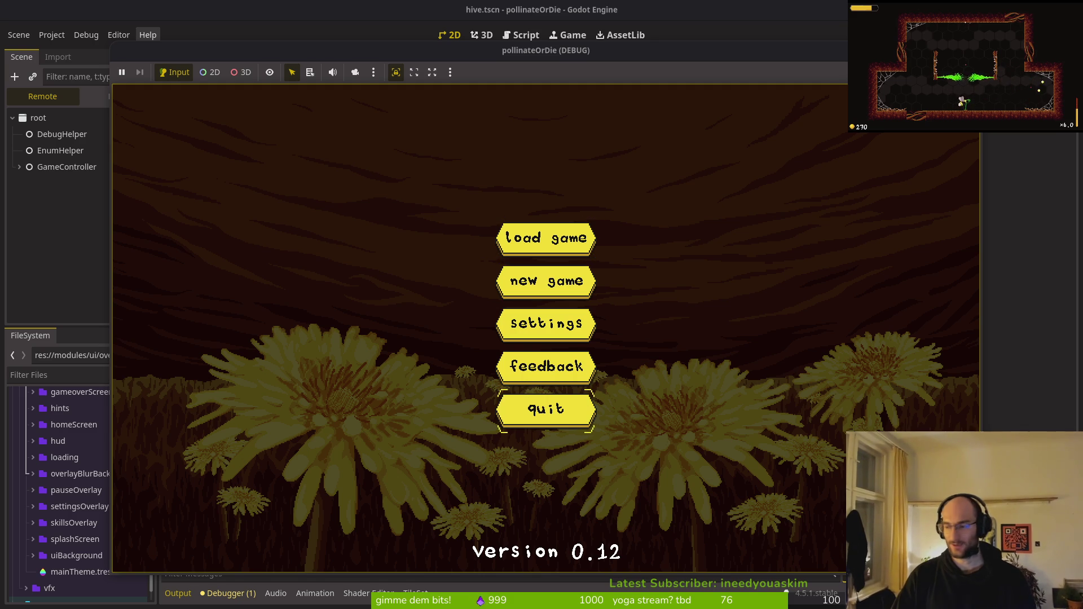
{"action": "key", "text": "alt+Tab"}
{"action": "type", "text": ":"}
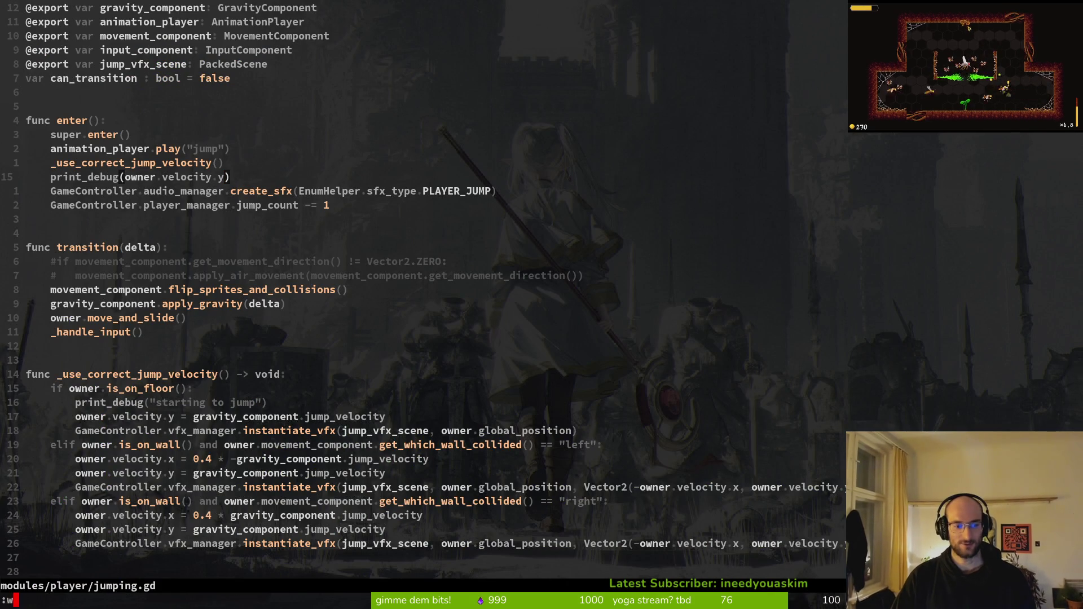
{"action": "type", "text": "qa"}
Step: Quit Vim, relaunch it in the project folder, and reopen modules/player/jumping.gd
{"action": "key", "text": "Return"}
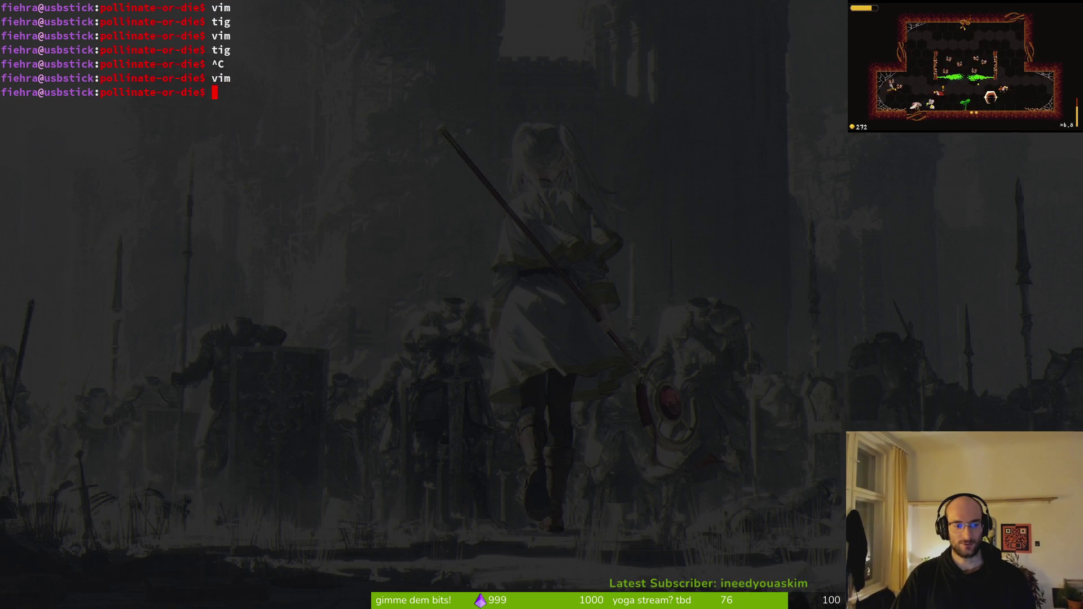
{"action": "type", "text": "vim"}
{"action": "key", "text": "Return"}
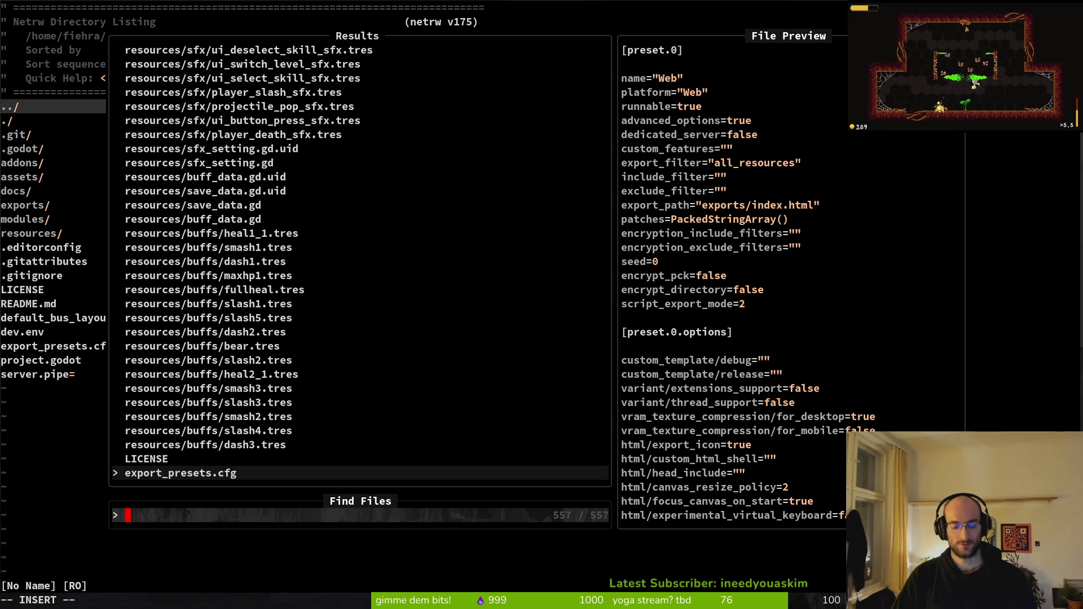
{"action": "key", "text": "Escape"}
{"action": "key", "text": "Escape"}
{"action": "type", "text": "wq"}
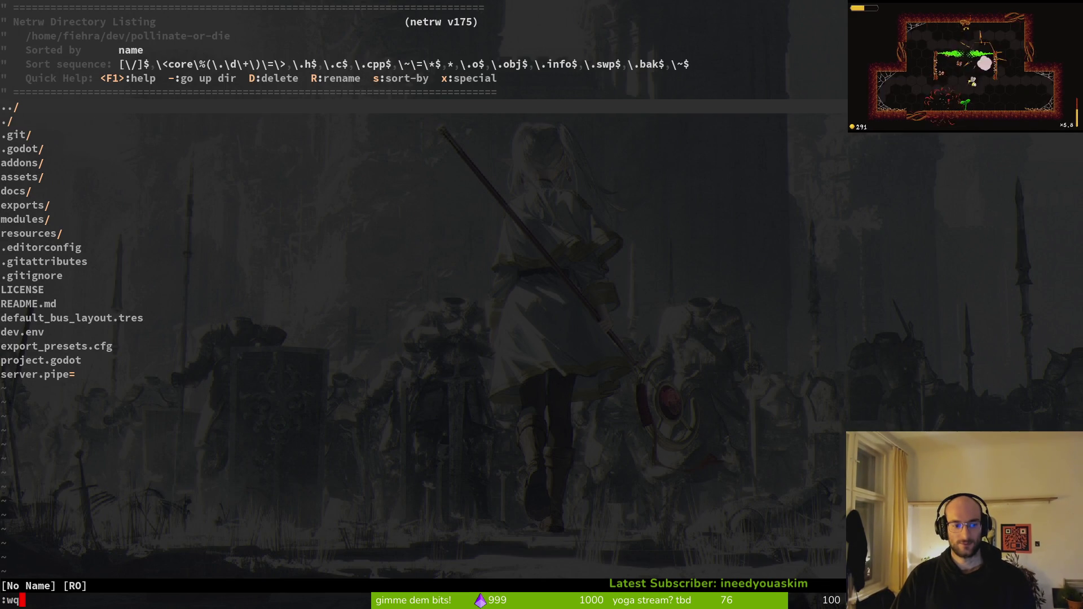
{"action": "key", "text": "BackSpace"}
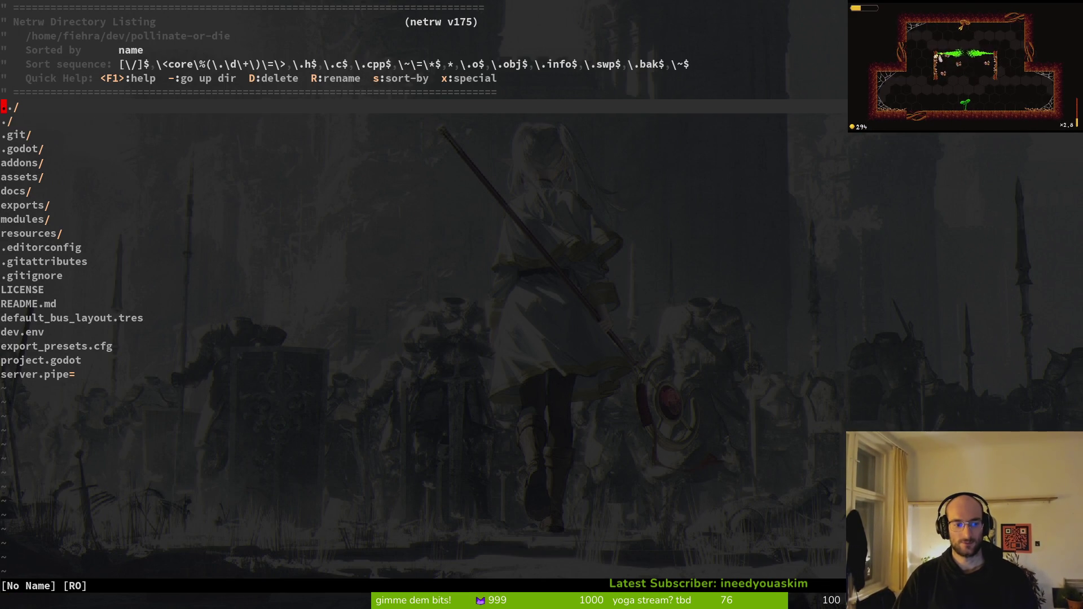
{"action": "key", "text": "space"}
{"action": "key", "text": "f"}
{"action": "key", "text": "f"}
{"action": "type", "text": "jumpi"}
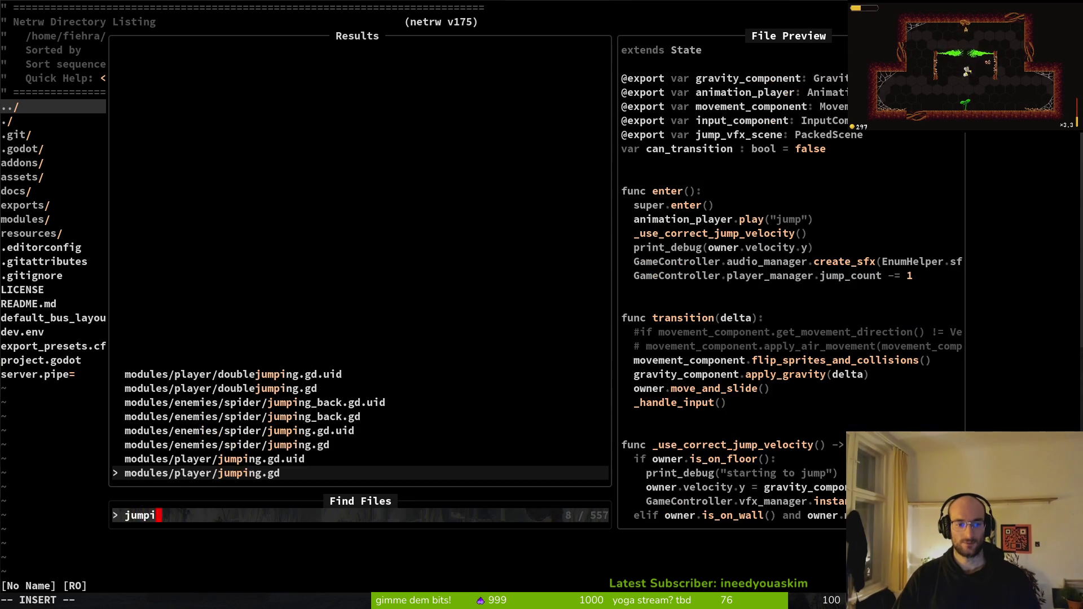
{"action": "key", "text": "Return"}
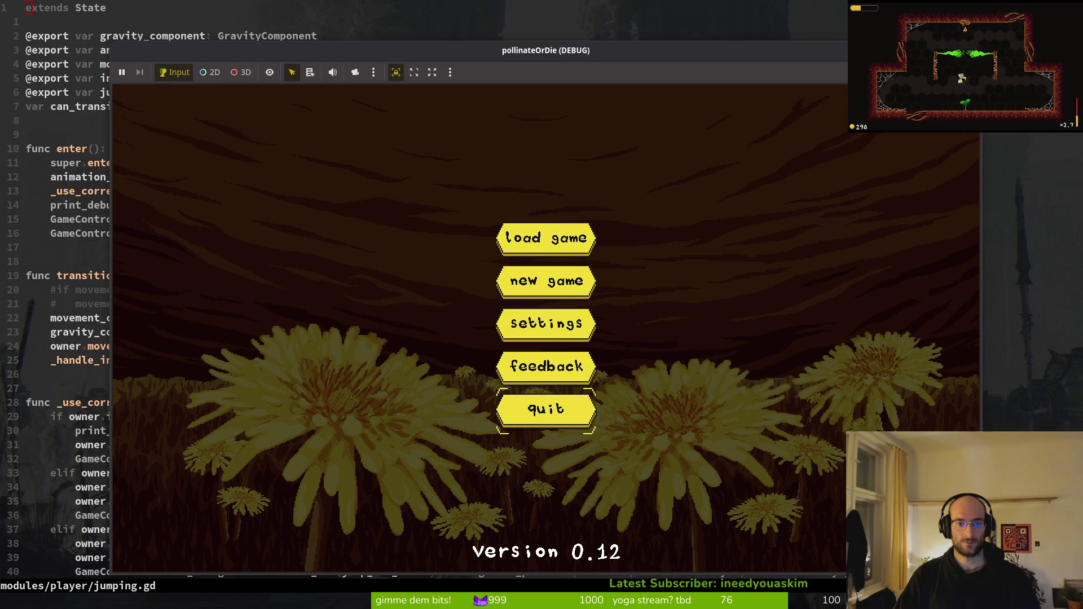
Step: Focus the running game window and start a New Game from the main menu
{"action": "left_click", "coordinate": [788, 177]}
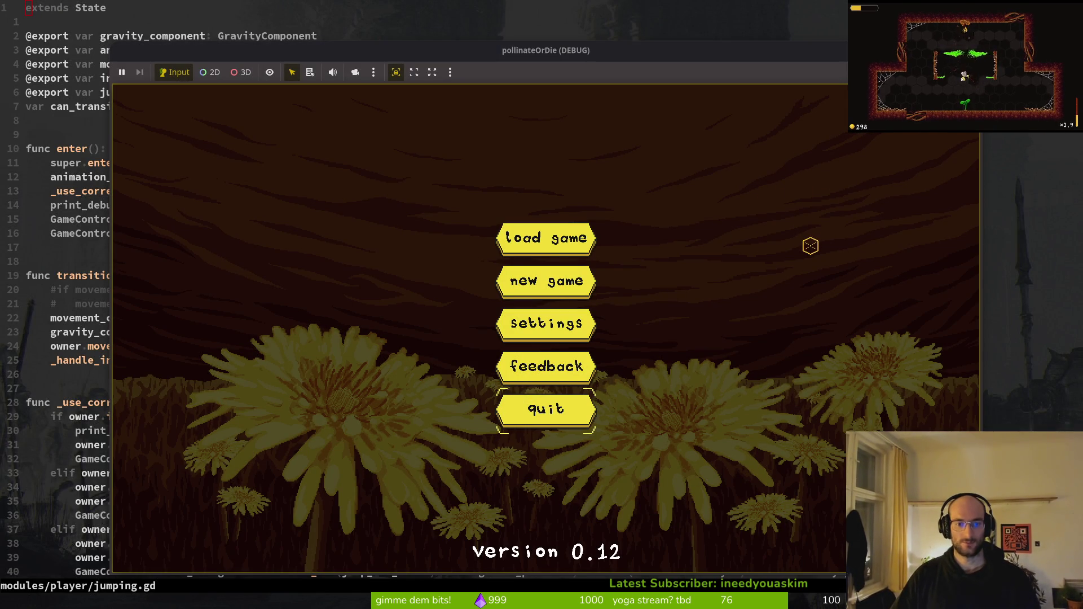
{"action": "key", "text": "Return"}
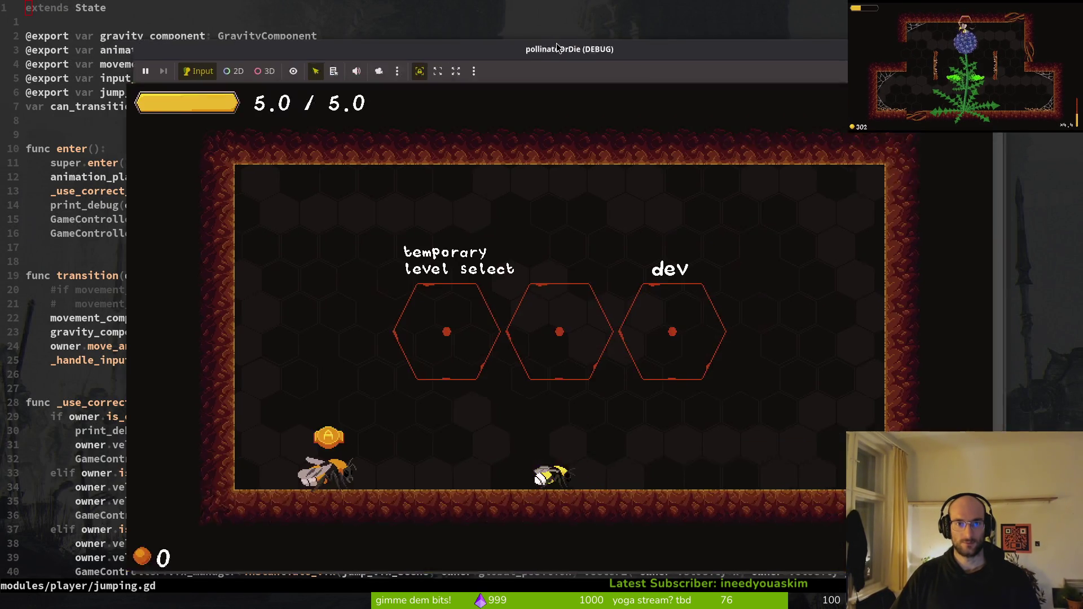
{"action": "left_click", "coordinate": [726, 82]}
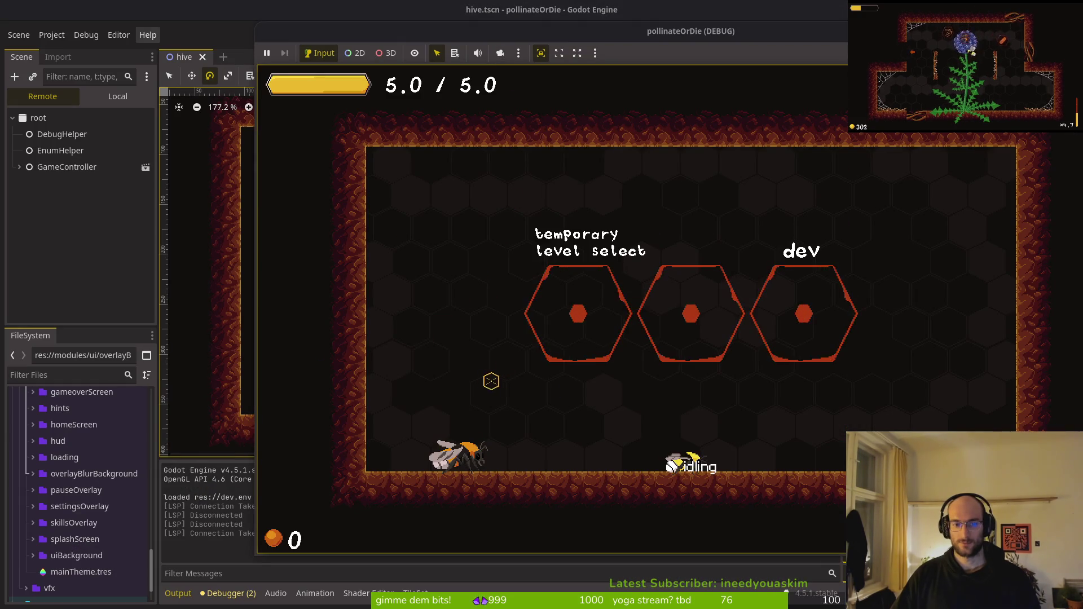
Step: Jump the bee five times so Output logs 'starting to jump' with -300.0, then stop the game
{"action": "key", "text": "space"}
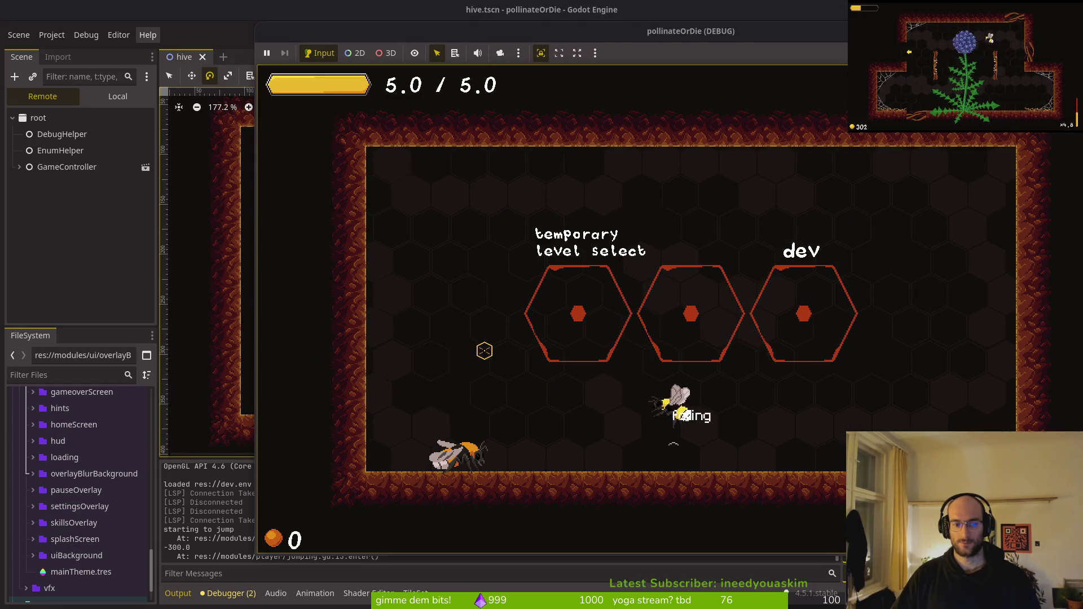
{"action": "key", "text": "space"}
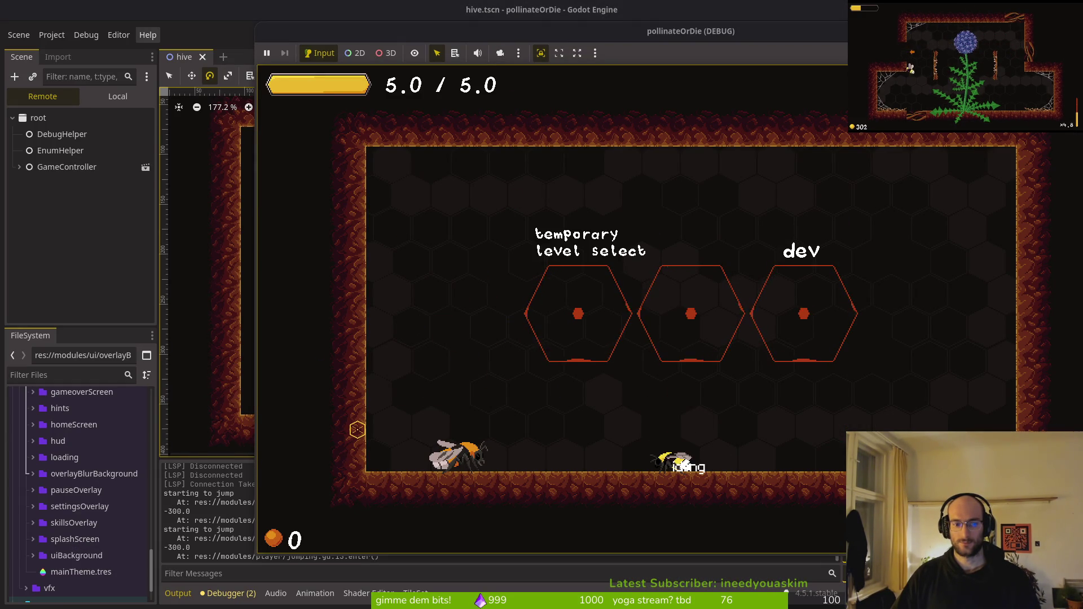
{"action": "key", "text": "space"}
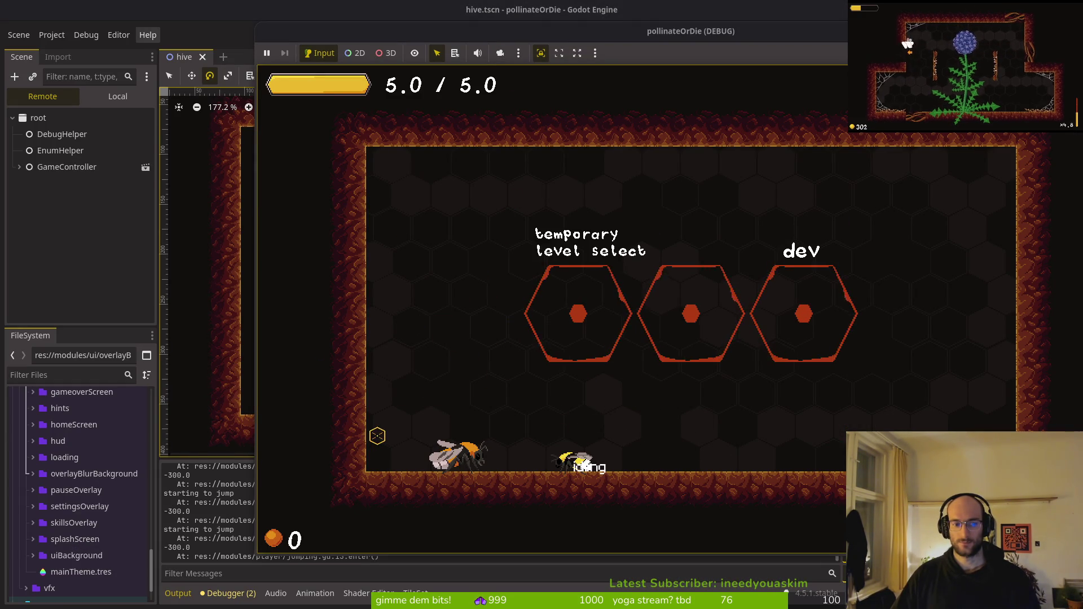
{"action": "key", "text": "space"}
{"action": "key", "text": "space"}
{"action": "key", "text": "space"}
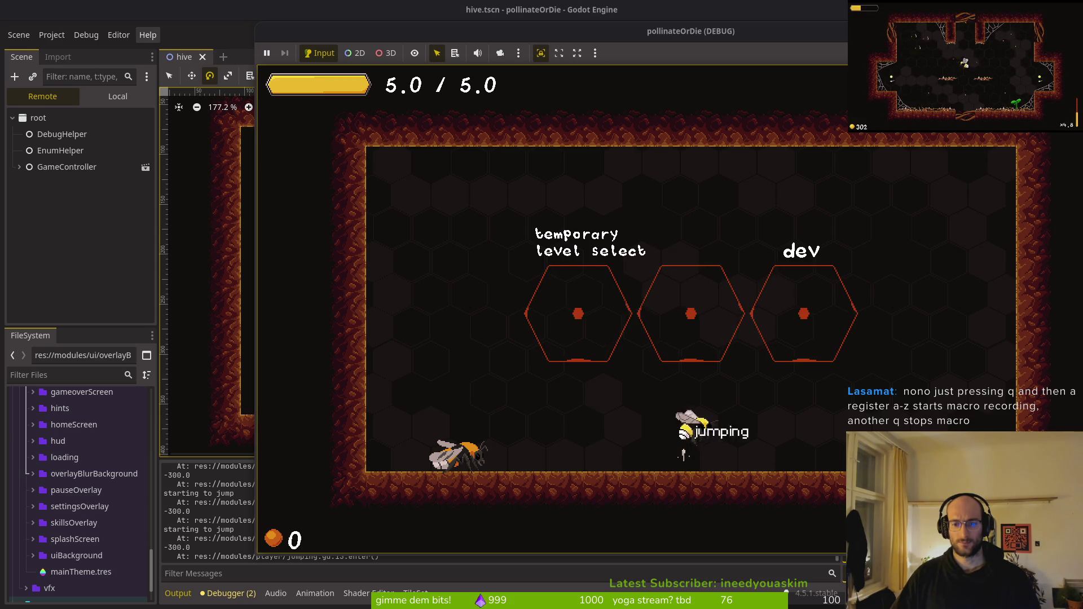
{"action": "key", "text": "space"}
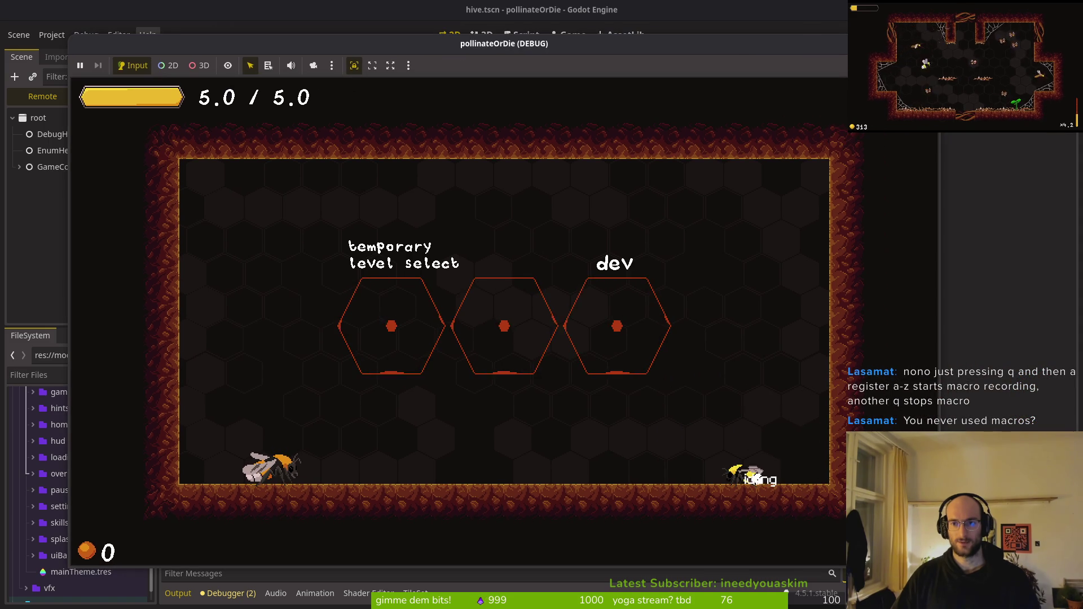
{"action": "key", "text": "F8"}
{"action": "key", "text": "alt+Tab"}
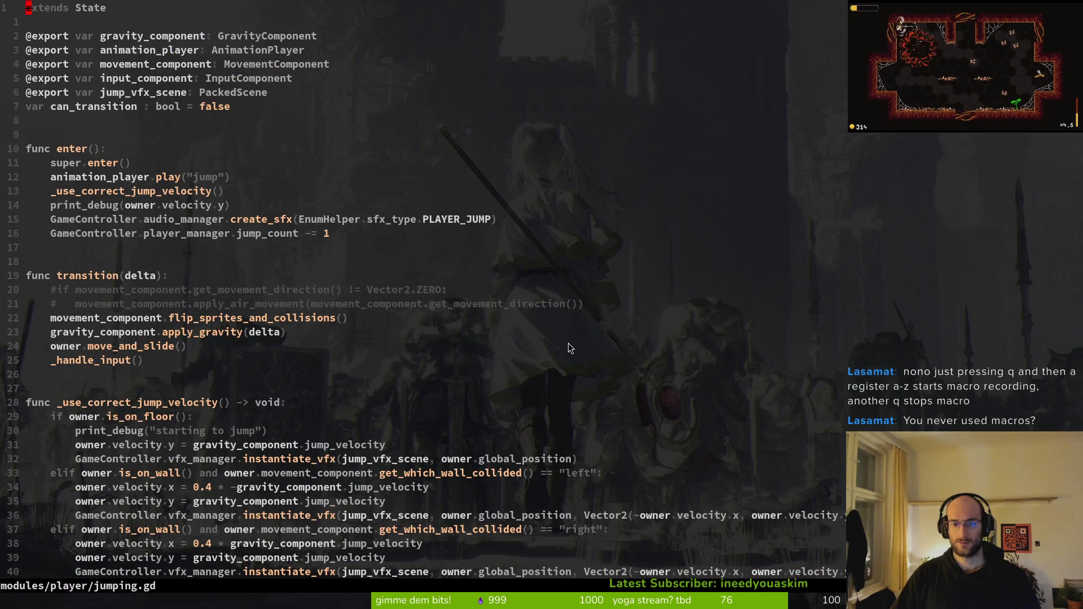
Step: Open modules/player/crawling.gd and select its jumping-state condition on lines 35–36
{"action": "key", "text": "ctrl+p"}
{"action": "type", "text": "crawling"}
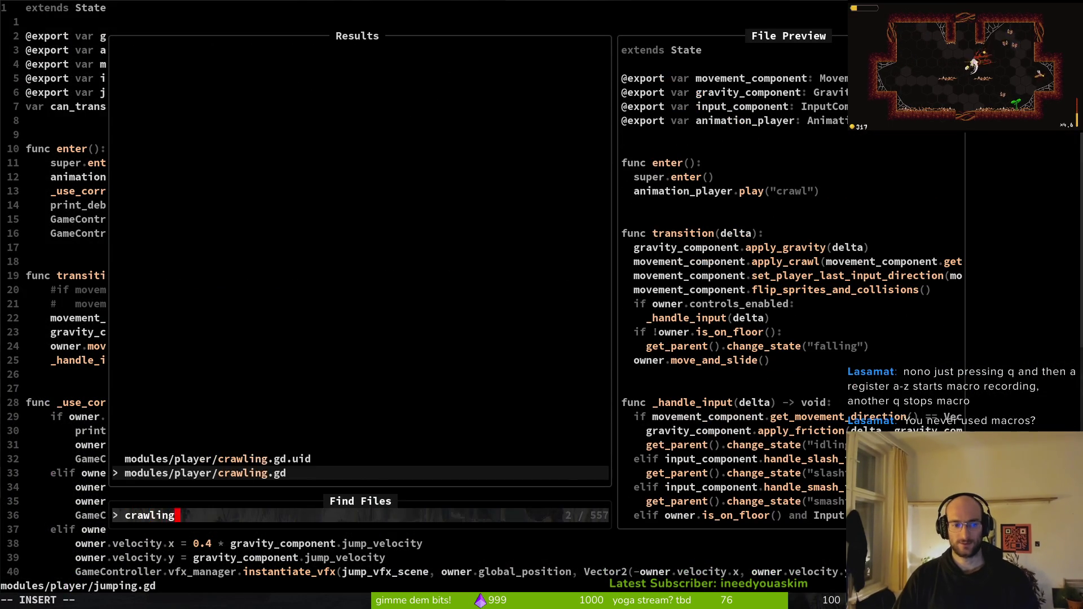
{"action": "key", "text": "Return"}
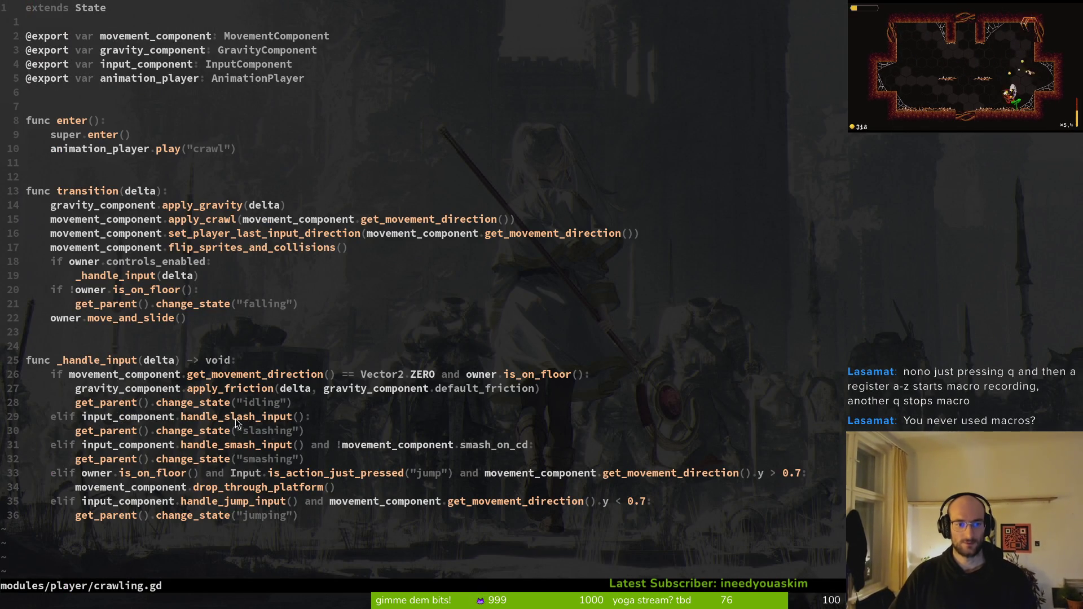
{"action": "left_click_drag", "start_coordinate": [79, 503], "coordinate": [457, 530]}
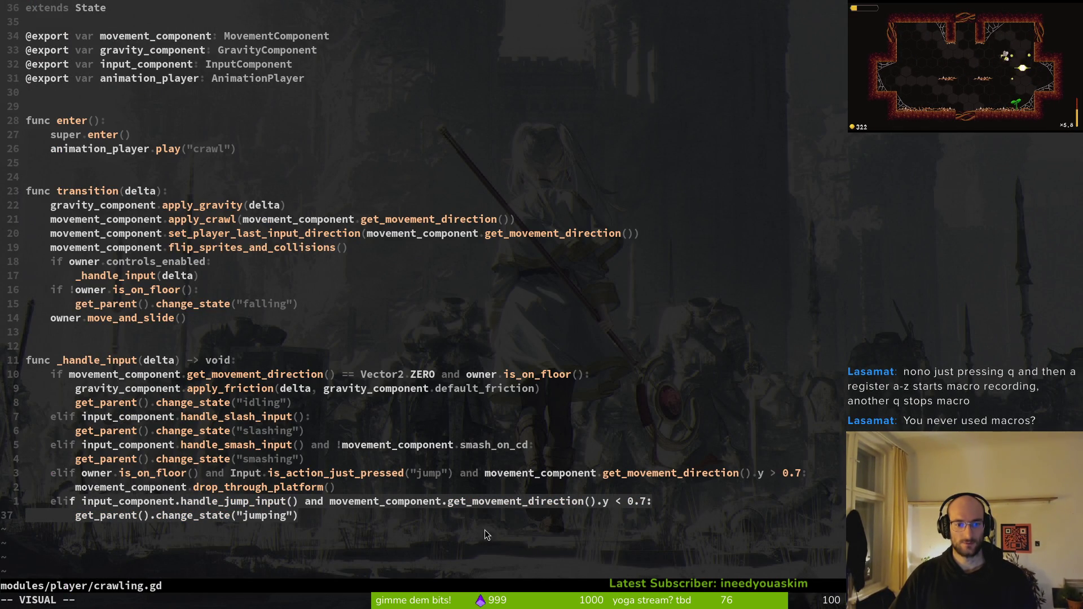
{"action": "key", "text": "y"}
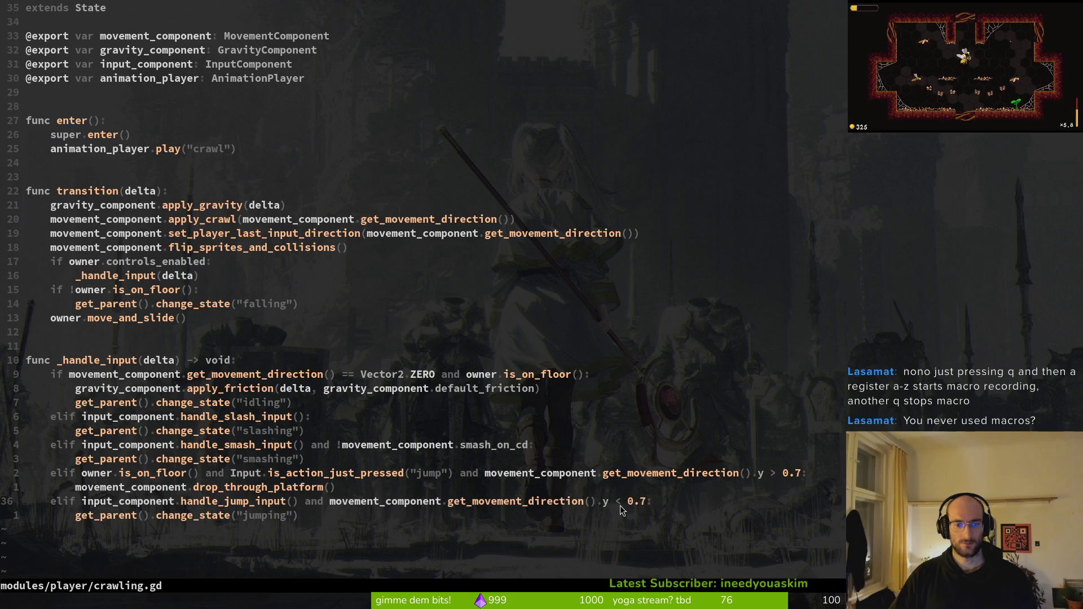
Step: Check how idling.gd handles jumps, then return to crawling.gd with Ctrl-^
{"action": "key", "text": "space"}
{"action": "key", "text": "f"}
{"action": "key", "text": "f"}
{"action": "type", "text": "idli"}
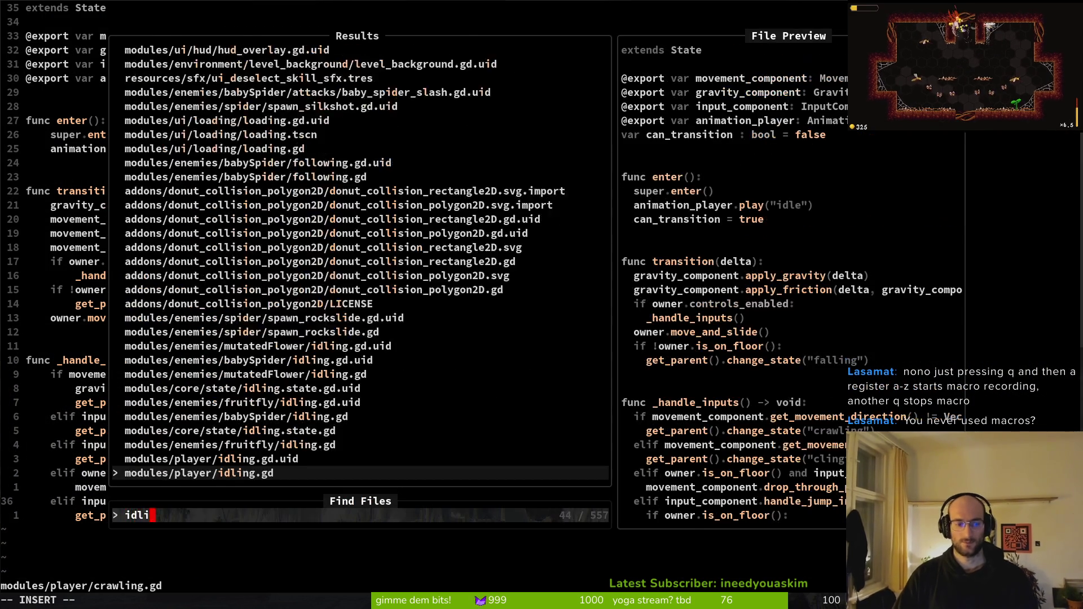
{"action": "key", "text": "Return"}
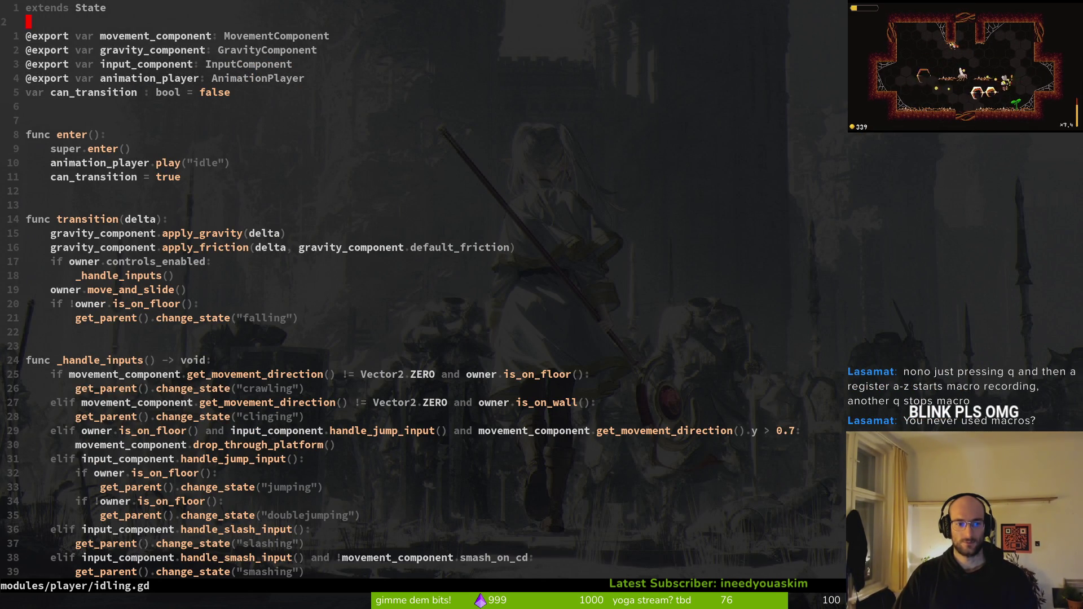
{"action": "key", "text": "ctrl+6"}
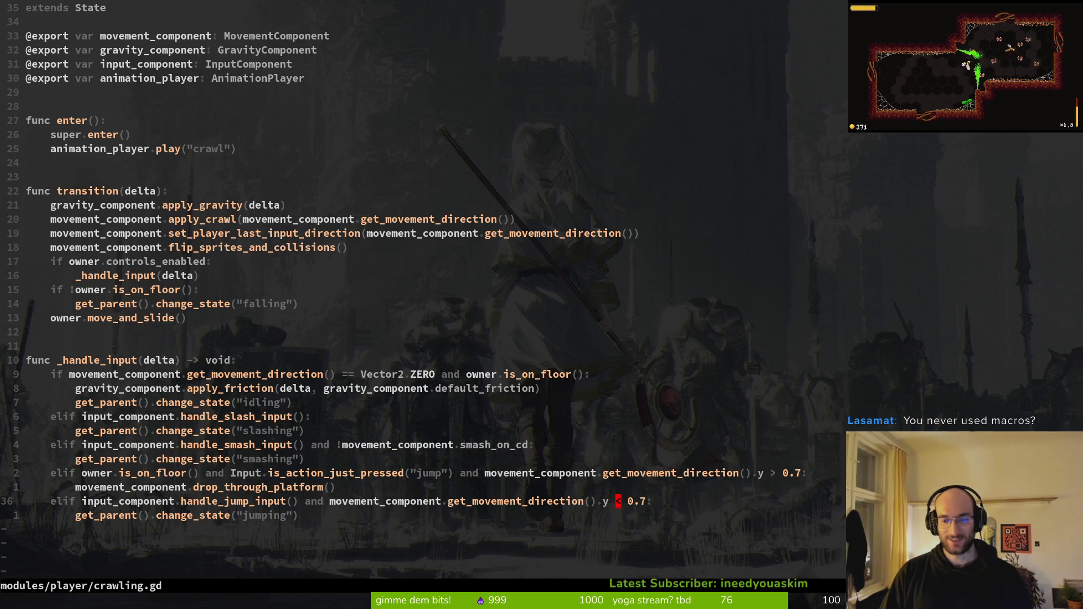
Step: Save crawling.gd with :w, then record a brief macro in register a and quit Vim with :q
{"action": "type", "text": ":w"}
{"action": "key", "text": "Return"}
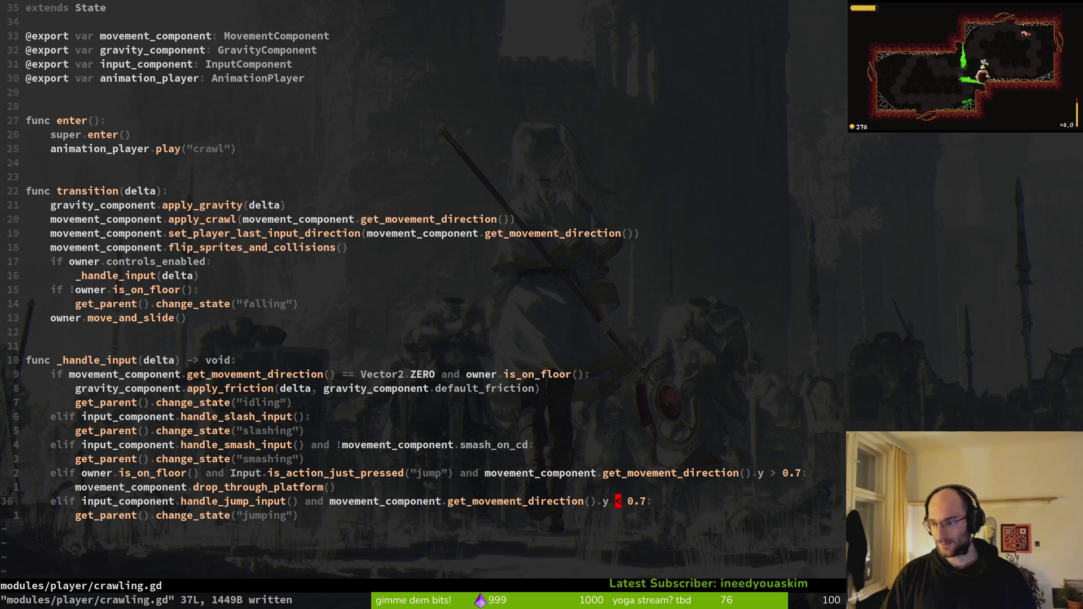
{"action": "key", "text": "q"}
{"action": "key", "text": "a"}
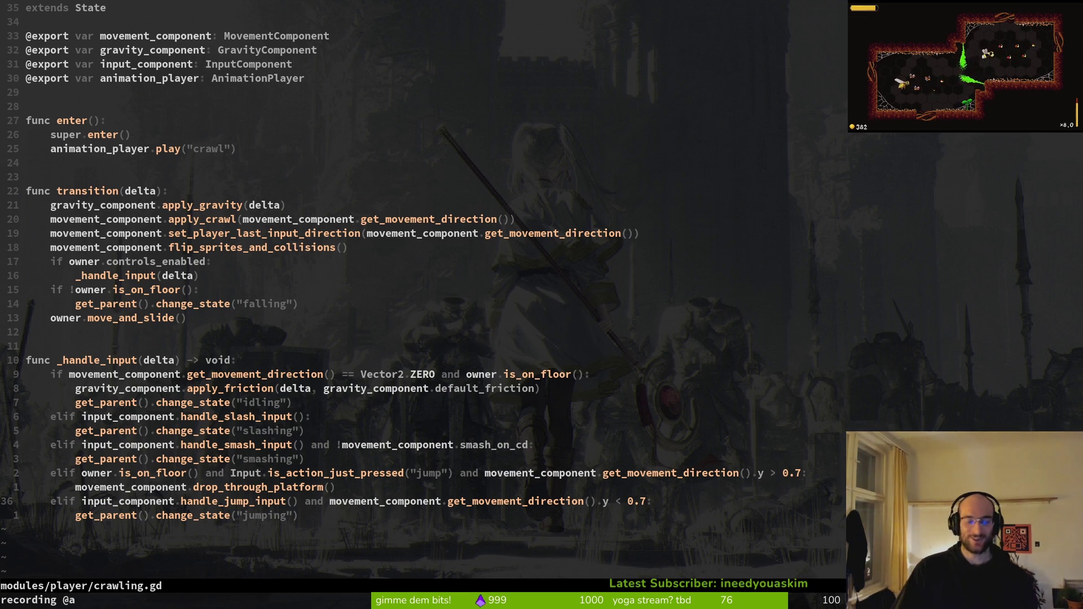
{"action": "type", "text": "q:q"}
{"action": "key", "text": "Return"}
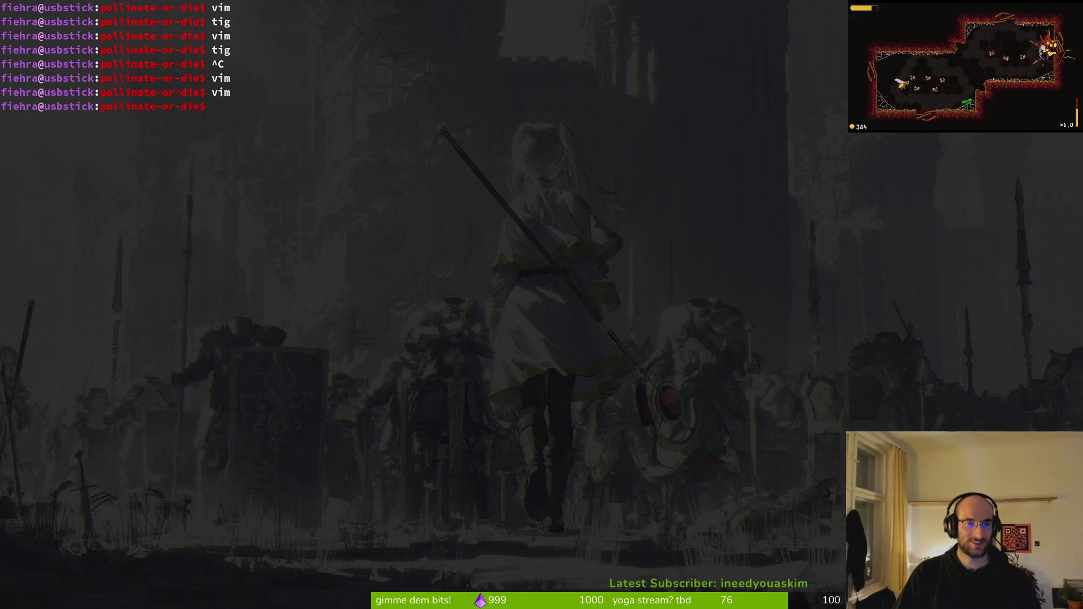
Step: Relaunch Vim and open modules/player/jumping.gd by searching 'jump' in the file finder
{"action": "type", "text": "vim"}
{"action": "key", "text": "Return"}
{"action": "key", "text": "space"}
{"action": "key", "text": "f"}
{"action": "key", "text": "f"}
{"action": "key", "text": "Escape"}
{"action": "key", "text": "space"}
{"action": "key", "text": "f"}
{"action": "key", "text": "f"}
{"action": "type", "text": "jump"}
{"action": "key", "text": "Return"}
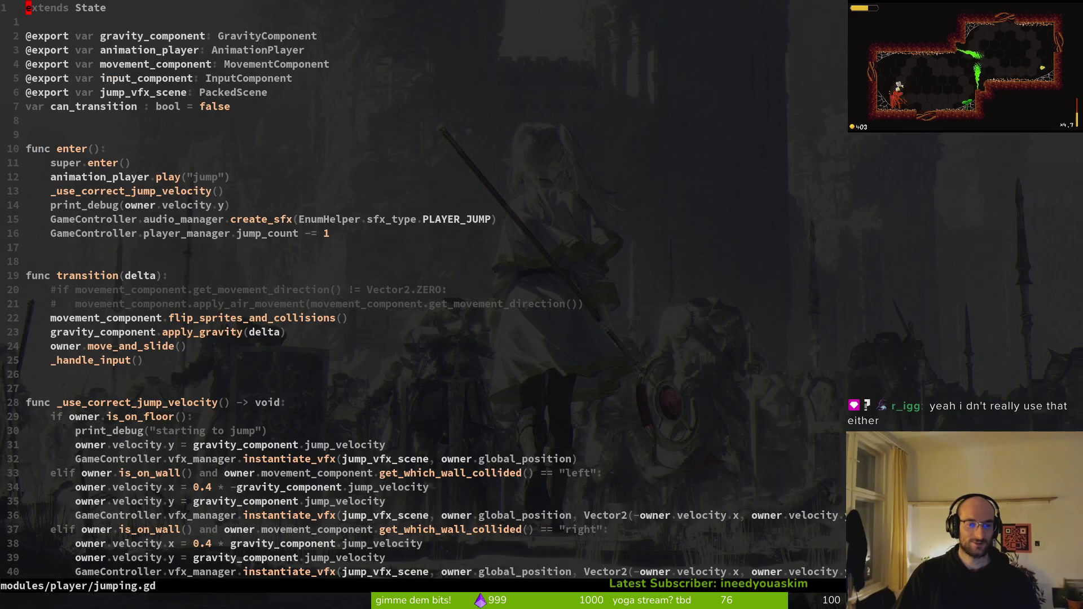
Step: Record a test macro in register a with junk text, then undo the junk text
{"action": "type", "text": "qas"}
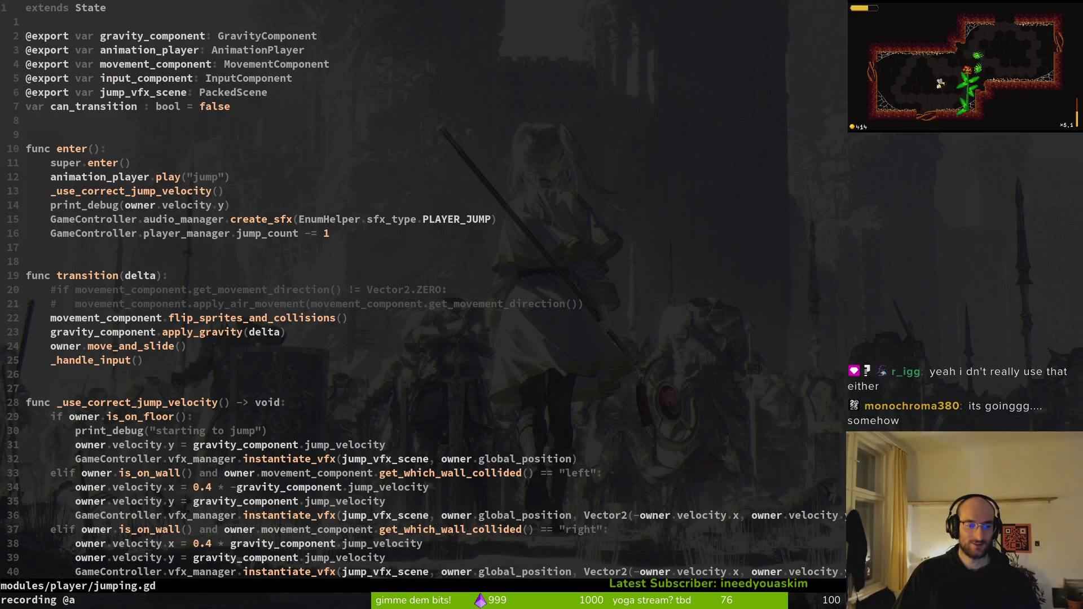
{"action": "type", "text": "dfasdfasfasdfa"}
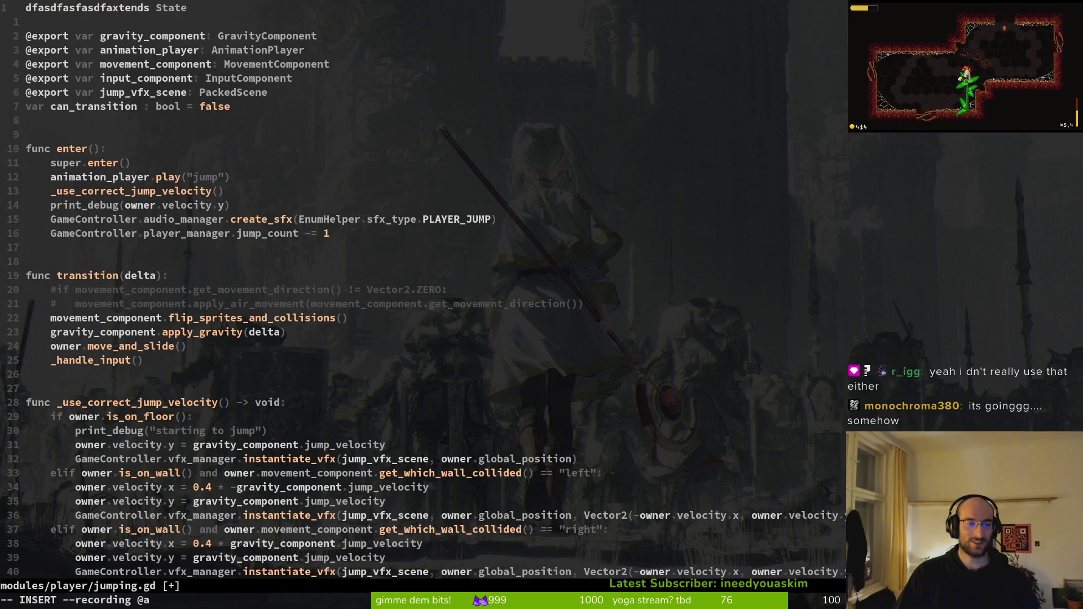
{"action": "key", "text": "Escape"}
{"action": "type", "text": "uq"}
{"action": "type", "text": ":wq"}
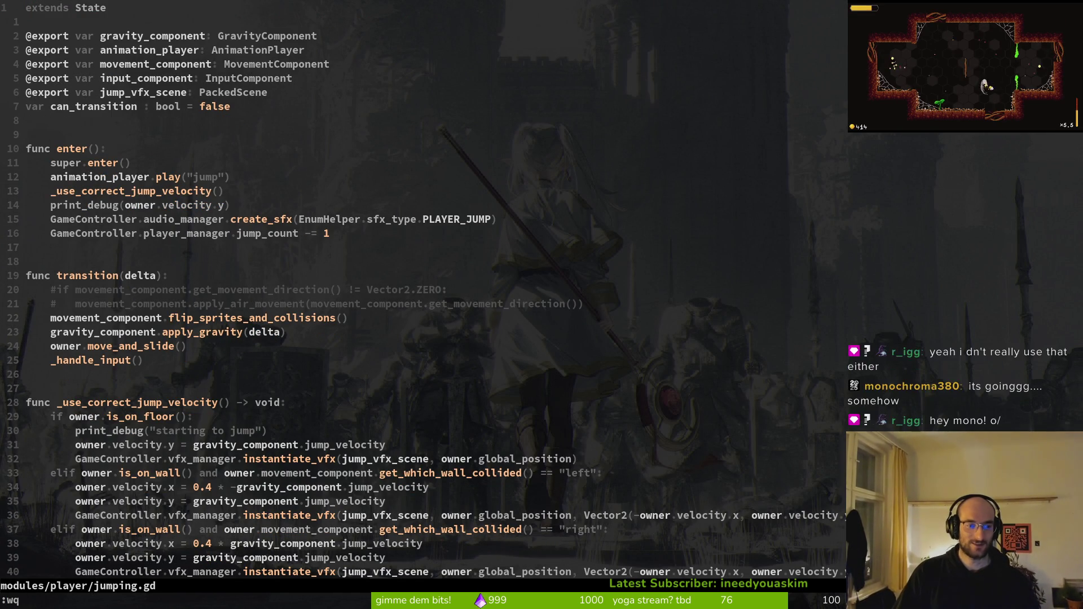
{"action": "key", "text": "BackSpace"}
{"action": "key", "text": "BackSpace"}
{"action": "key", "text": "q"}
{"action": "key", "text": "a"}
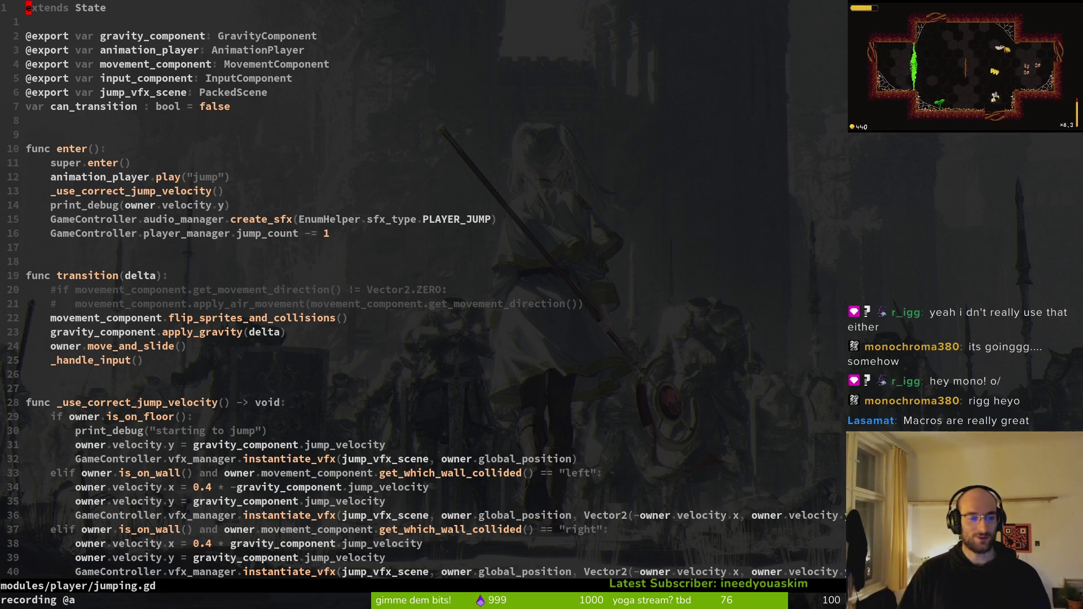
Step: Quit Vim with :q and restart it on the project folder with `vim .`
{"action": "type", "text": ":q"}
{"action": "key", "text": "Return"}
{"action": "type", "text": "vim ."}
{"action": "key", "text": "Return"}
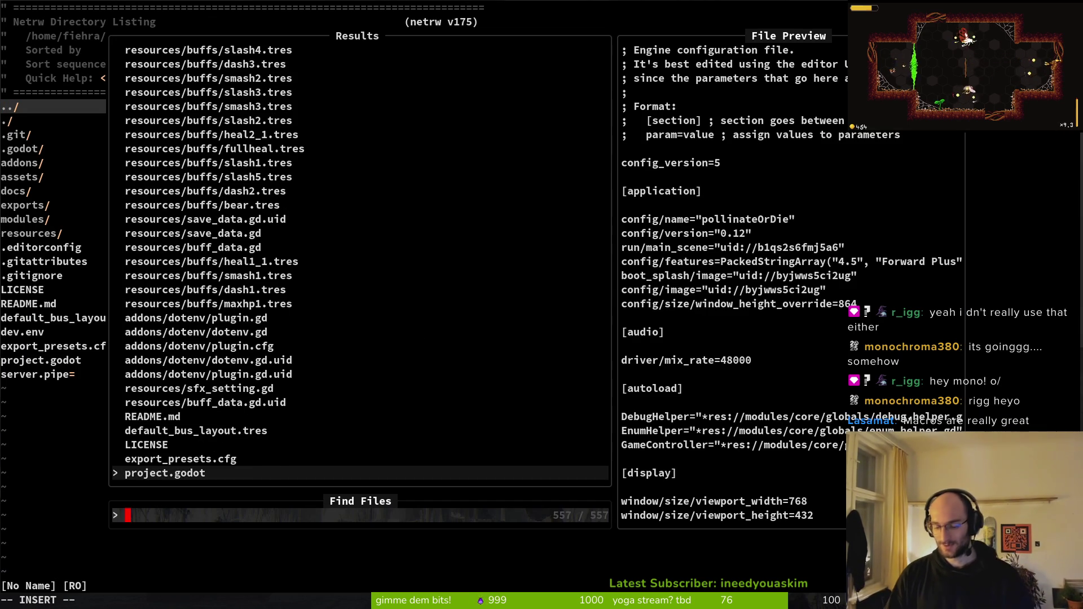
Step: Open modules/player/jumping.gd by searching 'jump' and scroll through its code
{"action": "type", "text": "jumpi"}
{"action": "key", "text": "Return"}
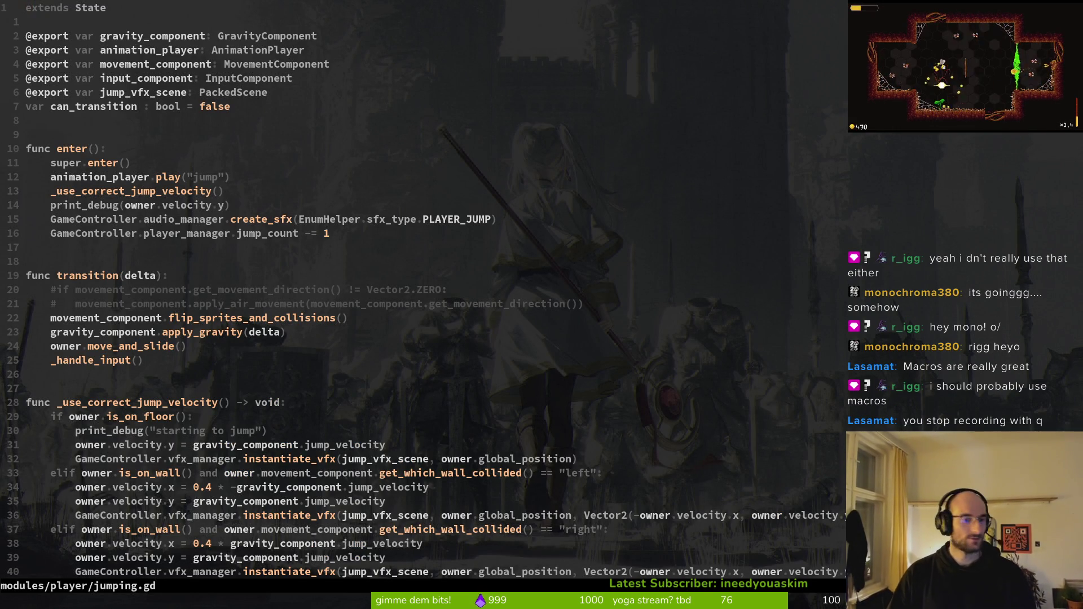
{"action": "key", "text": "o"}
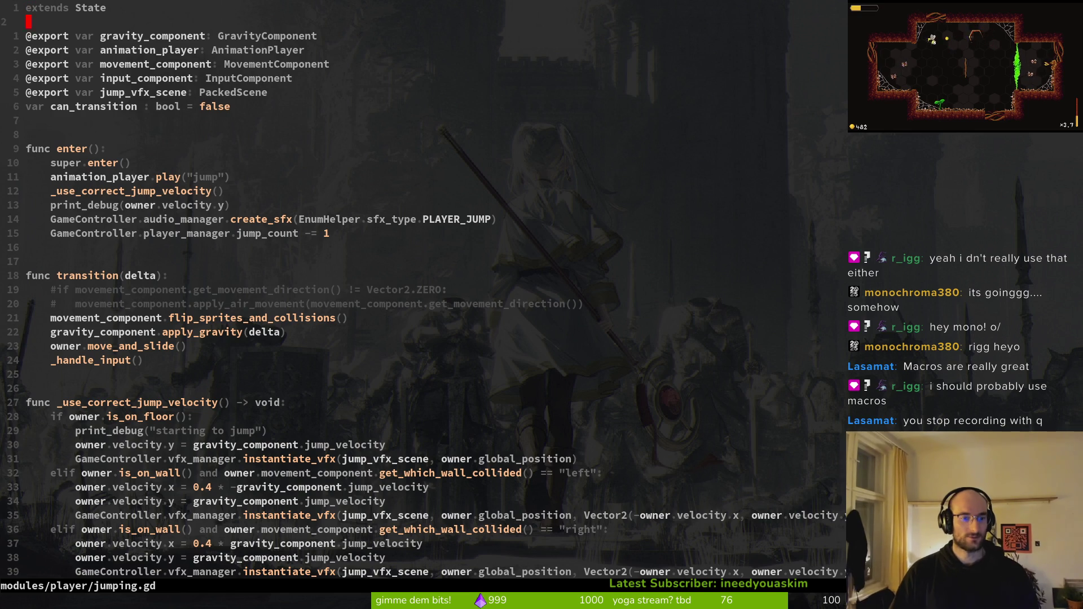
{"action": "scroll", "coordinate": [671, 479], "scroll_direction": "down", "scroll_amount": 3}
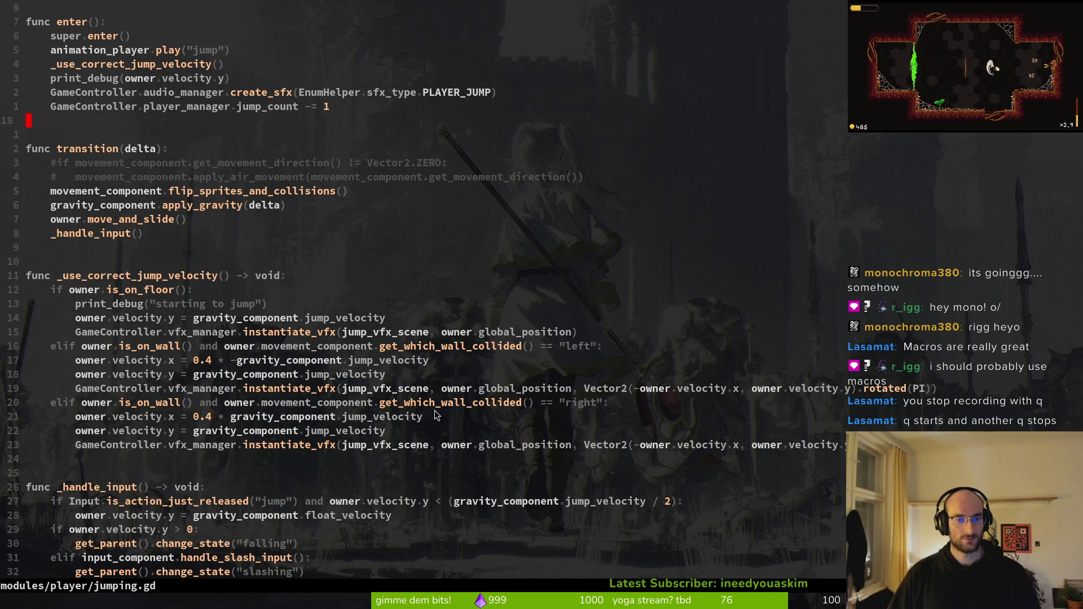
{"action": "scroll", "coordinate": [237, 451], "scroll_direction": "down", "scroll_amount": 2}
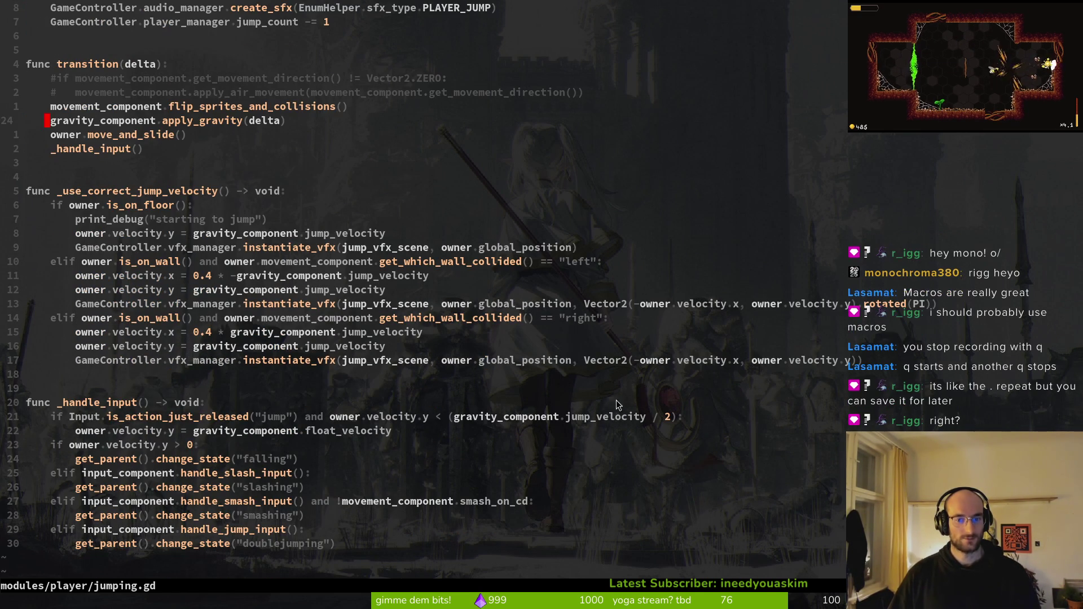
{"action": "scroll", "coordinate": [317, 400], "scroll_direction": "up", "scroll_amount": 5}
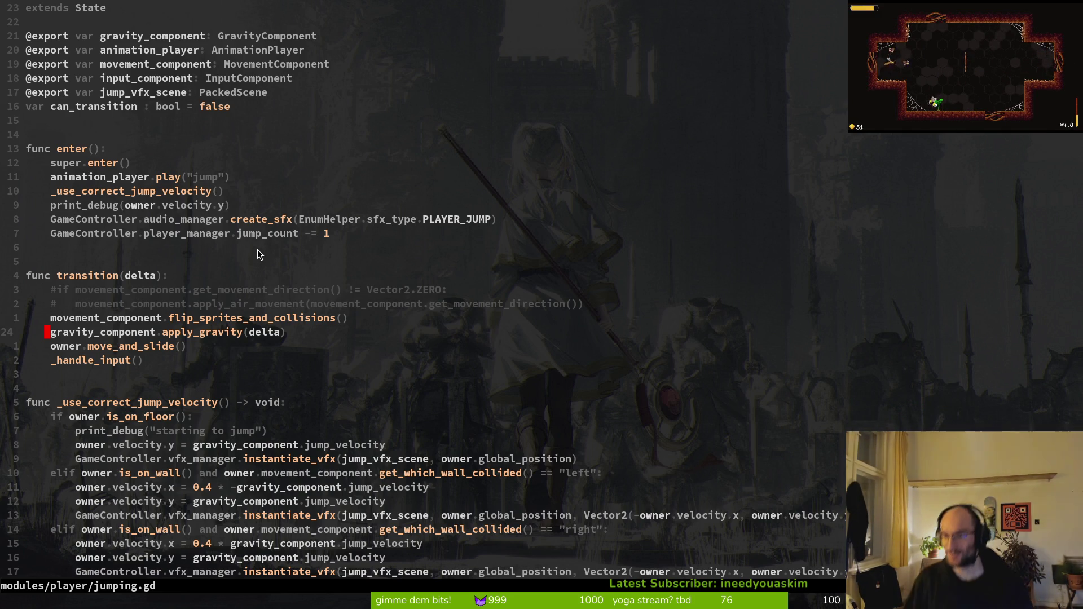
{"action": "left_click", "coordinate": [313, 305]}
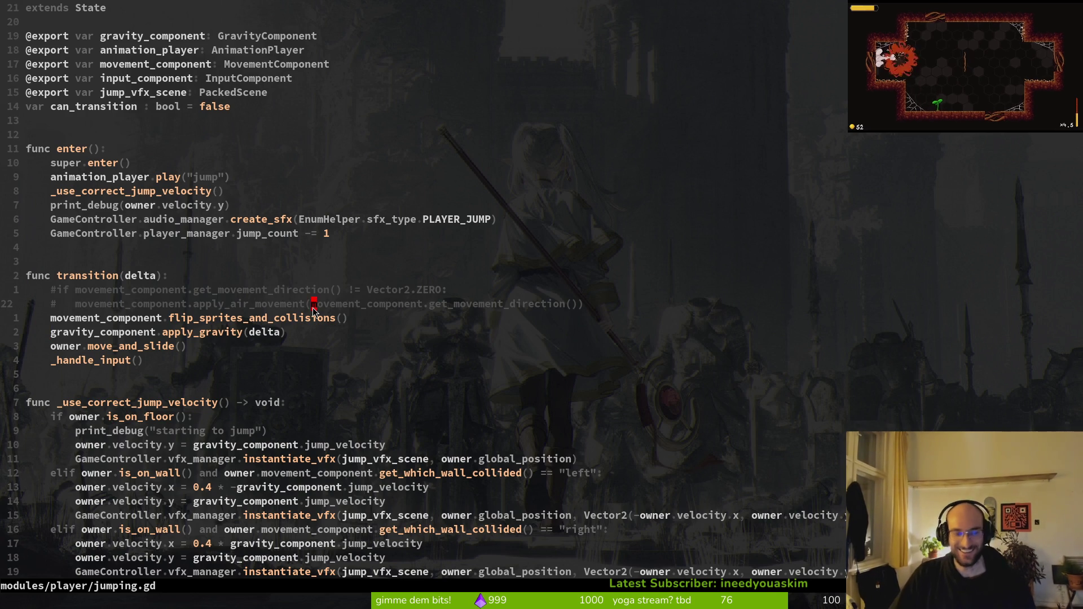
Step: Save and quit jumping.gd with :wq, then run rando from the home directory
{"action": "type", "text": ":wq"}
{"action": "key", "text": "Return"}
{"action": "type", "text": "cd"}
{"action": "key", "text": "Return"}
{"action": "type", "text": "rando"}
{"action": "key", "text": "Return"}
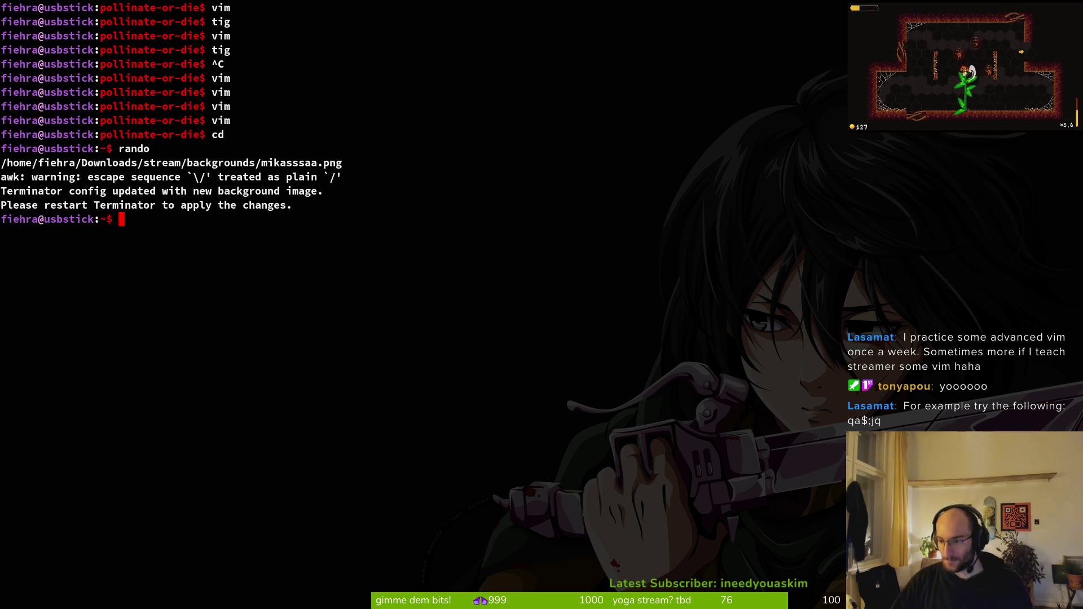
Step: Change into the dev/pollinate-or-die project folder using tab completion
{"action": "type", "text": "cd dev/pol"}
{"action": "key", "text": "Tab"}
{"action": "key", "text": "Return"}
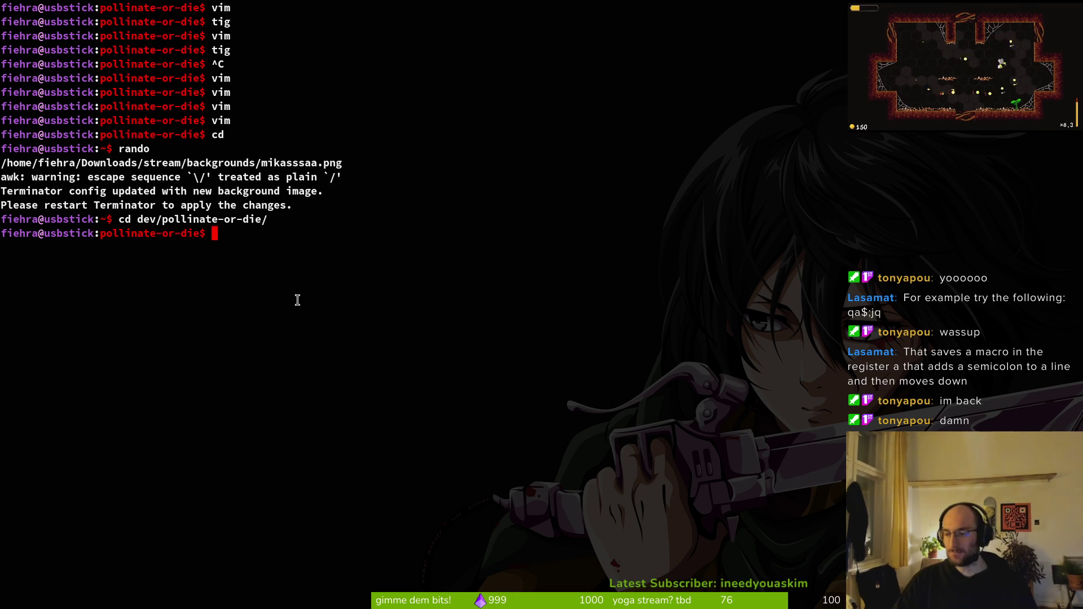
Step: Launch Vim and open modules/player/jumping.gd by searching 'jump' in the file finder
{"action": "type", "text": "vim"}
{"action": "key", "text": "Return"}
{"action": "key", "text": "ctrl+p"}
{"action": "type", "text": "jump"}
{"action": "key", "text": "Return"}
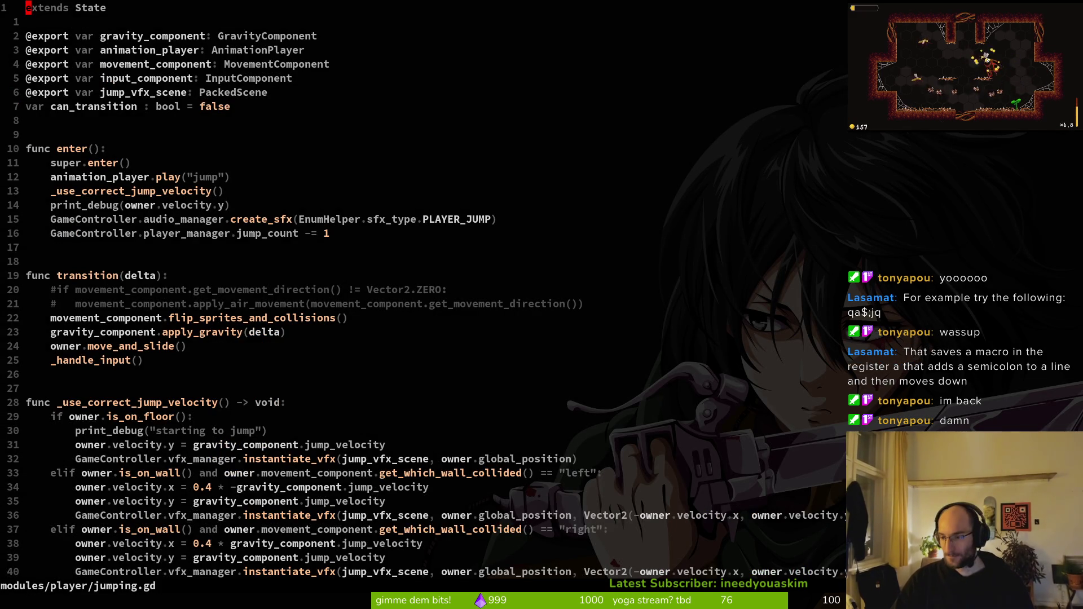
Step: Undo the earlier print_debug edits, restoring the air-movement block, and save jumping.gd
{"action": "left_click", "coordinate": [51, 177]}
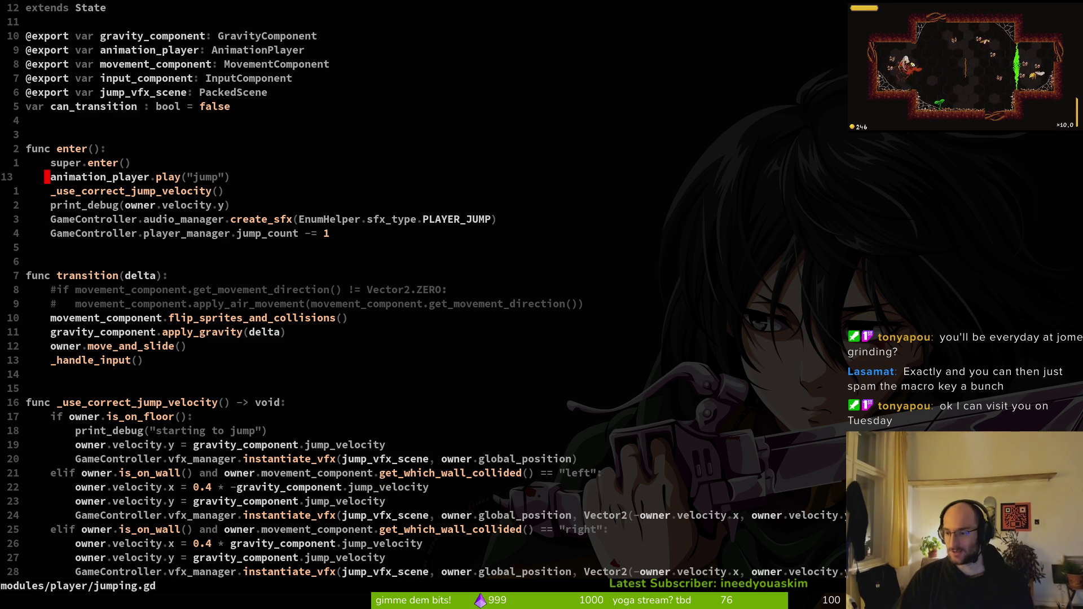
{"action": "key", "text": "u"}
{"action": "key", "text": "u"}
{"action": "key", "text": "u"}
{"action": "type", "text": ":w"}
{"action": "key", "text": "Return"}
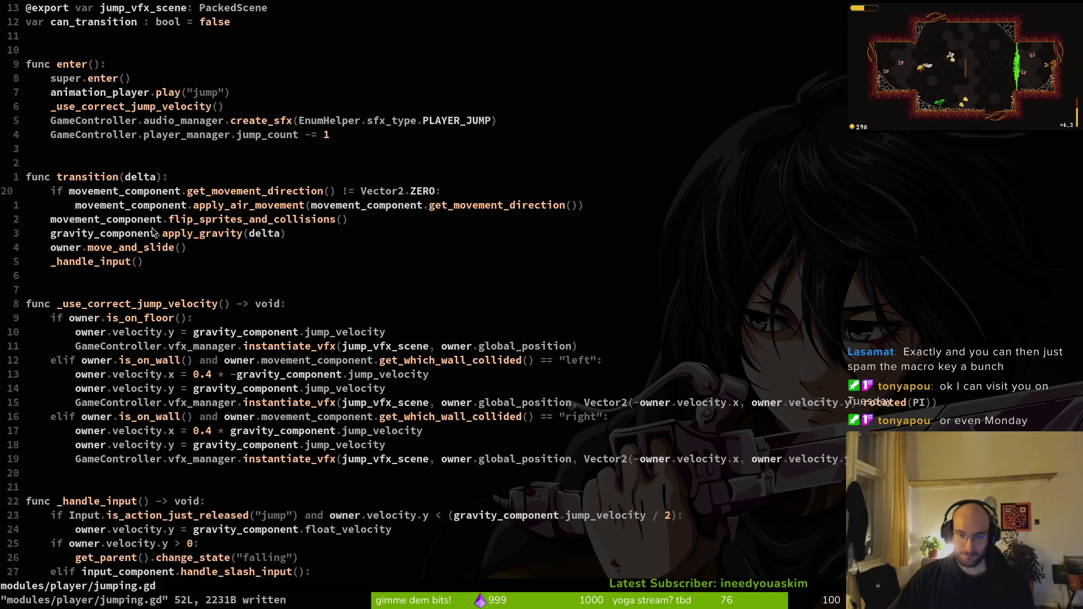
{"action": "scroll", "coordinate": [383, 299], "scroll_direction": "down", "scroll_amount": 5}
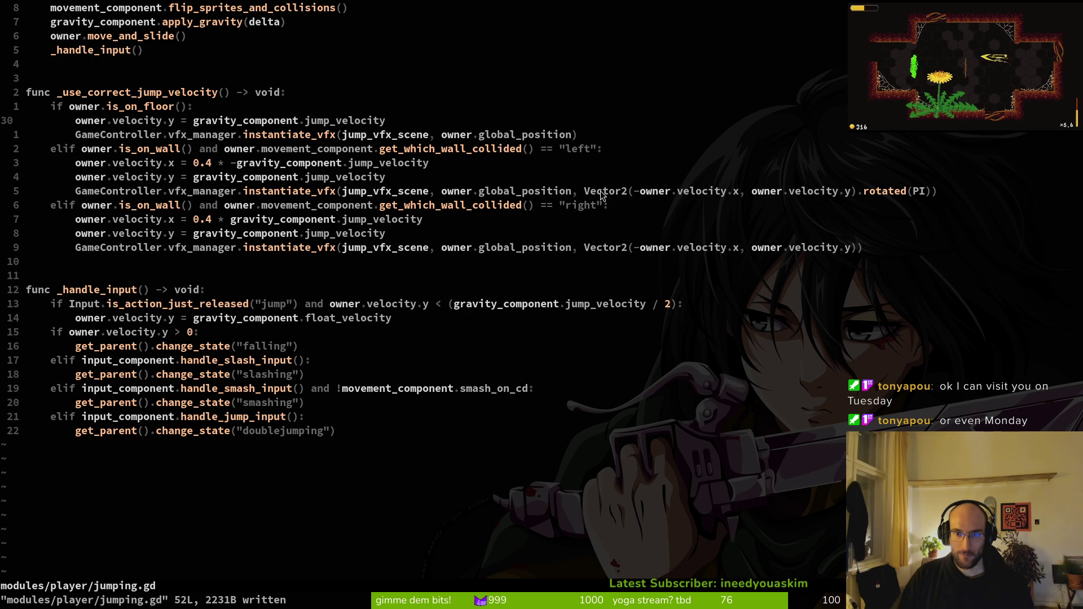
{"action": "scroll", "coordinate": [186, 205], "scroll_direction": "up", "scroll_amount": 4}
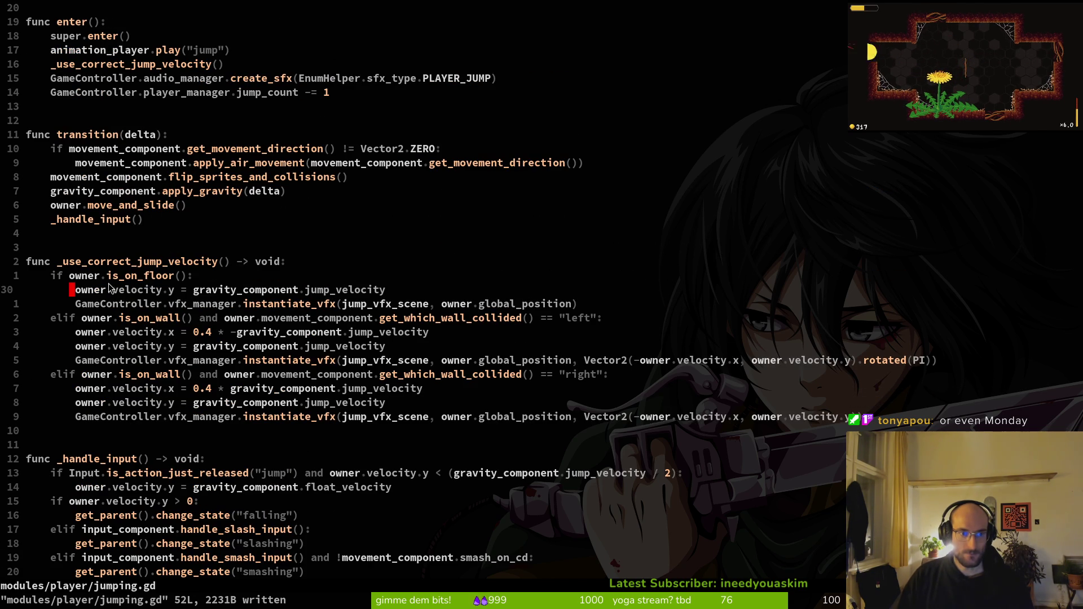
Step: Add print_debug("onfloor") below the on-floor jump-velocity line and save the file
{"action": "left_click", "coordinate": [395, 292]}
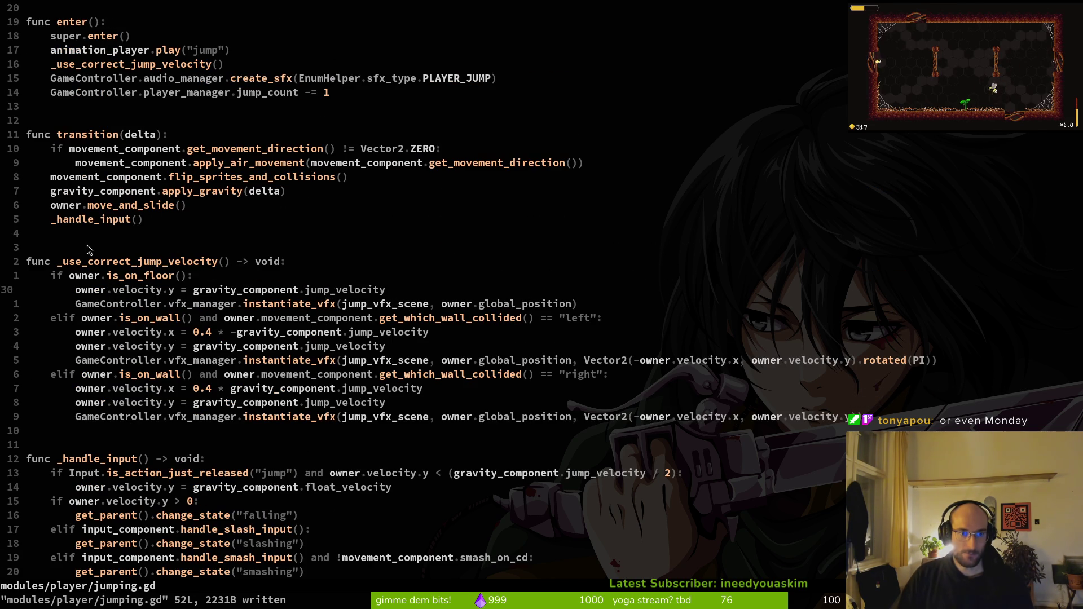
{"action": "type", "text": "o"}
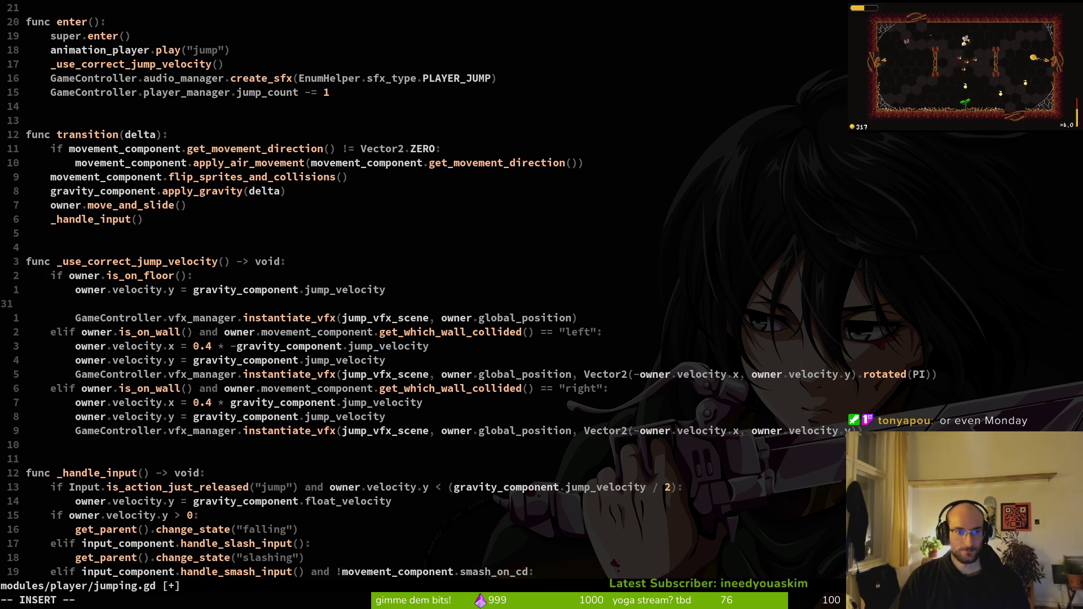
{"action": "type", "text": "int_debug("}
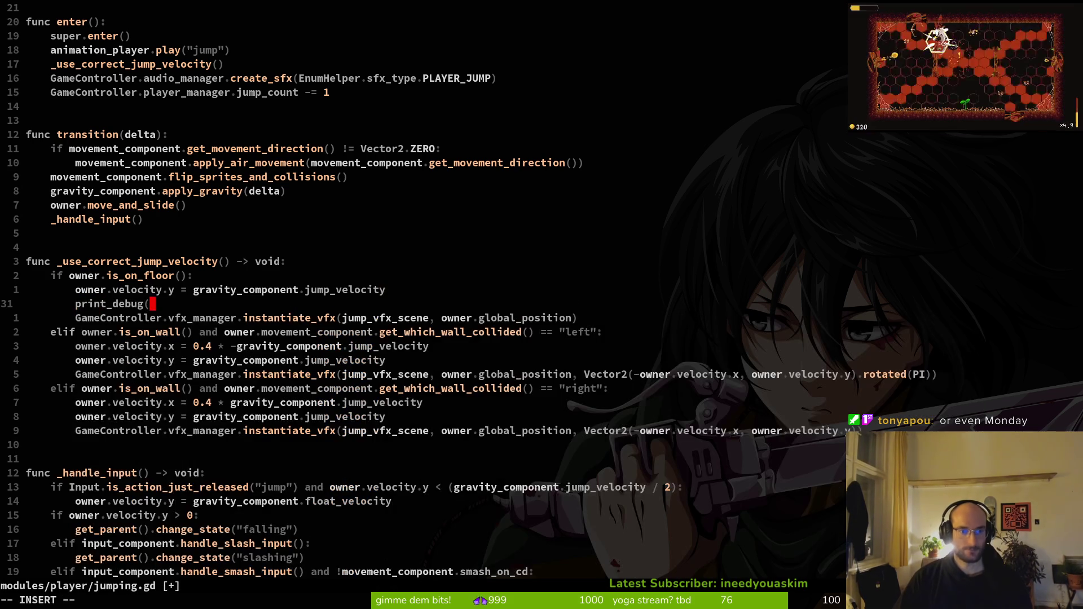
{"action": "type", "text": "\"onfl"}
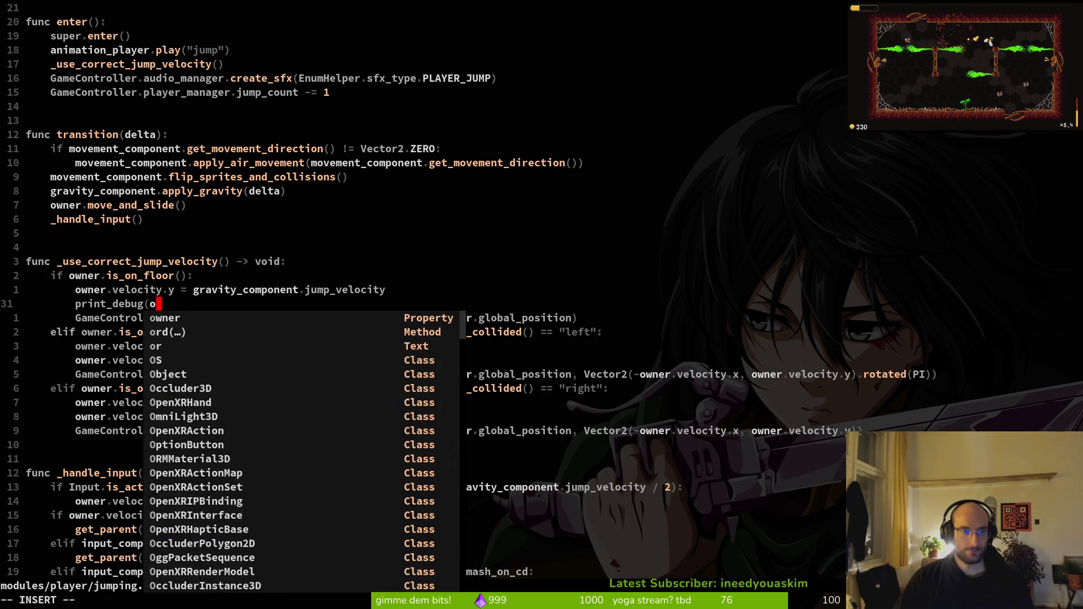
{"action": "type", "text": ")"}
{"action": "key", "text": "Escape"}
{"action": "type", "text": ":w"}
{"action": "key", "text": "Return"}
{"action": "key", "text": "alt+Tab"}
Step: Run the game, enter the hive room and jump twice so Output logs 'onfloor', then stop it
{"action": "key", "text": "F5"}
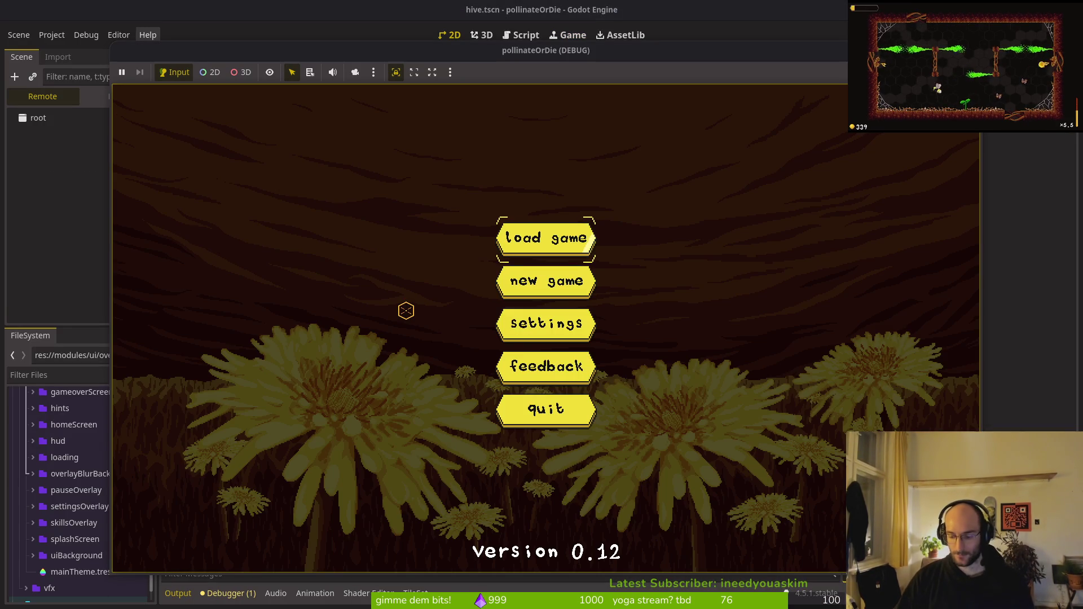
{"action": "key", "text": "Return"}
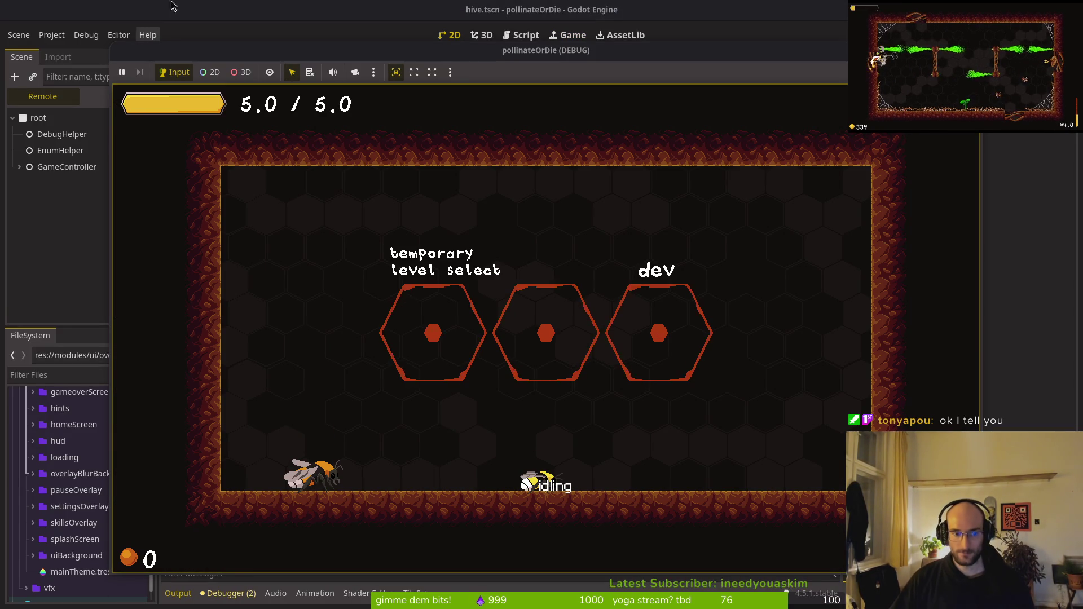
{"action": "left_click_drag", "start_coordinate": [448, 54], "coordinate": [614, 38]}
{"action": "key", "text": "space"}
{"action": "key", "text": "space"}
{"action": "key", "text": "space"}
{"action": "key", "text": "space"}
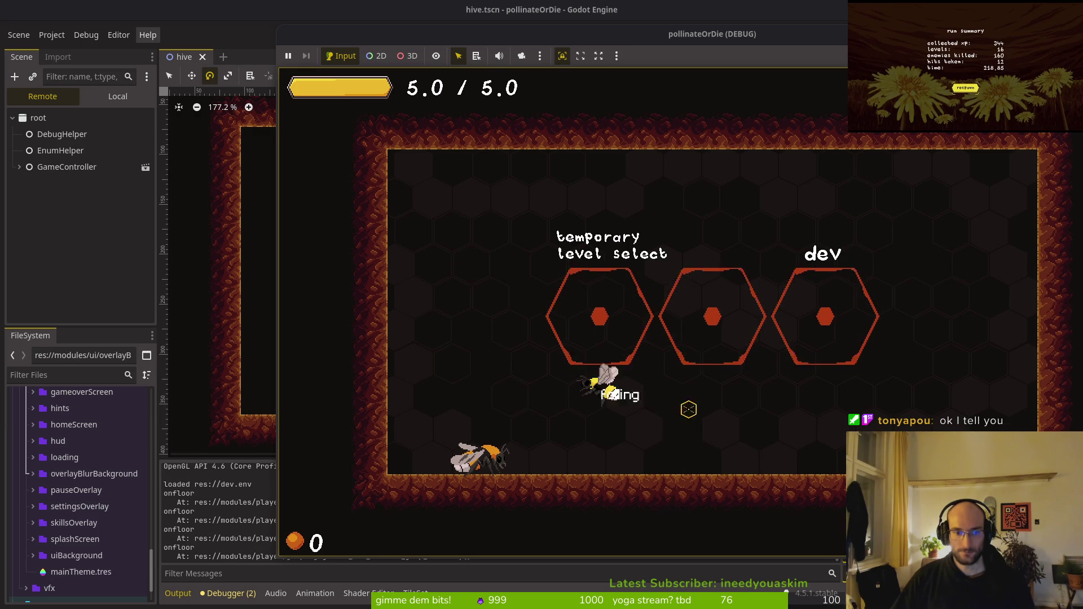
{"action": "key", "text": "space"}
{"action": "left_click_drag", "start_coordinate": [649, 34], "coordinate": [603, 36]}
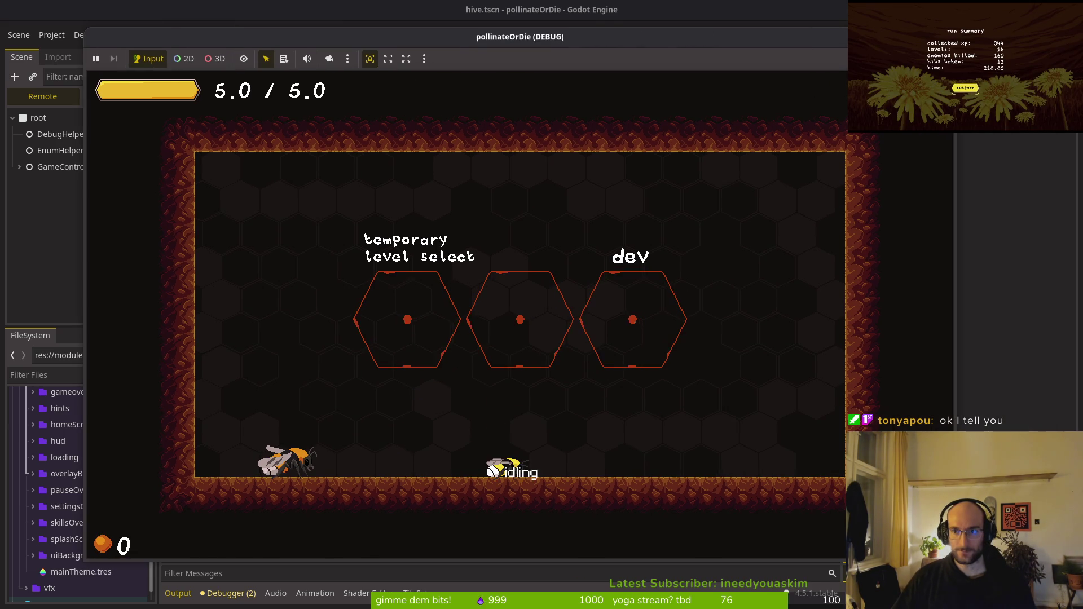
{"action": "key", "text": "F8"}
{"action": "key", "text": "alt+Tab"}
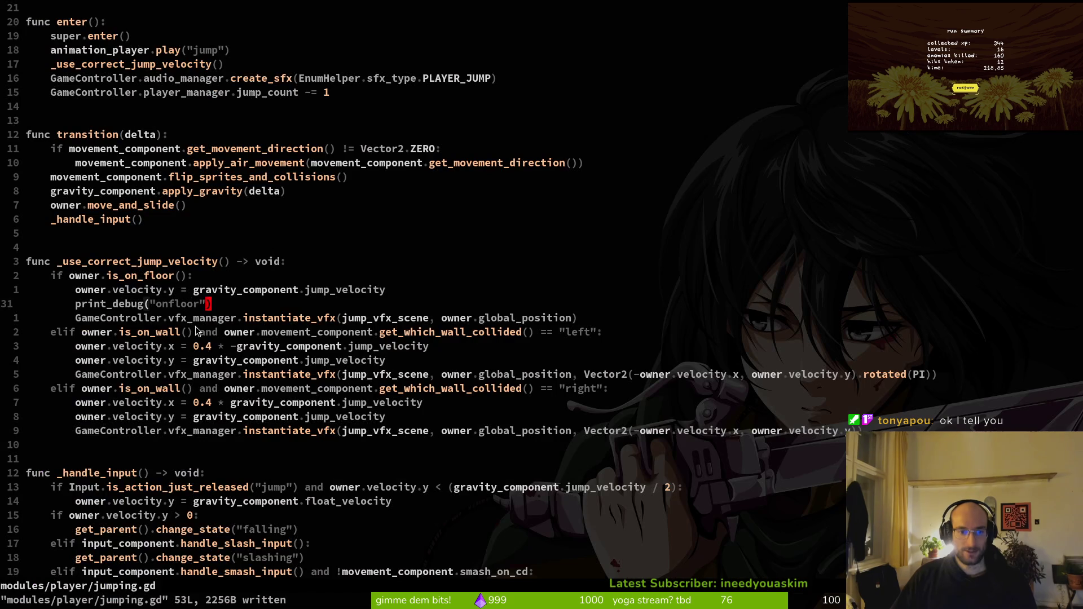
Step: Look up gravity_component.gd in the file finder, then jump back to jumping.gd
{"action": "left_click", "coordinate": [293, 292]}
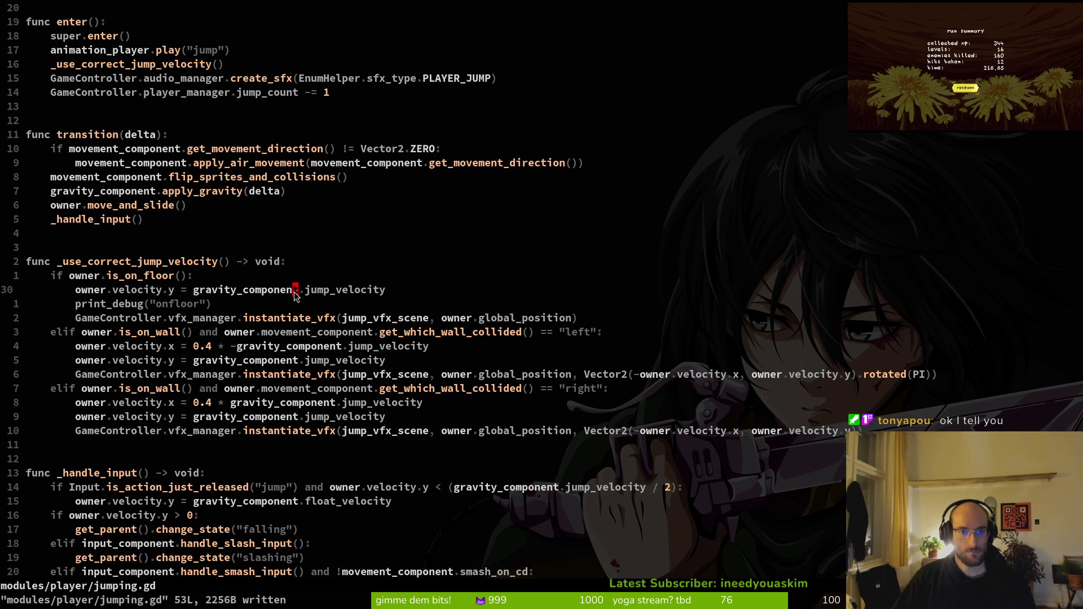
{"action": "key", "text": "space"}
{"action": "key", "text": "f"}
{"action": "key", "text": "f"}
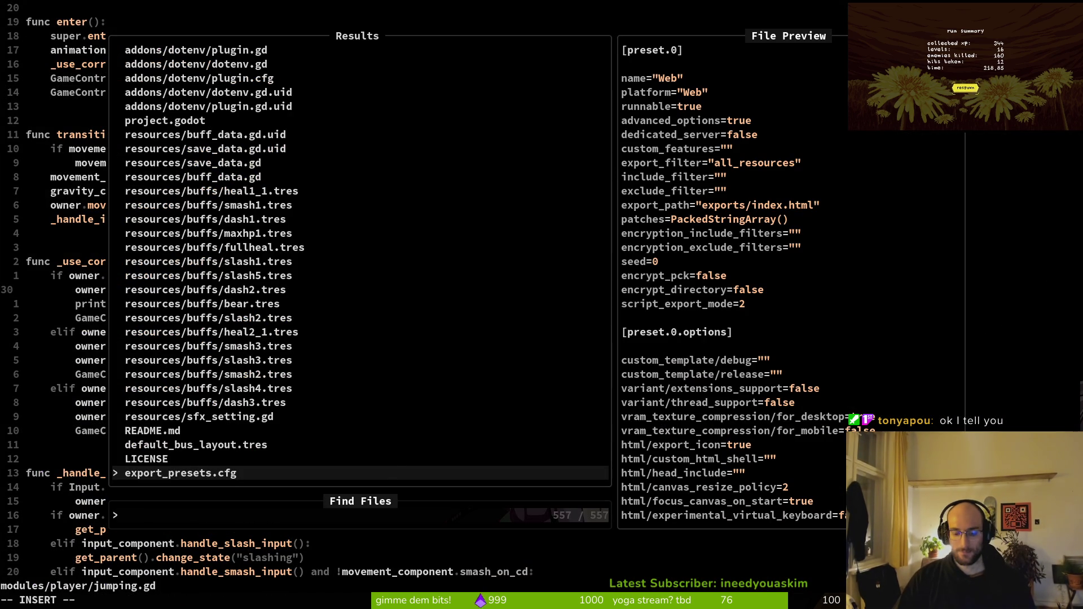
{"action": "type", "text": "gravcom"}
{"action": "key", "text": "Return"}
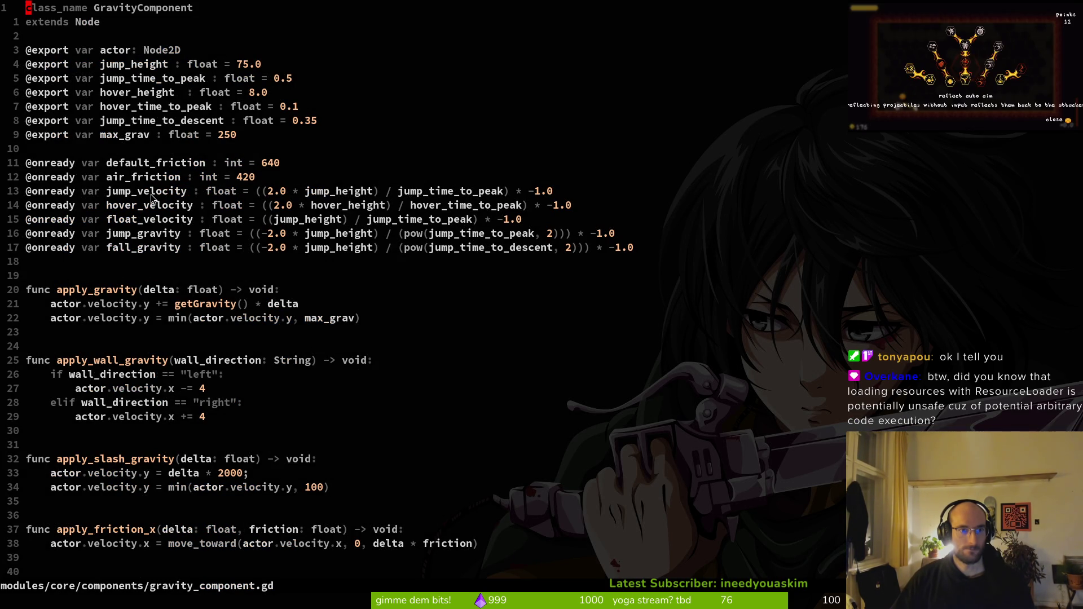
{"action": "key", "text": "ctrl+o"}
Step: Remove the "onfloor" text and its quotes, leaving an empty print_debug() call
{"action": "key", "text": "j"}
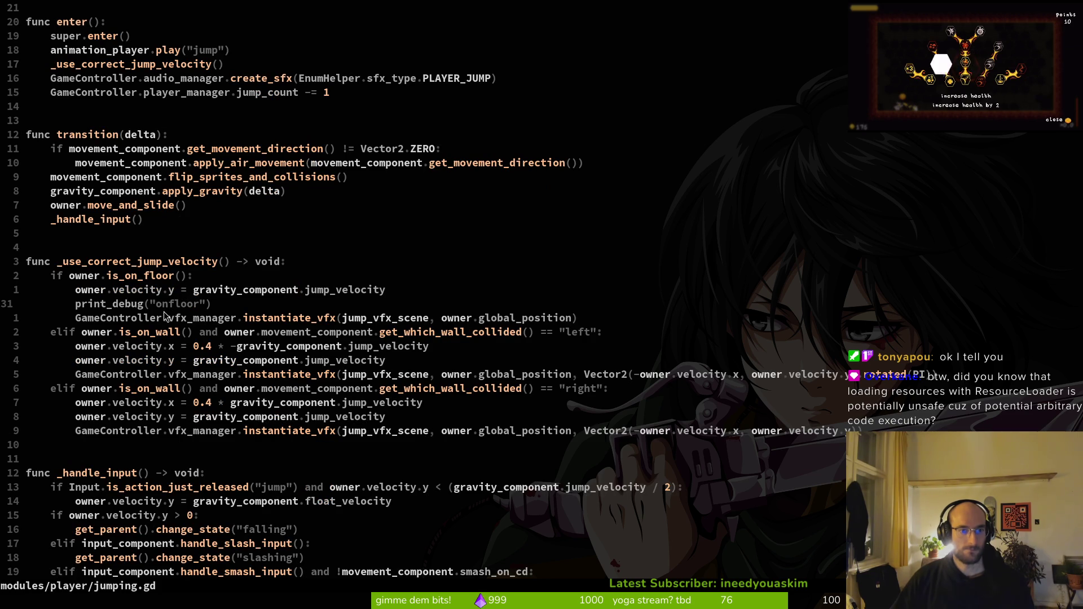
{"action": "key", "text": "c"}
{"action": "key", "text": "i"}
{"action": "key", "text": "quotedbl"}
{"action": "key", "text": "BackSpace"}
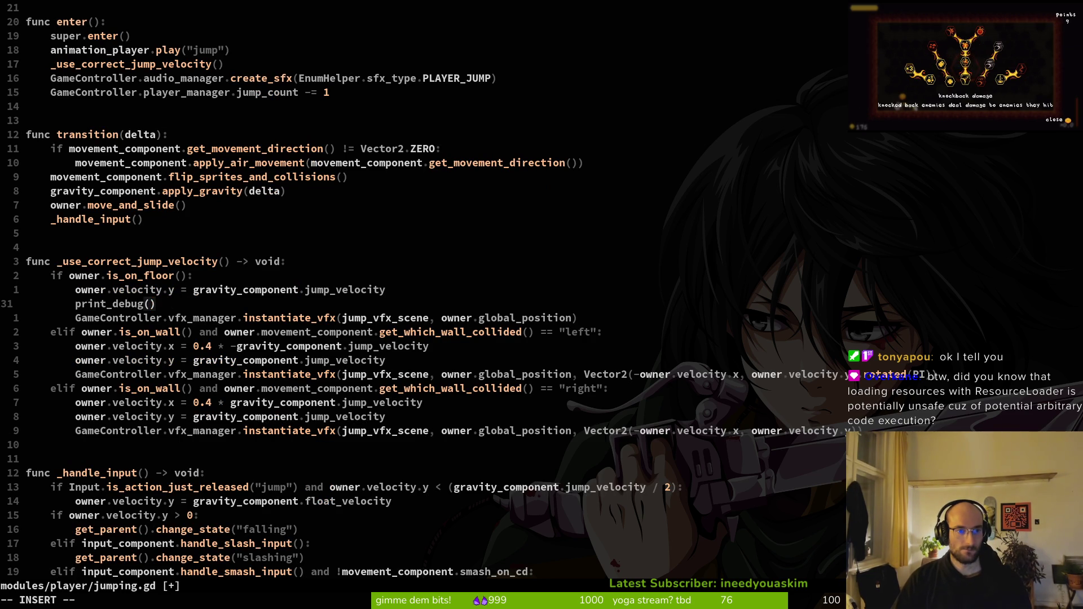
Step: Make jumping.gd's print_debug call print owner.velocity.y and save the file
{"action": "key", "text": "BackSpace"}
{"action": "type", "text": "owner."}
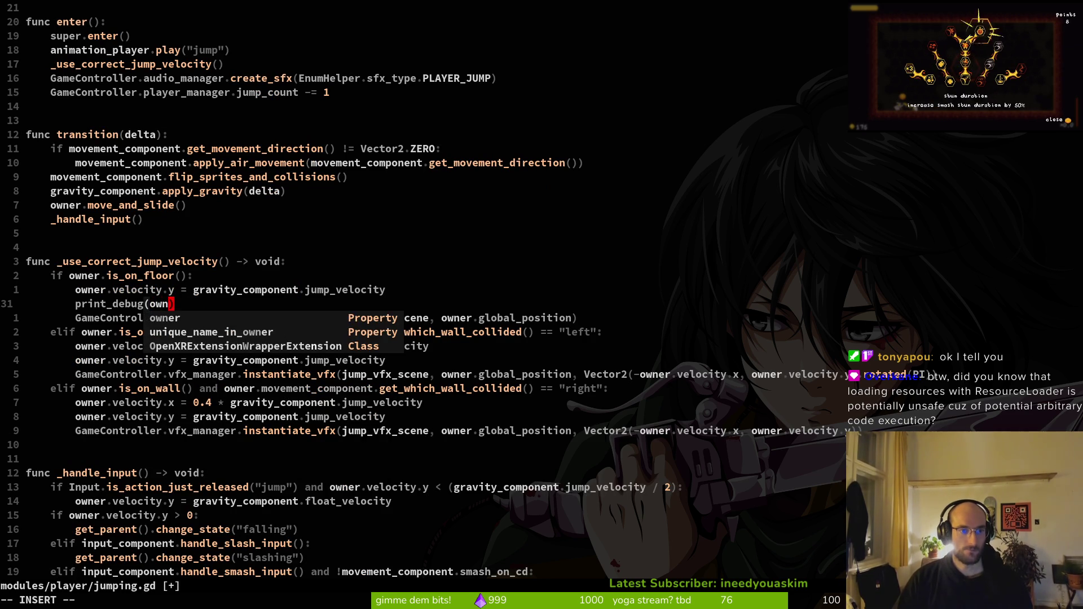
{"action": "type", "text": "velocity.y"}
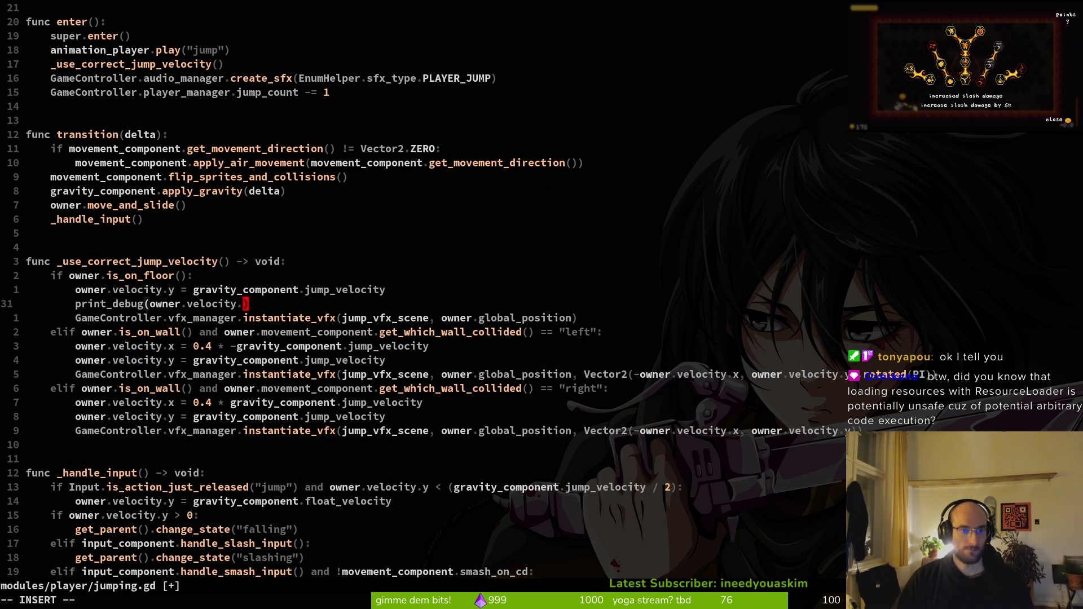
{"action": "key", "text": "Escape"}
{"action": "type", "text": ":w"}
{"action": "key", "text": "Return"}
Step: Run the game in Godot and load the saved game into the hive level
{"action": "key", "text": "alt+Tab"}
{"action": "key", "text": "F5"}
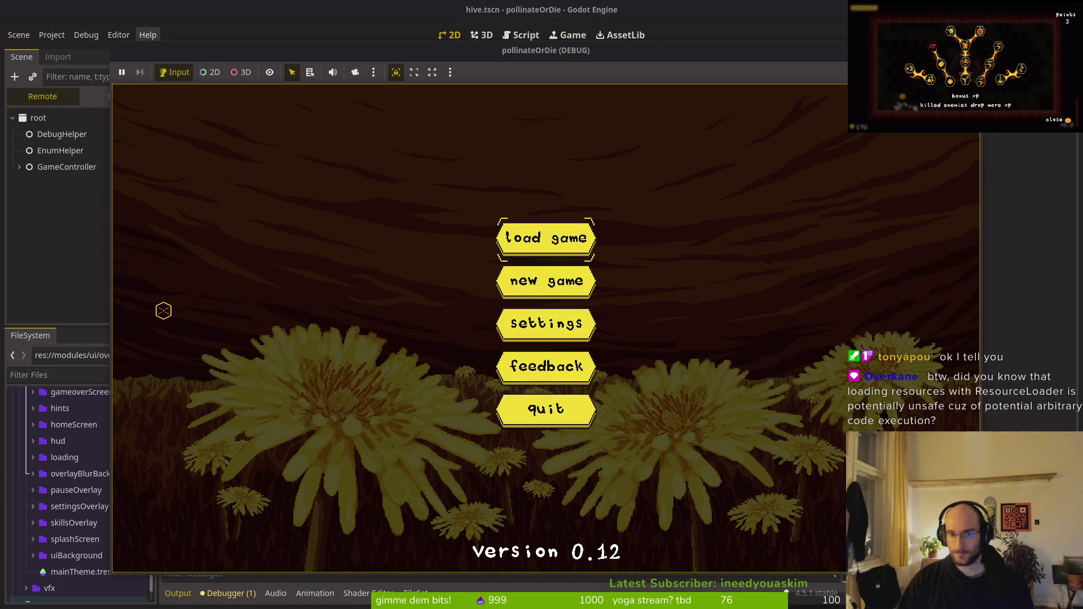
{"action": "left_click", "coordinate": [546, 237]}
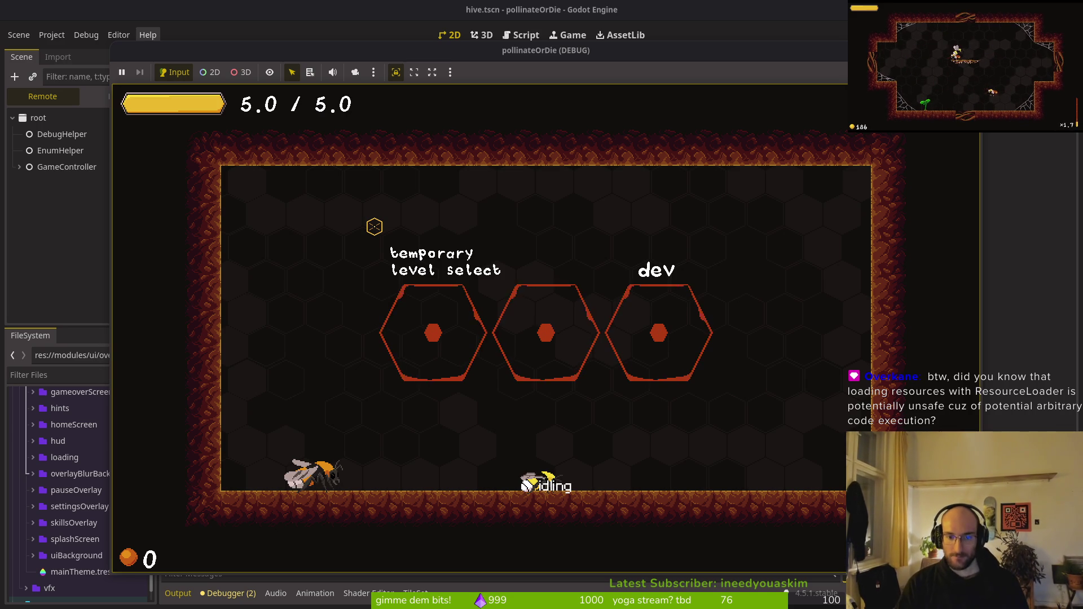
Step: Move the bee around and jump several times, logging -300.0 per jump, then stop the run
{"action": "left_click_drag", "start_coordinate": [541, 50], "coordinate": [714, 49]}
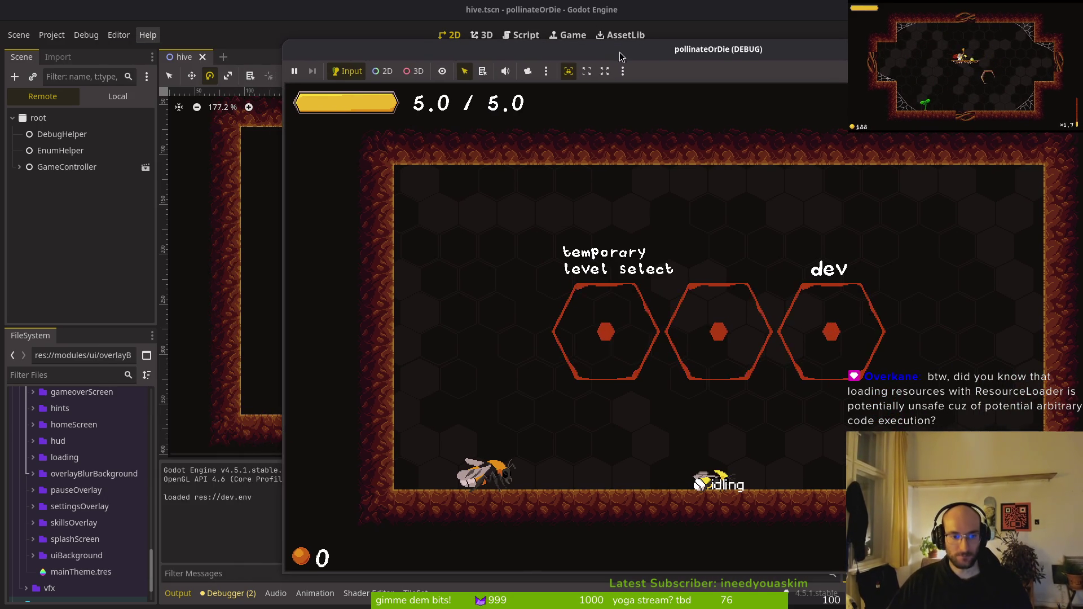
{"action": "left_click", "coordinate": [757, 430]}
{"action": "key", "text": "d"}
{"action": "key", "text": "space"}
{"action": "key", "text": "space"}
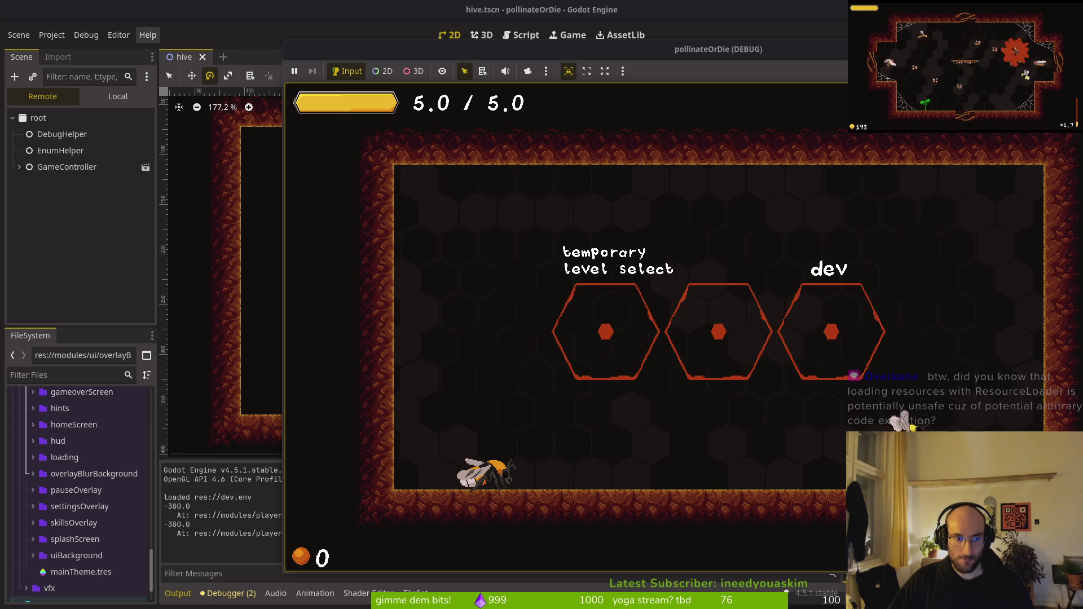
{"action": "key", "text": "space"}
{"action": "key", "text": "space"}
{"action": "key", "text": "space"}
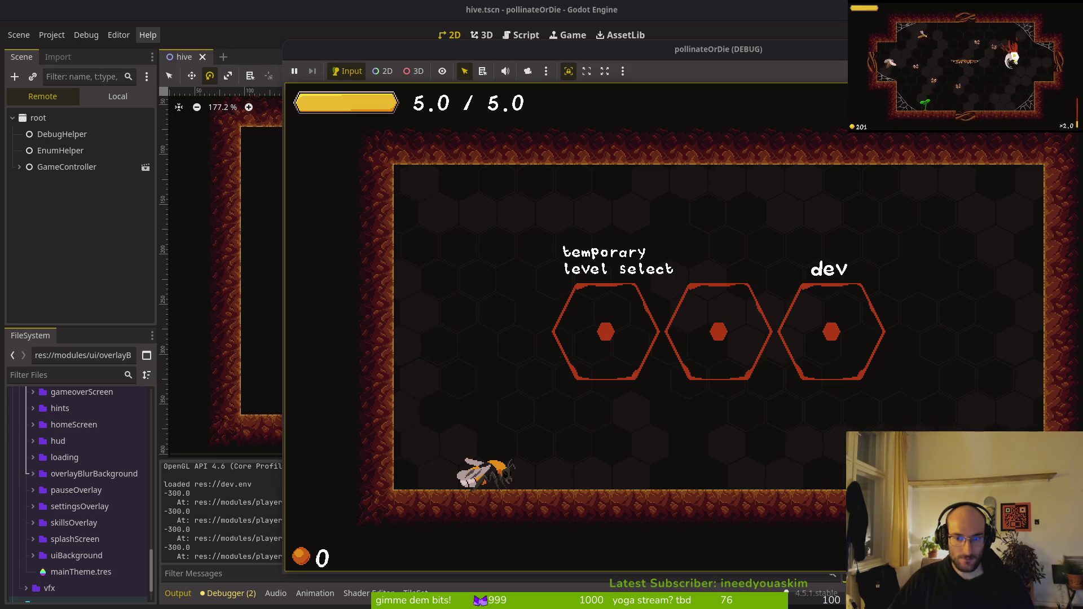
{"action": "key", "text": "space"}
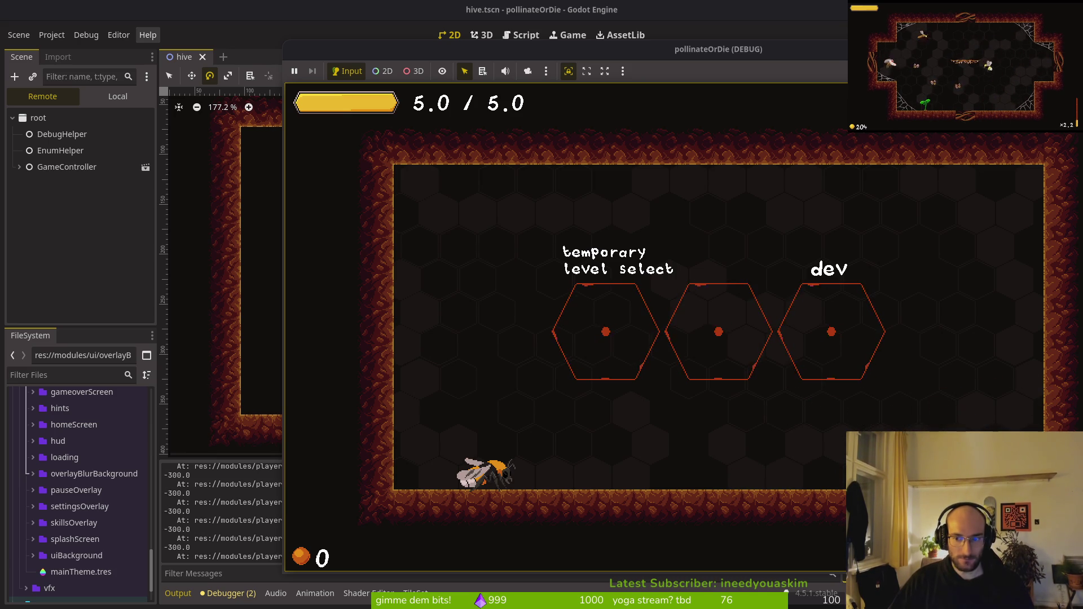
{"action": "key", "text": "space"}
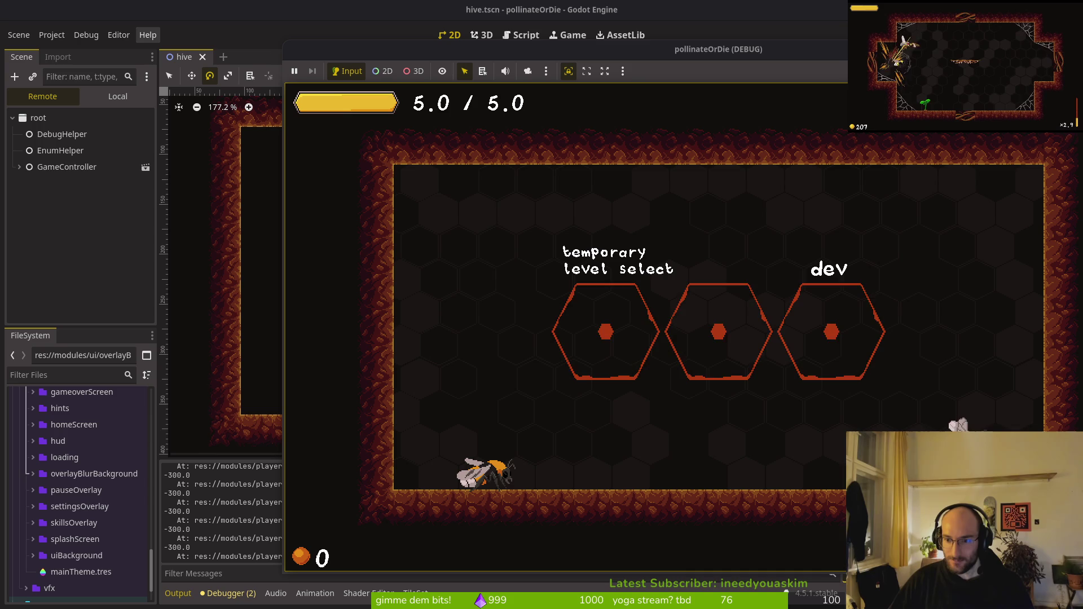
{"action": "key", "text": "space"}
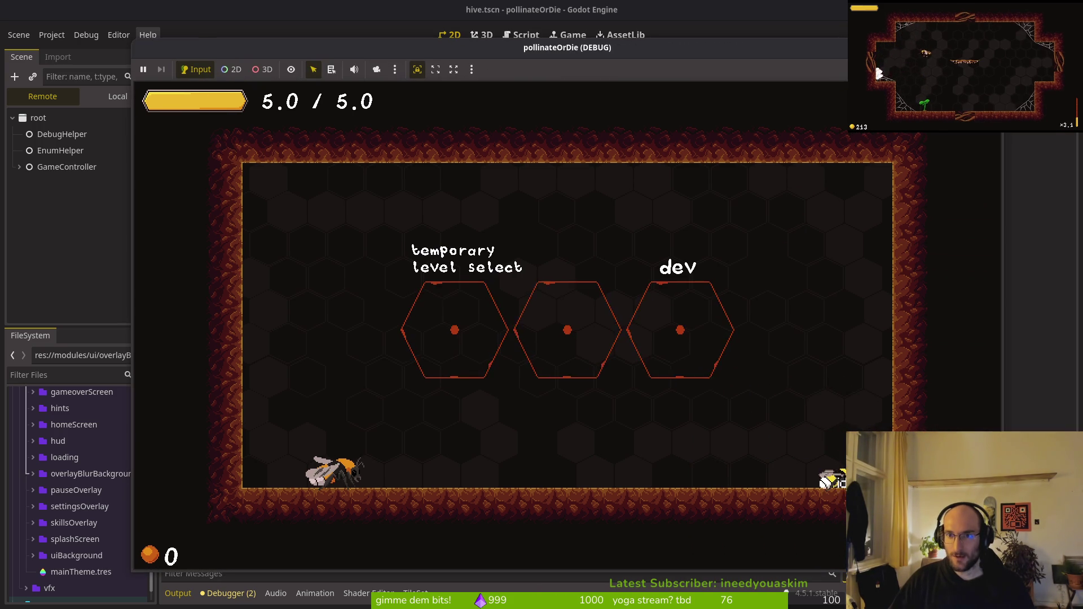
{"action": "key", "text": "F8"}
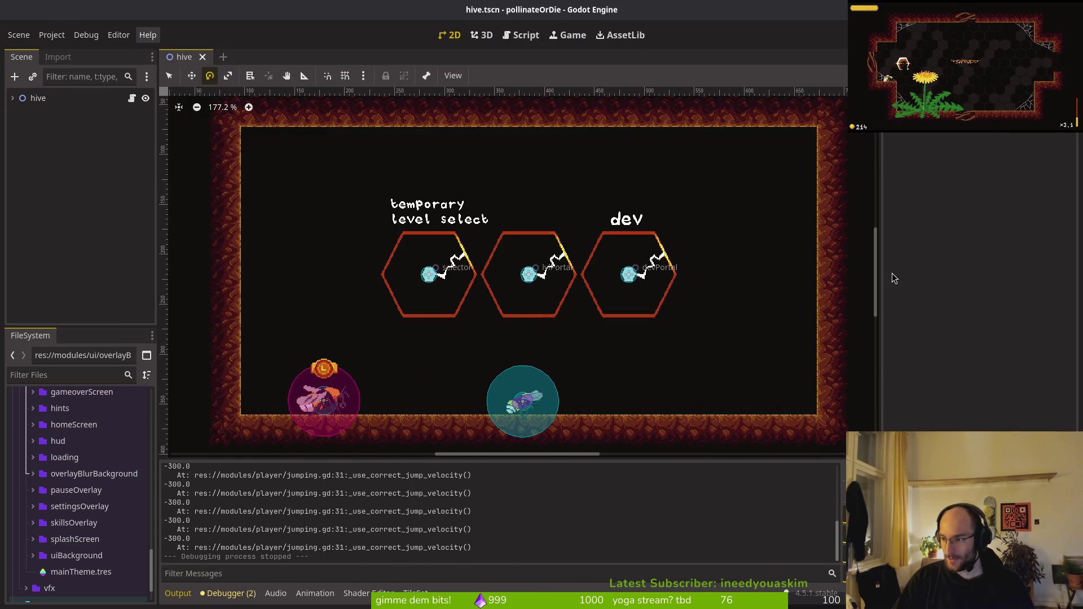
Step: Return to Vim and bring up the file finder
{"action": "key", "text": "alt+Tab"}
{"action": "key", "text": "space"}
{"action": "key", "text": "f"}
{"action": "key", "text": "f"}
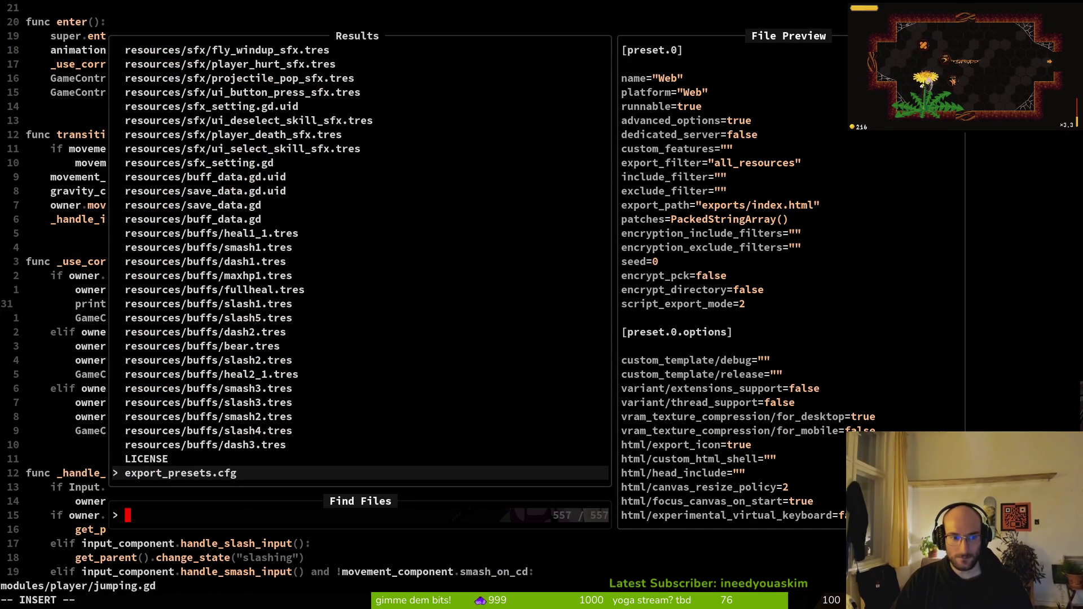
Step: Open falling.gd through the file finder, after briefly visiting idling.gd
{"action": "type", "text": "dlin"}
{"action": "key", "text": "Return"}
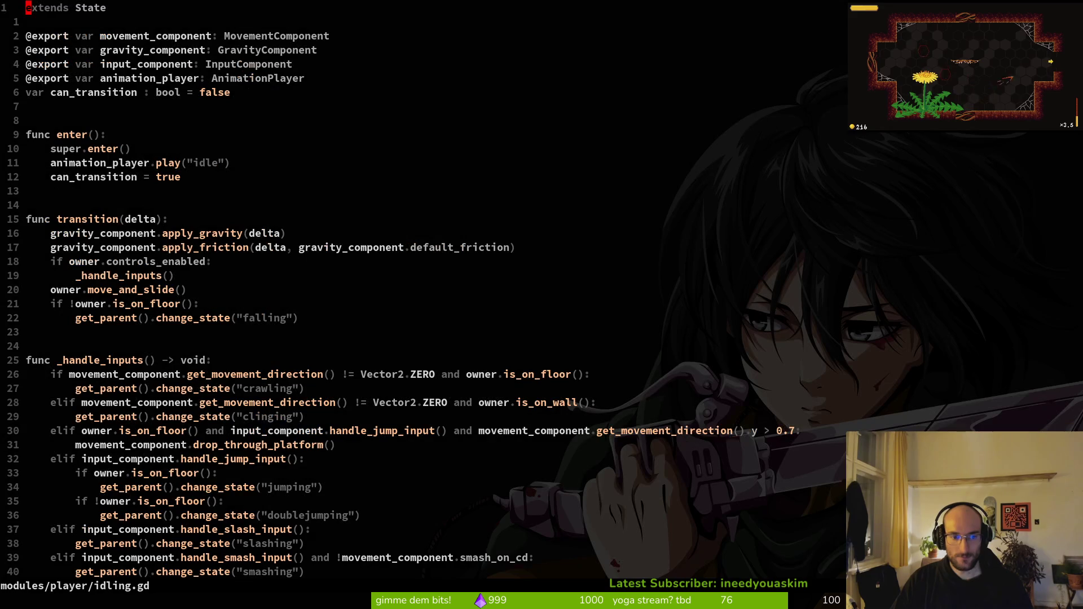
{"action": "key", "text": "j"}
{"action": "key", "text": "j"}
{"action": "key", "text": "j"}
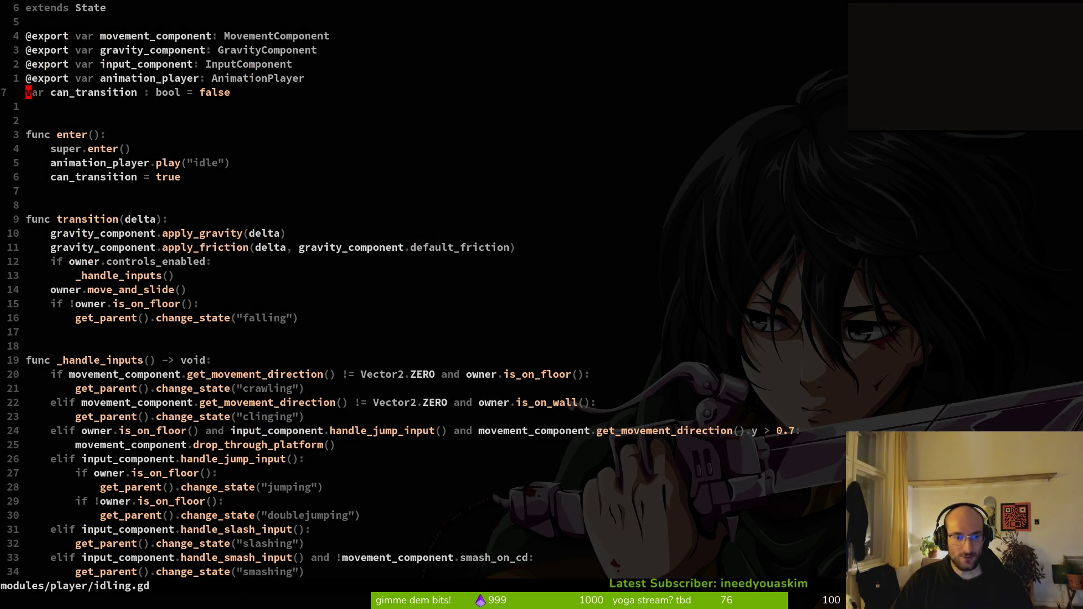
{"action": "key", "text": "space"}
{"action": "key", "text": "f"}
{"action": "key", "text": "f"}
{"action": "type", "text": "fall"}
{"action": "key", "text": "Return"}
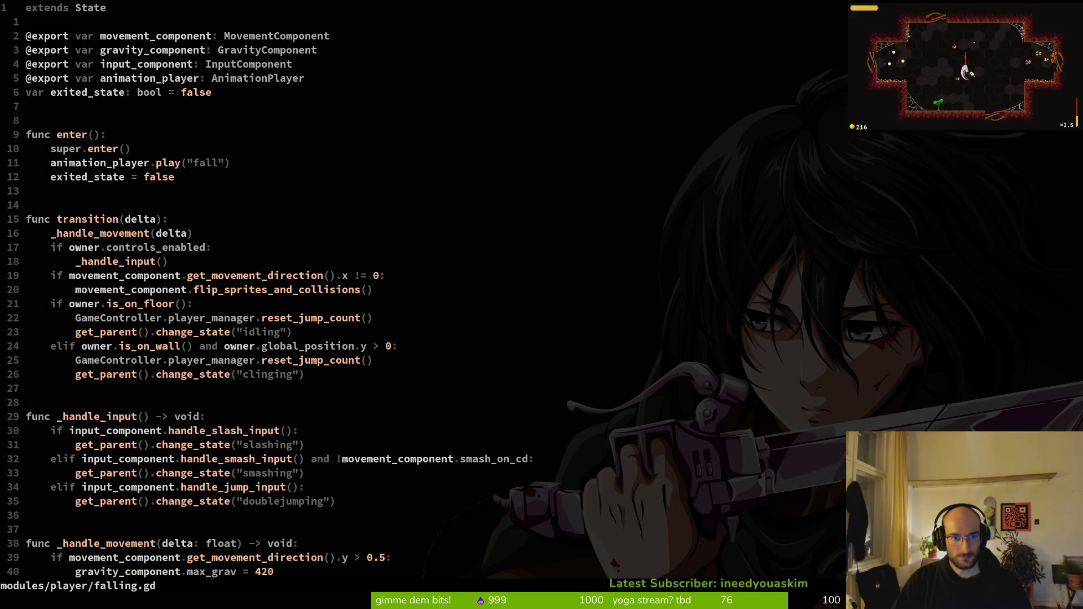
Step: Add print_debug("intoidling") under the if owner.is_on_floor(): check in falling.gd
{"action": "key", "text": "j"}
{"action": "key", "text": "j"}
{"action": "key", "text": "j"}
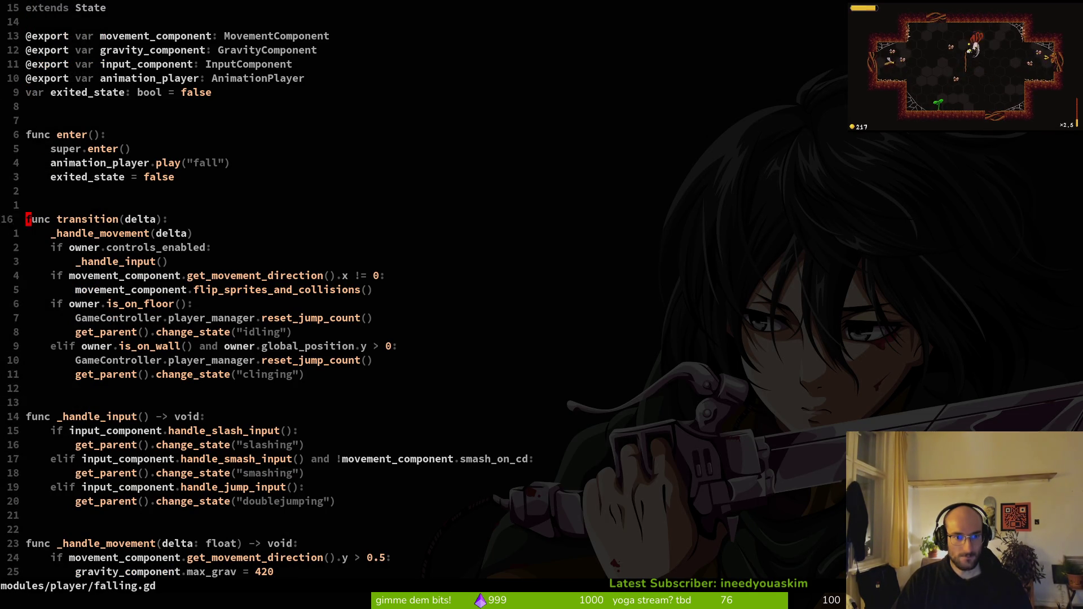
{"action": "key", "text": "k"}
{"action": "key", "text": "k"}
{"action": "key", "text": "k"}
{"action": "key", "text": "k"}
{"action": "key", "text": "k"}
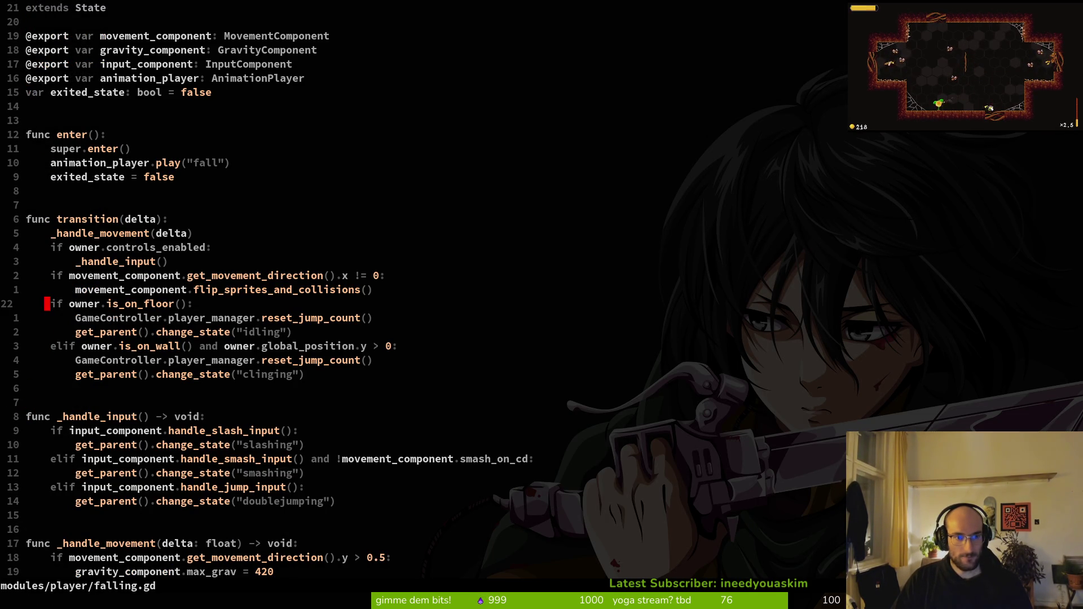
{"action": "key", "text": "shift+v"}
{"action": "key", "text": "Escape"}
{"action": "key", "text": "o"}
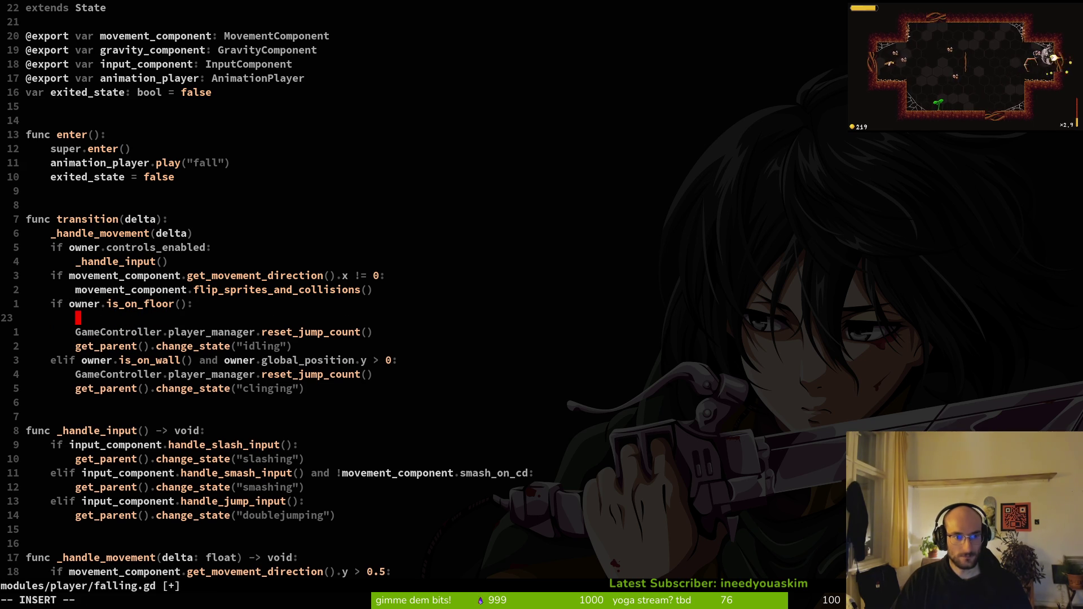
{"action": "type", "text": "prddi"}
{"action": "key", "text": "ctrl+n"}
{"action": "type", "text": "(/"}
{"action": "key", "text": "BackSpace"}
{"action": "type", "text": "\"i"}
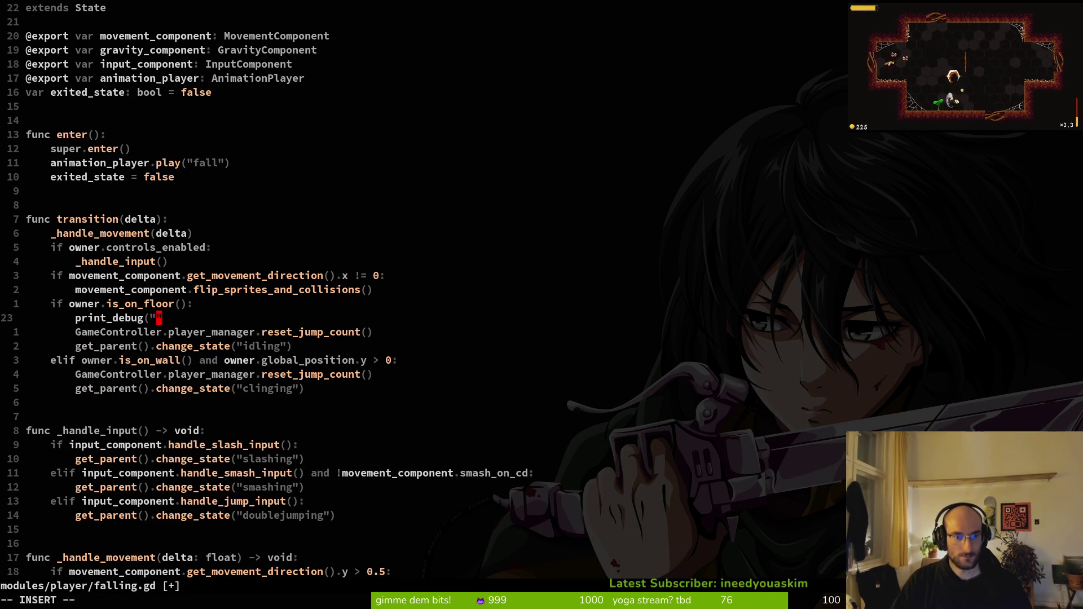
{"action": "type", "text": "ntoidling\")"}
Step: Save falling.gd with :w and relaunch the game in Godot
{"action": "key", "text": "Escape"}
{"action": "type", "text": ":w"}
{"action": "key", "text": "Return"}
{"action": "key", "text": "alt+Tab"}
{"action": "key", "text": "F5"}
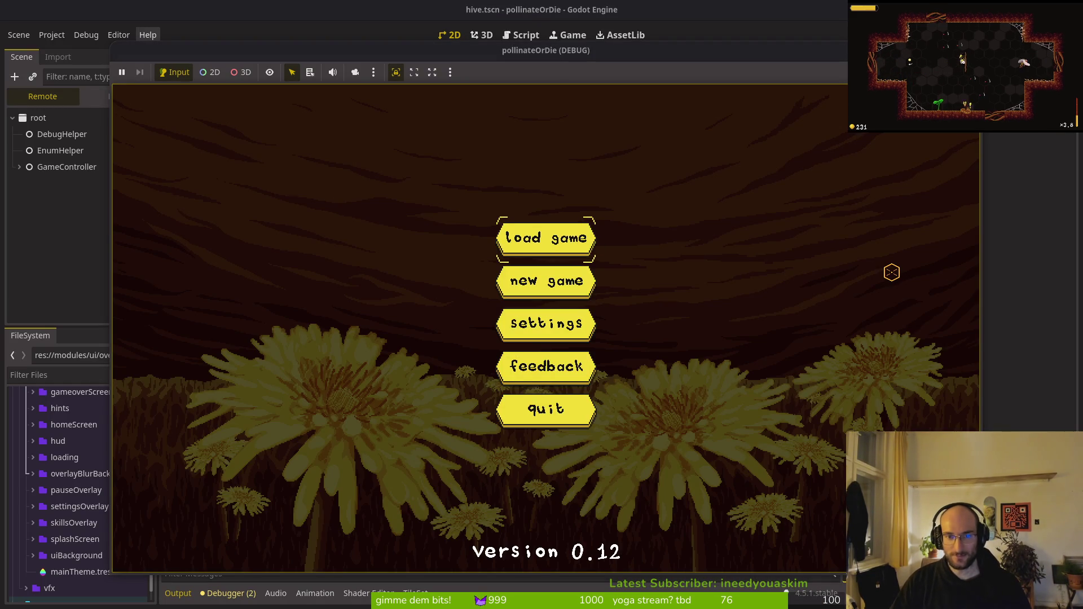
Step: Jump in the hive level, logging -300.0 and intoidling, restart the run, and return to Vim
{"action": "key", "text": "Return"}
{"action": "left_click", "coordinate": [691, 436]}
{"action": "key", "text": "space"}
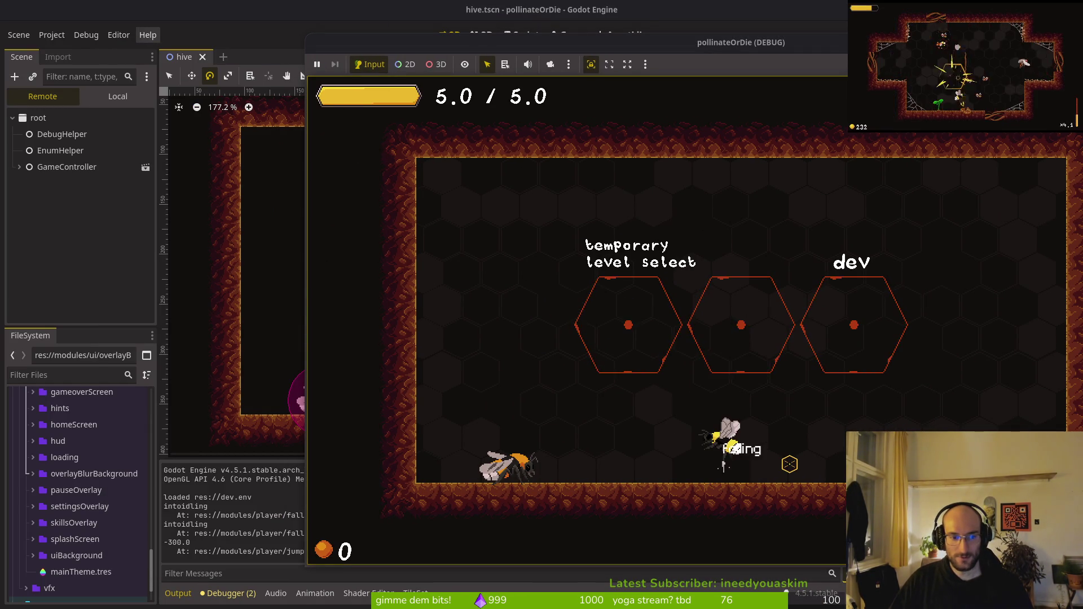
{"action": "key", "text": "space"}
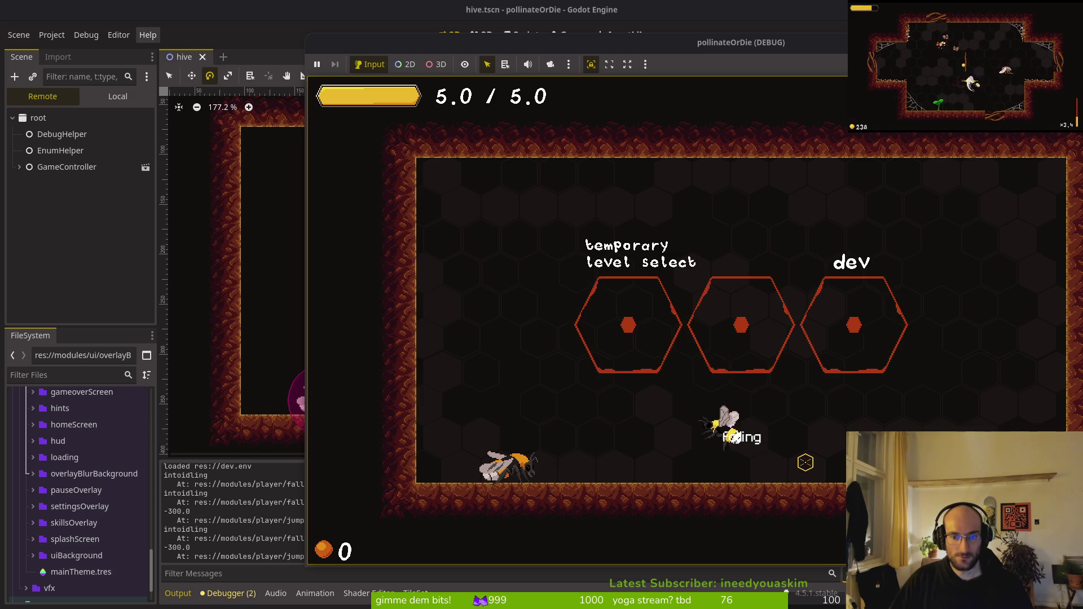
{"action": "key", "text": "F5"}
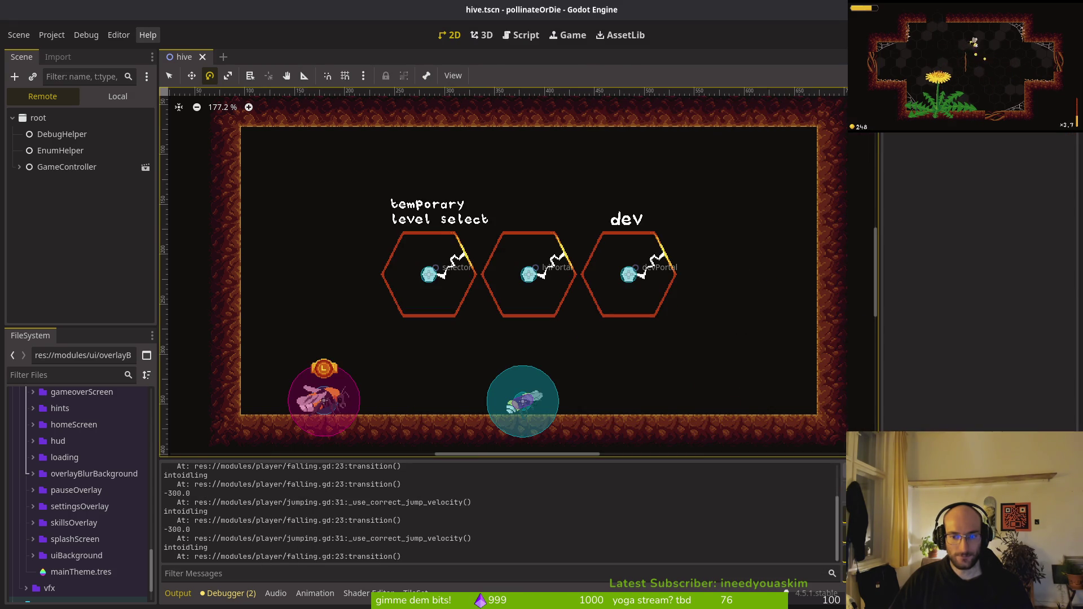
{"action": "key", "text": "space"}
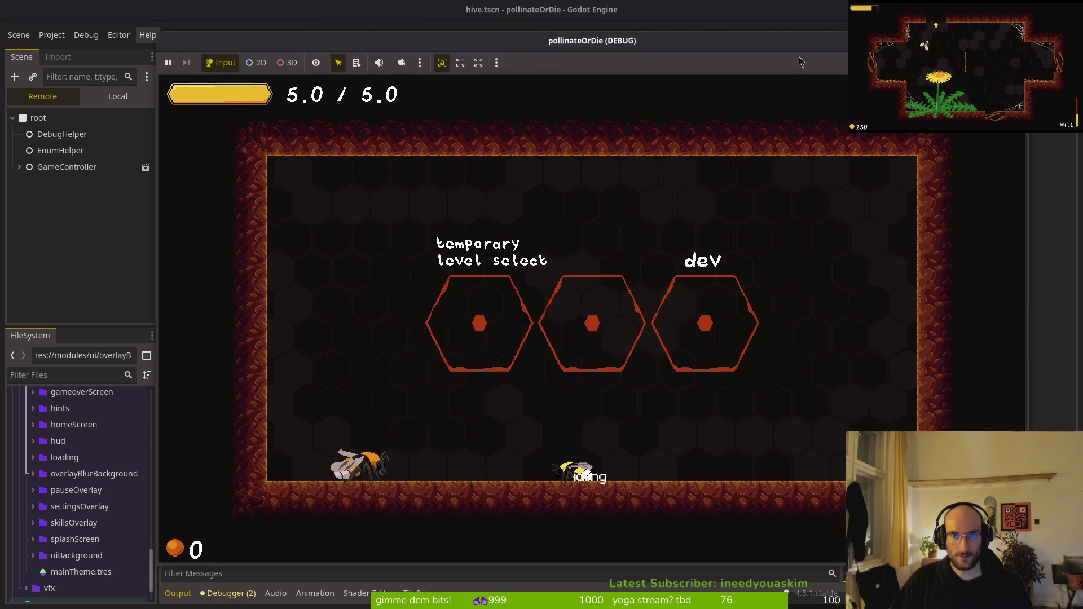
{"action": "key", "text": "alt+Tab"}
Step: Delete the intoidling debug line from falling.gd and save it
{"action": "key", "text": "x"}
{"action": "key", "text": "x"}
{"action": "key", "text": "x"}
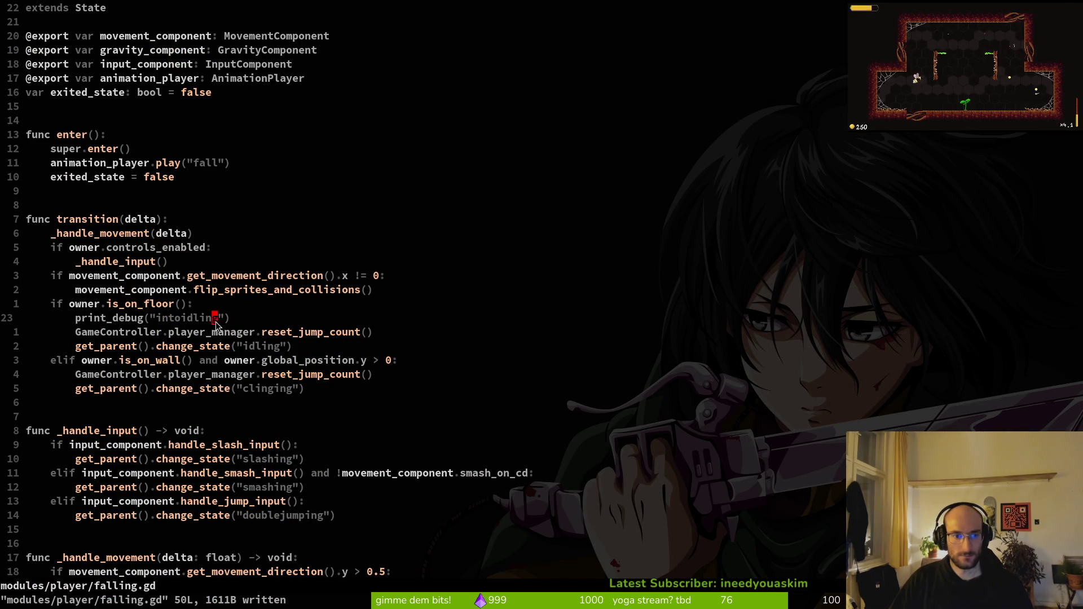
{"action": "key", "text": "ctrl+s"}
{"action": "key", "text": "d"}
{"action": "key", "text": "d"}
{"action": "key", "text": "ctrl+s"}
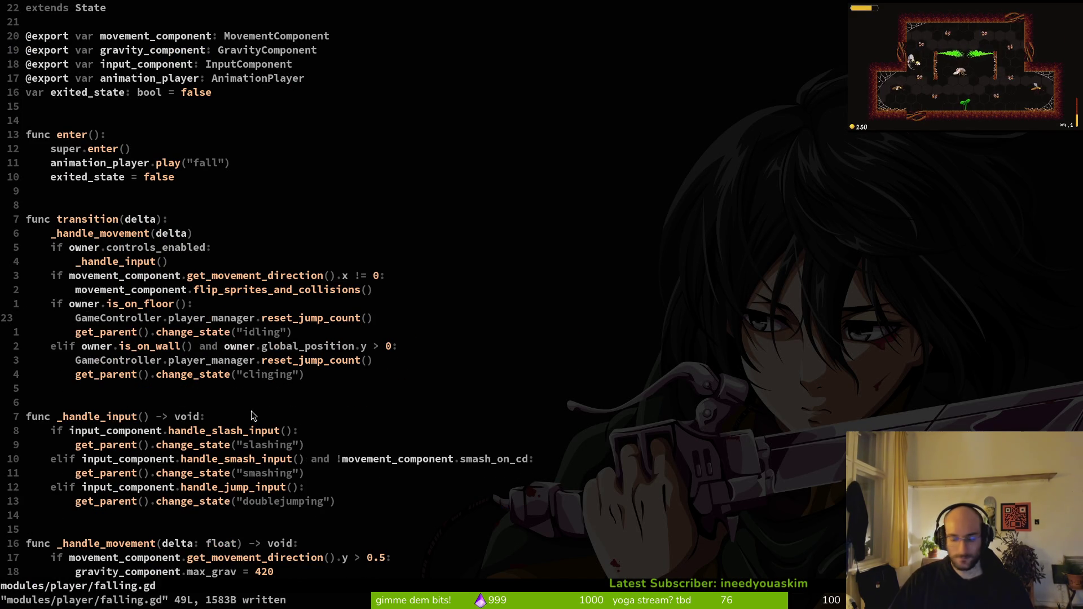
Step: Open jumping.gd, delete its print_debug(owner.velocity.y) line, and save
{"action": "key", "text": "ctrl+p"}
{"action": "type", "text": "jumping"}
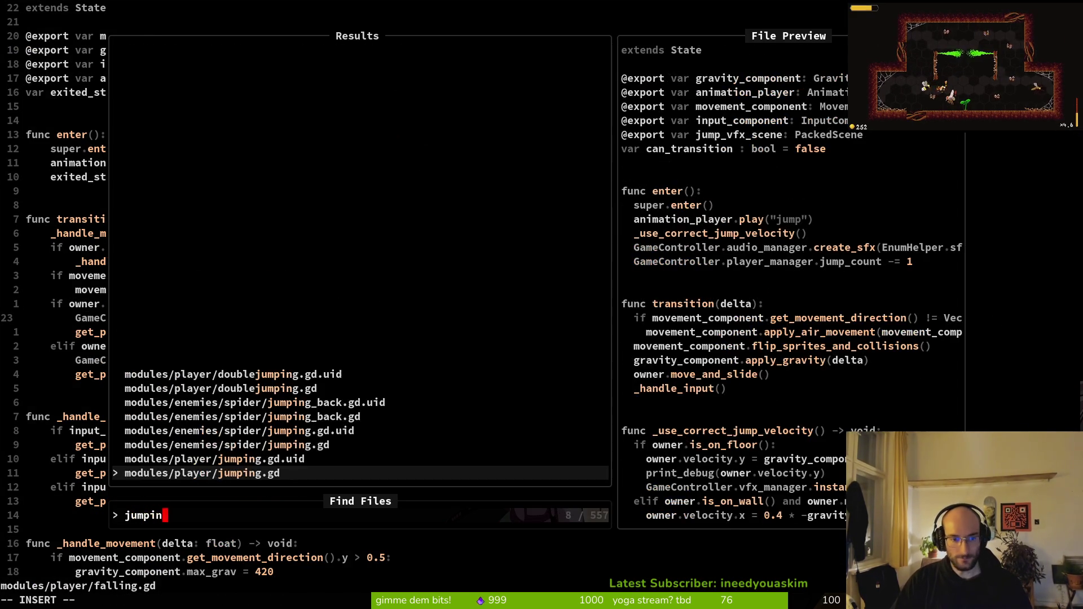
{"action": "key", "text": "Return"}
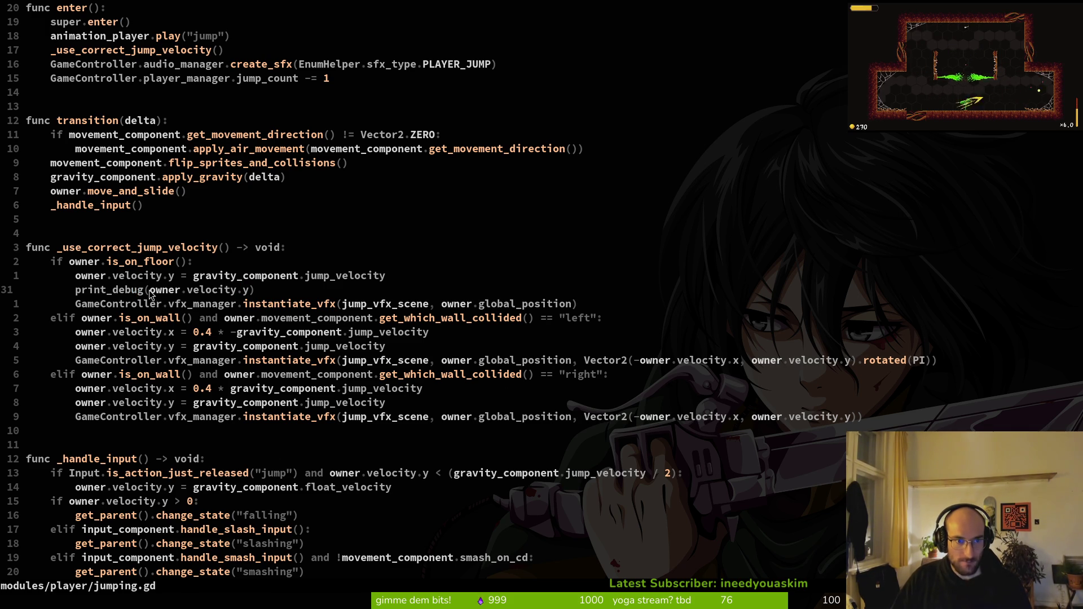
{"action": "key", "text": "d"}
{"action": "key", "text": "d"}
{"action": "key", "text": "ctrl+s"}
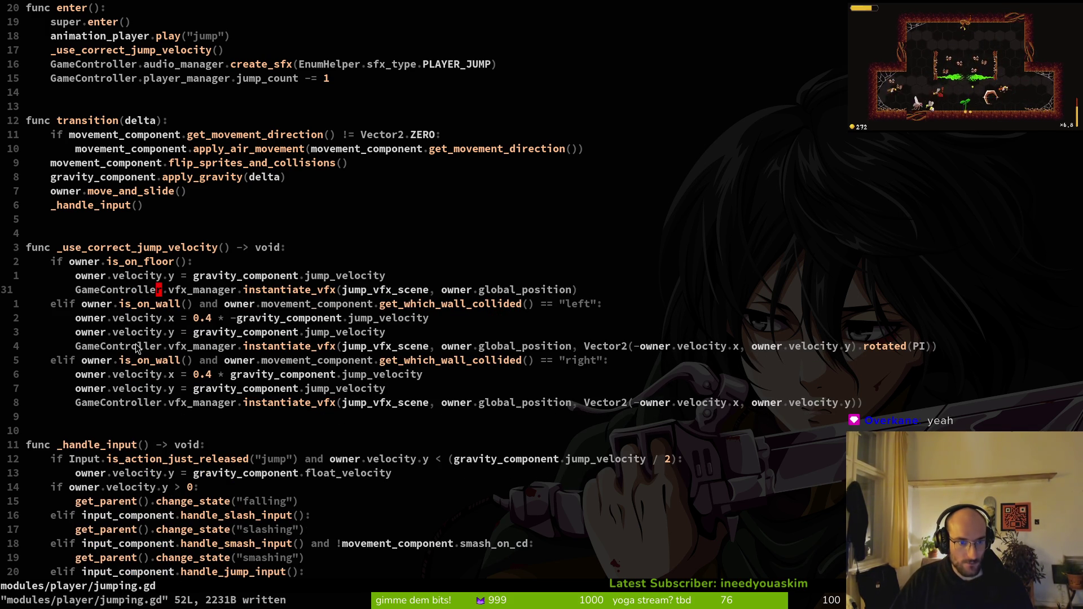
{"action": "key", "text": "ctrl+6"}
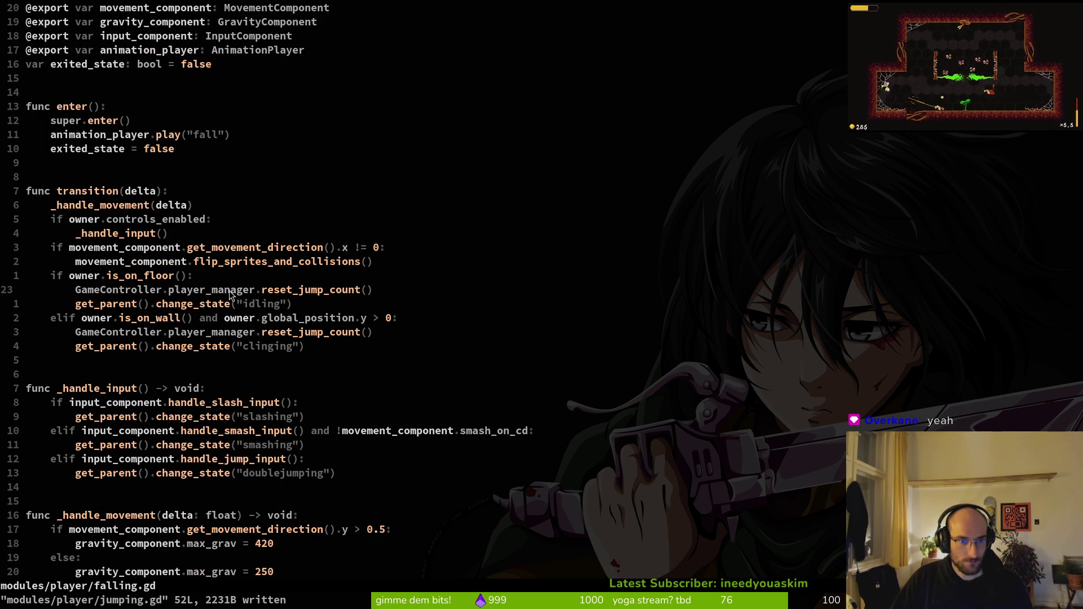
{"action": "key", "text": "ctrl+6"}
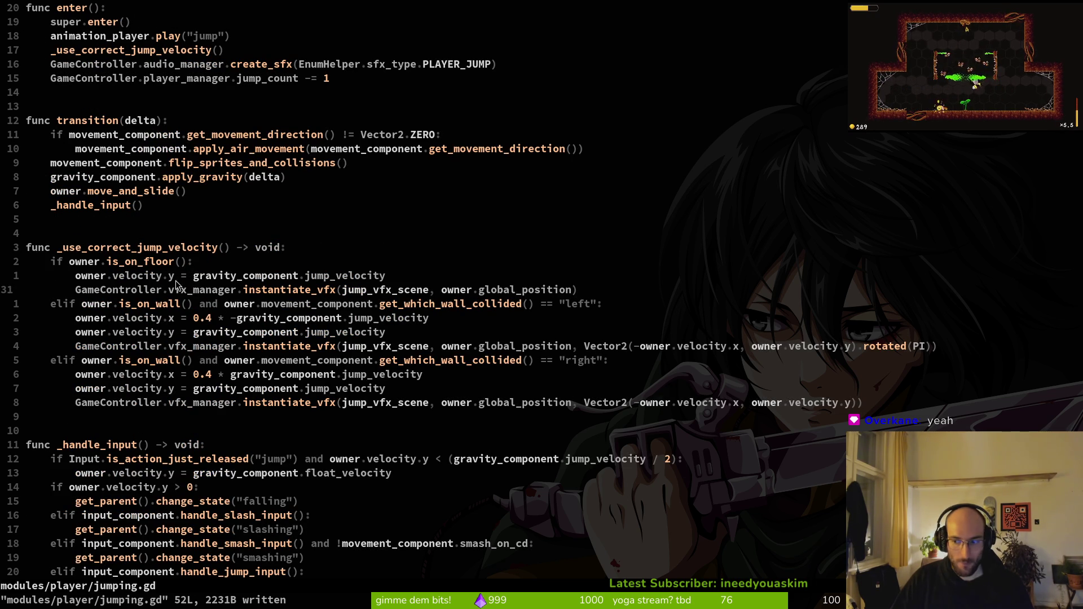
{"action": "scroll", "coordinate": [223, 296], "scroll_direction": "up", "scroll_amount": 1}
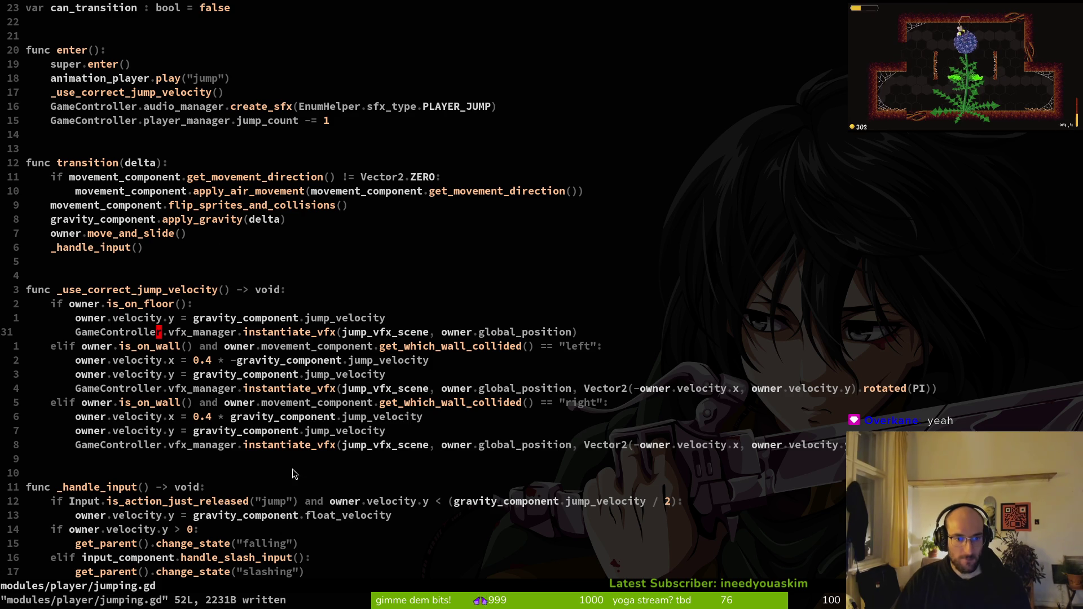
{"action": "scroll", "coordinate": [225, 445], "scroll_direction": "down", "scroll_amount": 3}
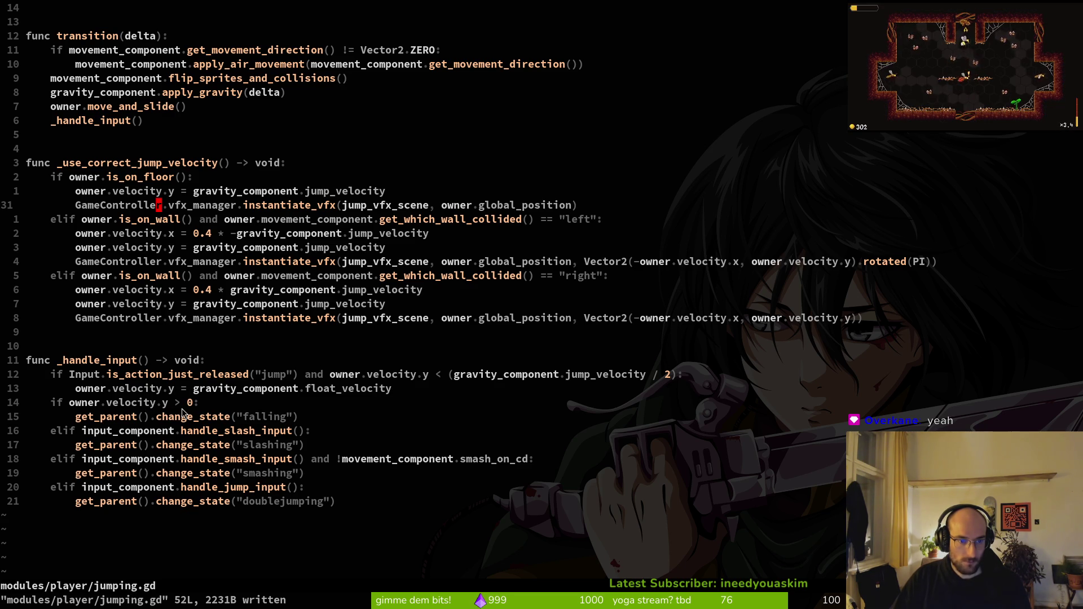
Step: Undo a half-typed print line in jumping.gd and save the file
{"action": "left_click", "coordinate": [219, 407]}
{"action": "type", "text": "opr"}
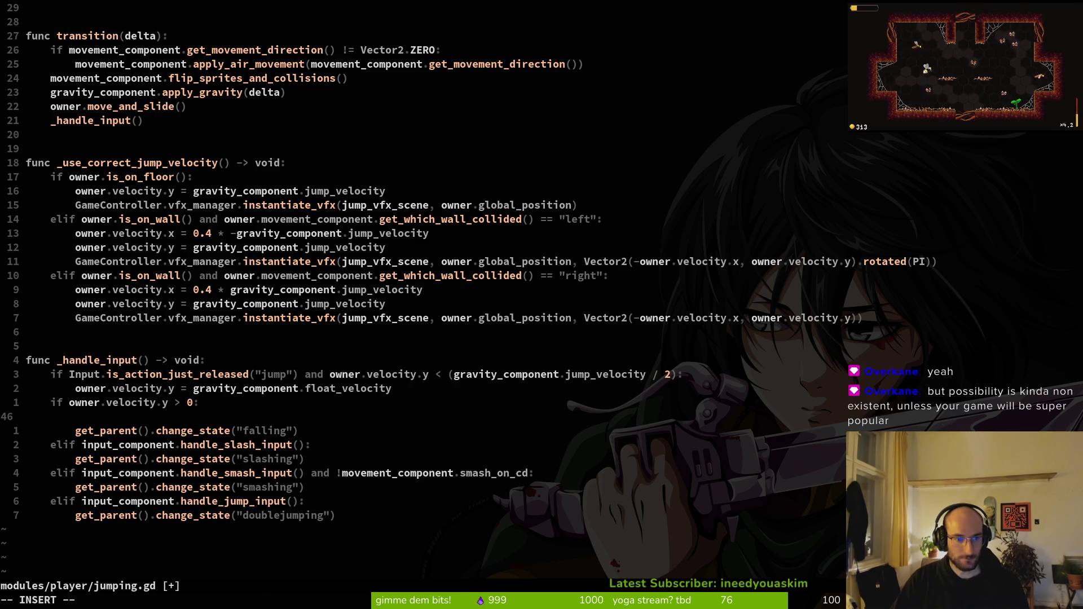
{"action": "key", "text": "Escape"}
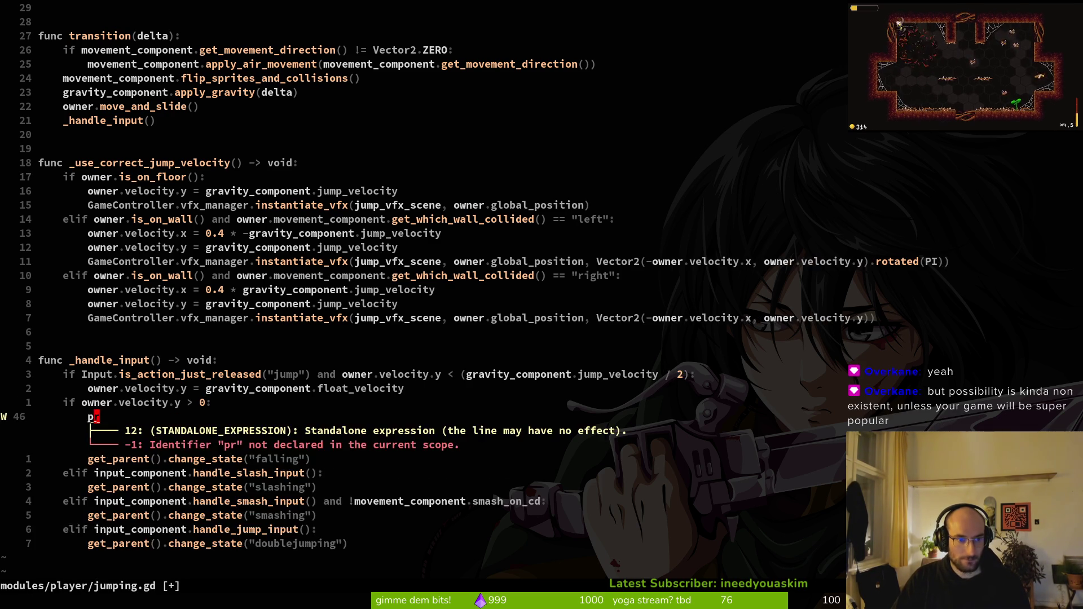
{"action": "type", "text": "u:w"}
{"action": "key", "text": "Return"}
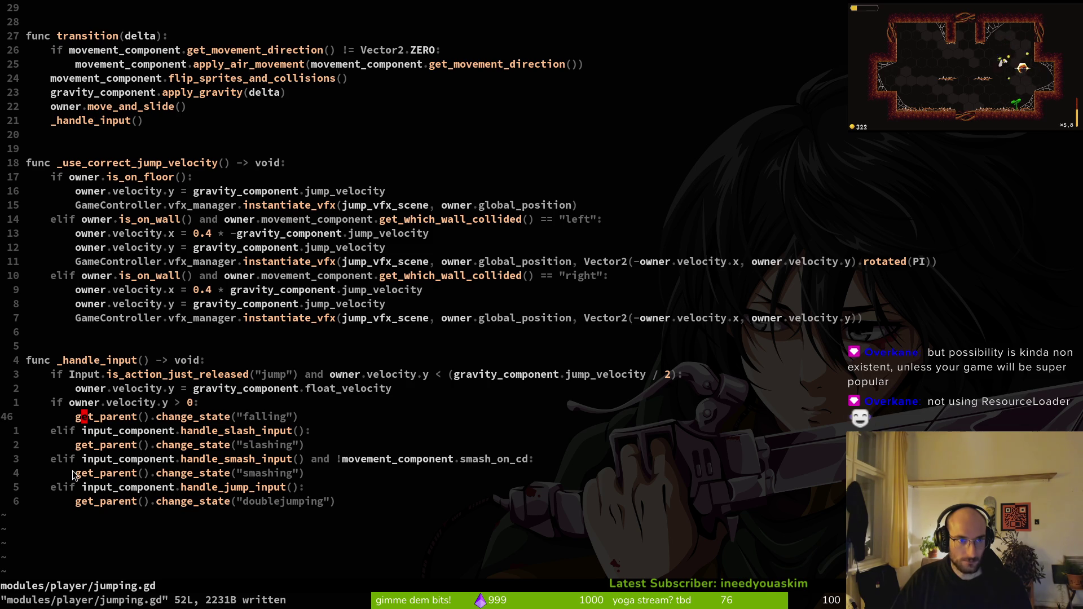
Step: Add print_debug("falling") under _handle_input's if owner.velocity.y > 0 check, then rerun the game
{"action": "left_click", "coordinate": [114, 377]}
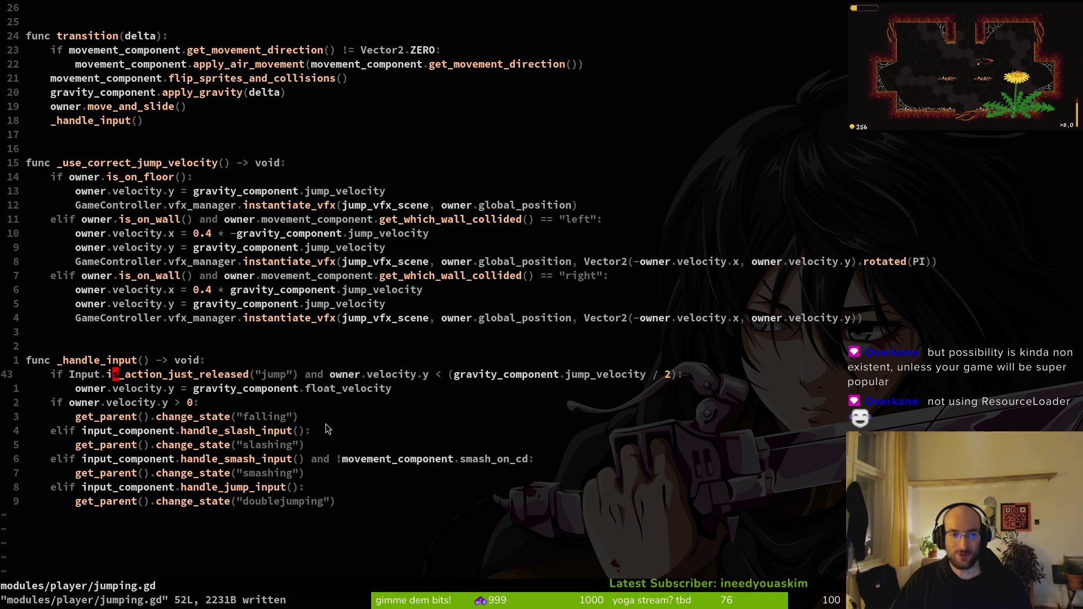
{"action": "scroll", "coordinate": [234, 333], "scroll_direction": "up", "scroll_amount": 4}
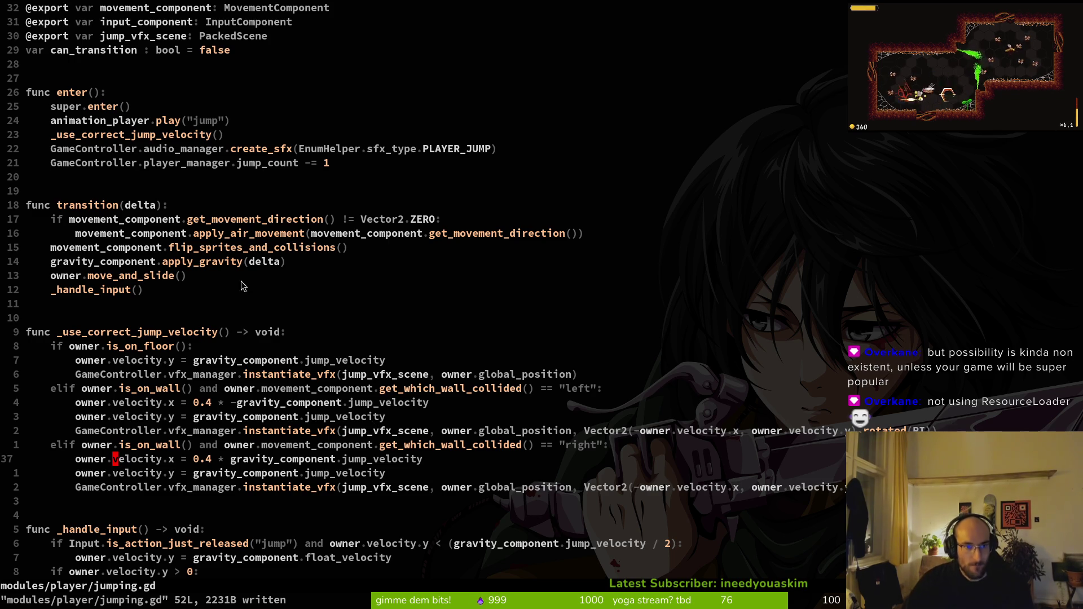
{"action": "scroll", "coordinate": [193, 533], "scroll_direction": "down", "scroll_amount": 2}
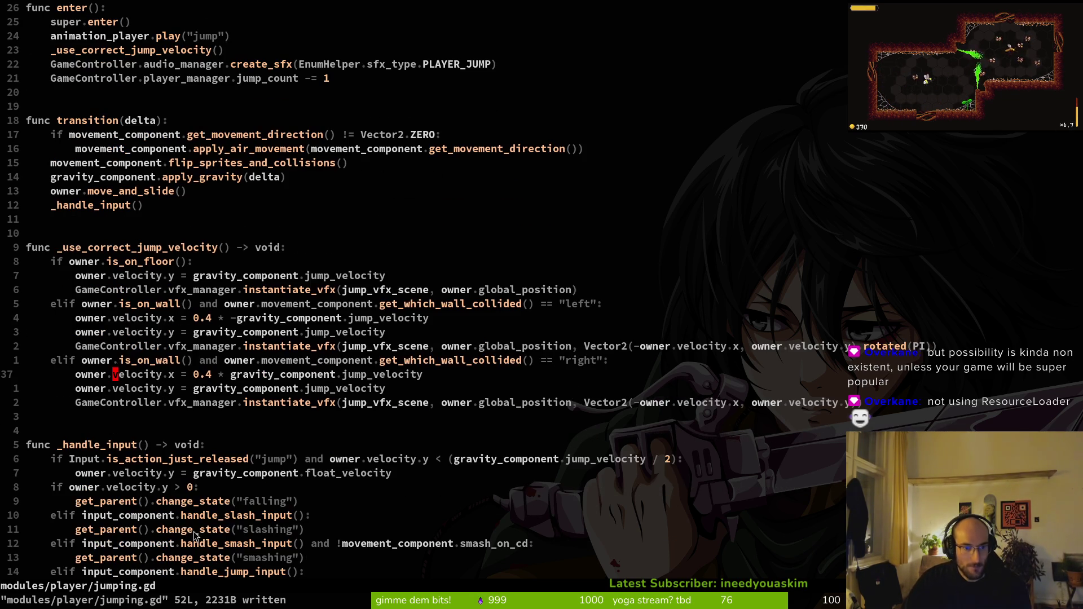
{"action": "left_click", "coordinate": [228, 449]}
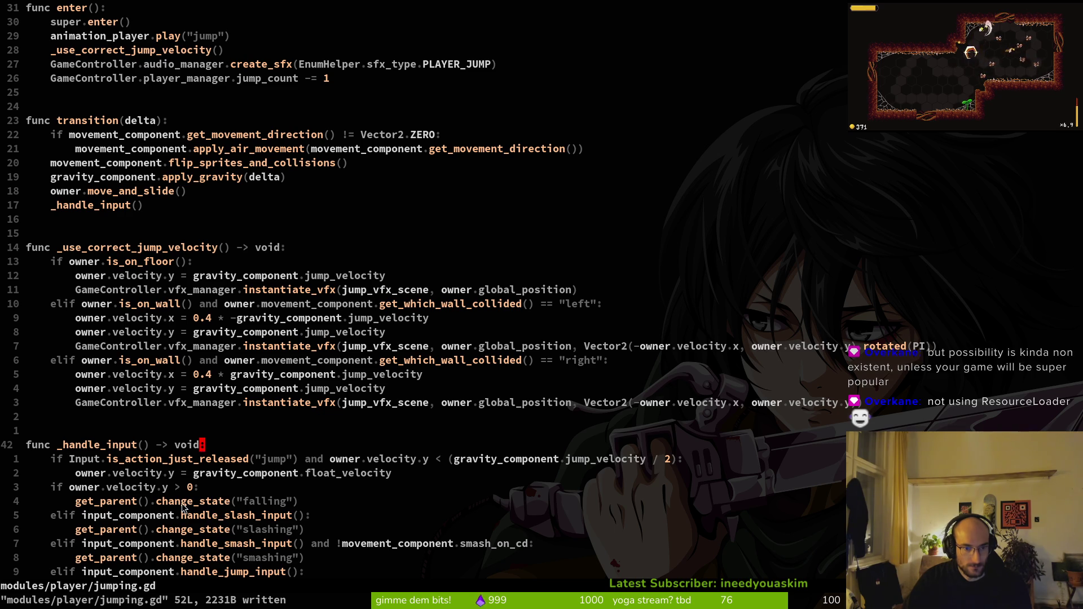
{"action": "left_click", "coordinate": [204, 492]}
{"action": "scroll", "coordinate": [204, 491], "scroll_direction": "down", "scroll_amount": 1}
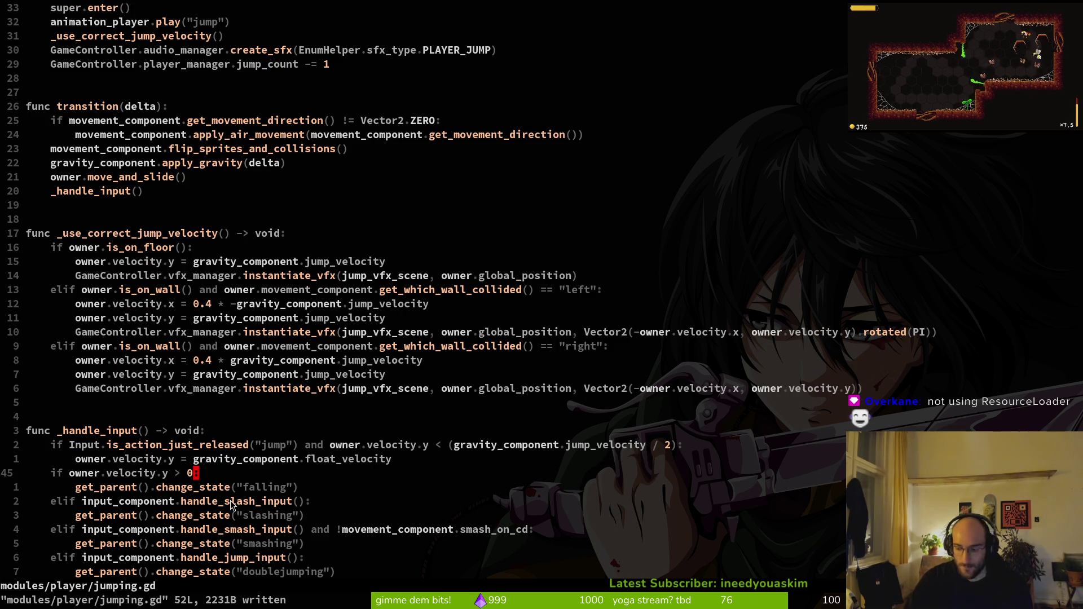
{"action": "type", "text": "oi"}
{"action": "key", "text": "BackSpace"}
{"action": "type", "text": "print_debug(\""}
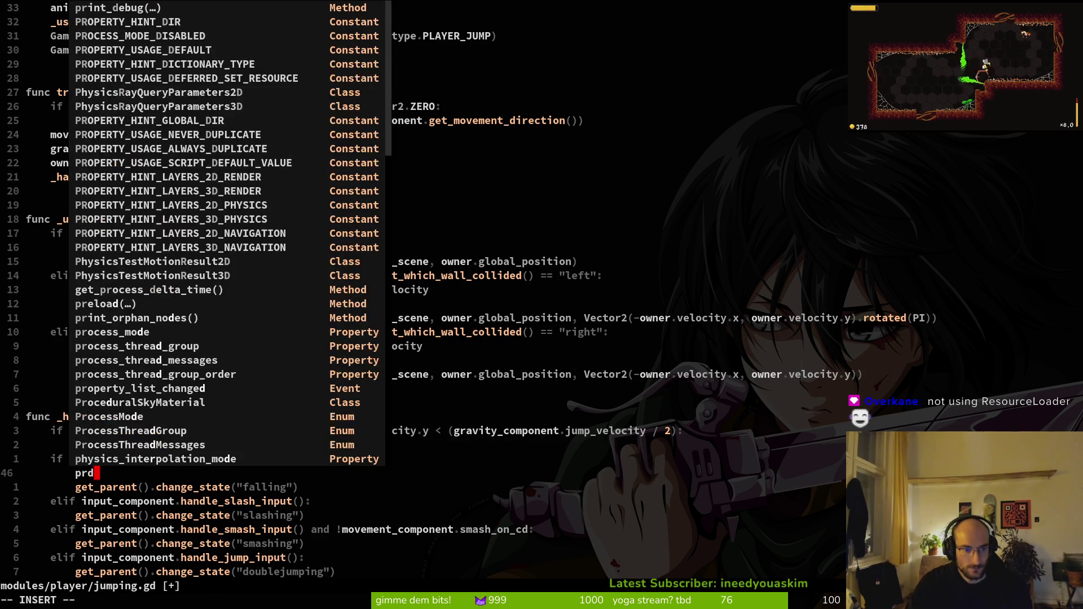
{"action": "type", "text": "falling\")"}
{"action": "key", "text": "Escape"}
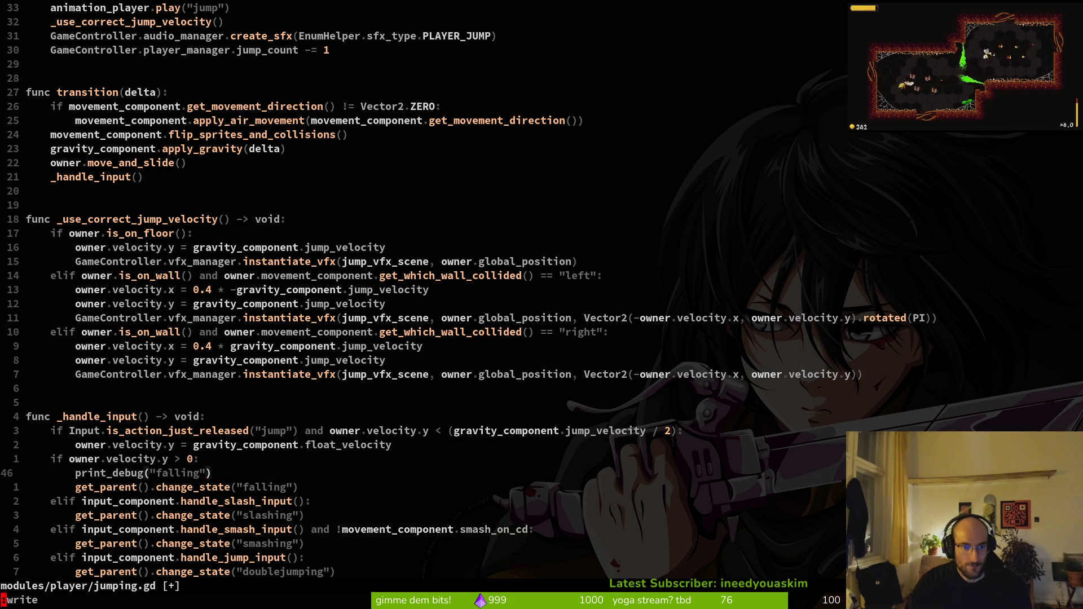
{"action": "key", "text": "alt+Tab"}
{"action": "key", "text": "F5"}
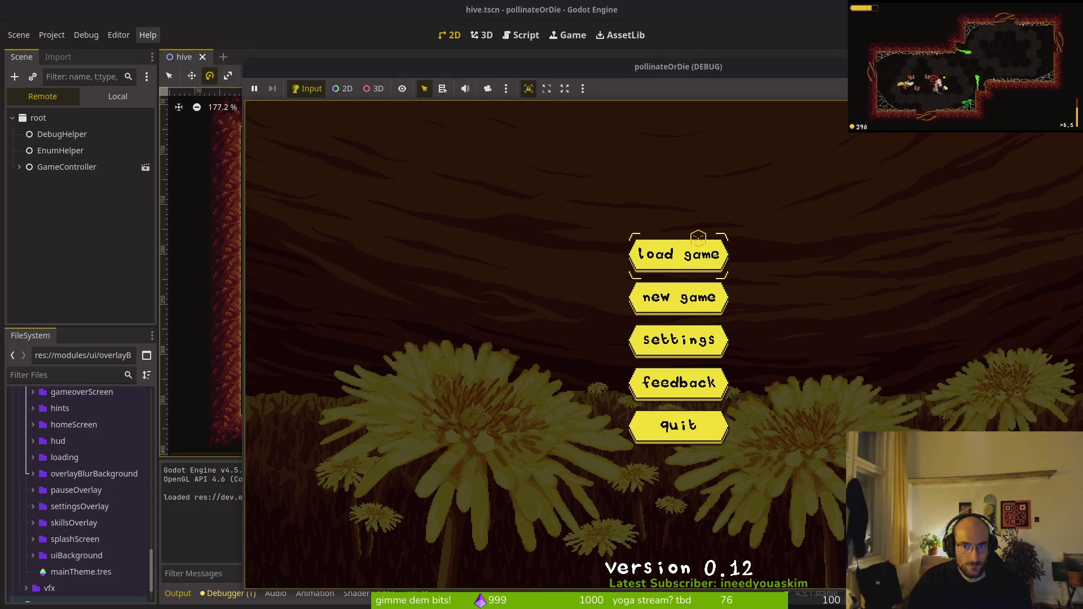
Step: Enter the hive level, jump the bee repeatedly while walking left, then return to Vim
{"action": "key", "text": "Return"}
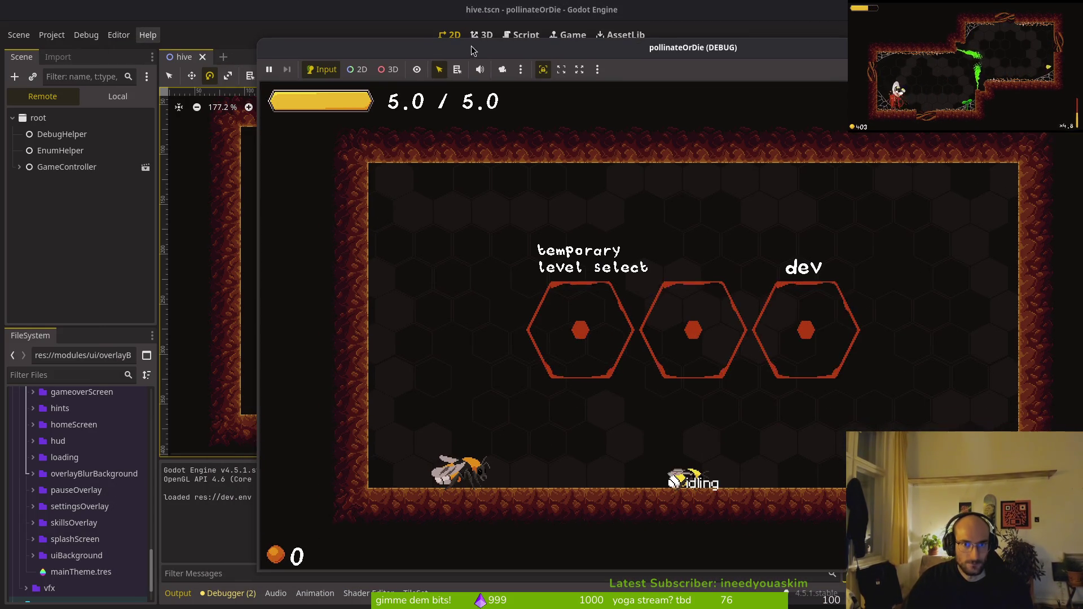
{"action": "key", "text": "space"}
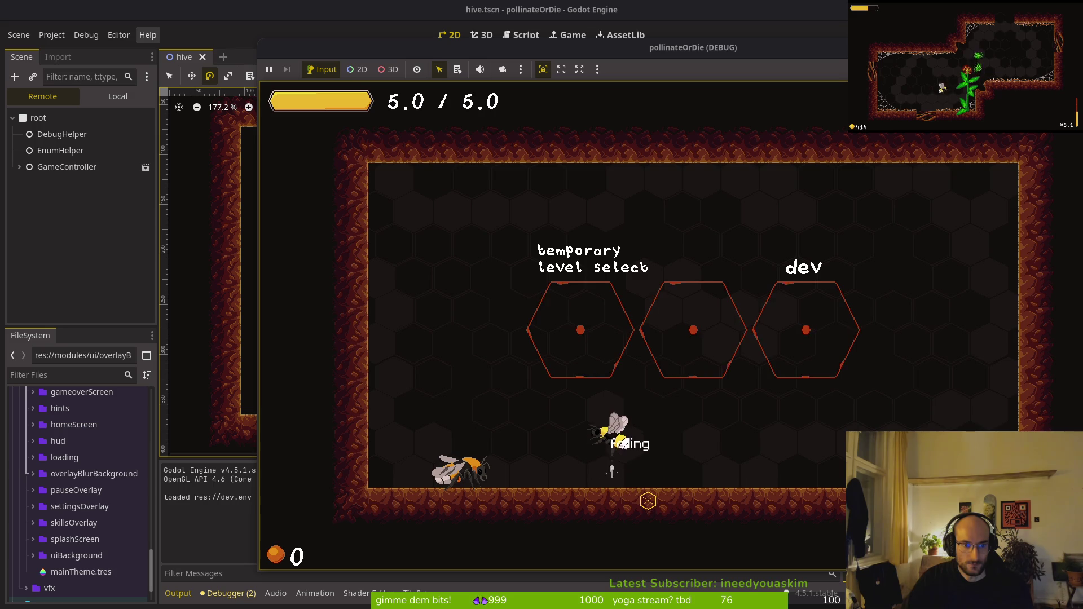
{"action": "key", "text": "space"}
{"action": "key", "text": "space"}
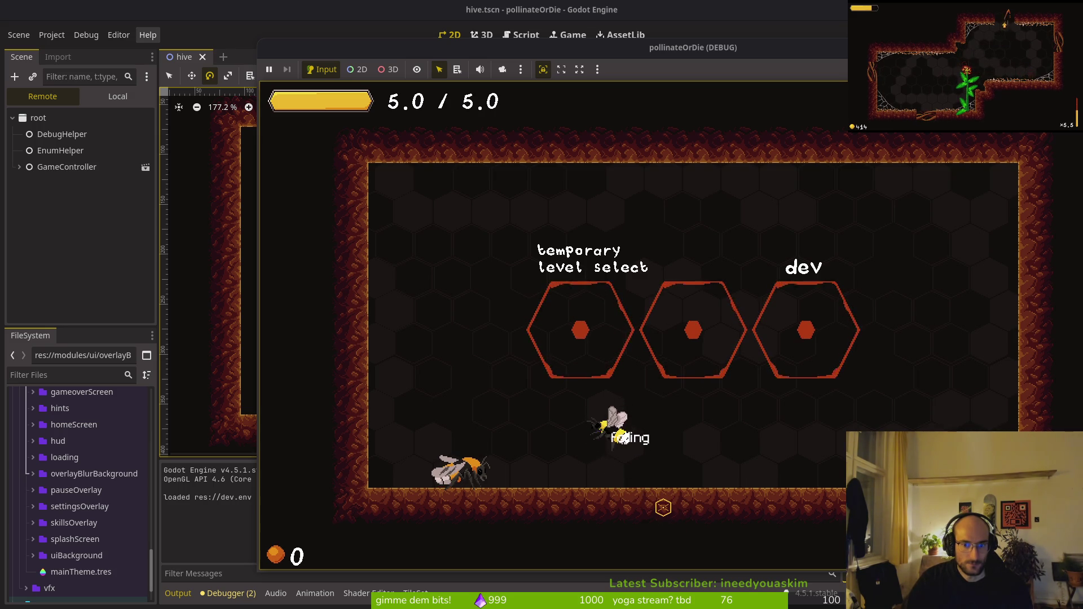
{"action": "key", "text": "a"}
{"action": "key", "text": "space"}
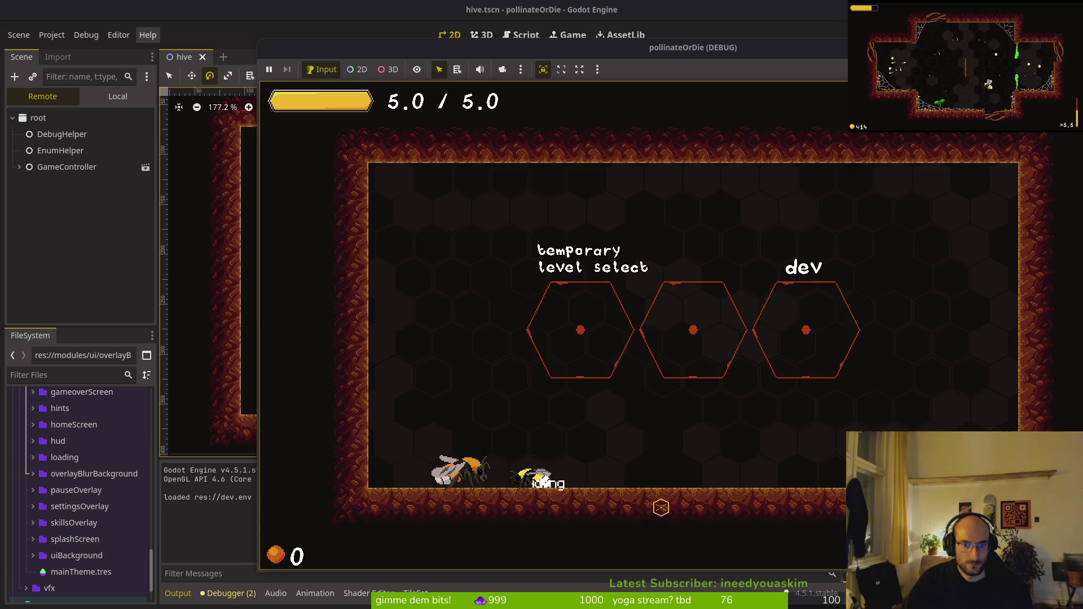
{"action": "key", "text": "space"}
{"action": "key", "text": "space"}
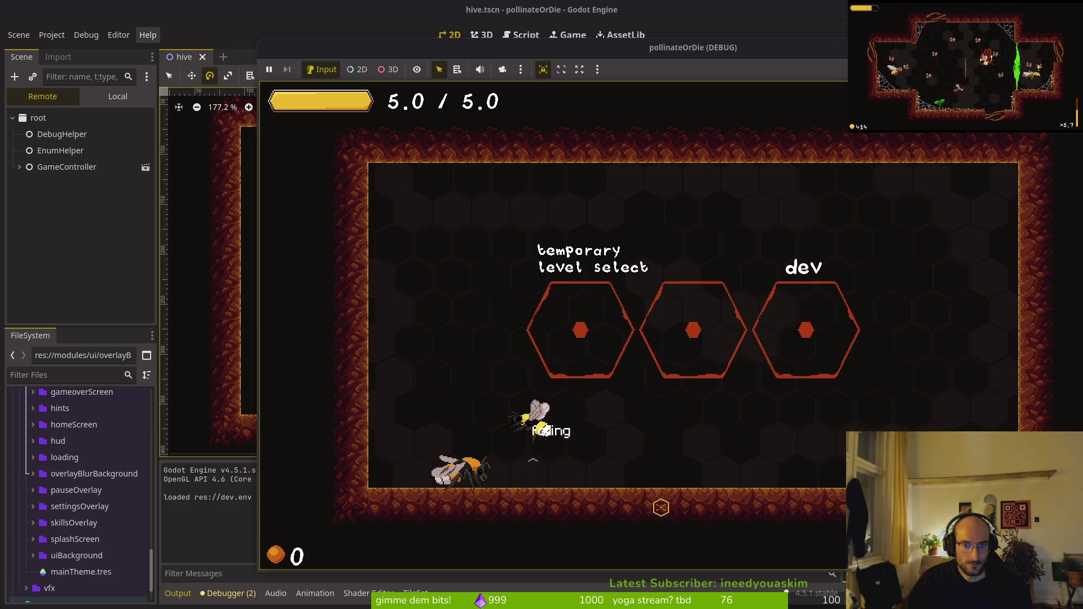
{"action": "key", "text": "space"}
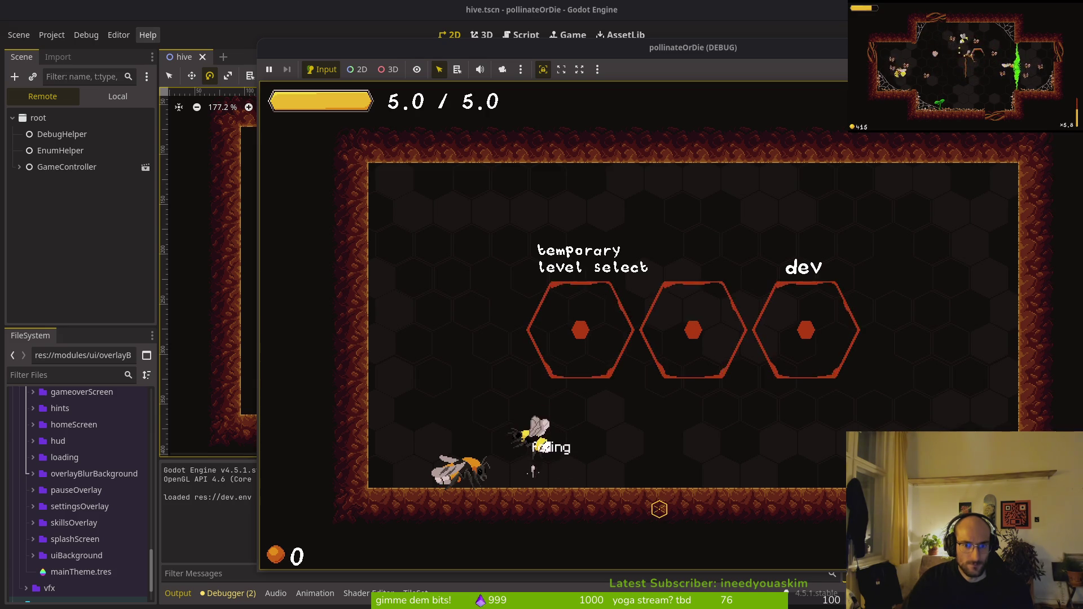
{"action": "key", "text": "alt+Tab"}
{"action": "key", "text": "space"}
Step: Open player_finite_state_machine.gd through the file finder
{"action": "key", "text": "f"}
{"action": "key", "text": "f"}
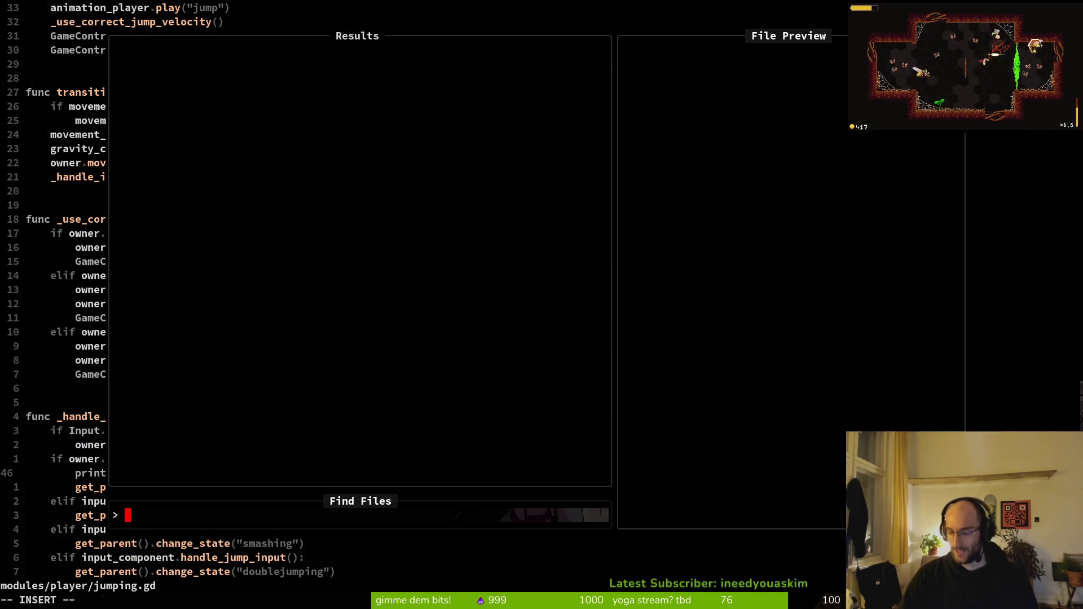
{"action": "type", "text": "fini"}
{"action": "key", "text": "Up"}
{"action": "key", "text": "Up"}
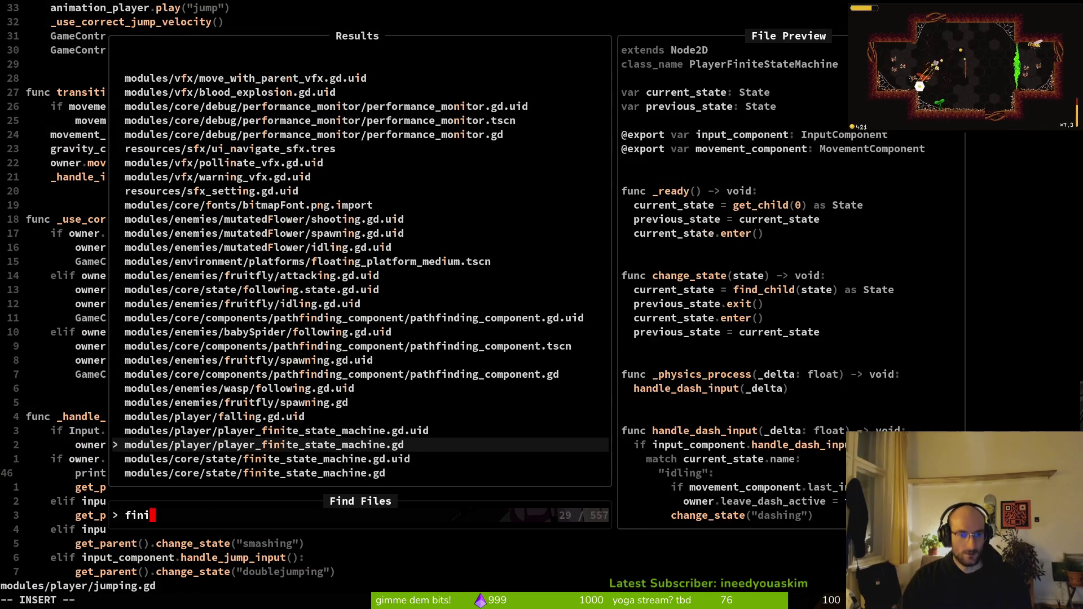
{"action": "key", "text": "Return"}
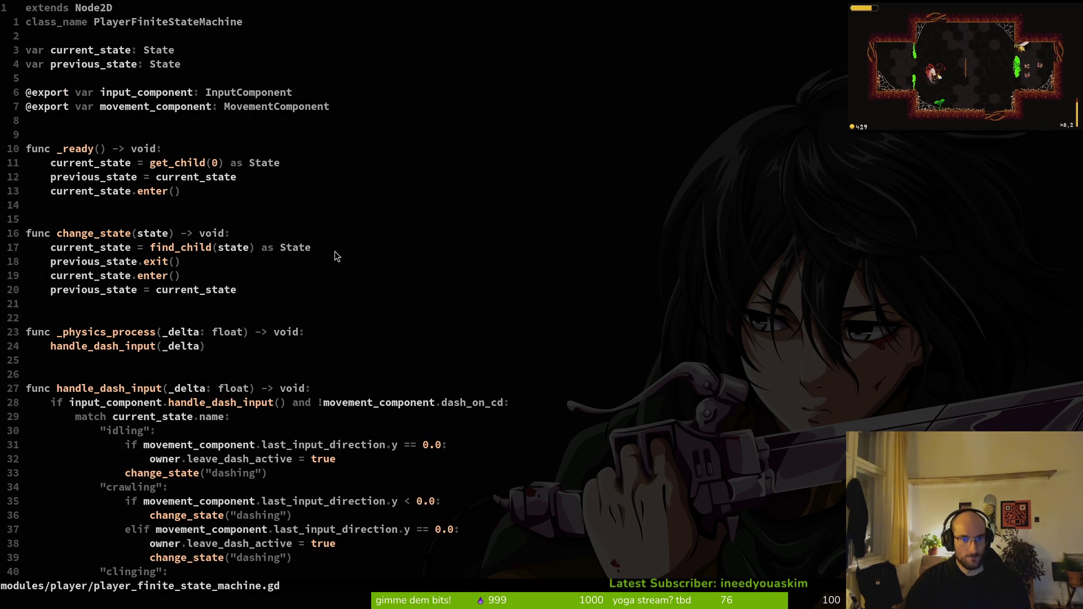
Step: Add print_debug(current_state) after the current_state assignment in change_state, save, and rerun the game
{"action": "left_click", "coordinate": [333, 252]}
{"action": "type", "text": "oprde"}
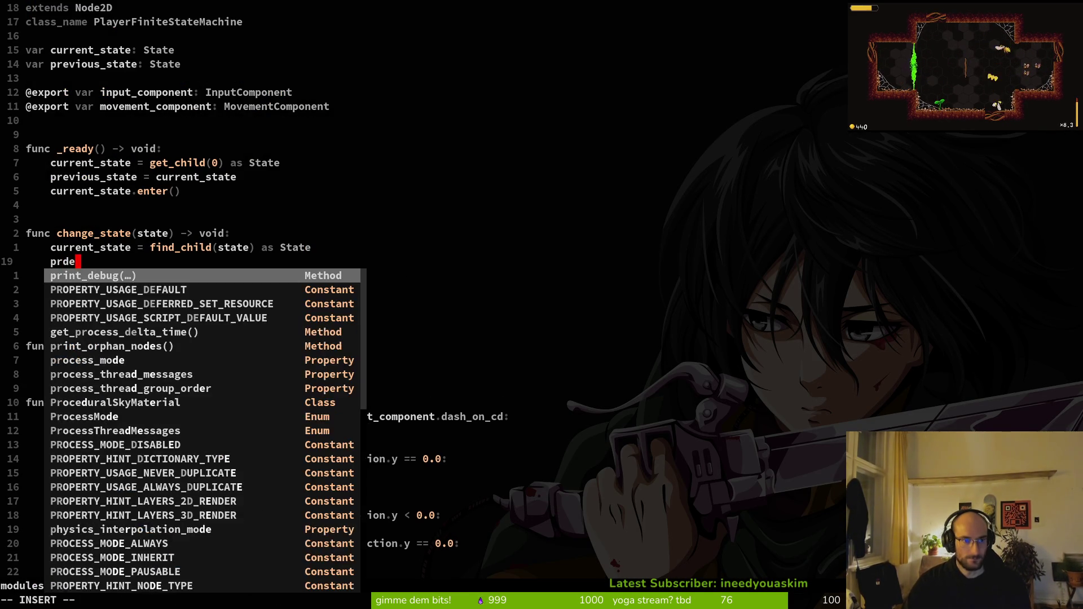
{"action": "key", "text": "Return"}
{"action": "type", "text": "cur"}
{"action": "key", "text": "Return"}
{"action": "key", "text": "Escape"}
{"action": "type", "text": ":w"}
{"action": "key", "text": "Return"}
{"action": "key", "text": "F5"}
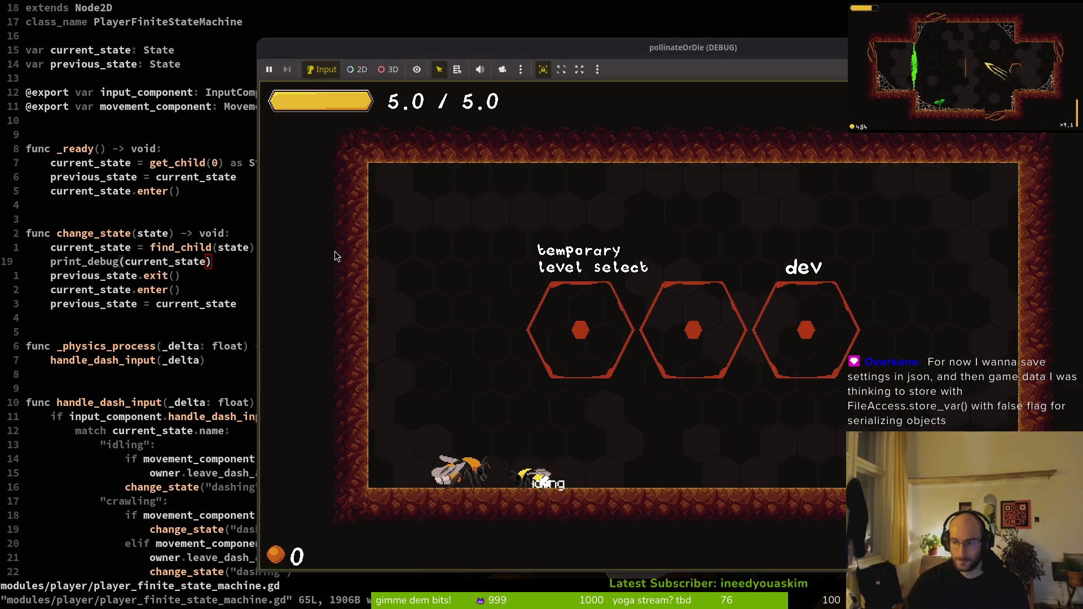
Step: Restart the game, enter the level, and jump the bee twice
{"action": "key", "text": "F8"}
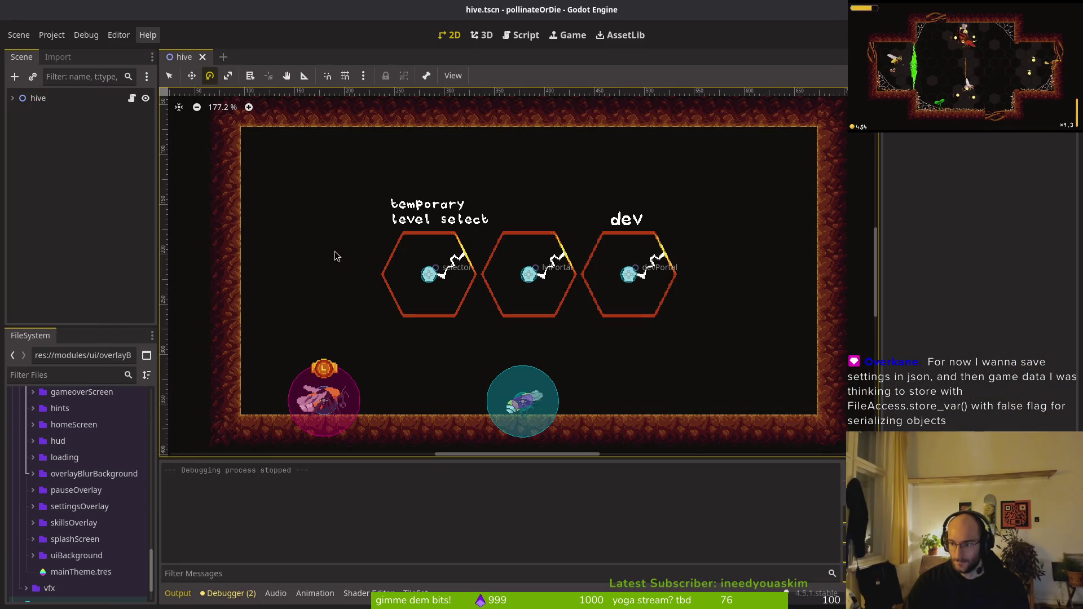
{"action": "key", "text": "F5"}
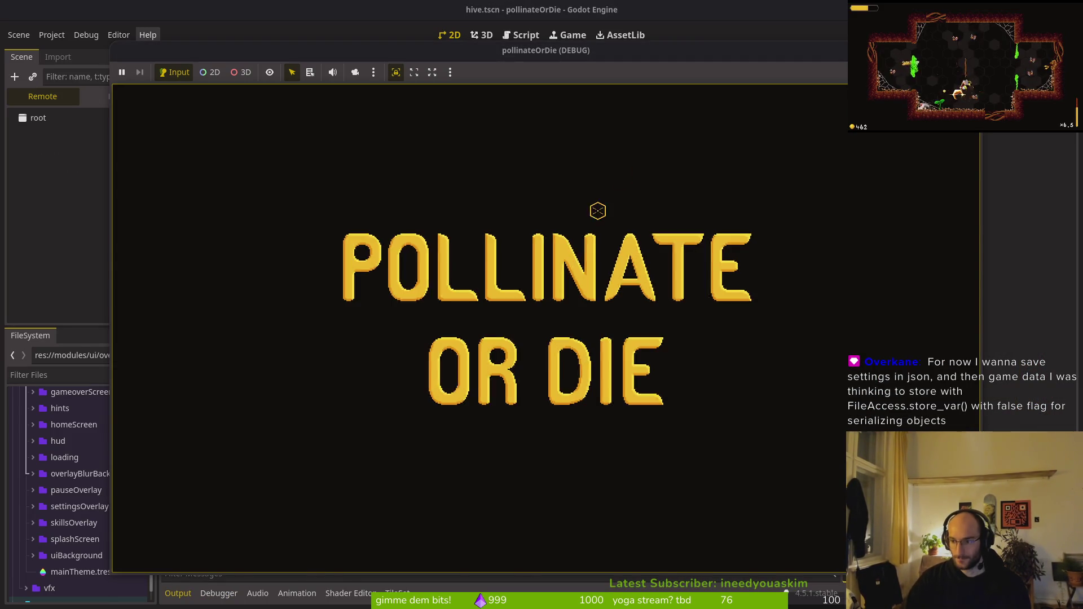
{"action": "key", "text": "Return"}
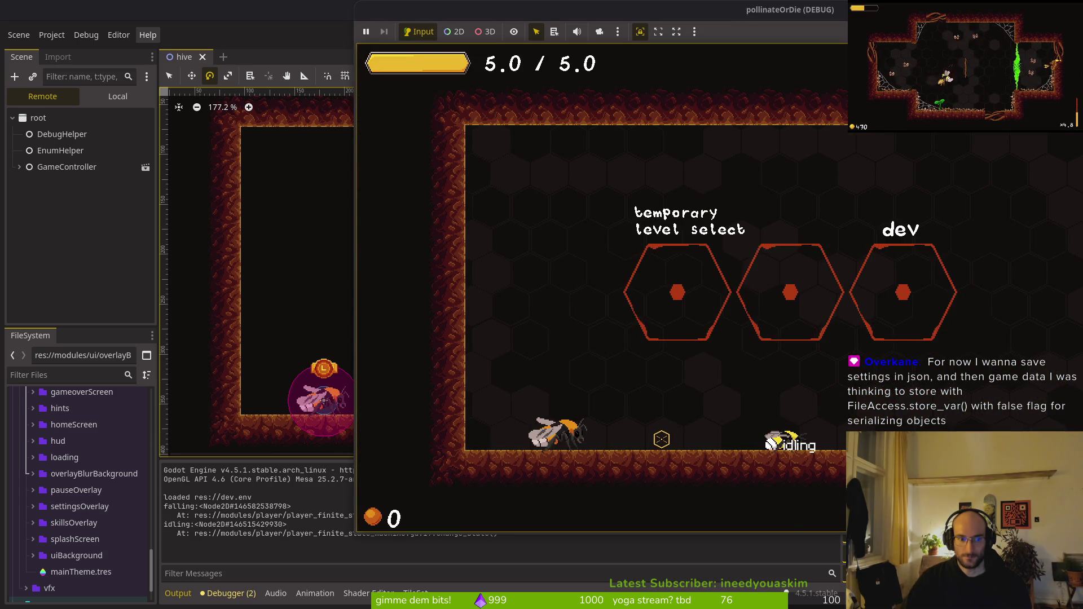
{"action": "key", "text": "space"}
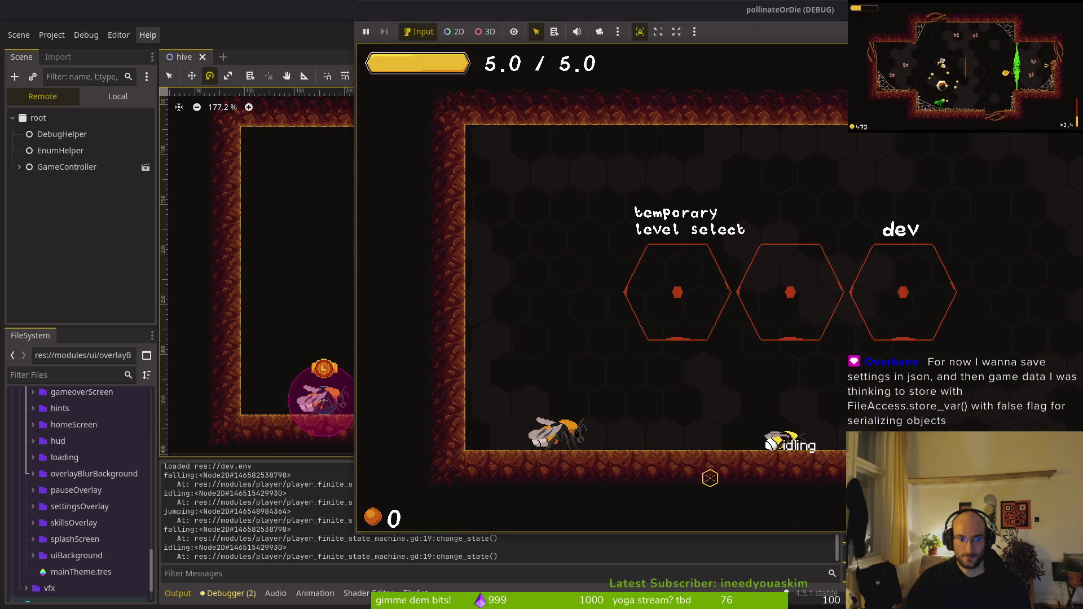
{"action": "key", "text": "space"}
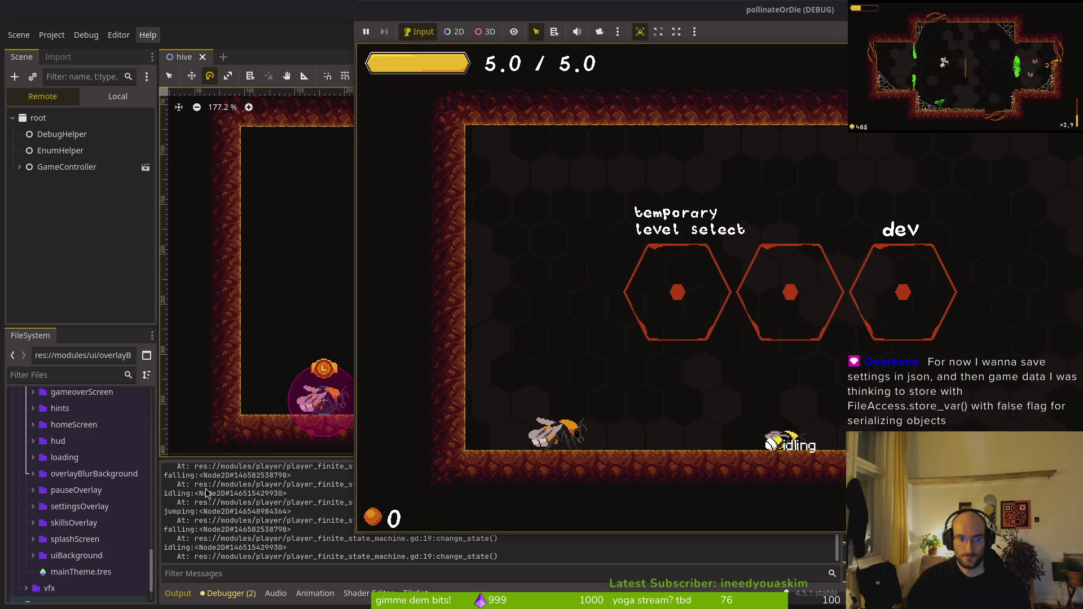
Step: Read the logged jumping, falling and idling state changes between jumps, then stop the game
{"action": "left_click", "coordinate": [207, 493]}
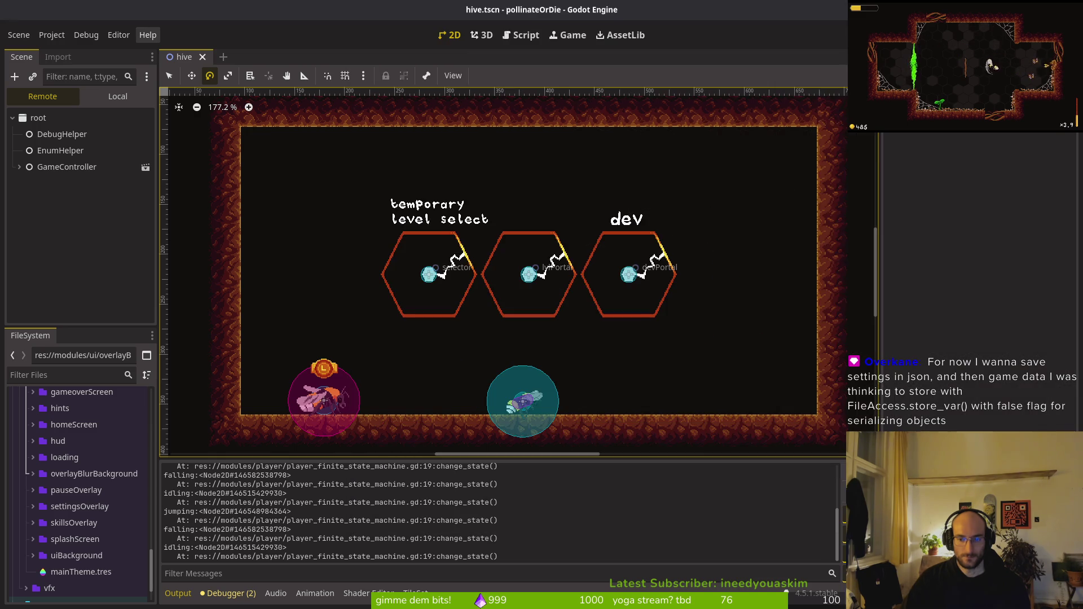
{"action": "key", "text": "alt+Tab"}
{"action": "key", "text": "space"}
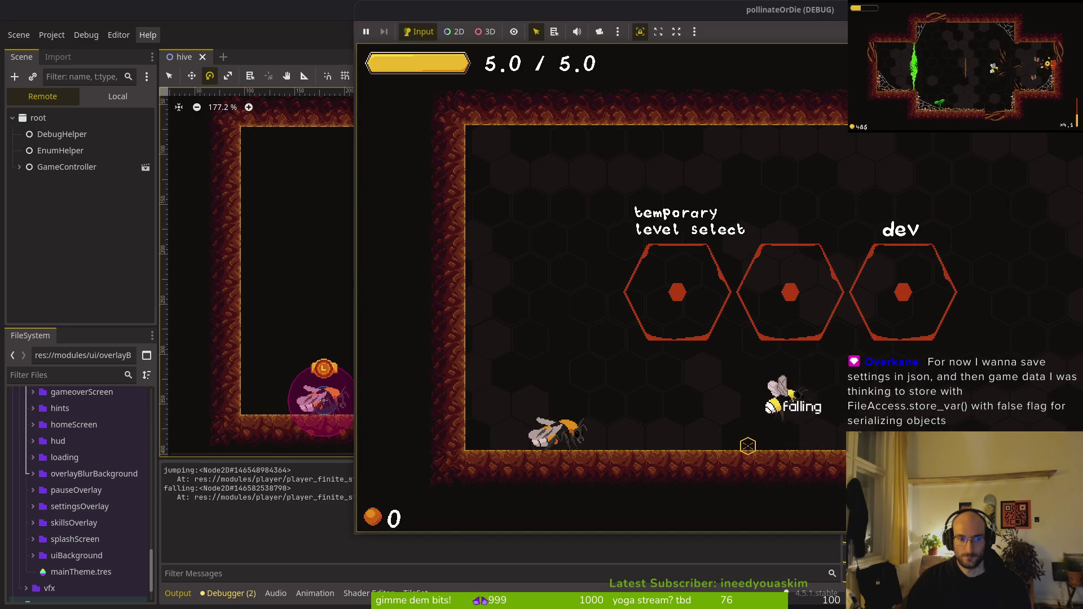
{"action": "left_click", "coordinate": [344, 492]}
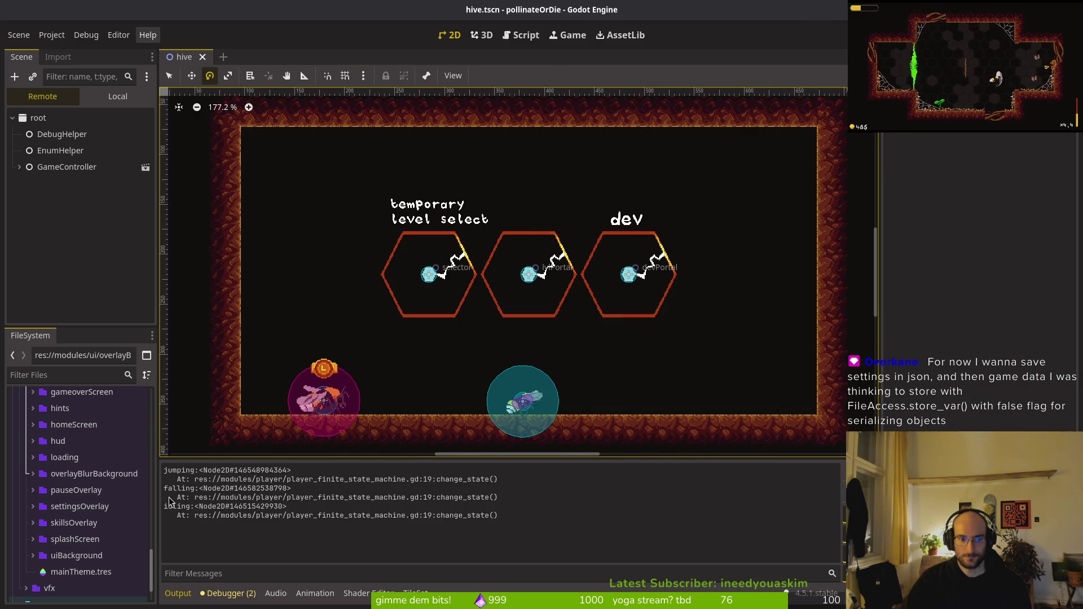
{"action": "key", "text": "alt+Tab"}
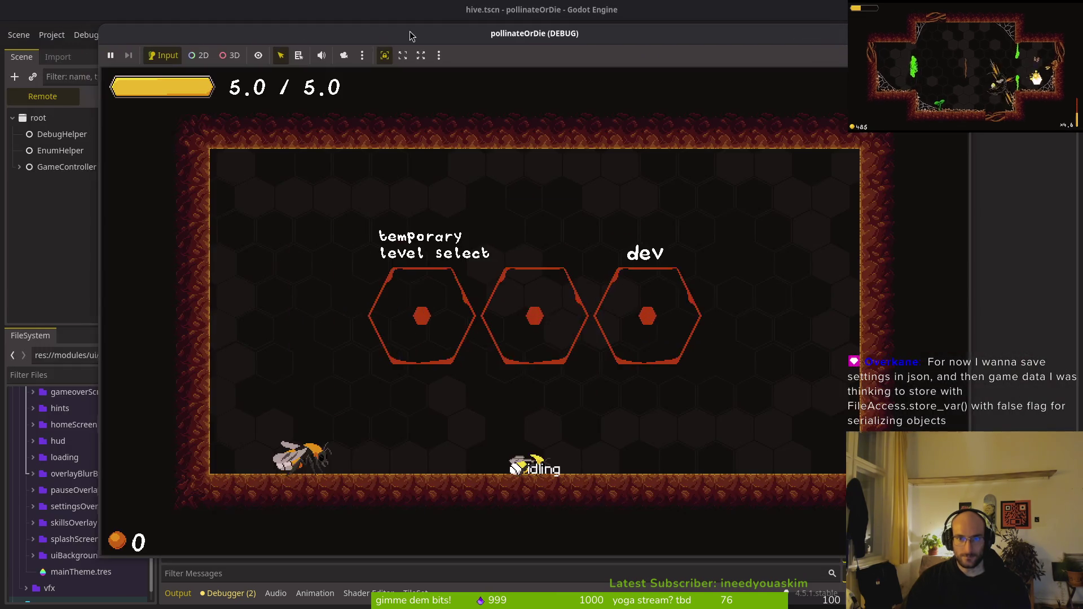
{"action": "key", "text": "F8"}
{"action": "key", "text": "alt+Tab"}
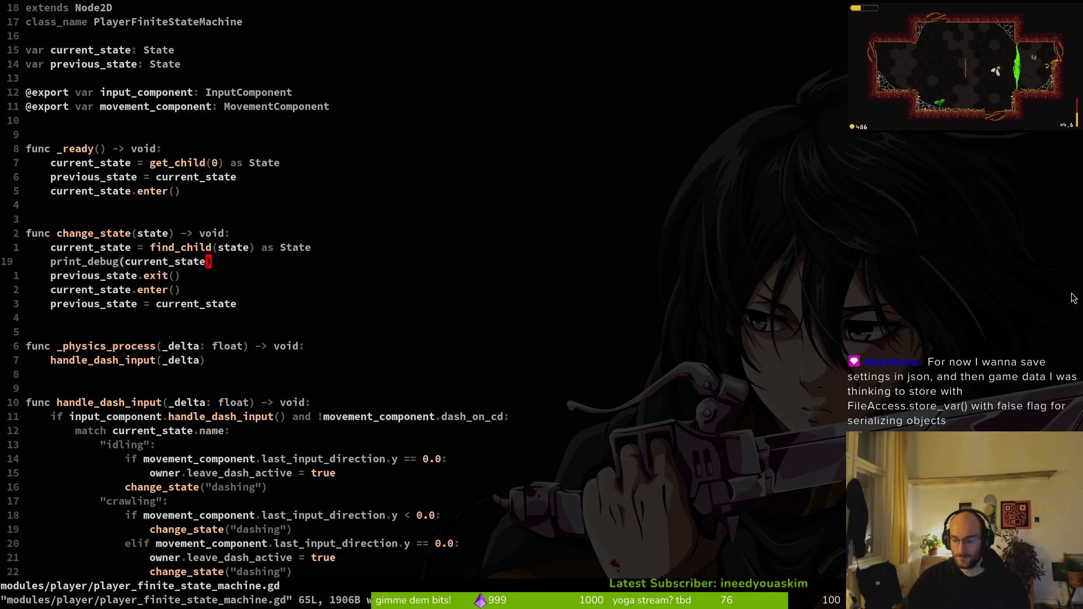
Step: Search the project for "falling" and open idling.gd at its falling transition
{"action": "key", "text": "space"}
{"action": "key", "text": "p"}
{"action": "key", "text": "s"}
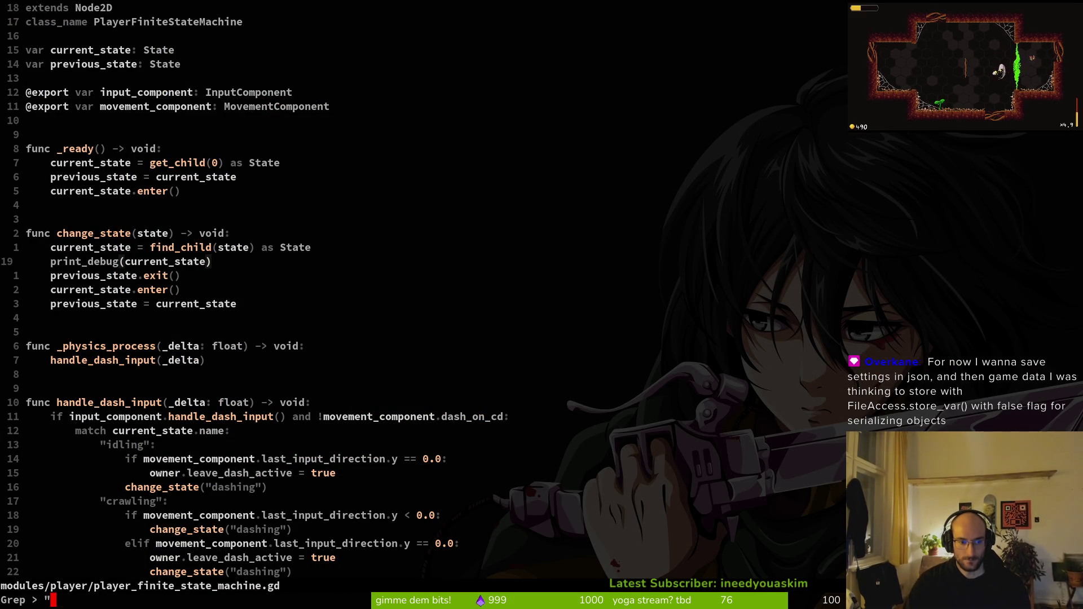
{"action": "key", "text": "Return"}
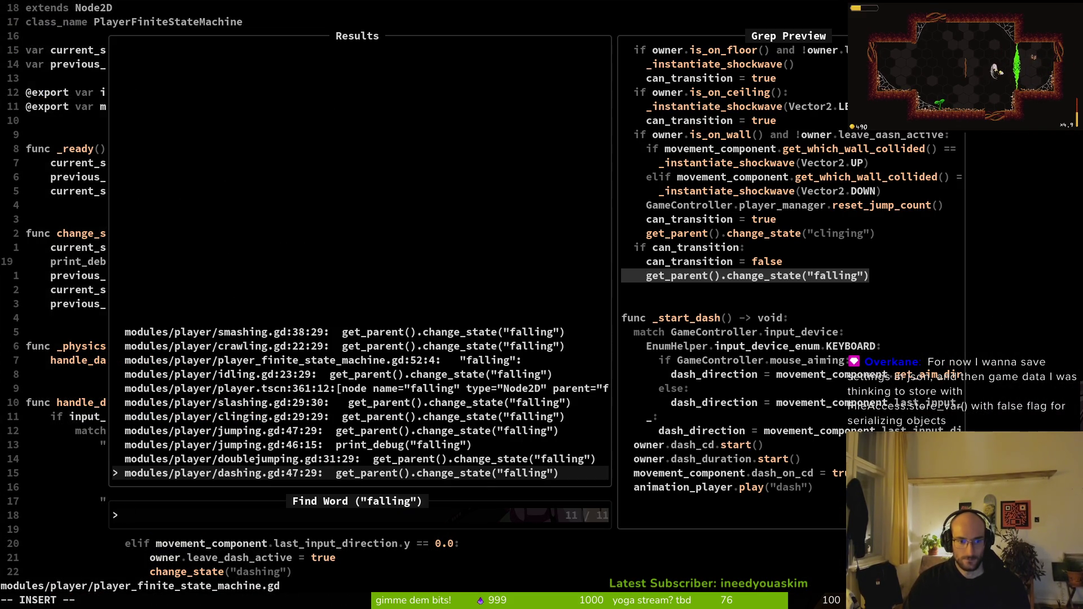
{"action": "key", "text": "Up"}
{"action": "key", "text": "Up"}
{"action": "key", "text": "Up"}
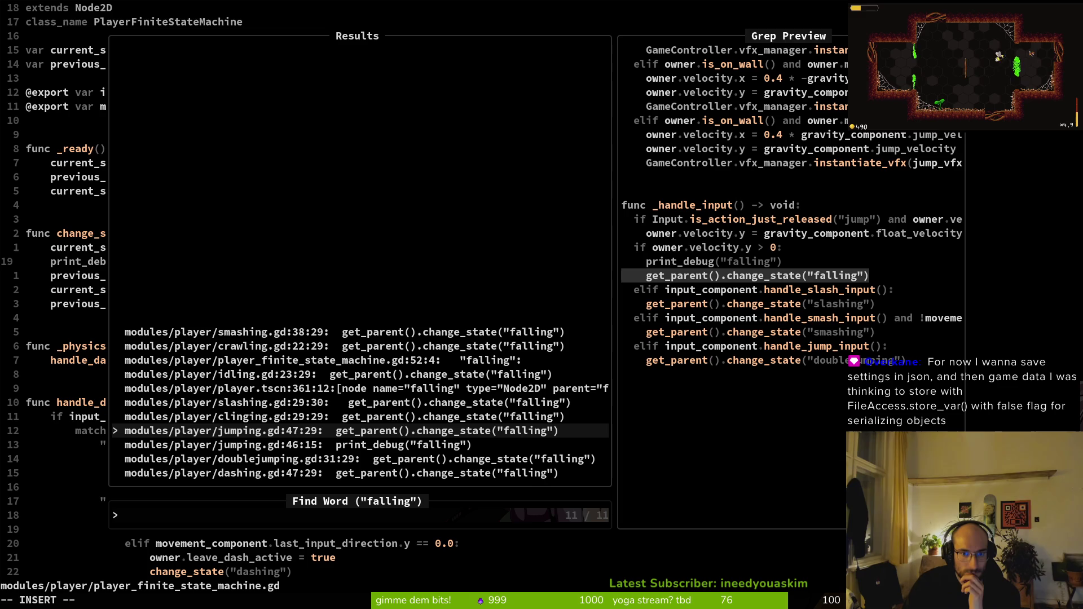
{"action": "key", "text": "Up"}
{"action": "key", "text": "Up"}
{"action": "key", "text": "Up"}
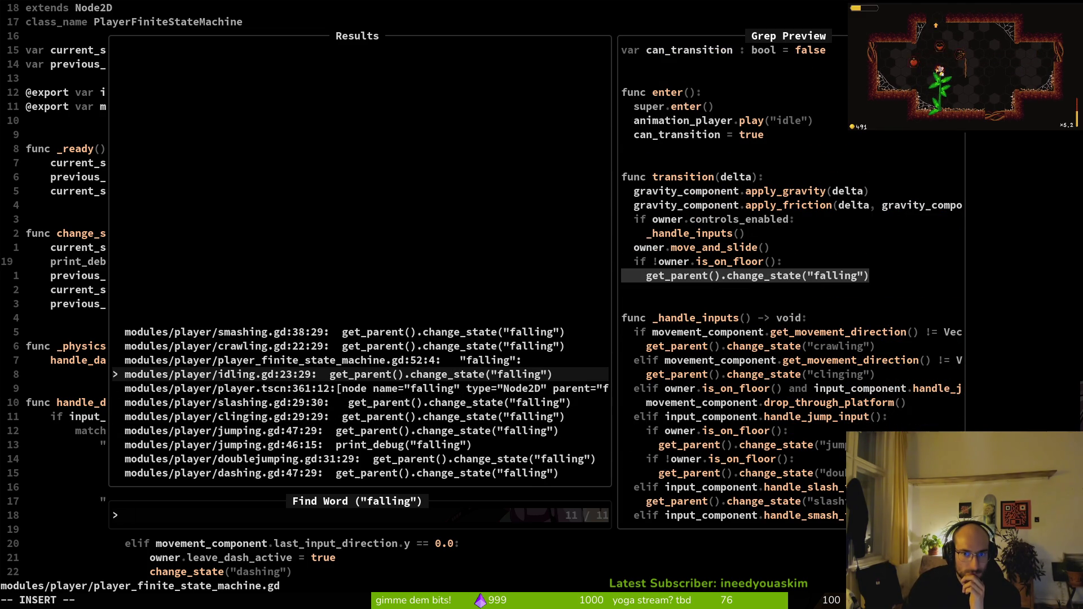
{"action": "key", "text": "Return"}
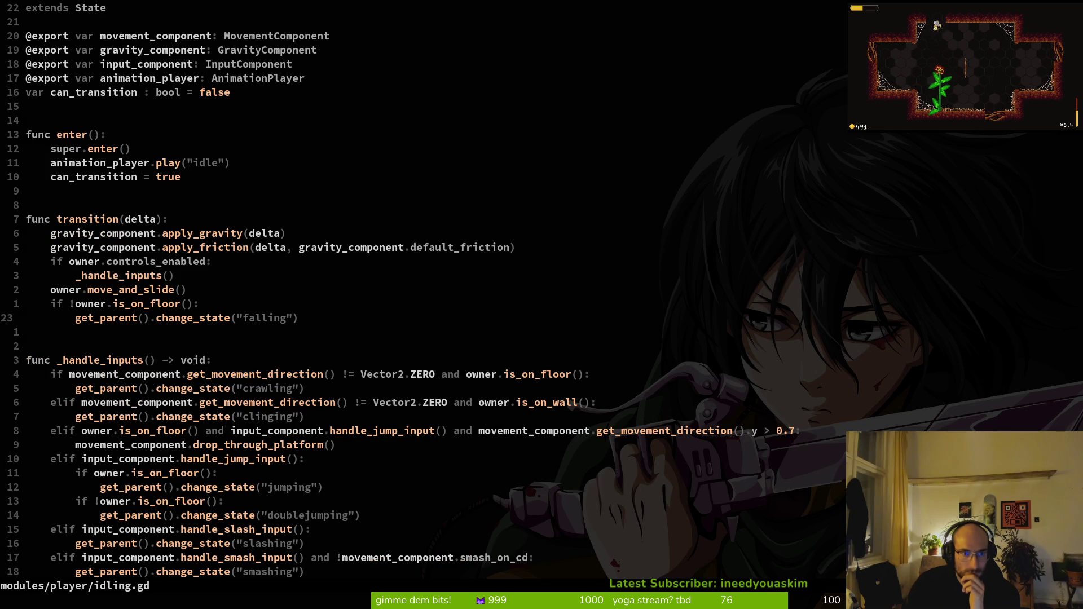
Step: Insert print_debug("faling") above idling.gd's switch to falling and save it
{"action": "key", "text": "k"}
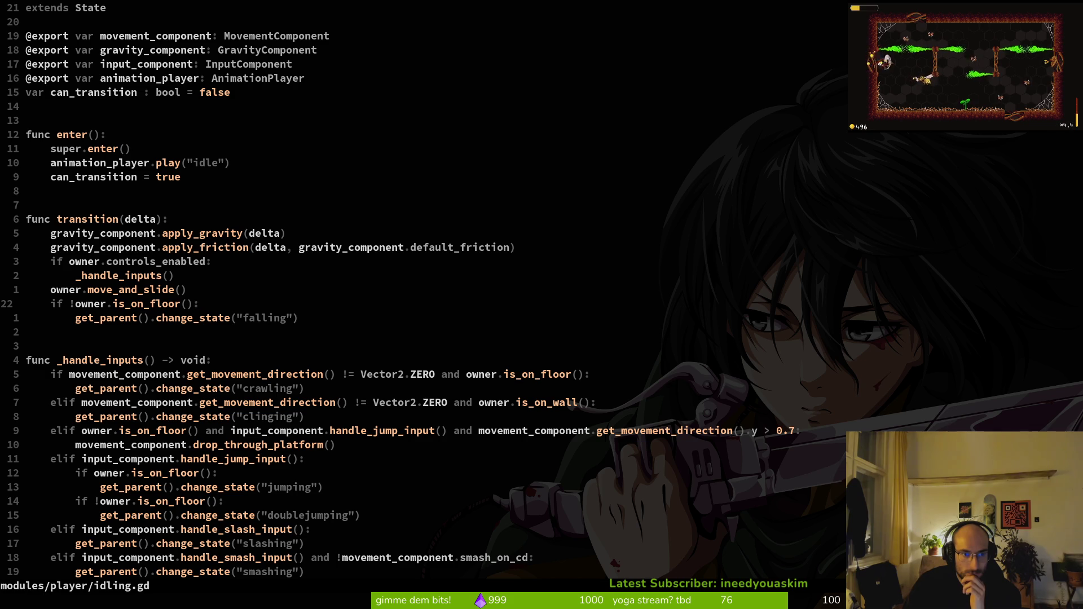
{"action": "key", "text": "j"}
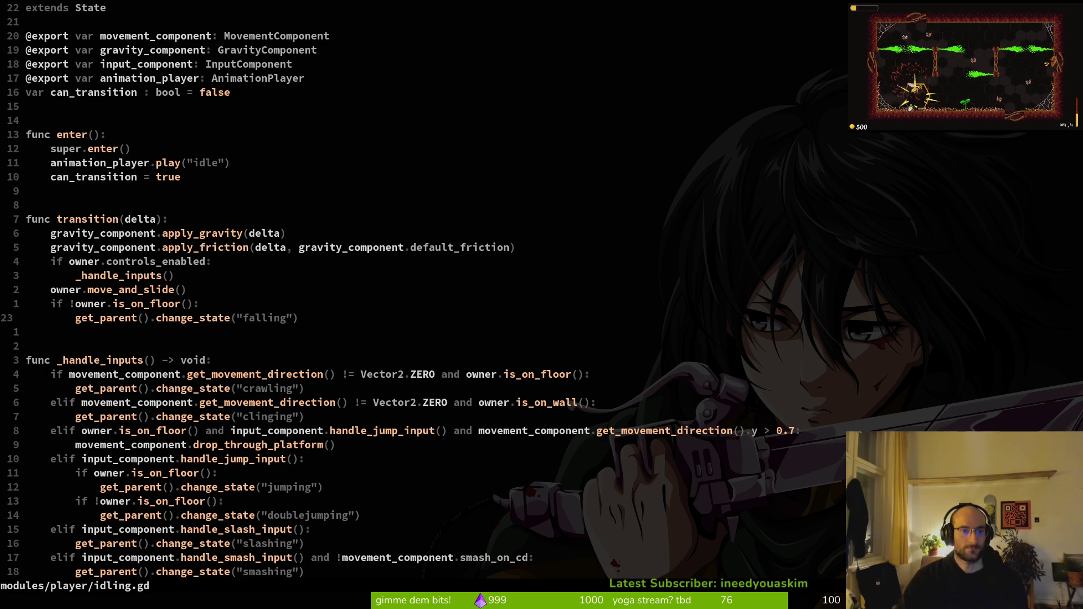
{"action": "key", "text": "o"}
{"action": "key", "text": "Escape"}
{"action": "type", "text": "kOprde"}
{"action": "key", "text": "Return"}
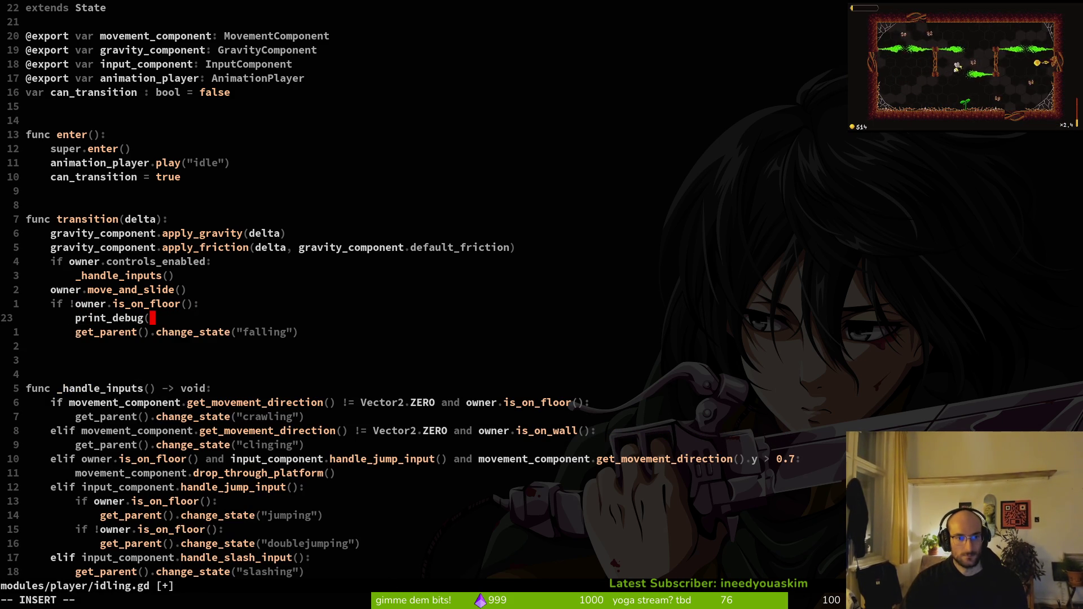
{"action": "type", "text": "\"faling\")"}
{"action": "key", "text": "Escape"}
{"action": "type", "text": ":write"}
{"action": "key", "text": "Return"}
Step: Remove jumping.gd's print_debug("falling") line at line 46, save, and rerun the game
{"action": "key", "text": "space"}
{"action": "type", "text": "psprint"}
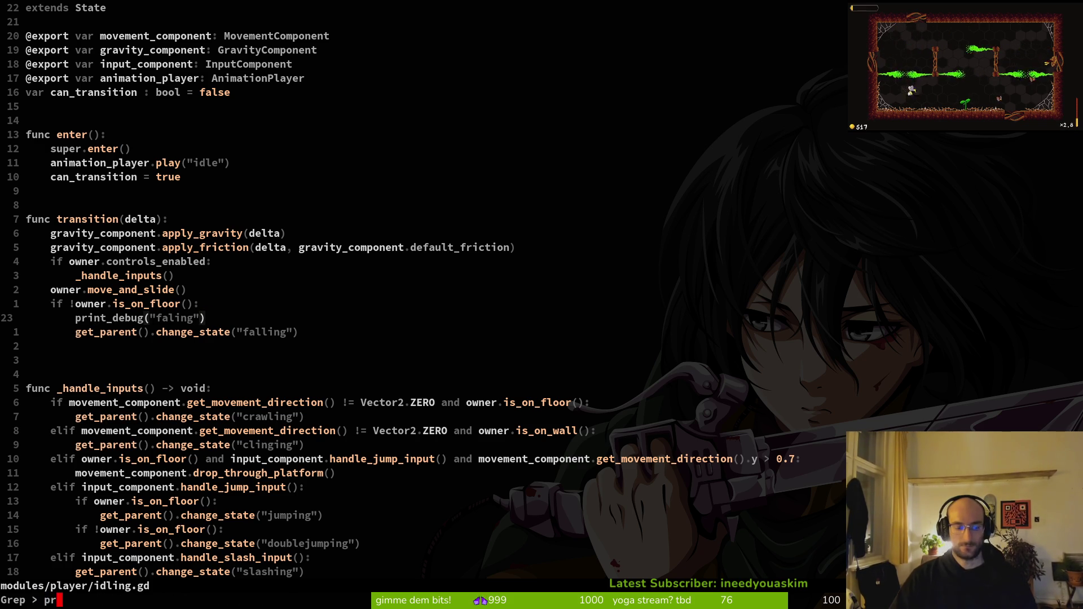
{"action": "key", "text": "Return"}
{"action": "key", "text": "Down"}
{"action": "key", "text": "Down"}
{"action": "key", "text": "Down"}
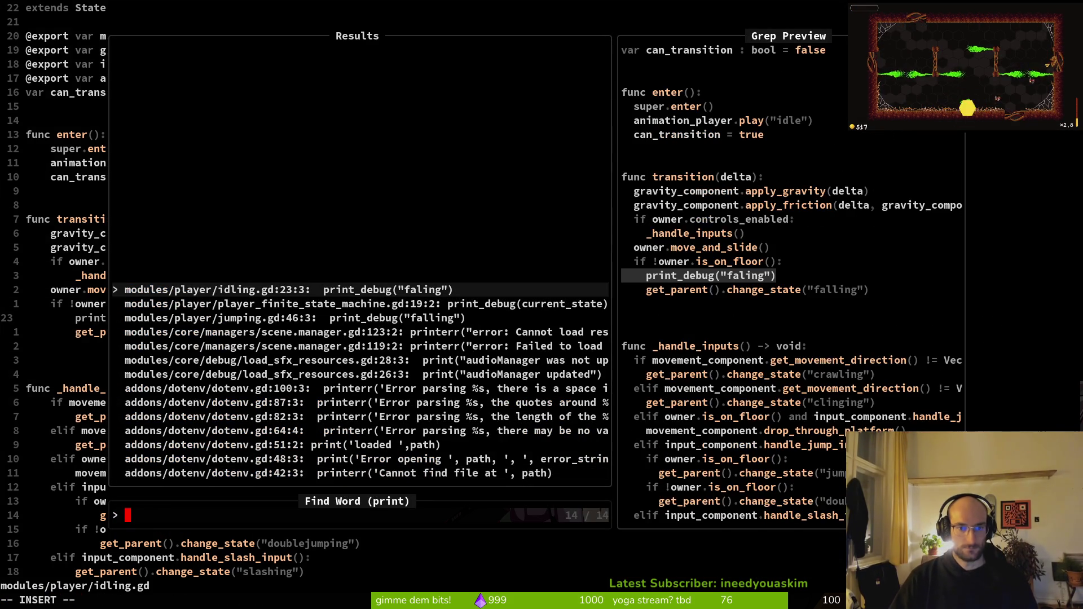
{"action": "key", "text": "Return"}
{"action": "key", "text": "d"}
{"action": "key", "text": "d"}
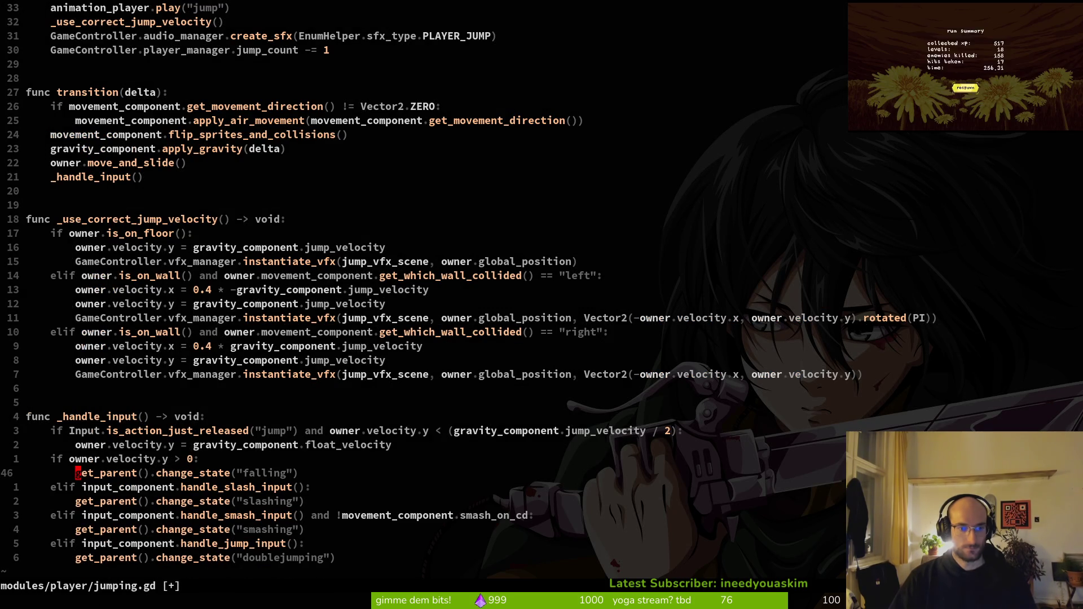
{"action": "type", "text": ":w"}
{"action": "key", "text": "Return"}
{"action": "key", "text": "alt+Tab"}
{"action": "key", "text": "F5"}
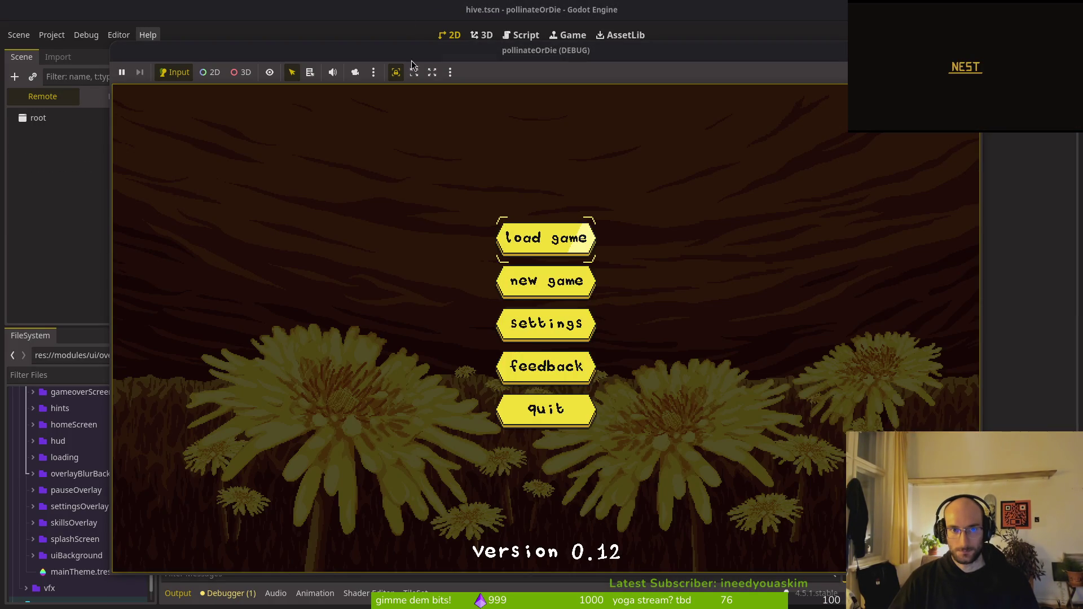
Step: Move the game window aside, enter the hive level, and arrange the editor's Output log alongside
{"action": "left_click_drag", "start_coordinate": [411, 60], "coordinate": [550, 56]}
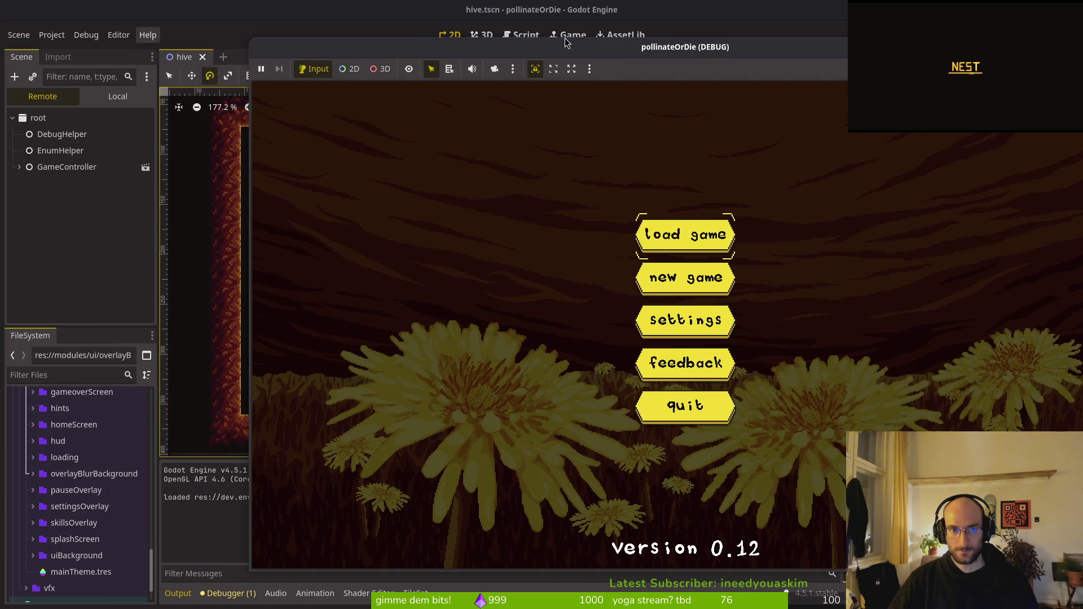
{"action": "key", "text": "Return"}
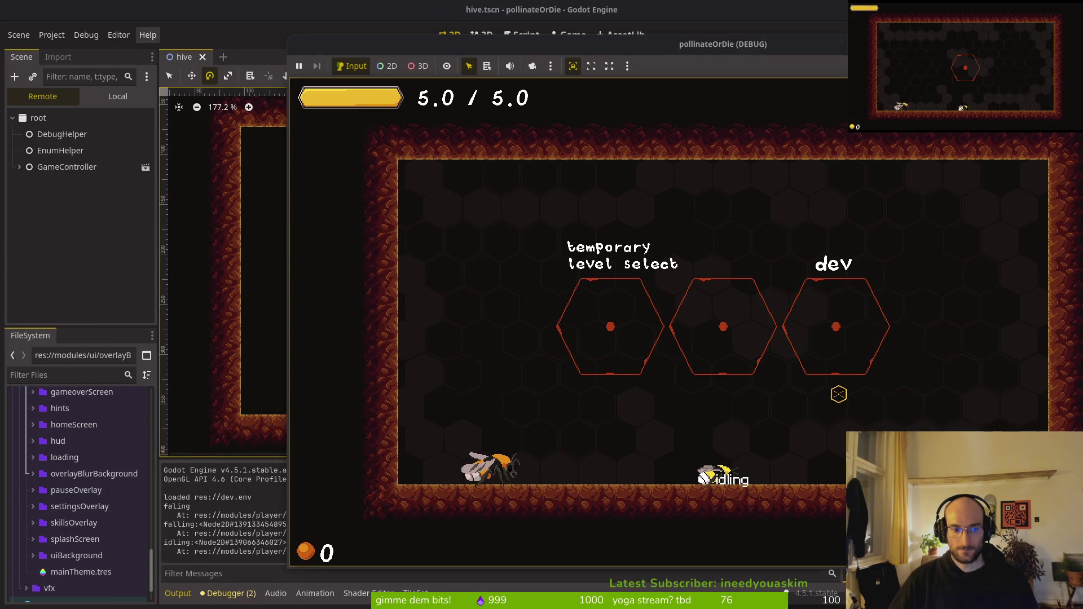
{"action": "left_click", "coordinate": [806, 500]}
{"action": "key", "text": "alt+Tab"}
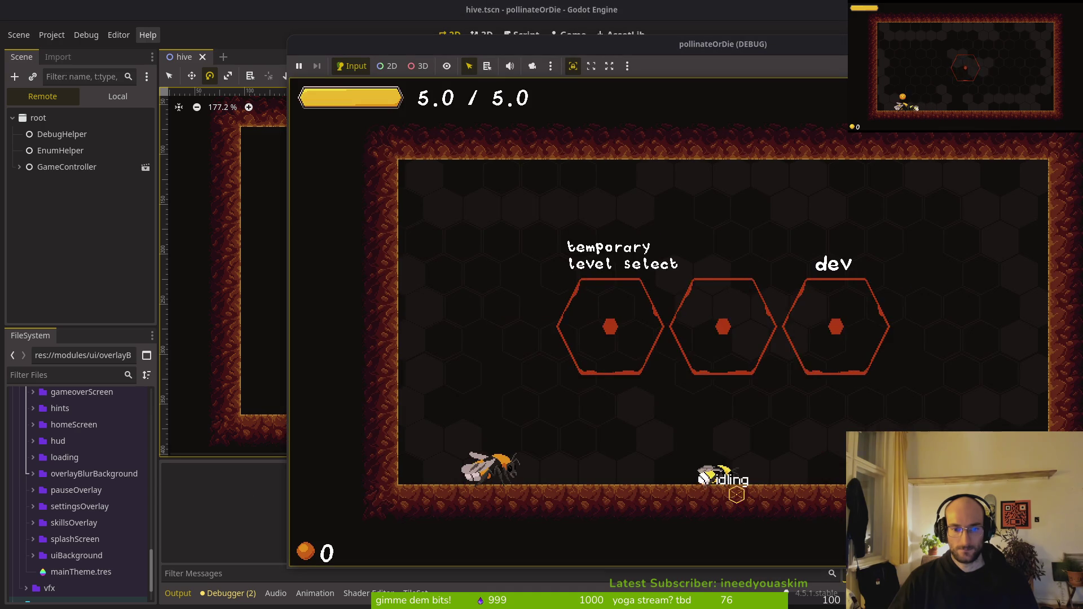
Step: Make the bee jump and move left, then check the log for 'faling' followed by falling and idling
{"action": "key", "text": "space"}
{"action": "key", "text": "a"}
{"action": "key", "text": "alt+Tab"}
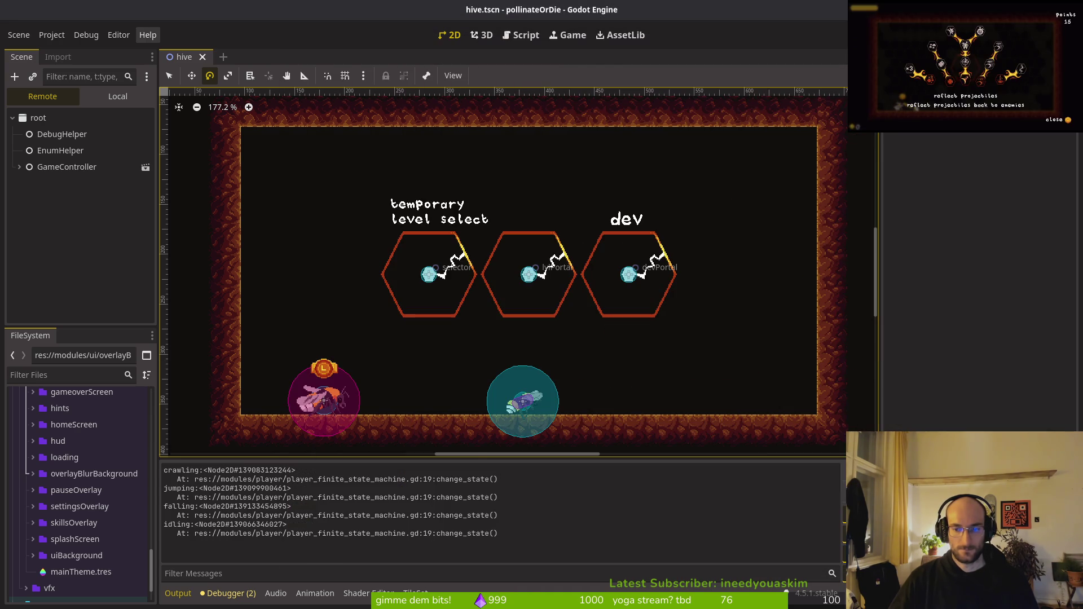
{"action": "key", "text": "alt+Tab"}
{"action": "key", "text": "space"}
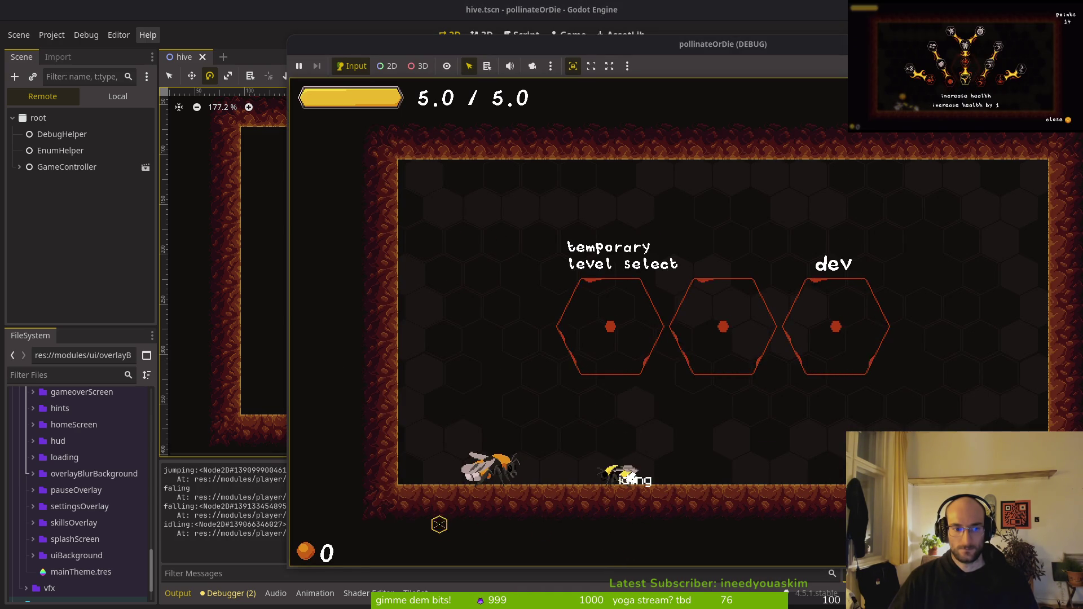
{"action": "key", "text": "alt+Tab"}
{"action": "key", "text": "alt+Tab"}
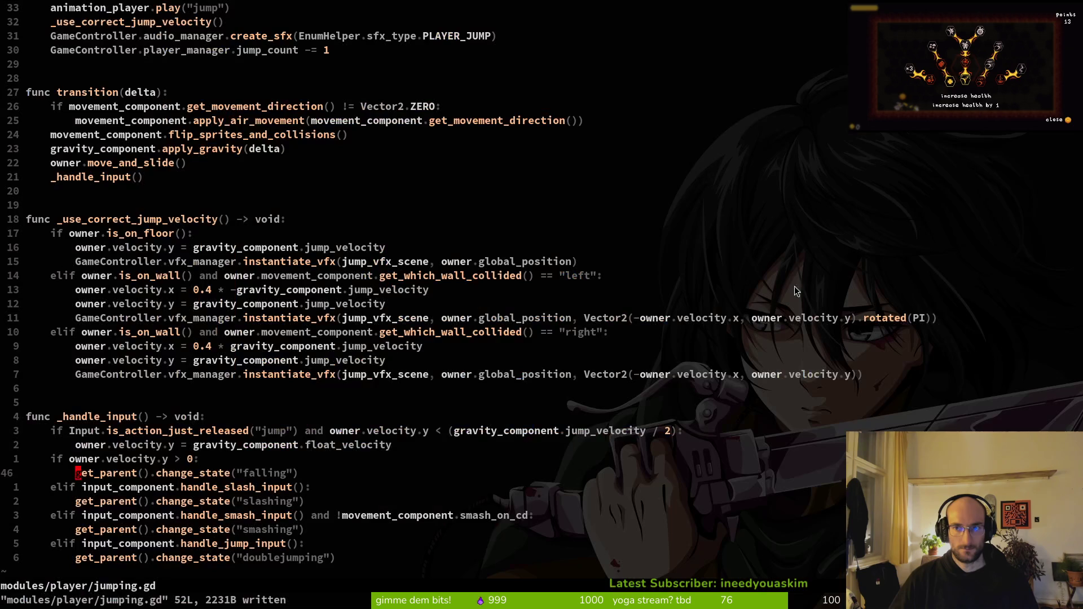
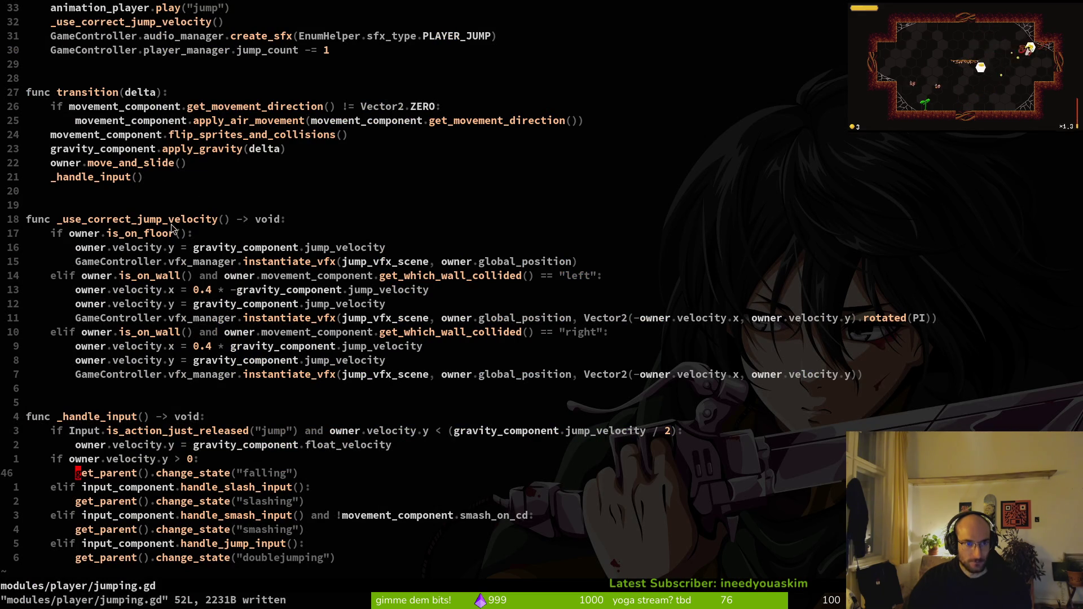
Step: In idling.gd, select and delete the if !owner.is_on_floor() block, then undo the deletion
{"action": "key", "text": "ctrl+o"}
{"action": "key", "text": "ctrl+o"}
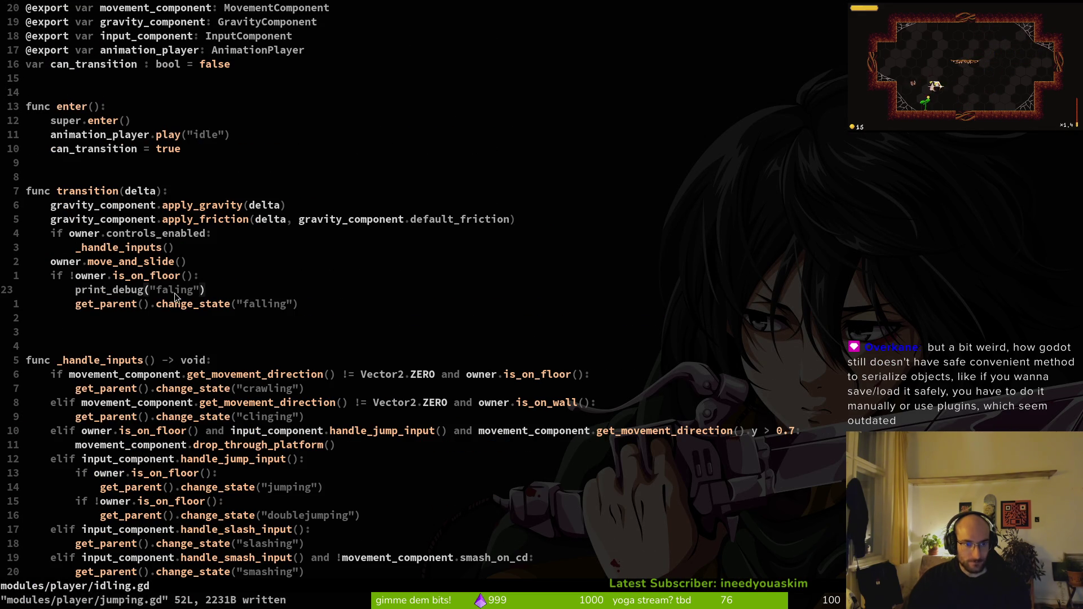
{"action": "key", "text": "k"}
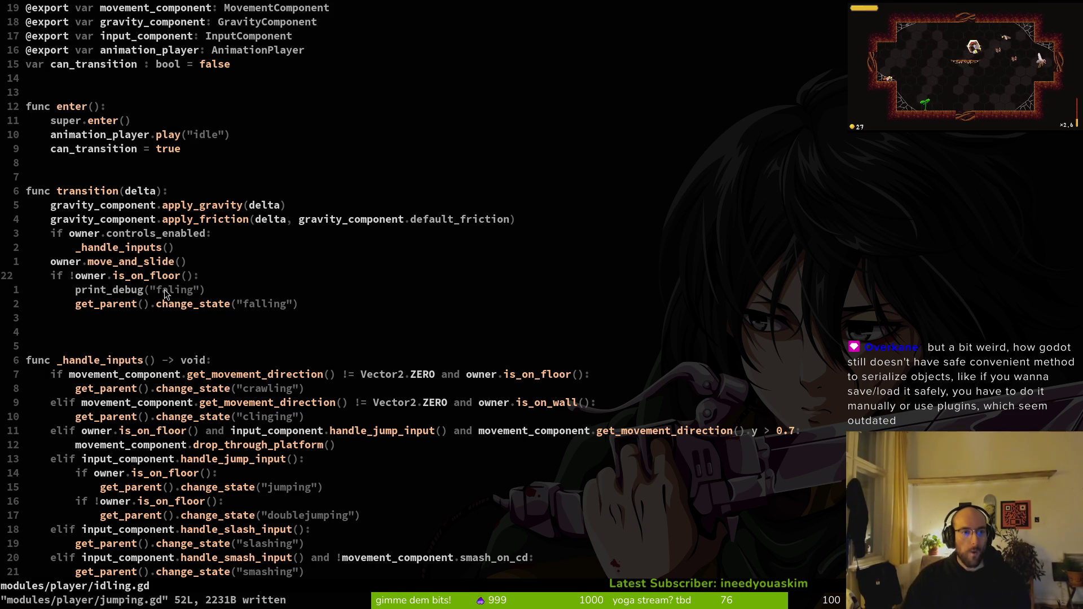
{"action": "key", "text": "shift+v"}
{"action": "key", "text": "braceright"}
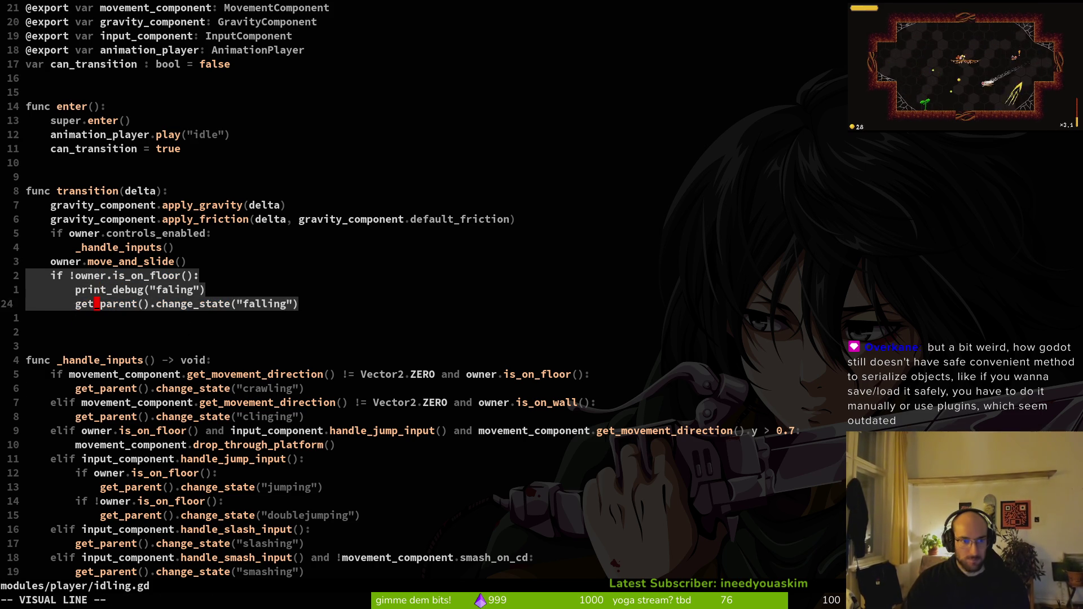
{"action": "key", "text": "d"}
{"action": "type", "text": "u:w"}
{"action": "key", "text": "Return"}
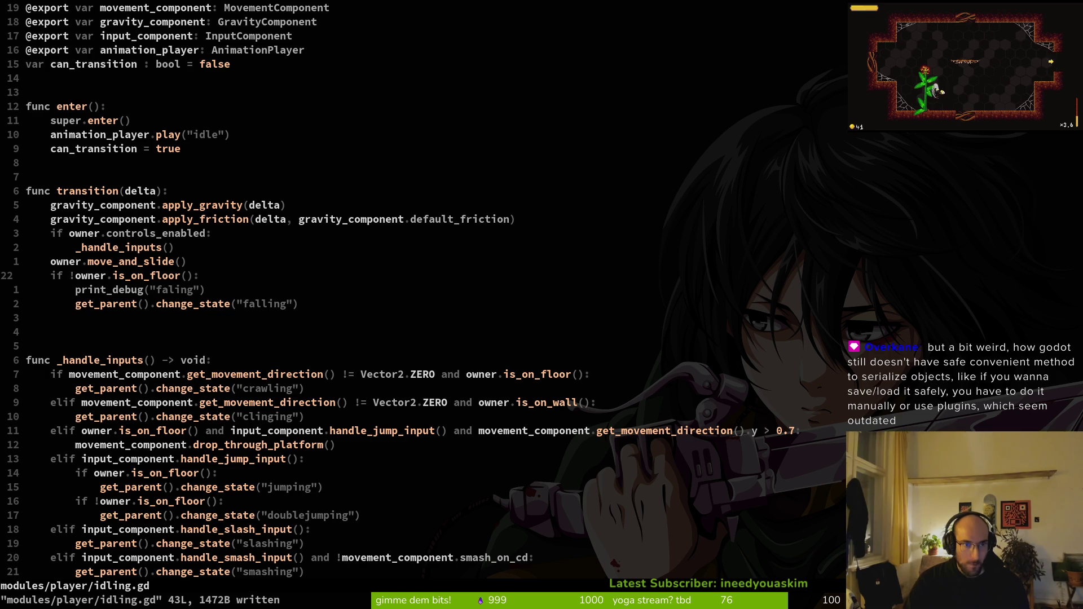
Step: Delete the floor-check block from the transition function and save idling.gd with :w
{"action": "key", "text": "w"}
{"action": "key", "text": "w"}
{"action": "key", "text": "w"}
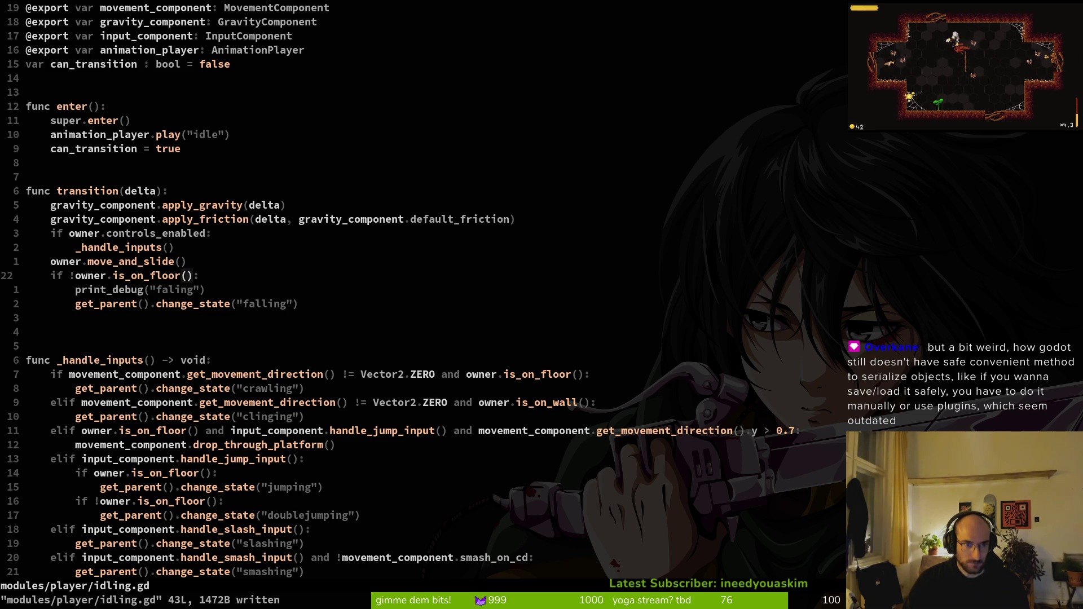
{"action": "key", "text": "d"}
{"action": "key", "text": "d"}
{"action": "key", "text": "d"}
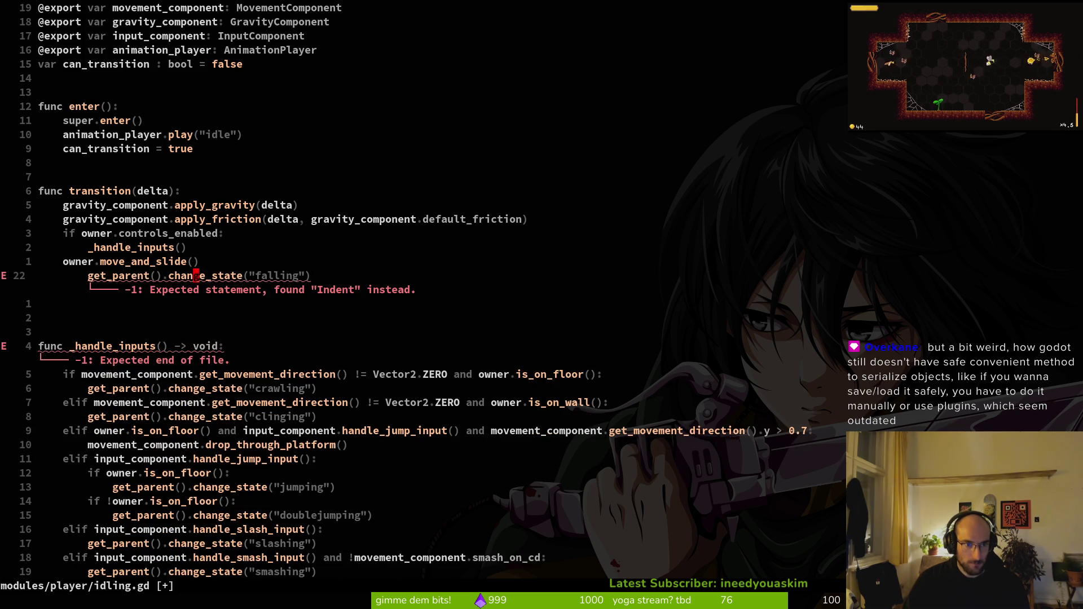
{"action": "type", "text": ":w"}
{"action": "key", "text": "Return"}
{"action": "key", "text": "alt+Tab"}
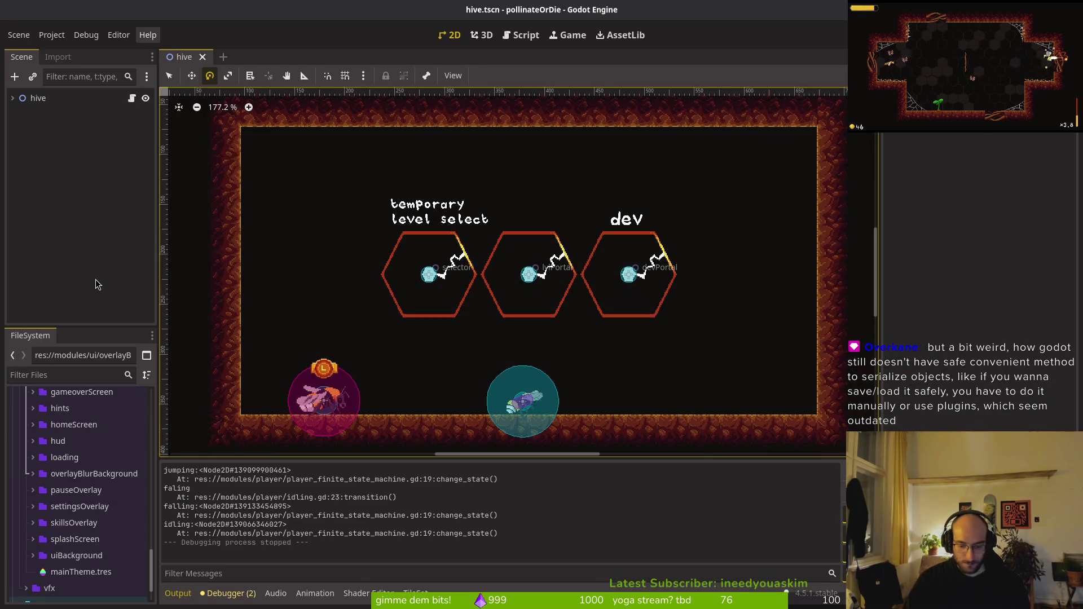
Step: Run the game, load the save, and test walking, jumping and double-jumping in the hive
{"action": "key", "text": "F5"}
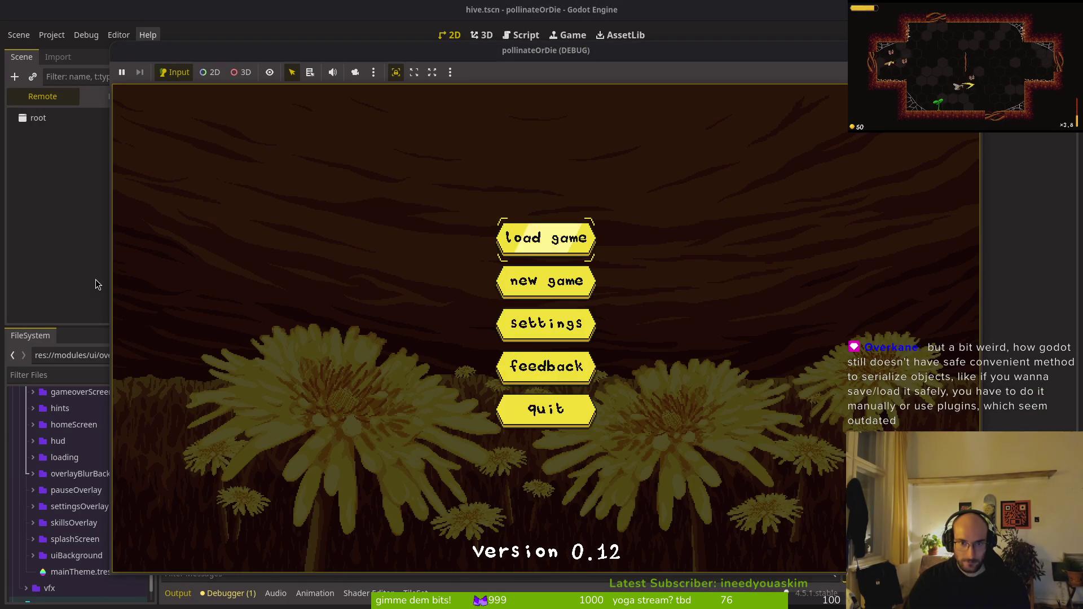
{"action": "key", "text": "Return"}
{"action": "key", "text": "space"}
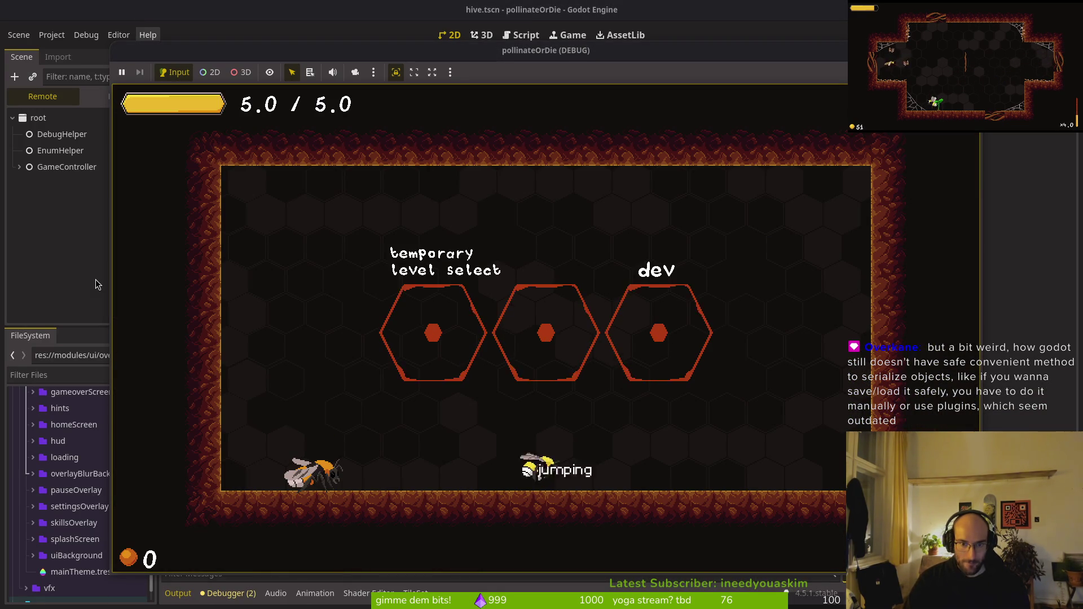
{"action": "key", "text": "space"}
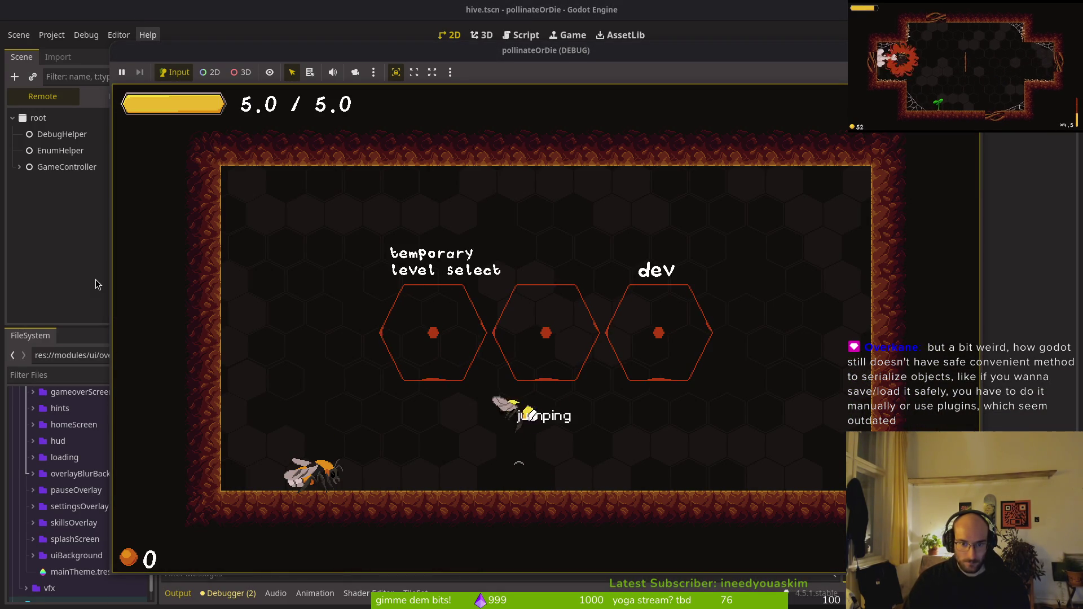
{"action": "key", "text": "space"}
{"action": "key", "text": "d"}
{"action": "key", "text": "space"}
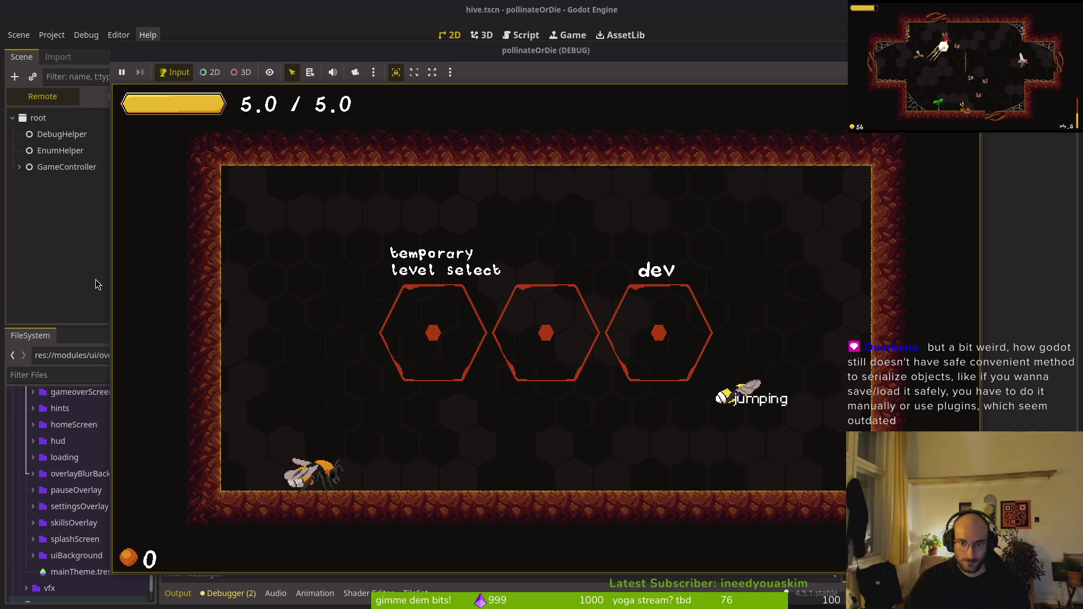
{"action": "key", "text": "space"}
{"action": "key", "text": "space"}
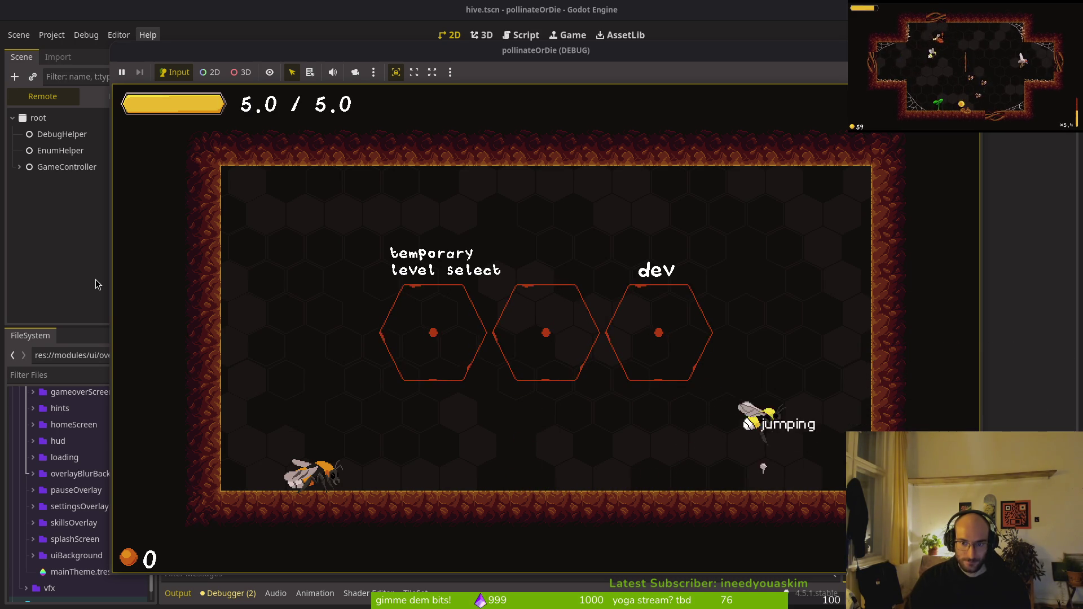
{"action": "key", "text": "space"}
{"action": "key", "text": "space"}
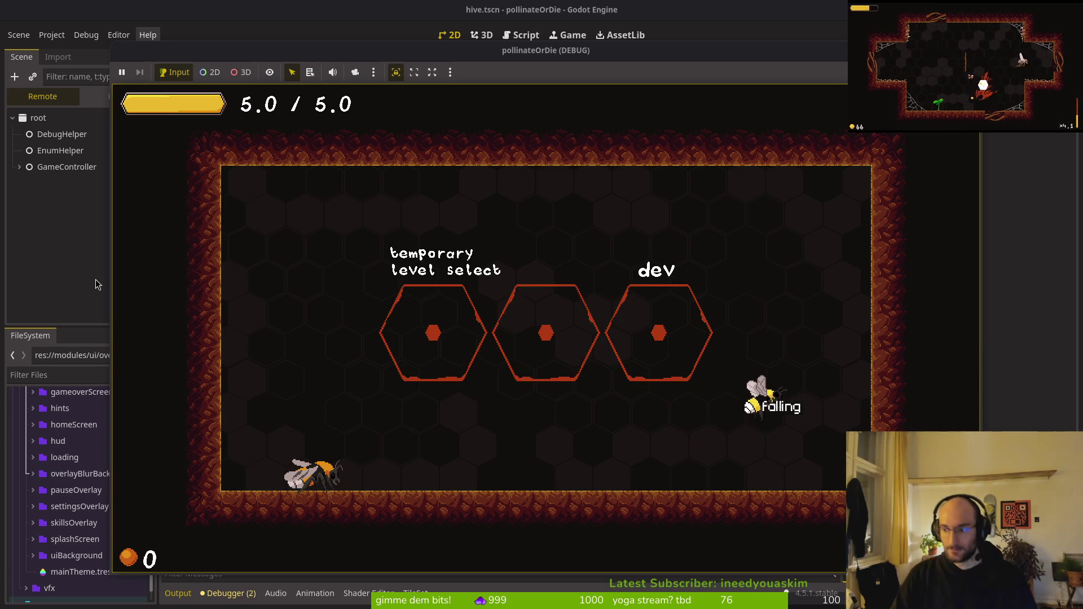
{"action": "key", "text": "space"}
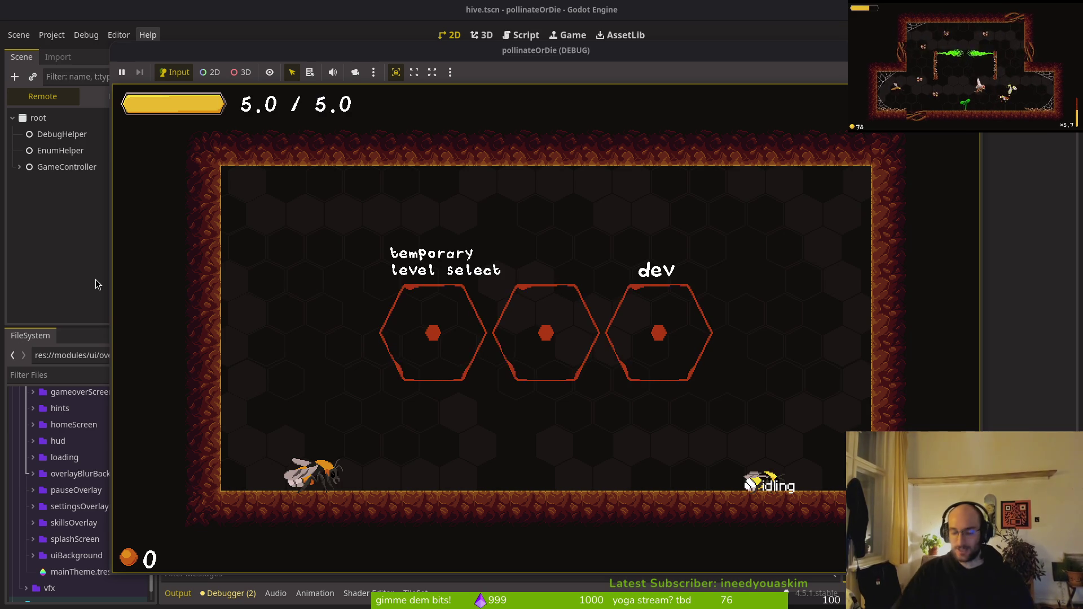
Step: Test the bee's dashes, wall cling and slashes against the hive enemies
{"action": "key", "text": "Escape"}
{"action": "key", "text": "Escape"}
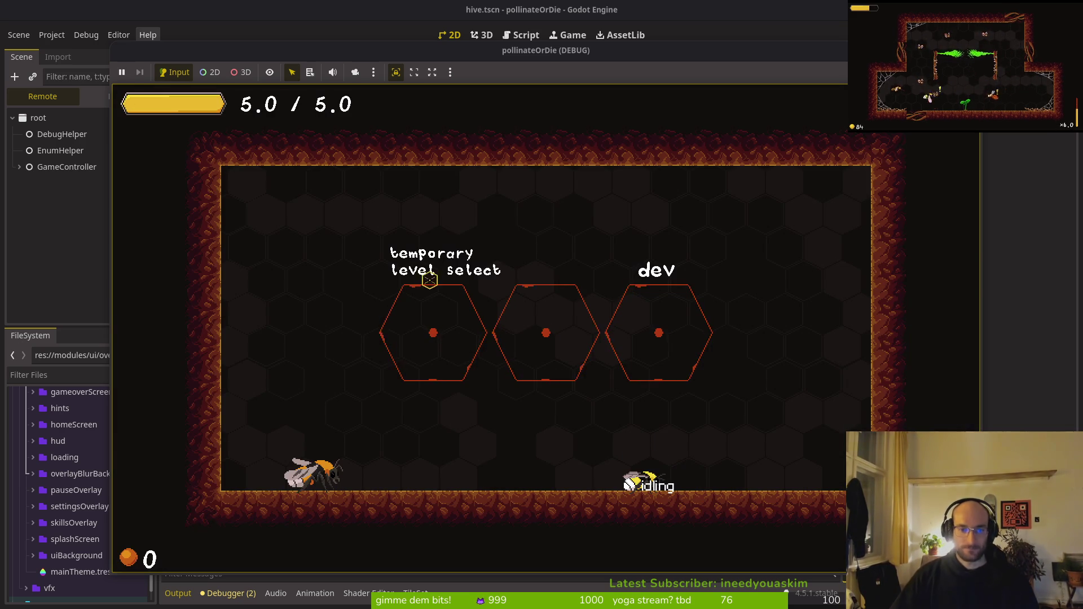
{"action": "key", "text": "space"}
{"action": "key", "text": "shift"}
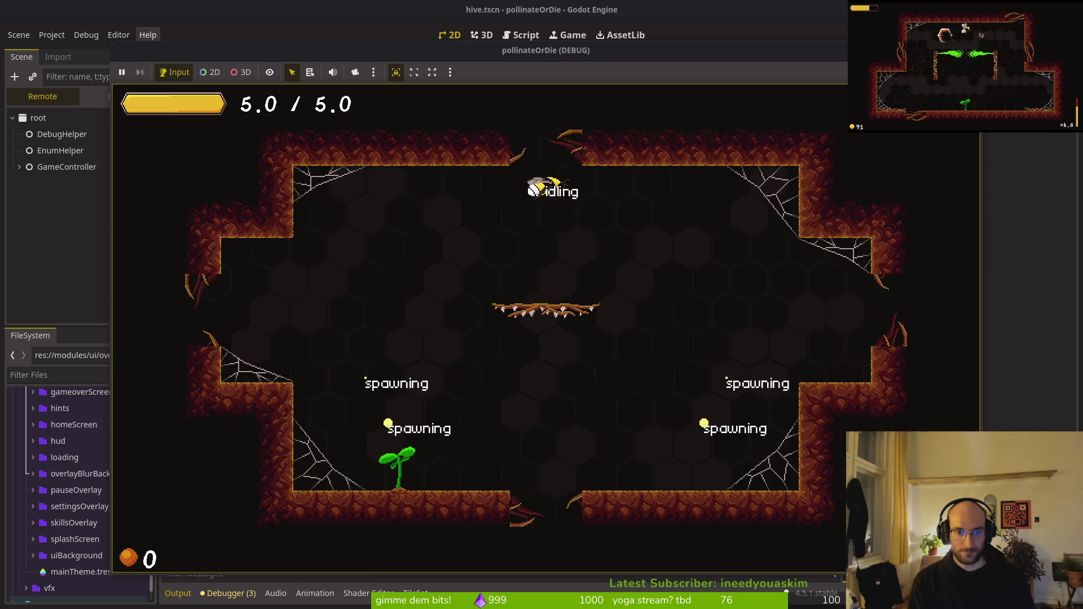
{"action": "key", "text": "space"}
{"action": "key", "text": "shift"}
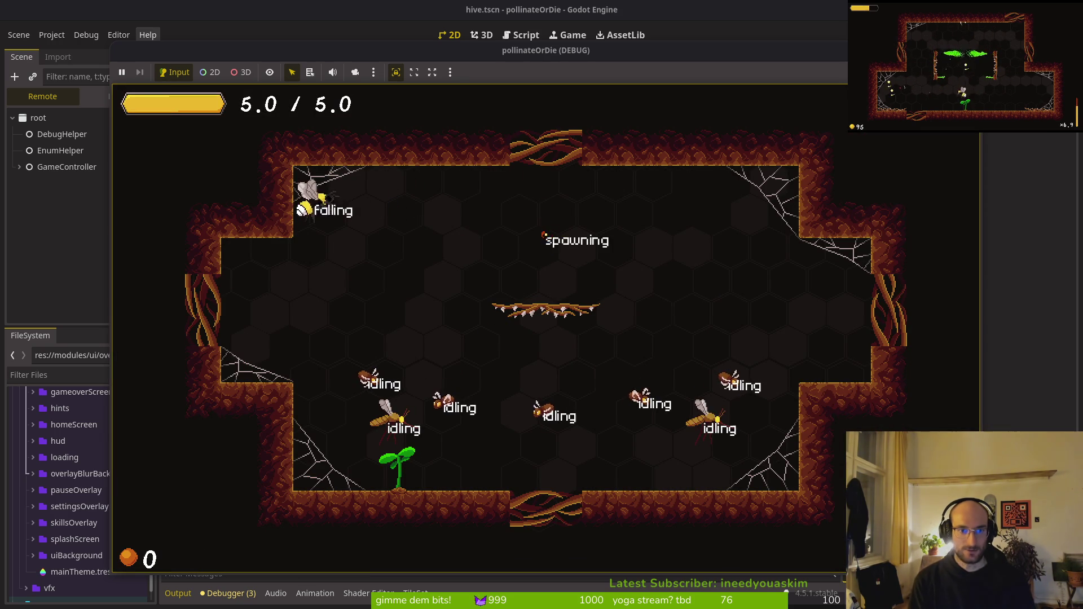
{"action": "key", "text": "a"}
{"action": "key", "text": "shift"}
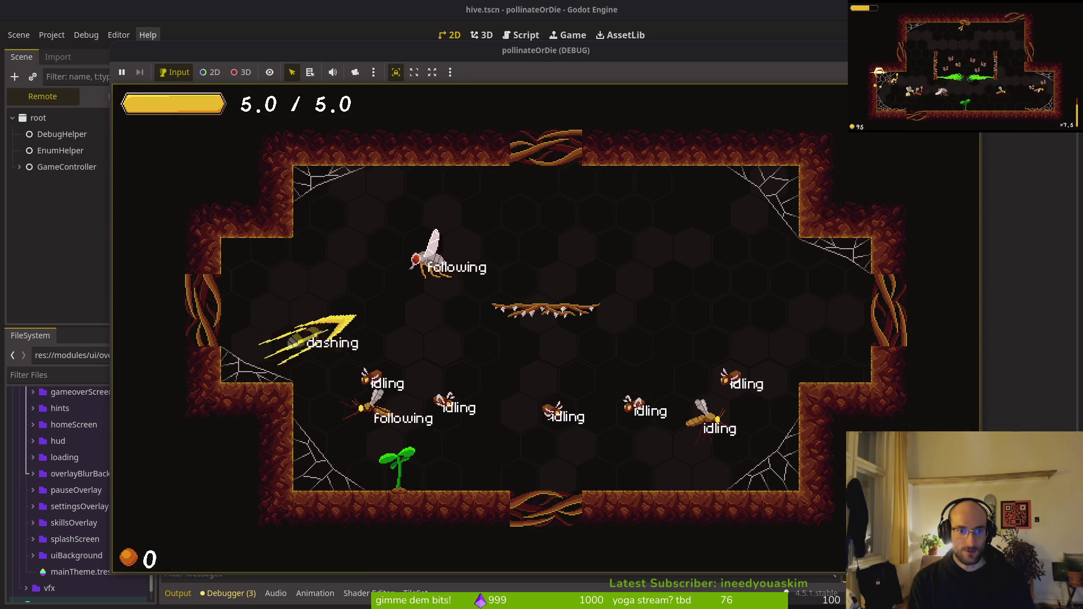
{"action": "key", "text": "s"}
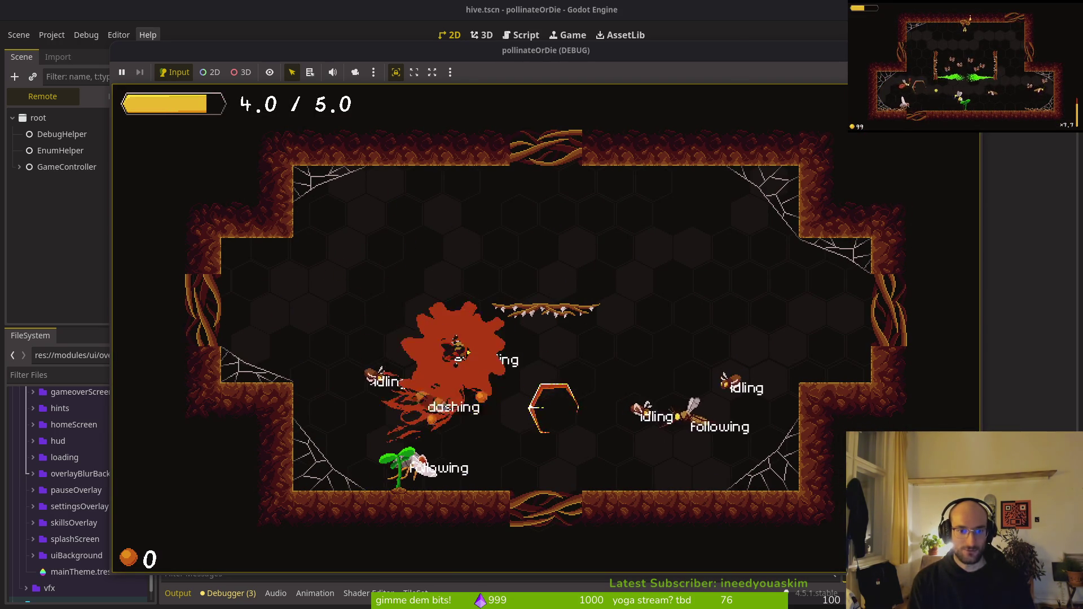
{"action": "key", "text": "d"}
{"action": "key", "text": "shift"}
{"action": "key", "text": "space"}
{"action": "key", "text": "a"}
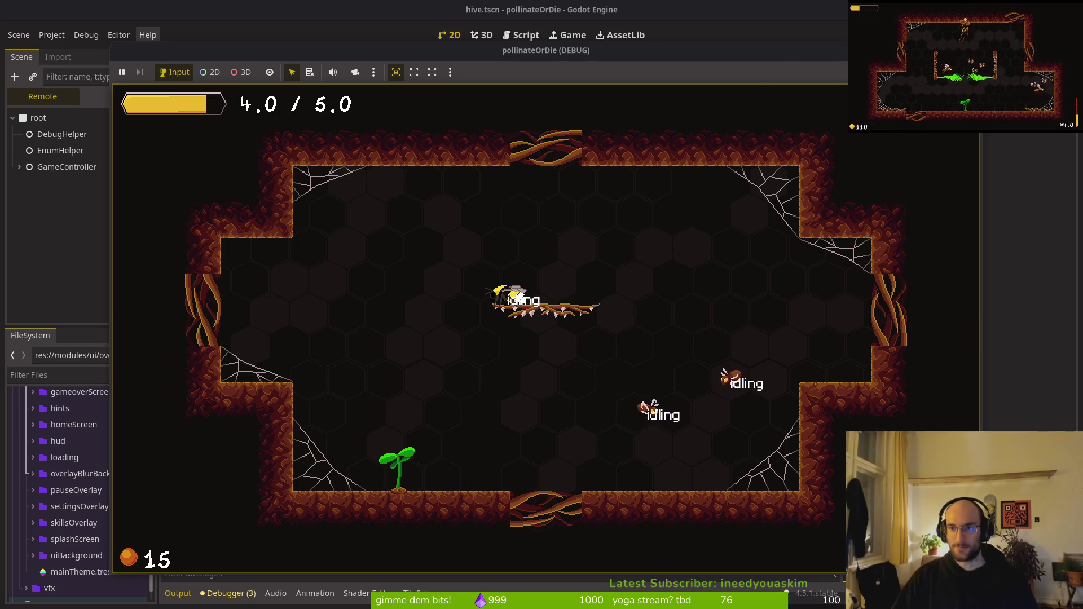
Step: Stop the game and undo an accidental player rotation in the editor
{"action": "key", "text": "F8"}
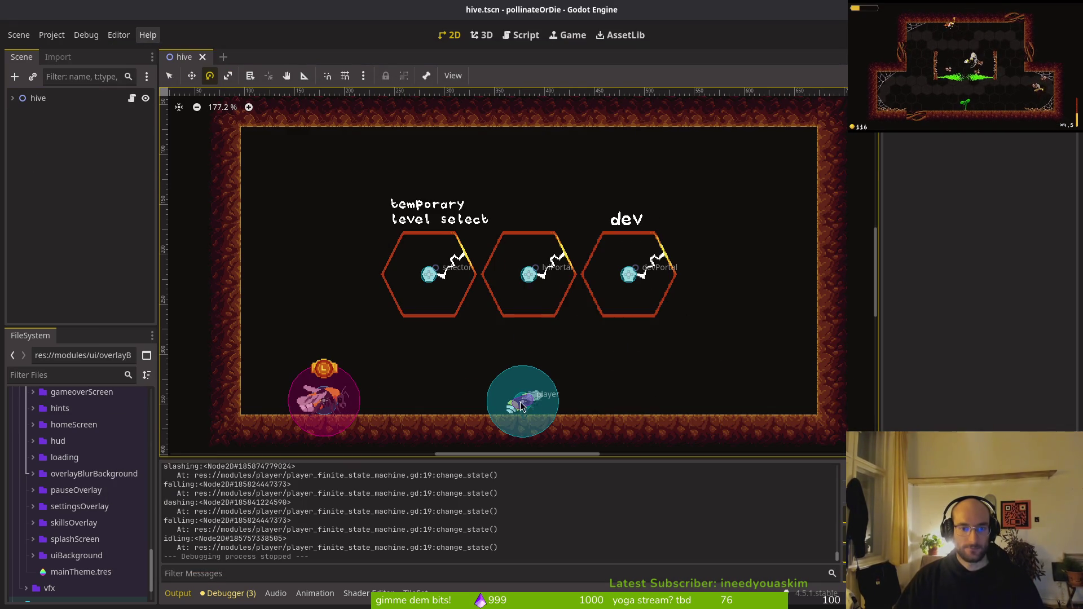
{"action": "left_click_drag", "start_coordinate": [520, 405], "coordinate": [530, 347]}
{"action": "key", "text": "ctrl+z"}
{"action": "key", "text": "q"}
Step: Rerun the game, load the save, stop it again and return to Vim
{"action": "key", "text": "F5"}
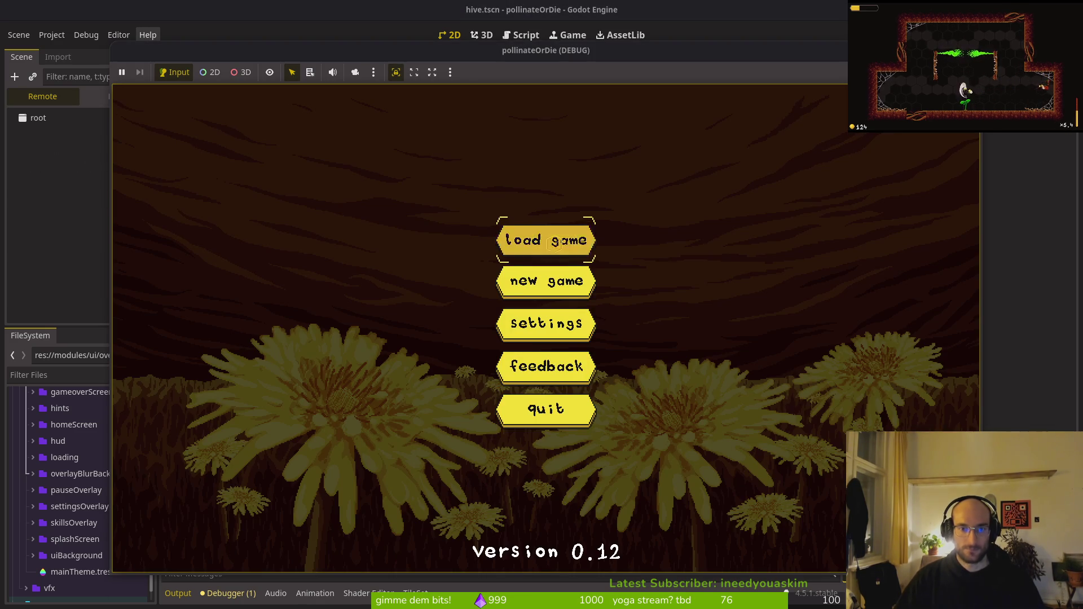
{"action": "left_click", "coordinate": [553, 243]}
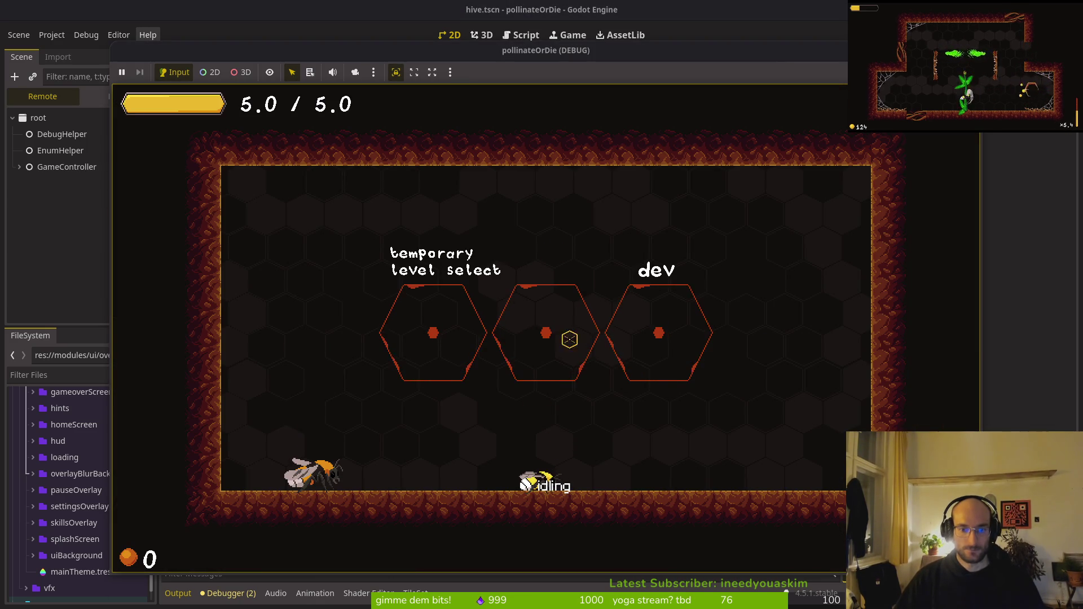
{"action": "key", "text": "F8"}
{"action": "key", "text": "alt+Tab"}
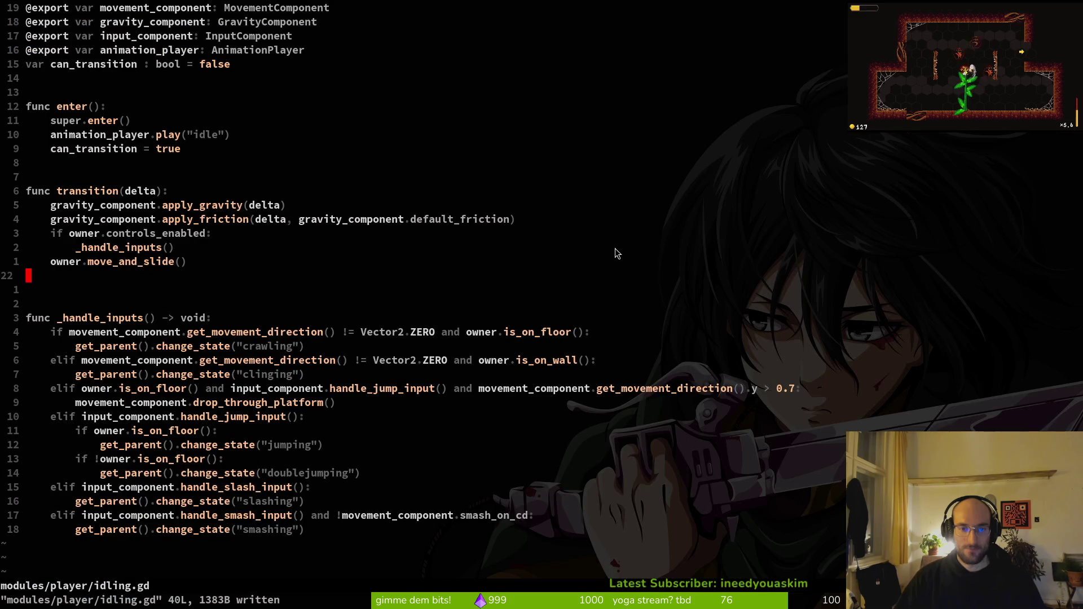
Step: Save hive.tscn from its 2D view in Godot
{"action": "key", "text": "alt+Tab"}
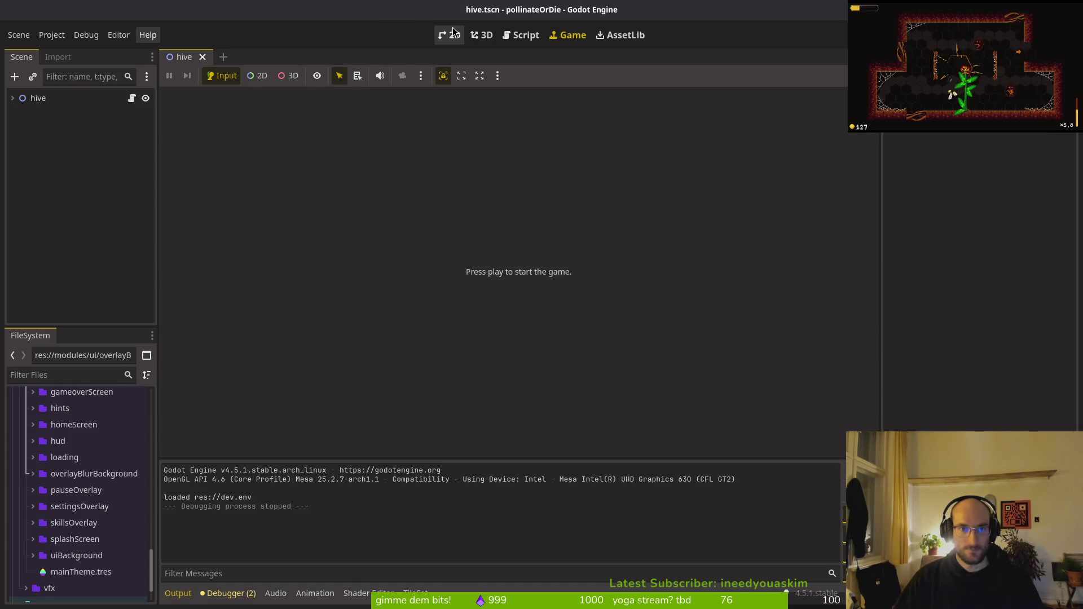
{"action": "left_click", "coordinate": [449, 35]}
{"action": "key", "text": "ctrl+s"}
{"action": "key", "text": "alt+Tab"}
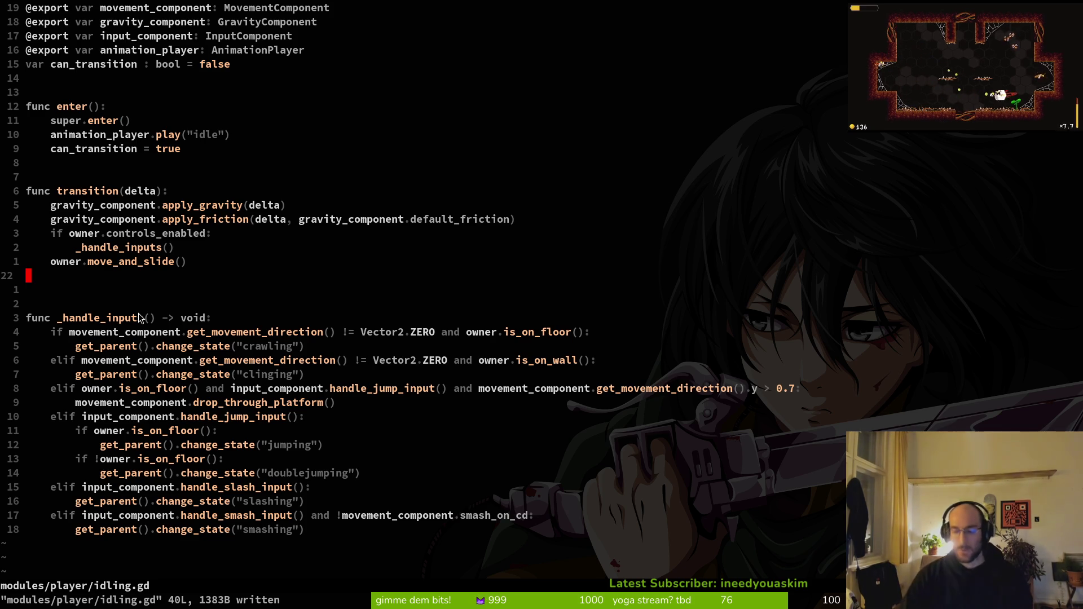
Step: Quit Vim with :q and start the tig git status viewer
{"action": "type", "text": ":q"}
{"action": "key", "text": "Return"}
{"action": "type", "text": "g"}
{"action": "key", "text": "Return"}
Step: Stage idling.gd in tig status, review its diff, then run the game from Godot
{"action": "key", "text": "s"}
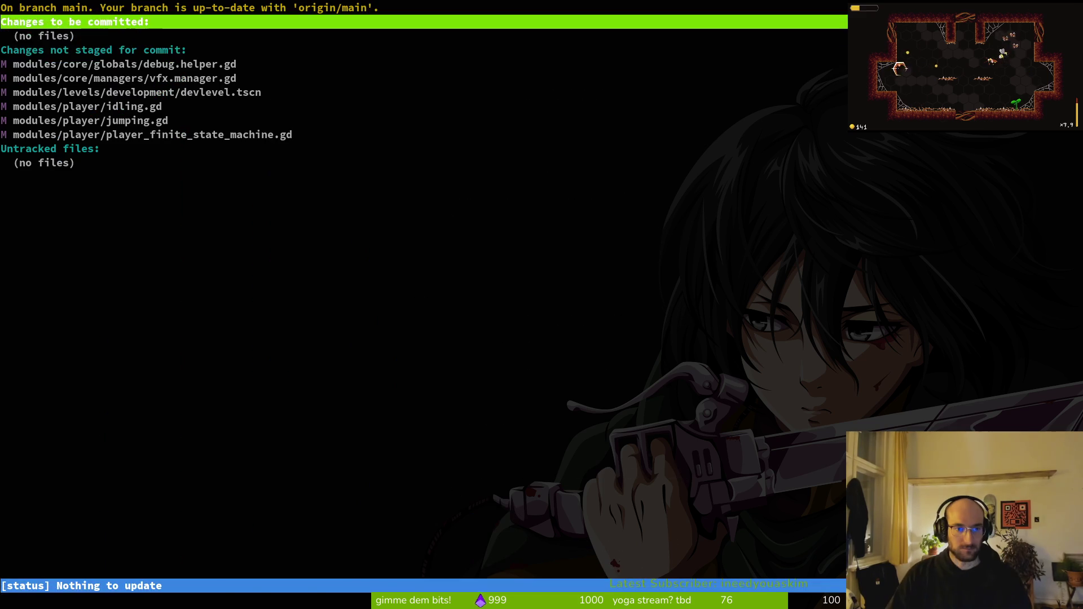
{"action": "key", "text": "j"}
{"action": "key", "text": "j"}
{"action": "key", "text": "j"}
{"action": "key", "text": "j"}
{"action": "key", "text": "j"}
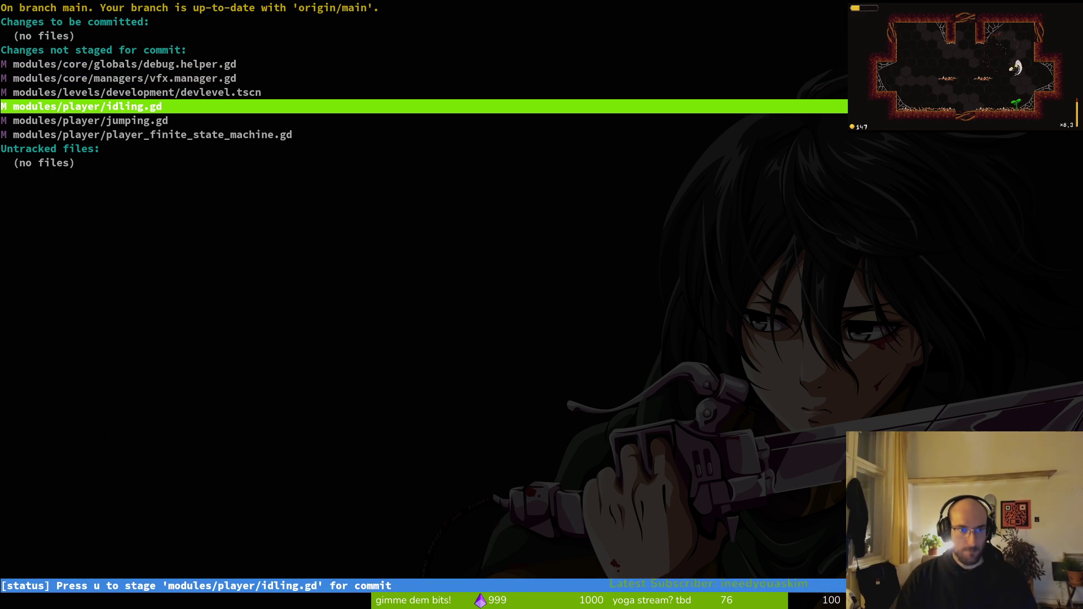
{"action": "key", "text": "Return"}
{"action": "key", "text": "u"}
{"action": "key", "text": "q"}
{"action": "key", "text": "k"}
{"action": "key", "text": "k"}
{"action": "key", "text": "k"}
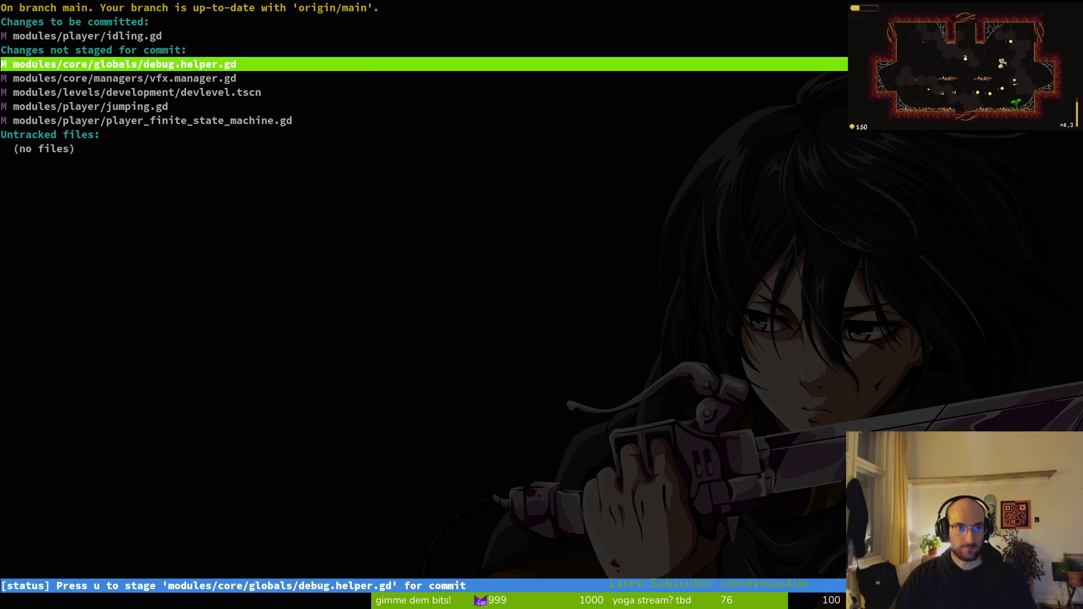
{"action": "key", "text": "Return"}
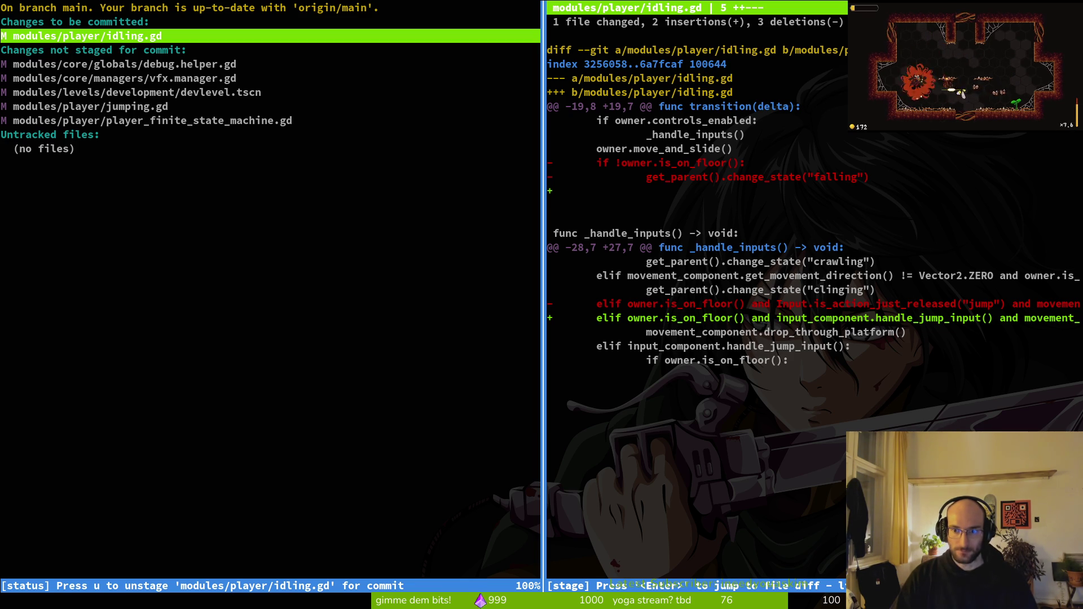
{"action": "key", "text": "super+2"}
{"action": "key", "text": "F5"}
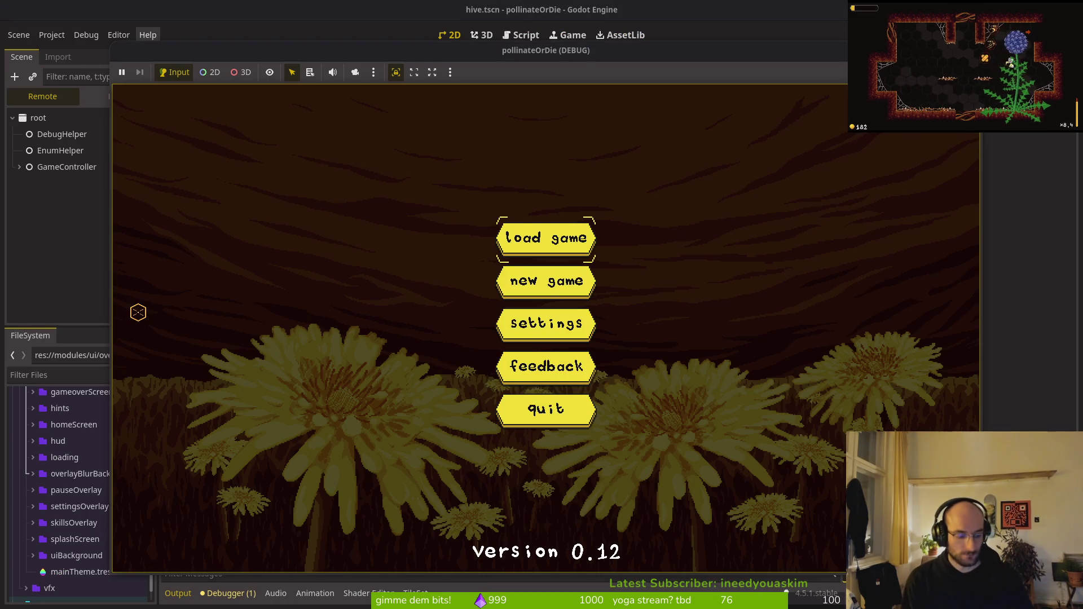
Step: Enter the hive level, quit to the main menu via the pause menu, and restart it
{"action": "key", "text": "Return"}
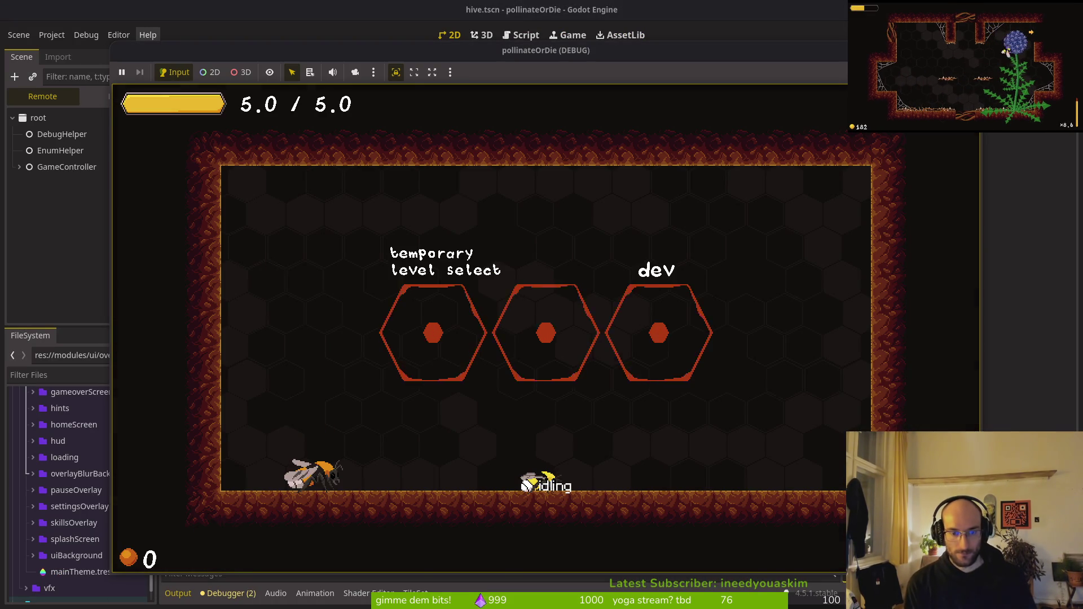
{"action": "key", "text": "Escape"}
{"action": "key", "text": "Down"}
{"action": "key", "text": "Down"}
{"action": "key", "text": "Down"}
{"action": "key", "text": "Return"}
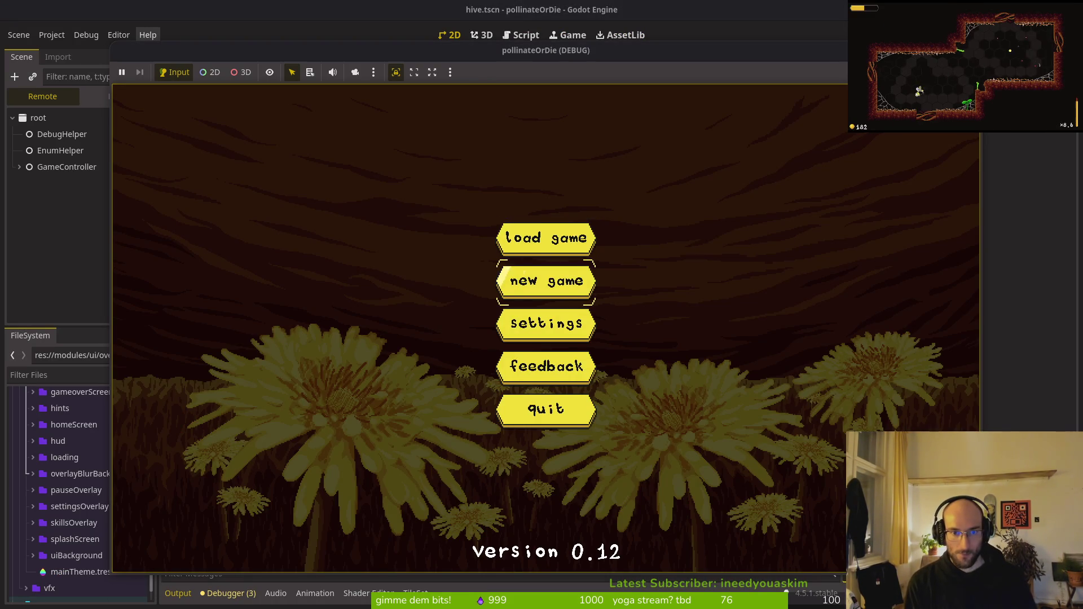
{"action": "key", "text": "Return"}
Step: Jump, double-jump and steer the bee right over the spiked pillar, then return to tig
{"action": "key", "text": "space"}
{"action": "key", "text": "Right"}
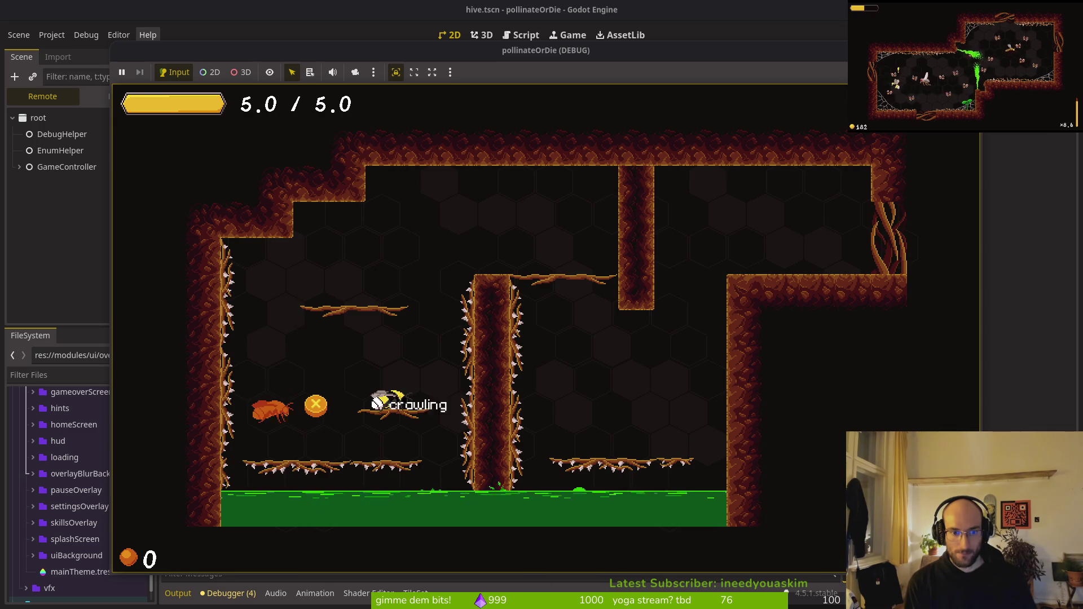
{"action": "key", "text": "space"}
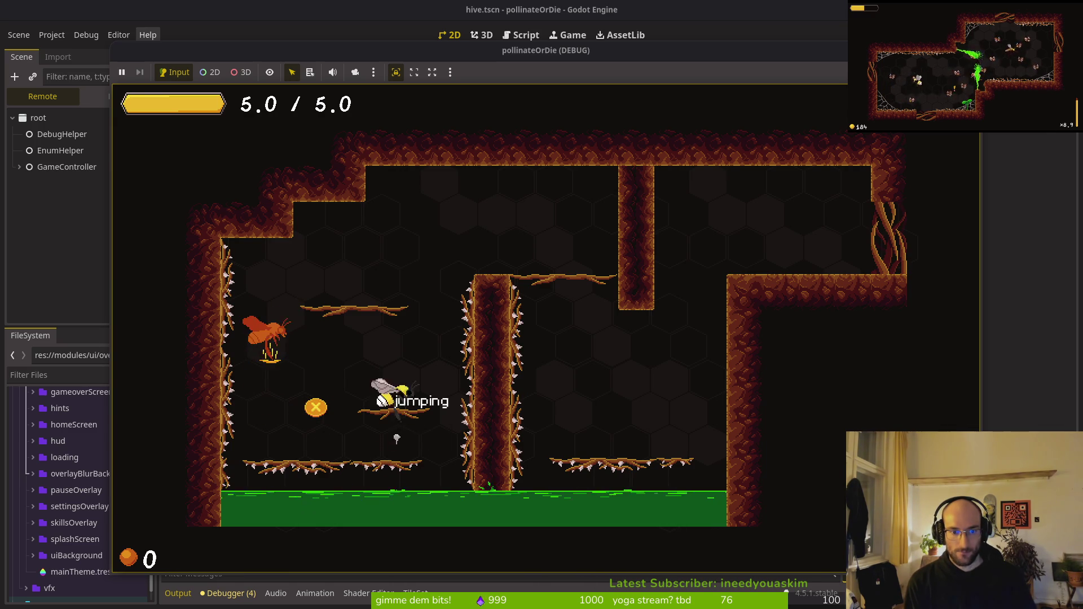
{"action": "key", "text": "space"}
{"action": "key", "text": "space"}
{"action": "key", "text": "space"}
{"action": "key", "text": "Right"}
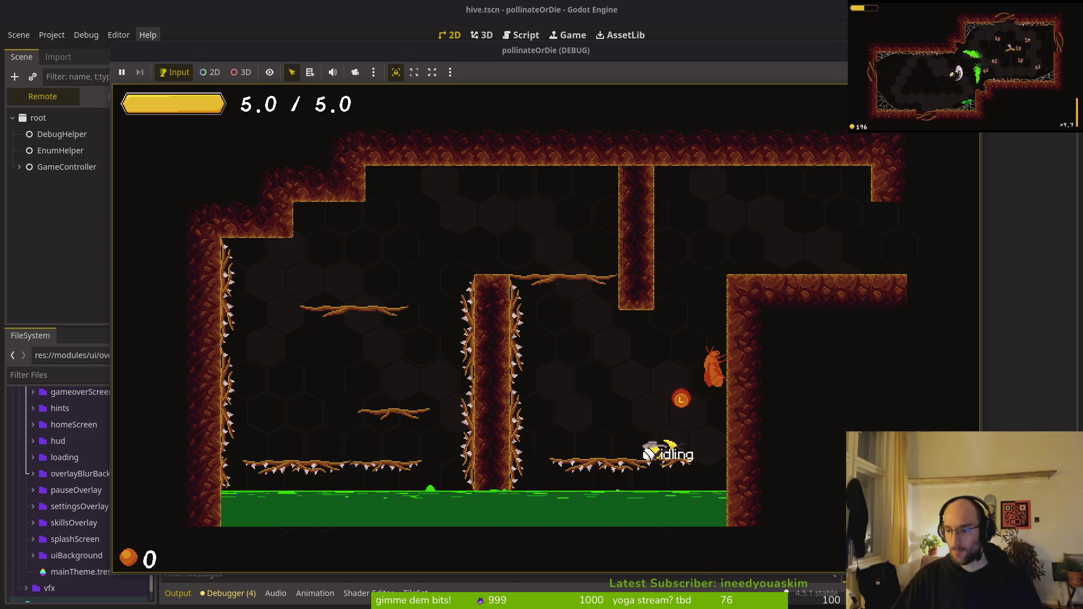
{"action": "key", "text": "alt+Tab"}
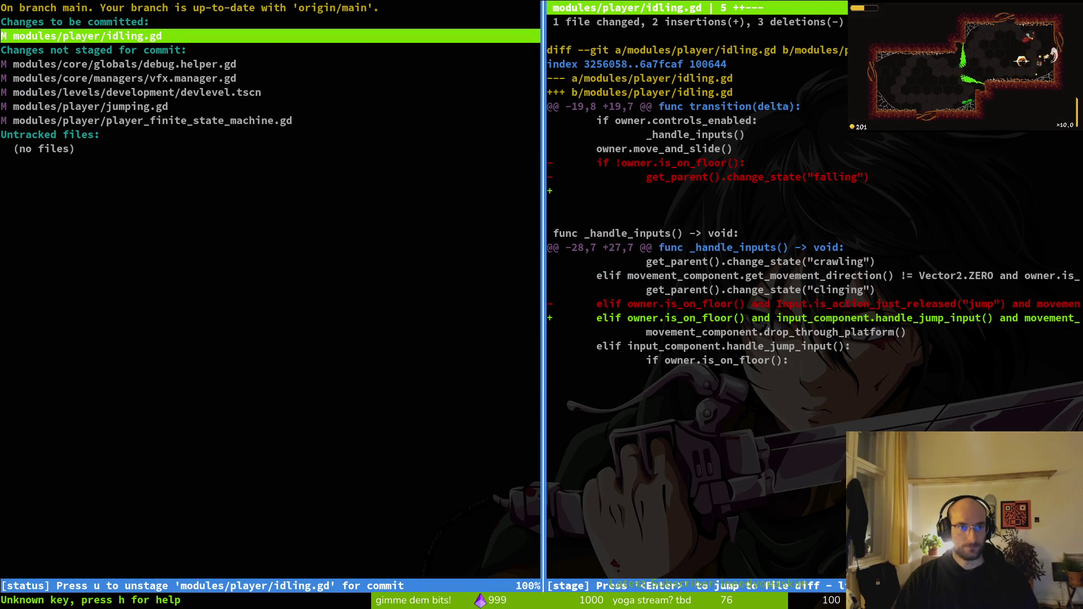
Step: Stage jumping.gd, discard player_finite_state_machine.gd's debug print, and begin typing a git commit
{"action": "key", "text": "Down"}
{"action": "key", "text": "Down"}
{"action": "key", "text": "Down"}
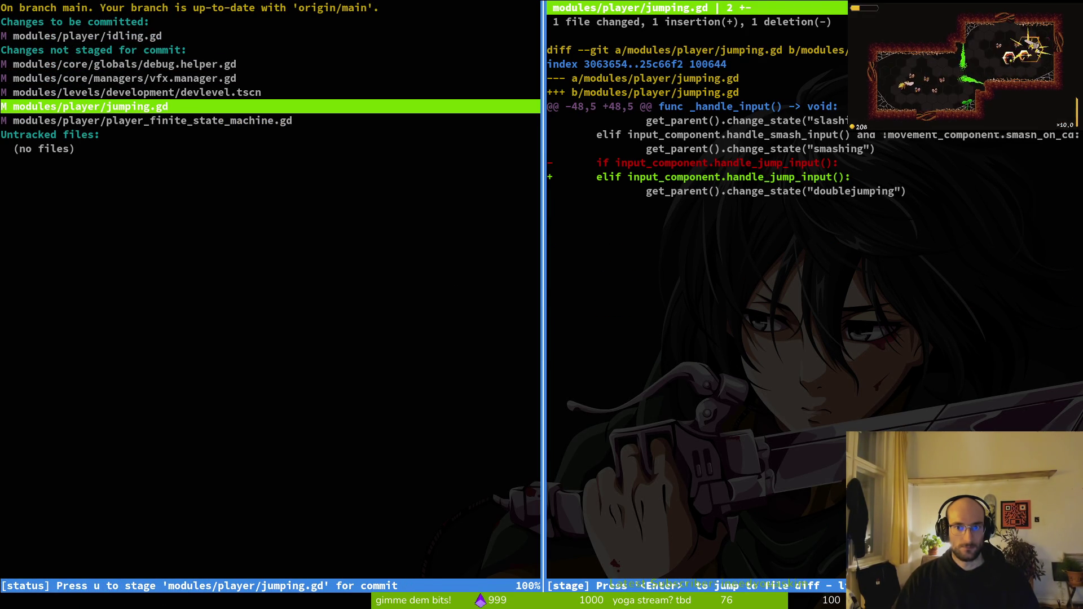
{"action": "key", "text": "u"}
{"action": "key", "text": "Down"}
{"action": "key", "text": "exclam"}
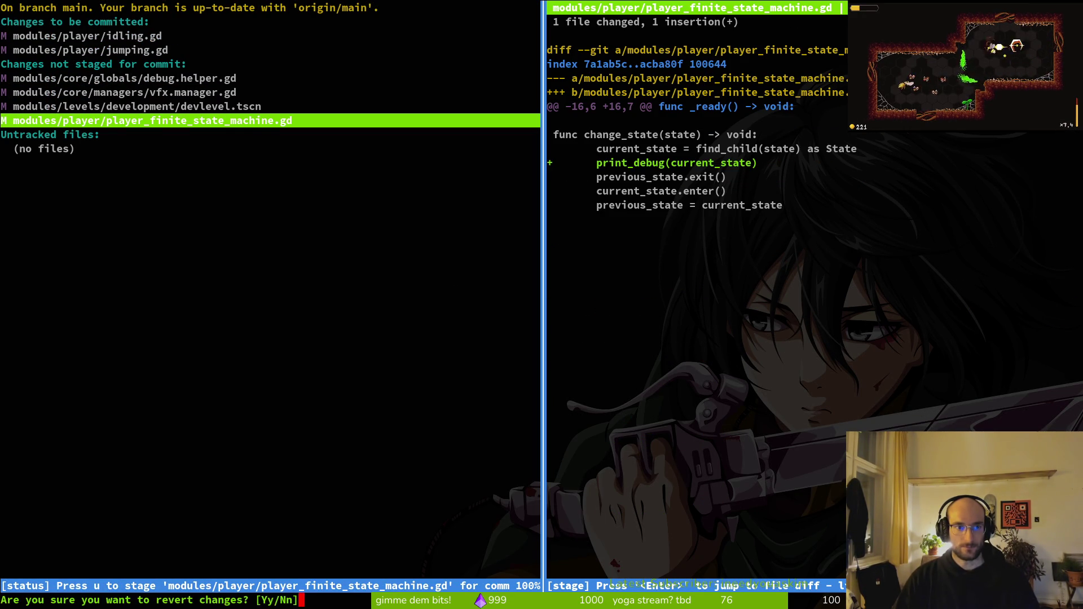
{"action": "key", "text": "y"}
{"action": "key", "text": "Up"}
{"action": "type", "text": "q"}
{"action": "type", "text": "qgit commit -m"}
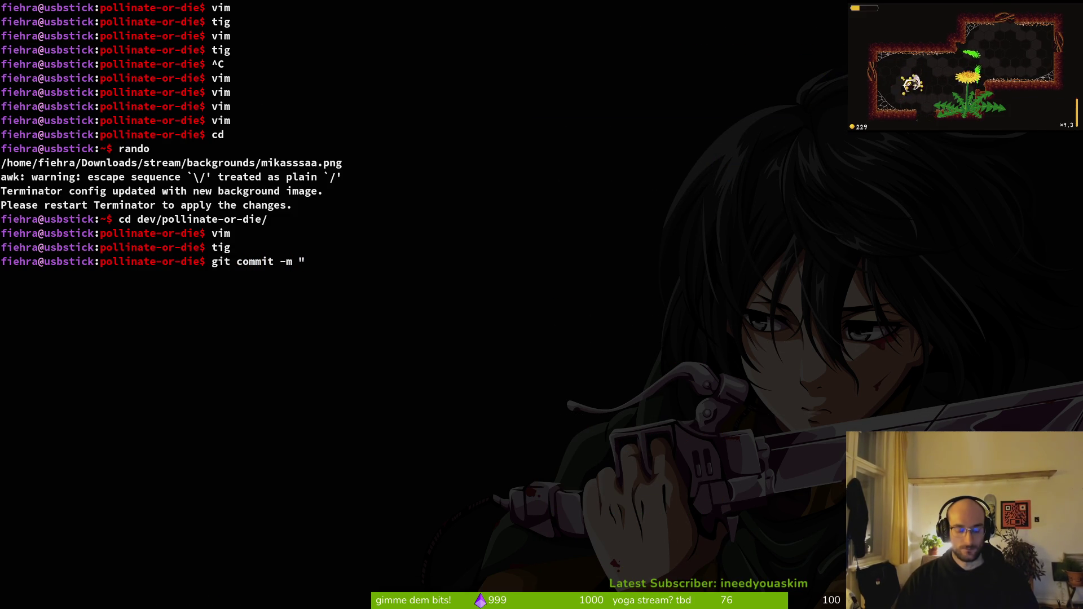
{"action": "type", "text": "fixed jump bufg"}
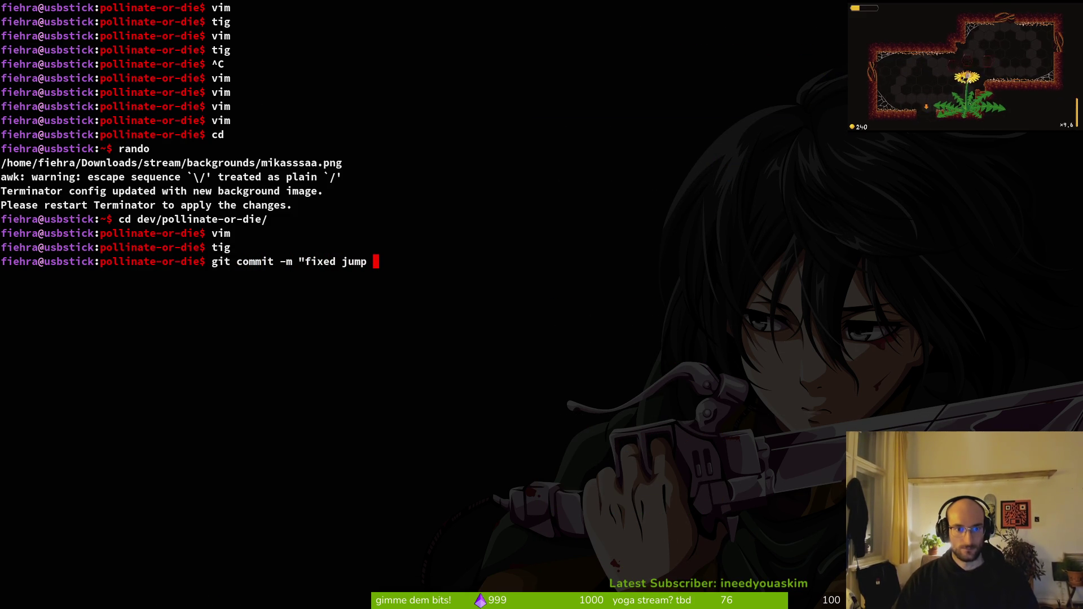
Step: Commit the staged changes with the message "fixed jump bug out of idle state"
{"action": "key", "text": "BackSpace"}
{"action": "key", "text": "BackSpace"}
{"action": "type", "text": "g out of id"}
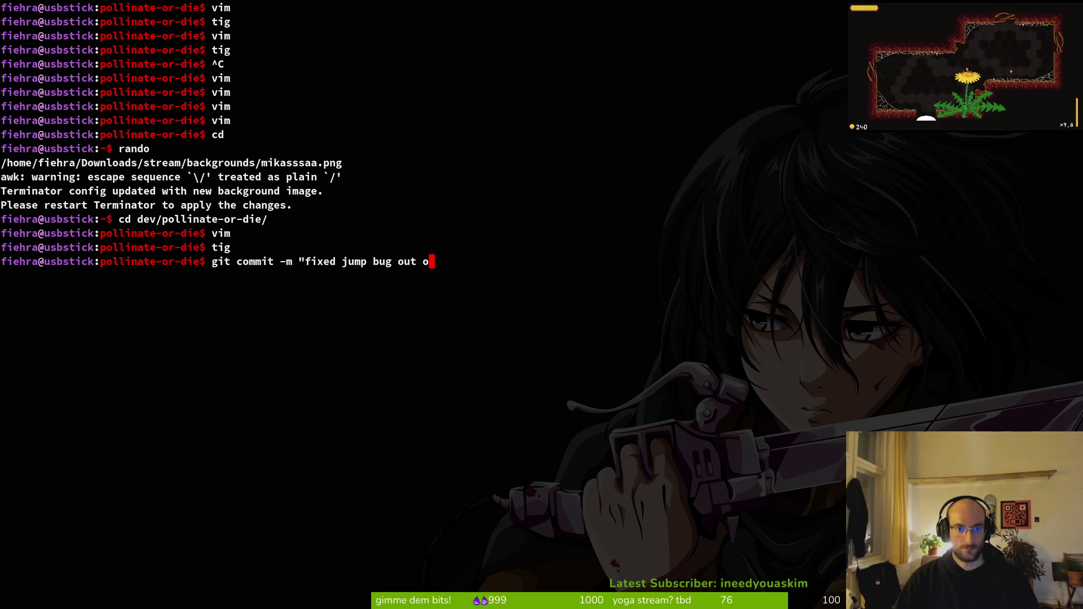
{"action": "type", "text": "le state\""}
{"action": "key", "text": "Return"}
Step: Push the commit to GitLab's main branch with git push
{"action": "type", "text": "git push"}
{"action": "key", "text": "alt+Tab"}
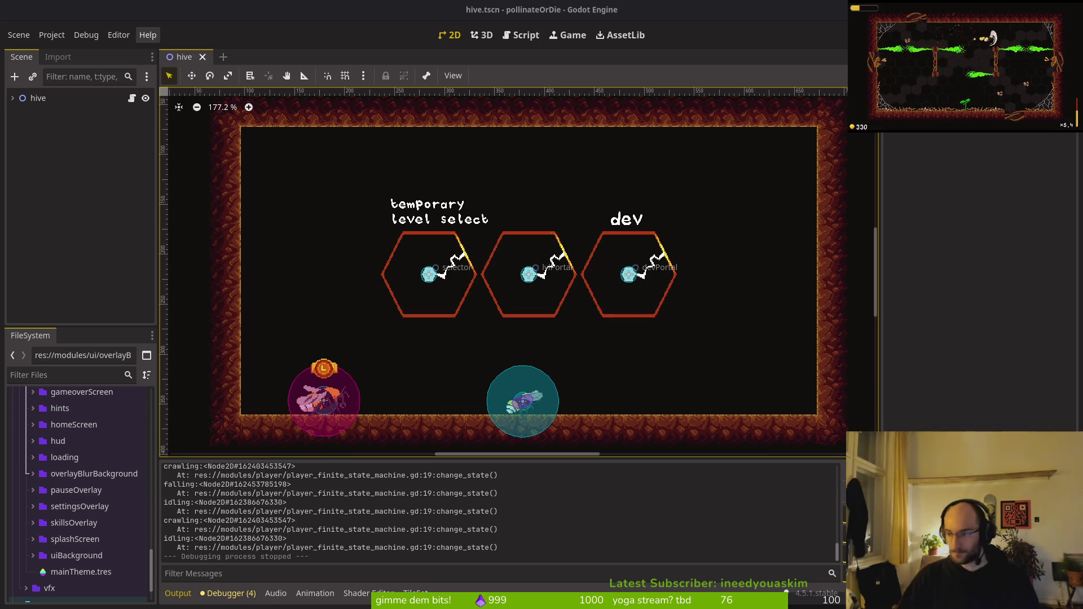
{"action": "key", "text": "alt+Tab"}
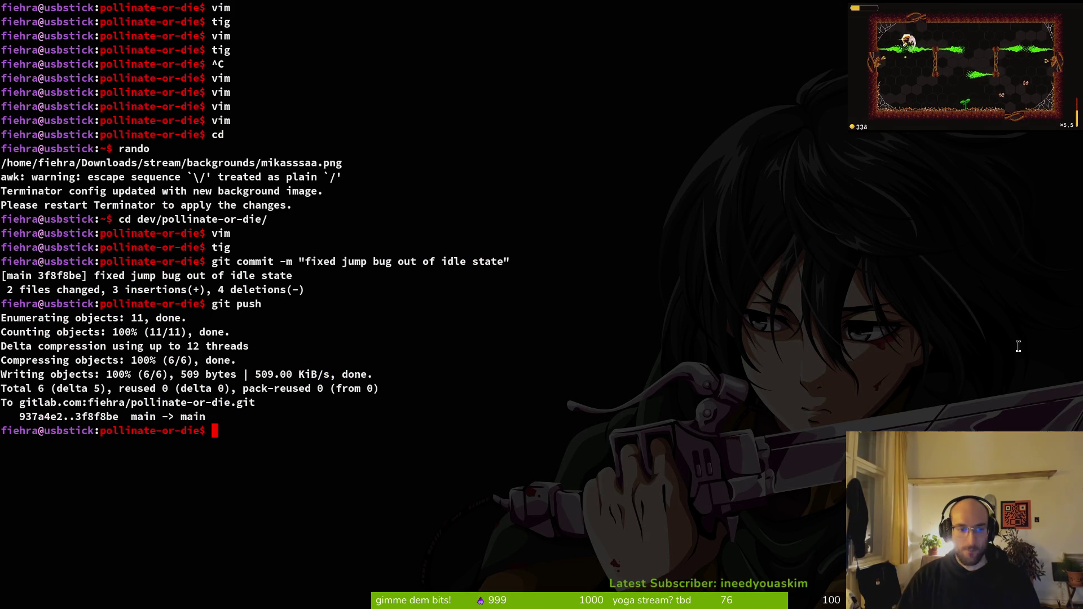
Step: Check the new commit on the GitLab project page and view its 66 open issues
{"action": "key", "text": "alt+Tab"}
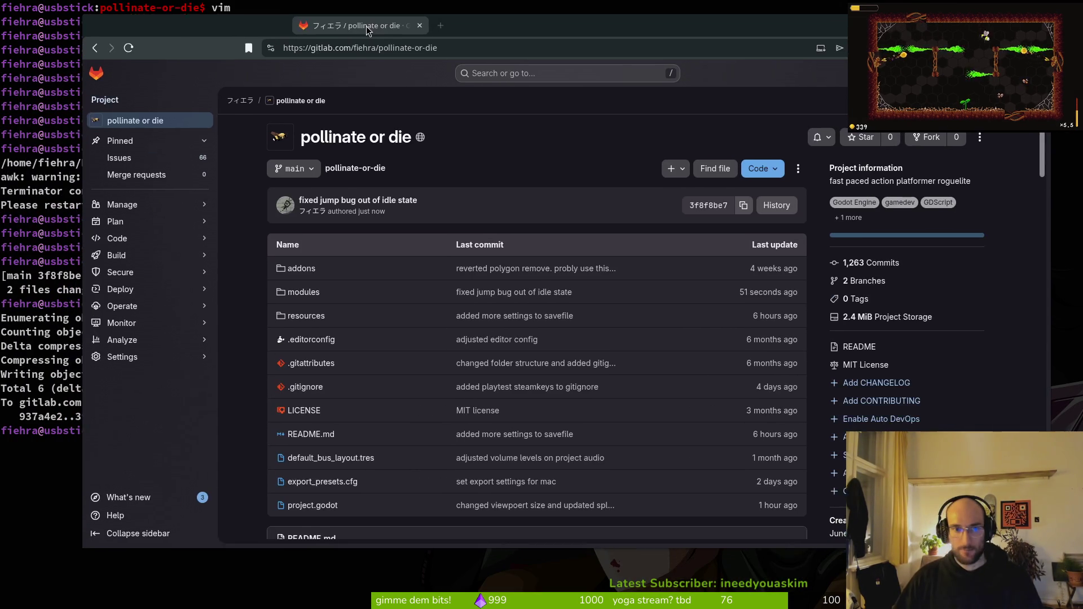
{"action": "left_click", "coordinate": [156, 155]}
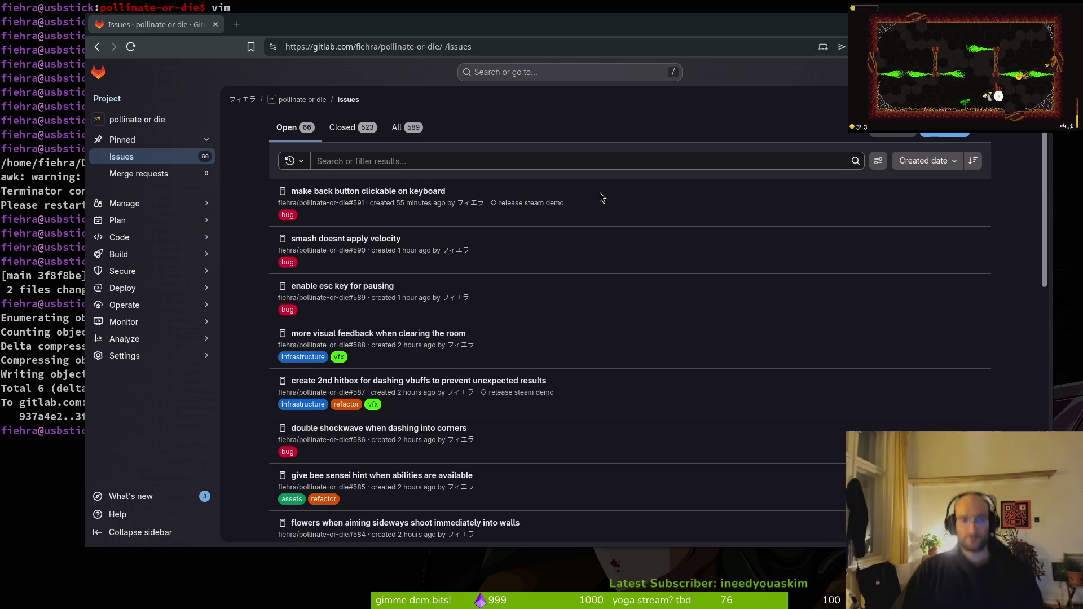
{"action": "key", "text": "alt+Tab"}
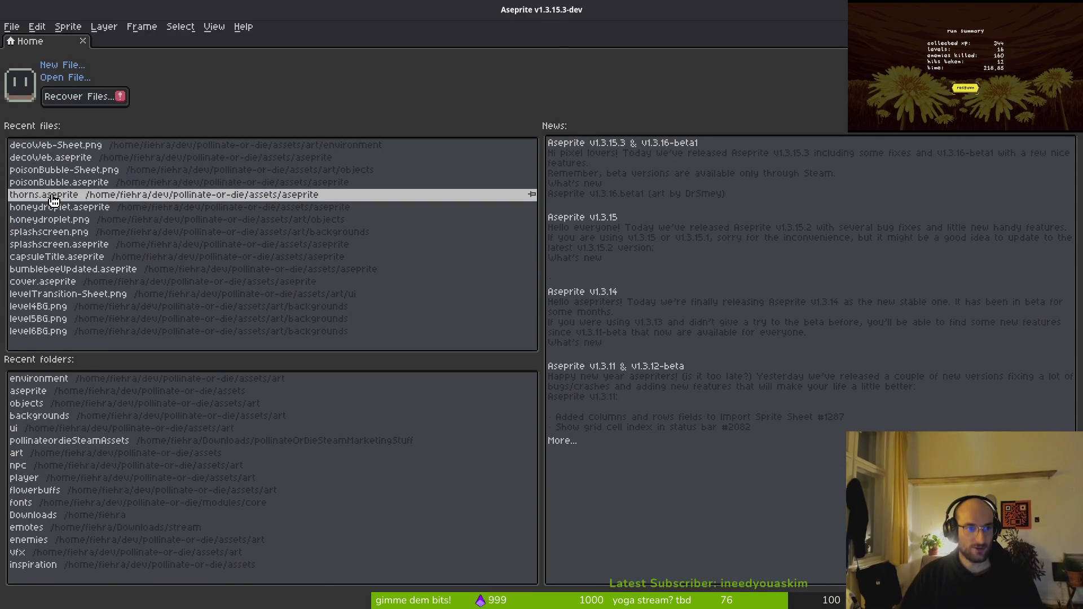
Step: Open thorns.aseprite from Recent files and center the whole sprite in view
{"action": "left_click", "coordinate": [49, 195]}
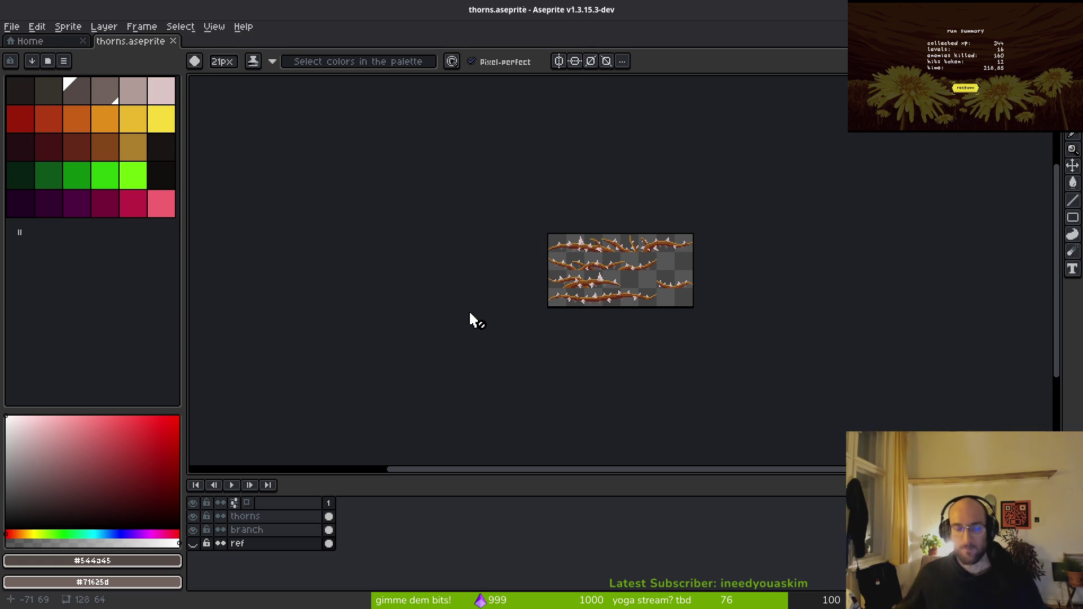
{"action": "scroll", "coordinate": [610, 298], "scroll_direction": "up", "scroll_amount": 4}
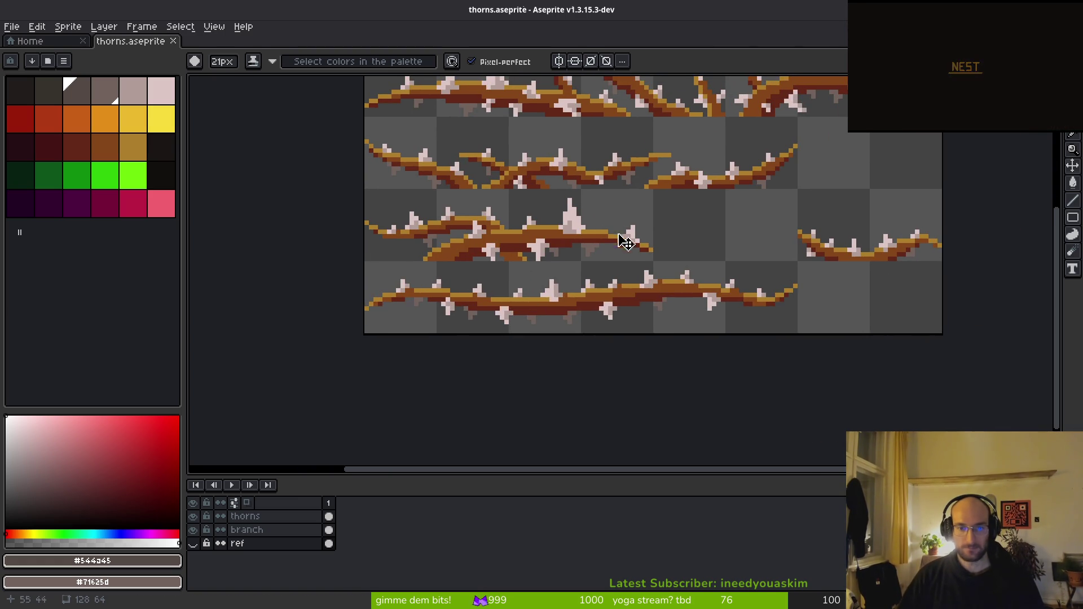
{"action": "left_click_drag", "start_coordinate": [612, 307], "coordinate": [572, 413]}
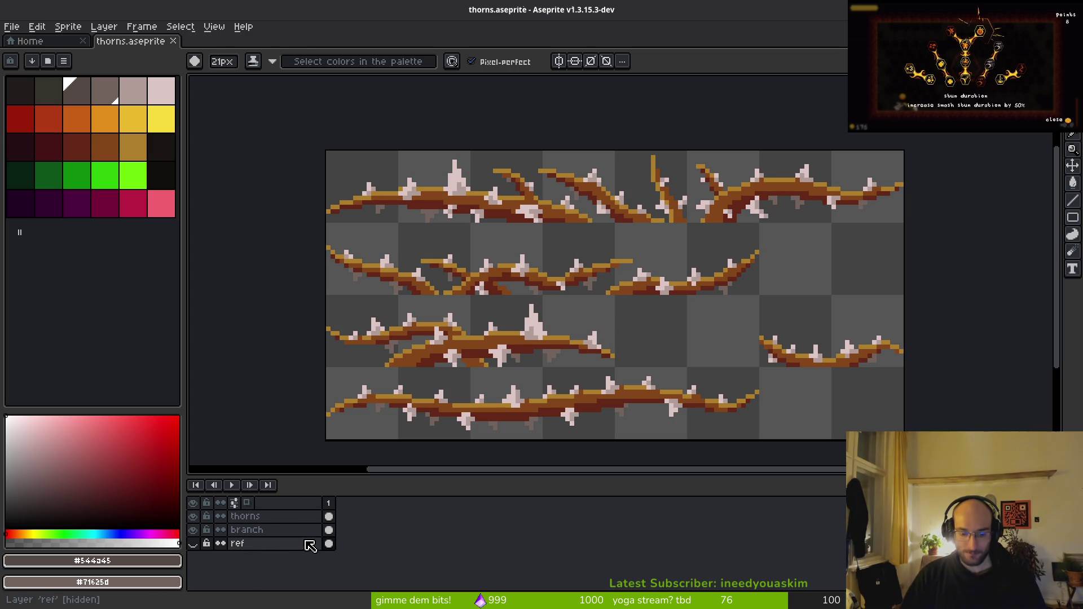
Step: Add an empty second animation frame, then reposition the view and select frame 2
{"action": "key", "text": "alt+b"}
{"action": "key", "text": "Left"}
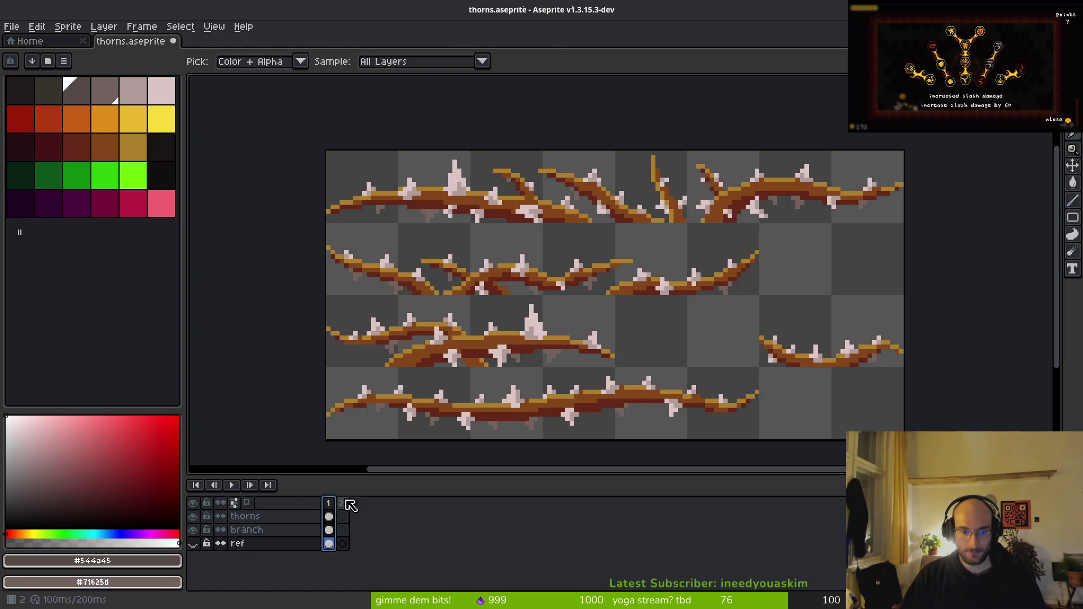
{"action": "scroll", "coordinate": [534, 303], "scroll_direction": "down", "scroll_amount": 5}
{"action": "scroll", "coordinate": [571, 276], "scroll_direction": "up", "scroll_amount": 4}
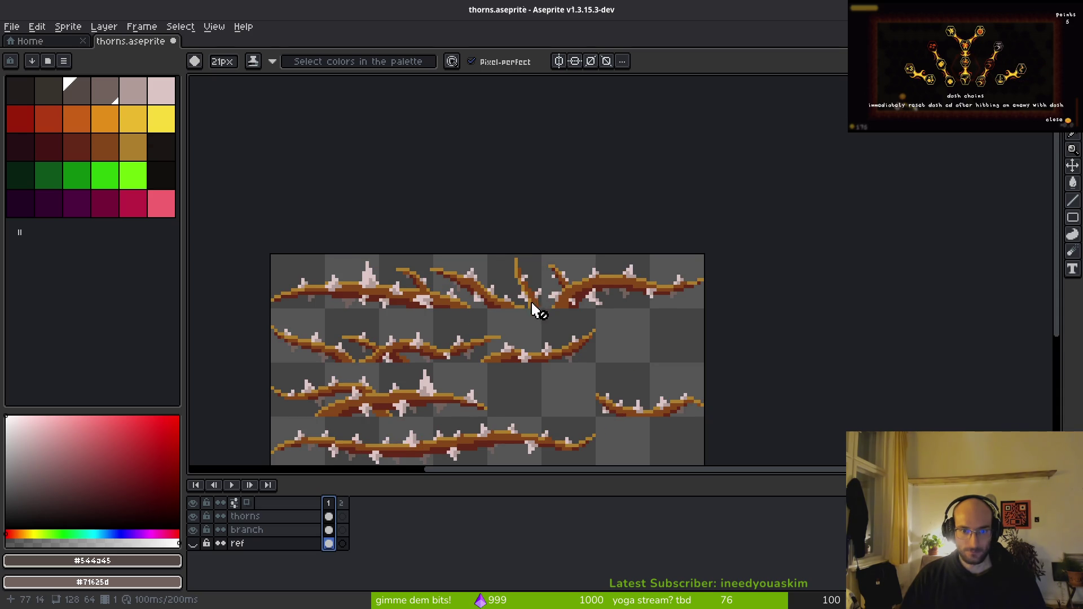
{"action": "scroll", "coordinate": [533, 306], "scroll_direction": "down", "scroll_amount": 1}
{"action": "scroll", "coordinate": [538, 307], "scroll_direction": "left", "scroll_amount": 1}
{"action": "left_click_drag", "start_coordinate": [599, 309], "coordinate": [585, 287]}
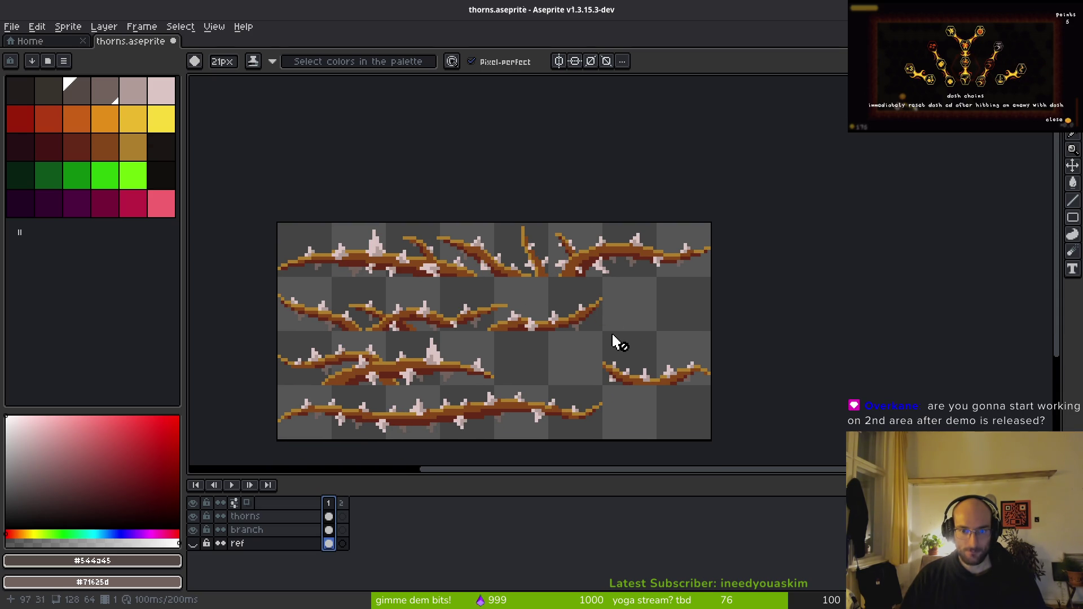
{"action": "scroll", "coordinate": [587, 353], "scroll_direction": "down", "scroll_amount": 1}
{"action": "scroll", "coordinate": [587, 353], "scroll_direction": "right", "scroll_amount": 1}
{"action": "left_click", "coordinate": [343, 504]}
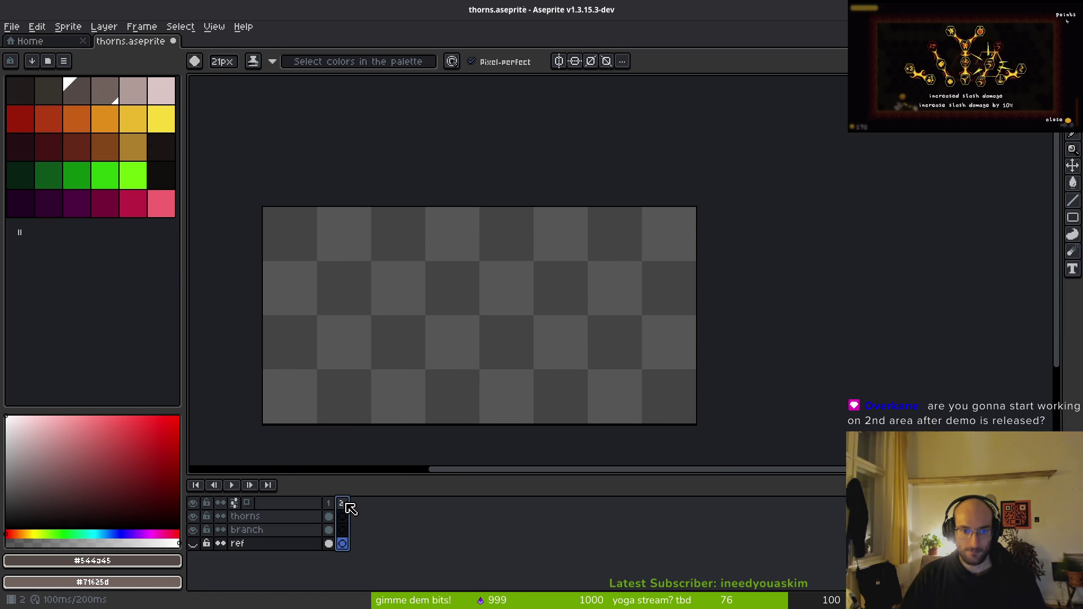
Step: Return to frame 1, select the branch layer and set the brush to 14px
{"action": "left_click", "coordinate": [328, 502]}
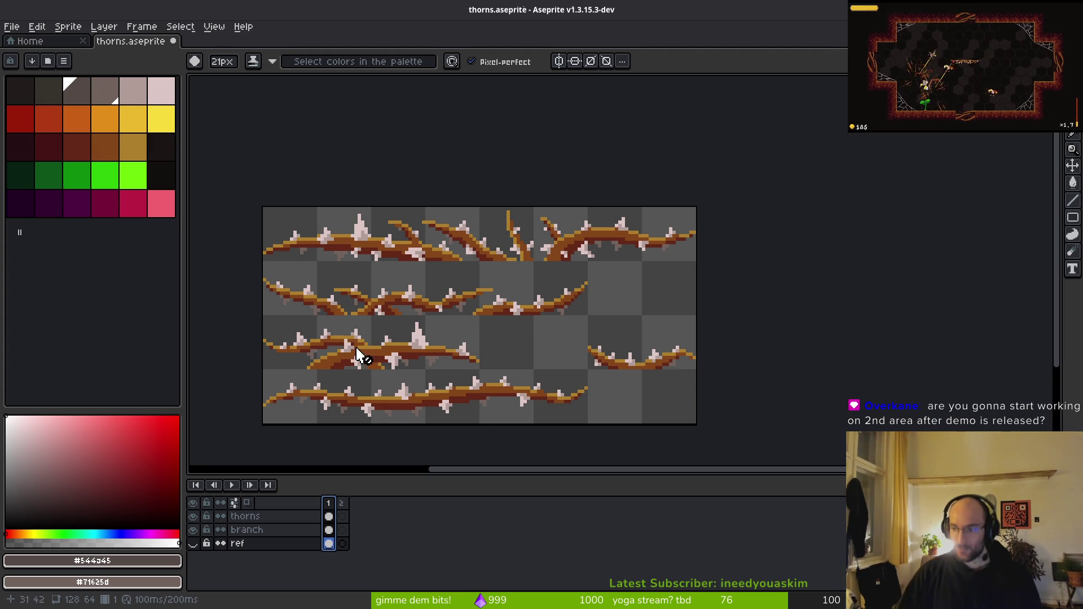
{"action": "mouse_move", "coordinate": [549, 366]}
{"action": "left_mouse_down"}
{"action": "mouse_move", "coordinate": [559, 361]}
{"action": "mouse_move", "coordinate": [528, 344]}
{"action": "left_mouse_up"}
{"action": "left_click", "coordinate": [329, 531]}
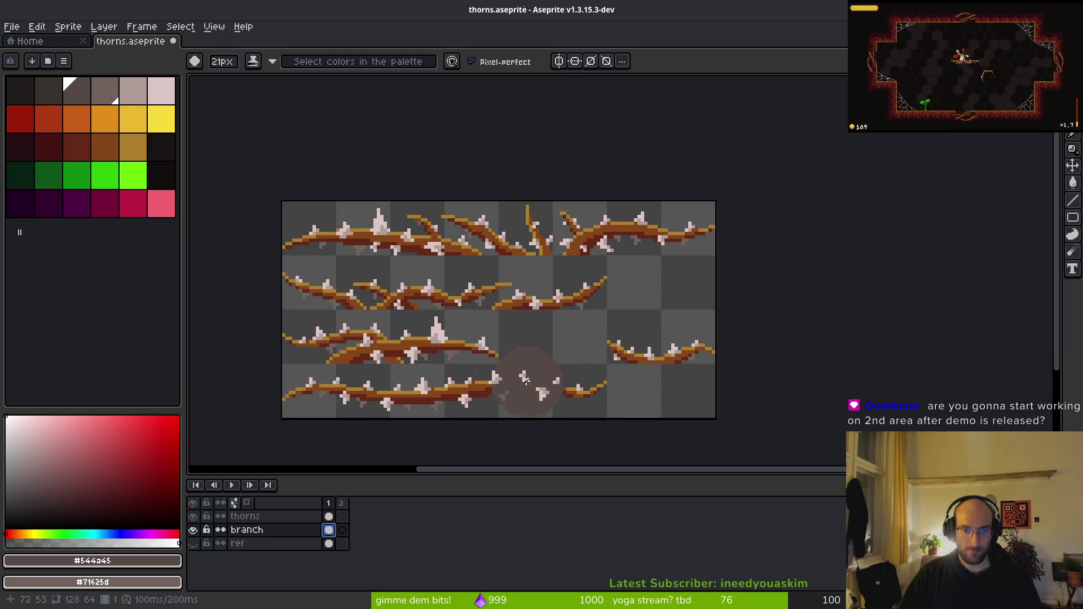
{"action": "key", "text": "minus"}
{"action": "key", "text": "minus"}
{"action": "key", "text": "minus"}
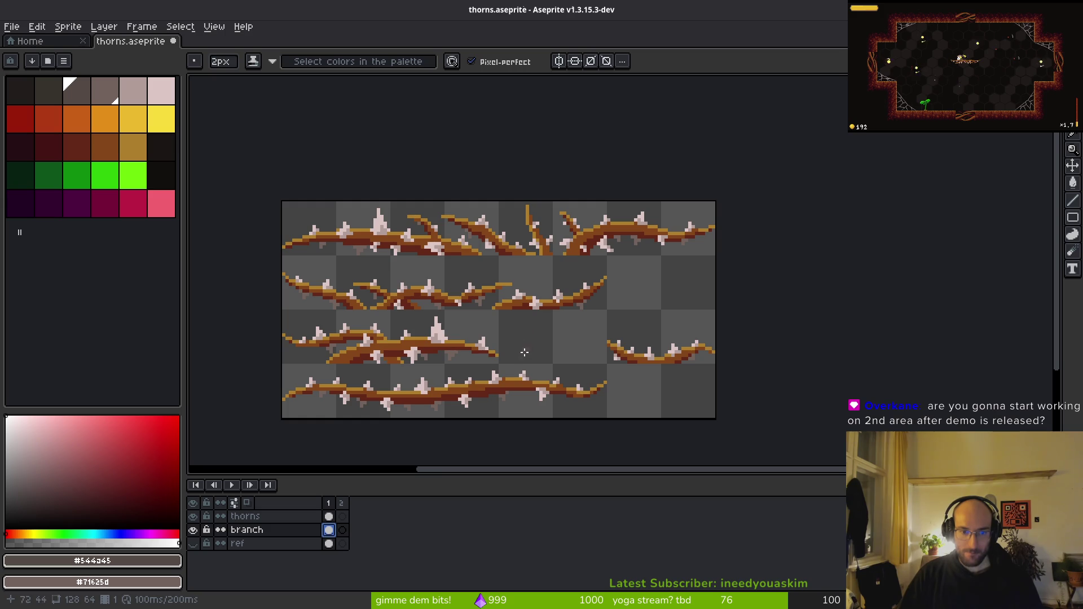
{"action": "scroll", "coordinate": [519, 388], "scroll_direction": "up", "scroll_amount": 5}
{"action": "key", "text": "plus"}
{"action": "key", "text": "plus"}
{"action": "key", "text": "plus"}
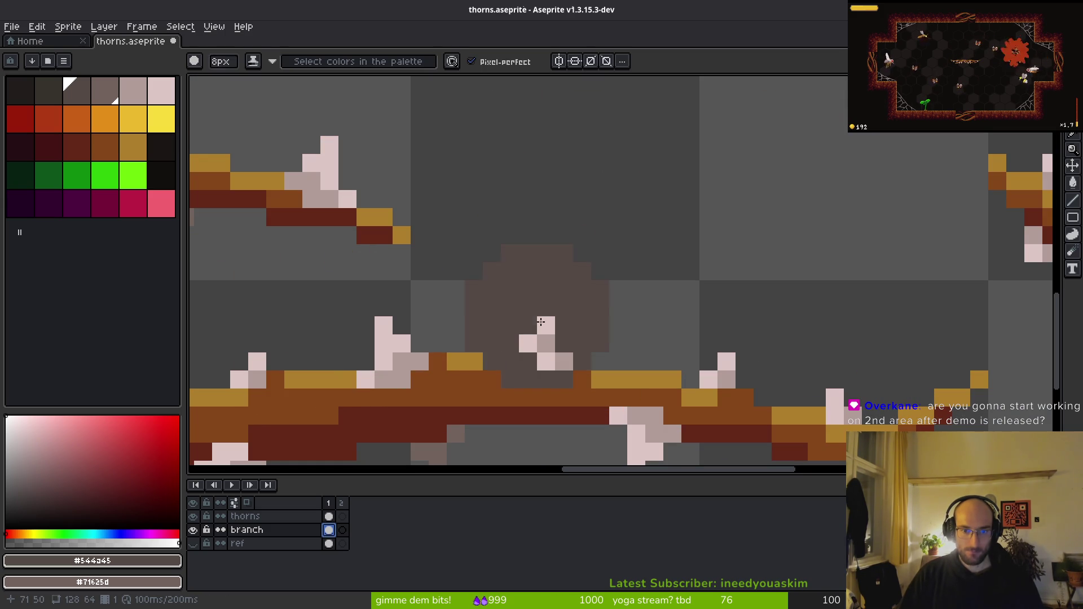
Step: Shrink the brush again and select the branch layer's empty frame 2 cel
{"action": "scroll", "coordinate": [497, 251], "scroll_direction": "down", "scroll_amount": 5}
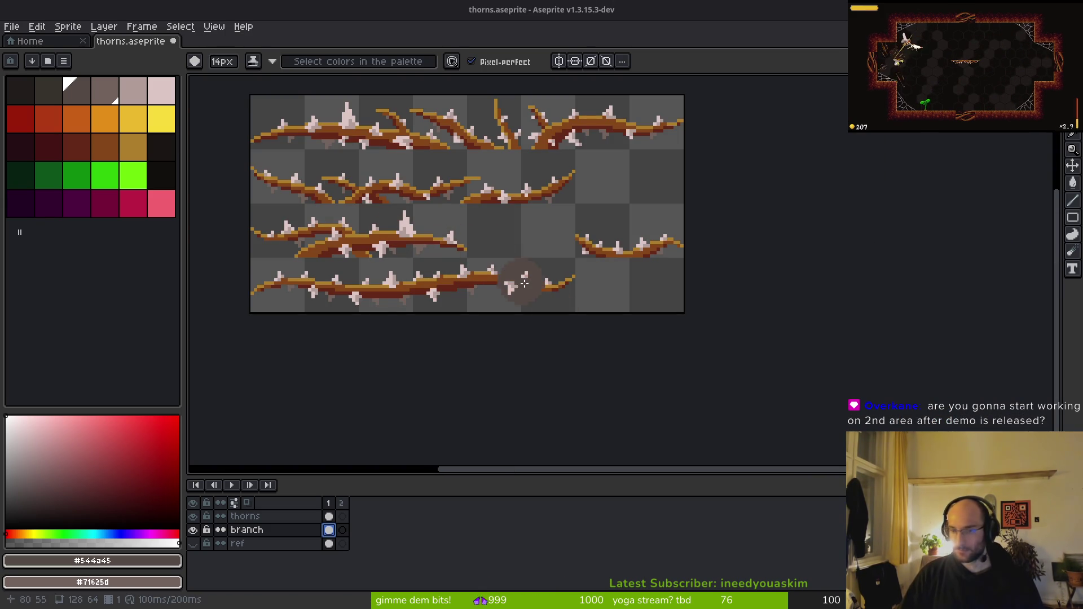
{"action": "scroll", "coordinate": [525, 279], "scroll_direction": "down", "scroll_amount": 5}
{"action": "scroll", "coordinate": [525, 276], "scroll_direction": "up", "scroll_amount": 5}
{"action": "key", "text": "minus"}
{"action": "key", "text": "minus"}
{"action": "key", "text": "minus"}
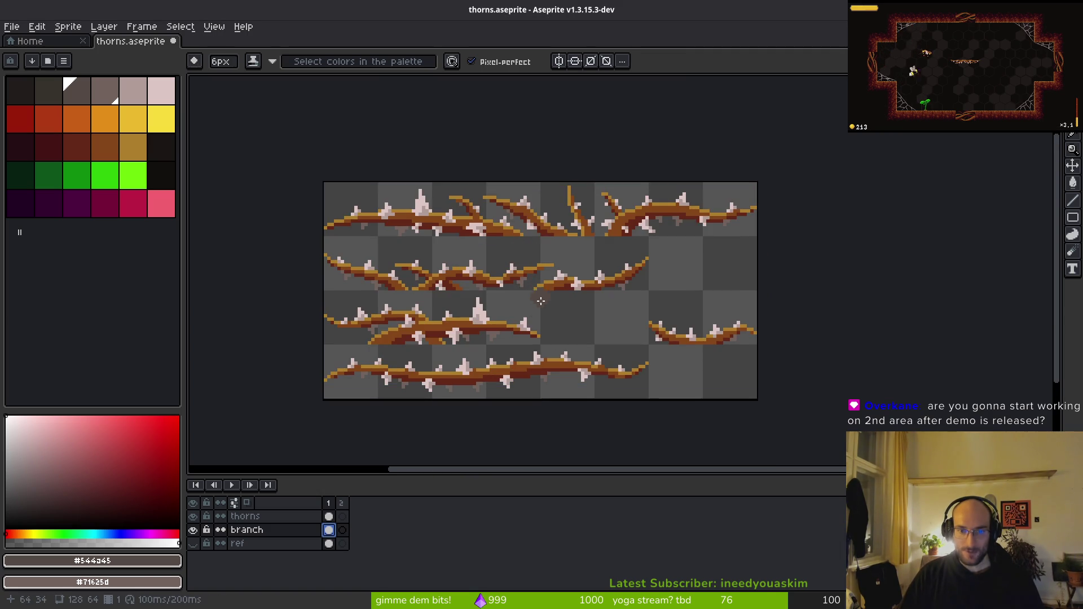
{"action": "scroll", "coordinate": [522, 282], "scroll_direction": "up", "scroll_amount": 3}
{"action": "key", "text": "plus"}
{"action": "key", "text": "plus"}
{"action": "key", "text": "plus"}
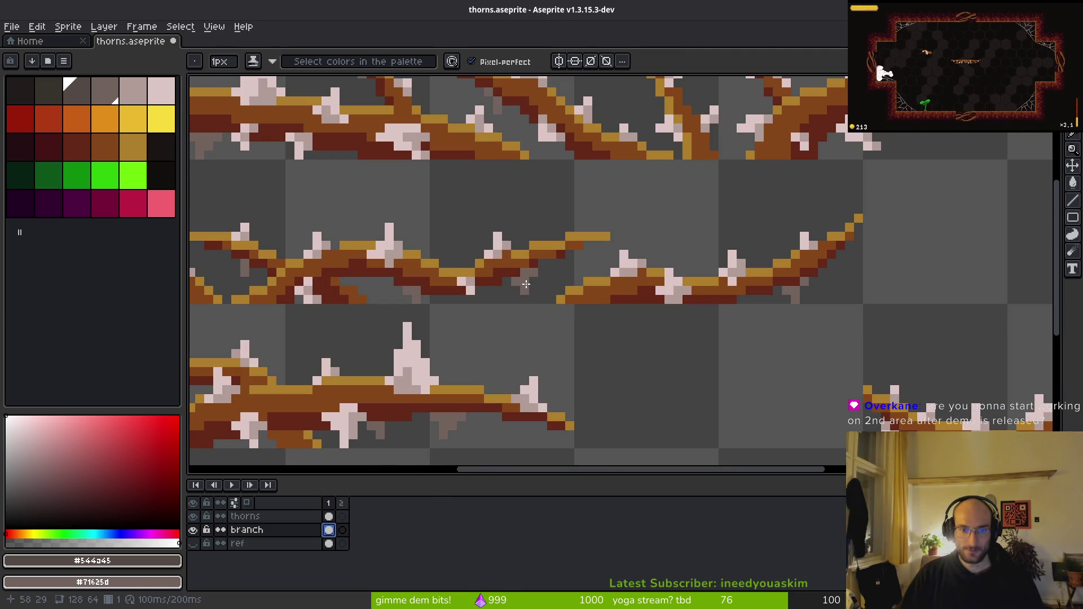
{"action": "key", "text": "minus"}
{"action": "key", "text": "minus"}
{"action": "left_click", "coordinate": [342, 529]}
{"action": "scroll", "coordinate": [495, 369], "scroll_direction": "down", "scroll_amount": 3}
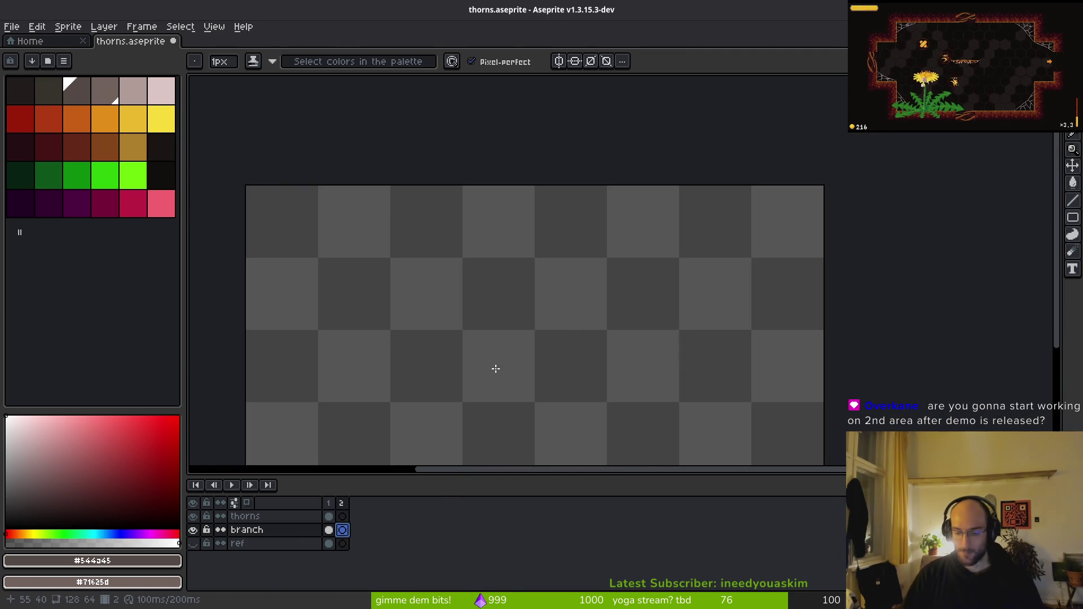
Step: Turn on onion skin and sample the branch orange #854619 from frame 1
{"action": "key", "text": "F3"}
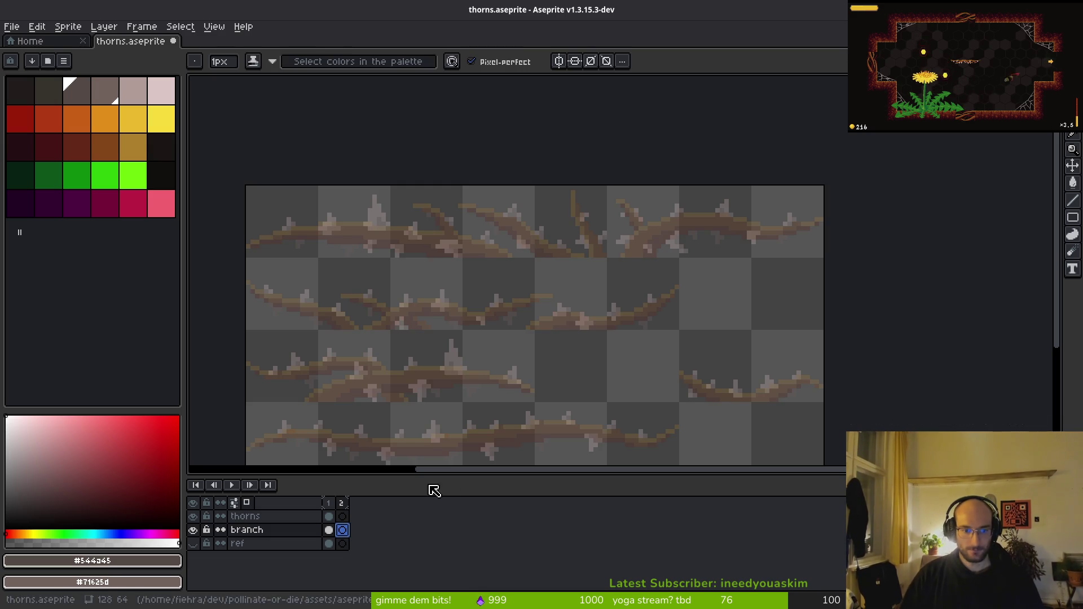
{"action": "scroll", "coordinate": [412, 362], "scroll_direction": "up", "scroll_amount": 1}
{"action": "key", "text": "alt"}
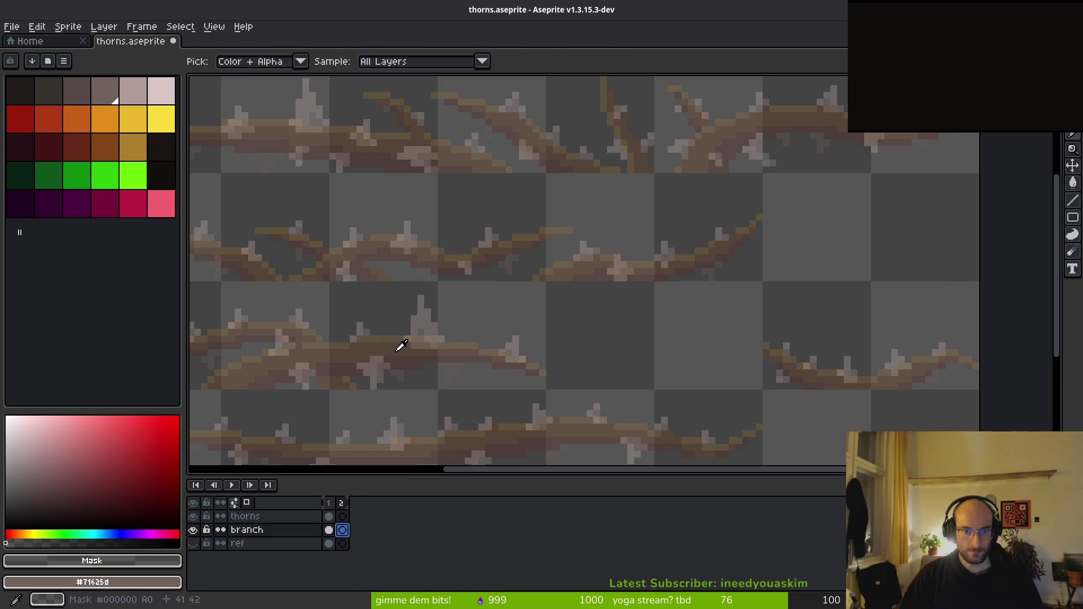
{"action": "left_click", "coordinate": [400, 346], "text": "alt"}
{"action": "scroll", "coordinate": [457, 305], "scroll_direction": "down", "scroll_amount": 2}
{"action": "key", "text": "Left"}
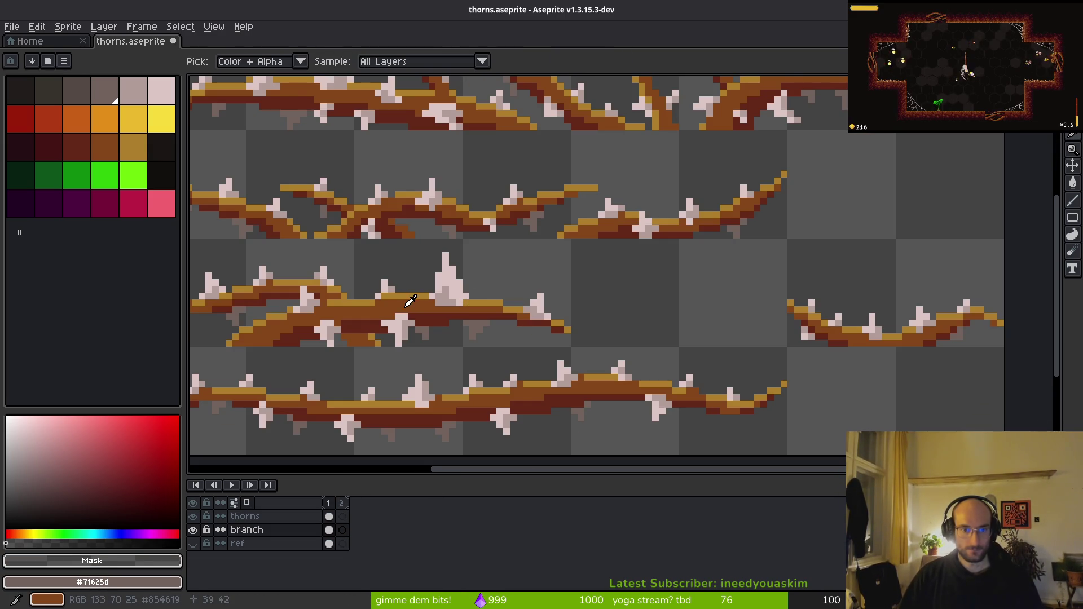
{"action": "left_click", "coordinate": [411, 299], "text": "alt"}
{"action": "key", "text": "Right"}
Step: Save thorns.aseprite and position the view over frame 2's branches
{"action": "left_click_drag", "start_coordinate": [435, 325], "coordinate": [448, 324]}
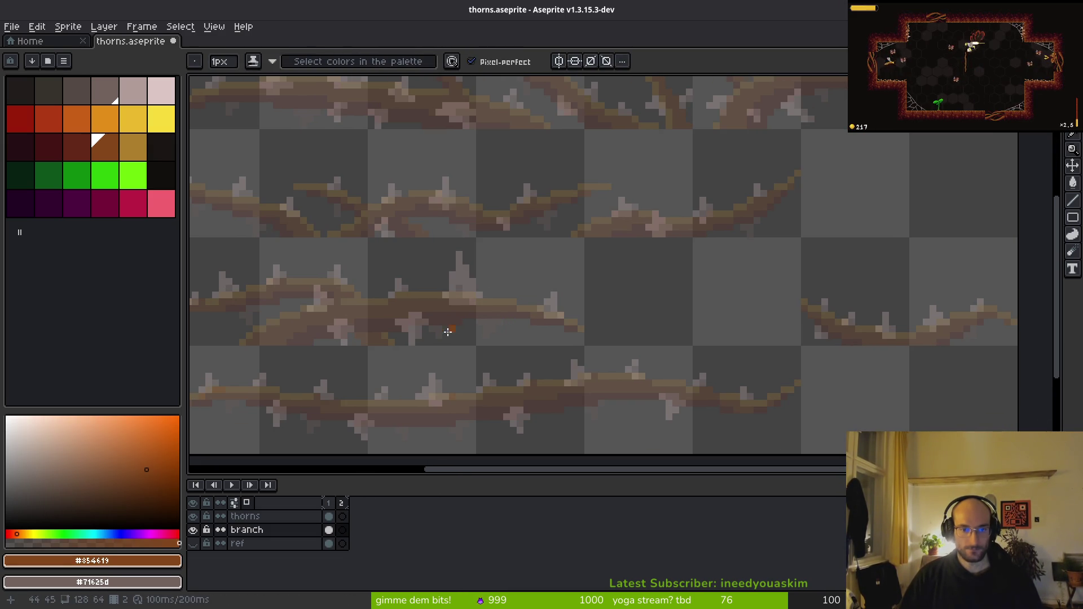
{"action": "scroll", "coordinate": [604, 277], "scroll_direction": "left", "scroll_amount": 3}
{"action": "key", "text": "ctrl+s"}
{"action": "scroll", "coordinate": [549, 317], "scroll_direction": "left", "scroll_amount": 4}
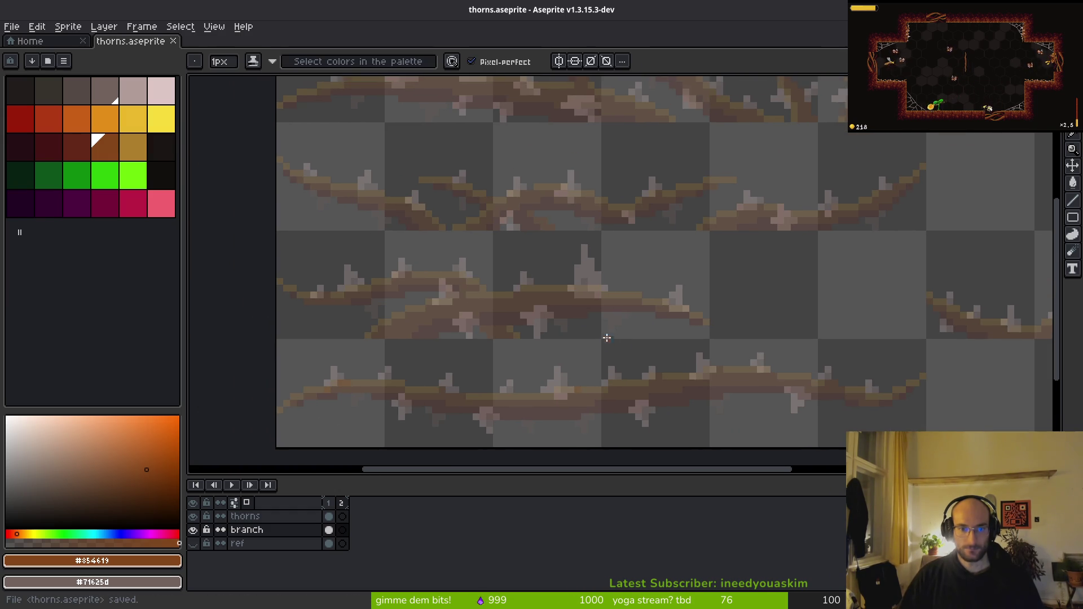
{"action": "scroll", "coordinate": [494, 325], "scroll_direction": "up", "scroll_amount": 1}
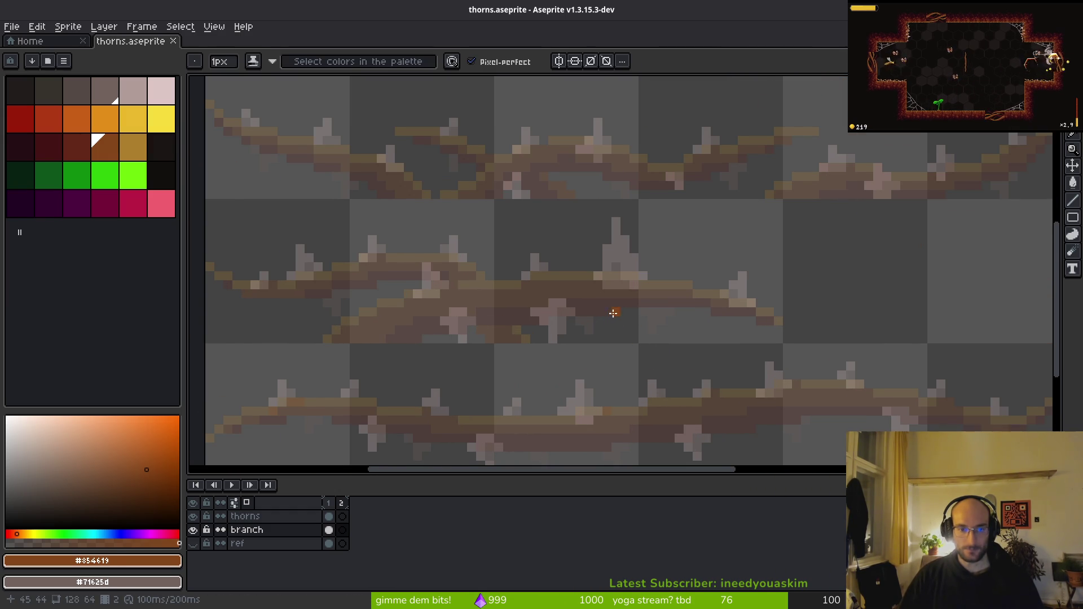
{"action": "scroll", "coordinate": [613, 313], "scroll_direction": "down", "scroll_amount": 1}
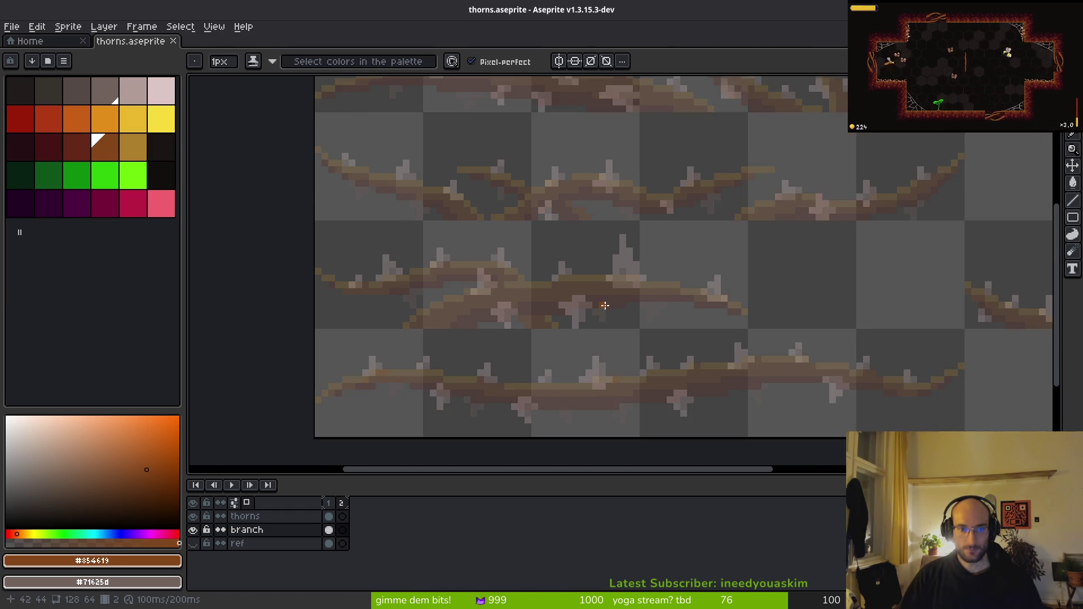
{"action": "scroll", "coordinate": [689, 302], "scroll_direction": "right", "scroll_amount": 4}
{"action": "scroll", "coordinate": [658, 319], "scroll_direction": "up", "scroll_amount": 4}
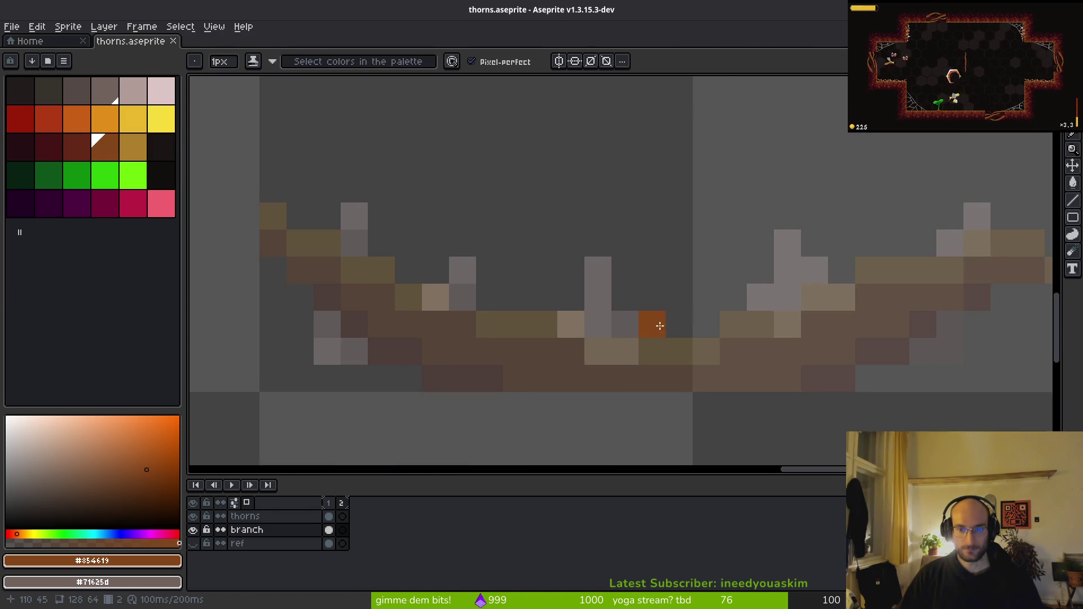
{"action": "scroll", "coordinate": [534, 346], "scroll_direction": "down", "scroll_amount": 2}
{"action": "scroll", "coordinate": [560, 347], "scroll_direction": "up", "scroll_amount": 1}
{"action": "scroll", "coordinate": [620, 337], "scroll_direction": "left", "scroll_amount": 2}
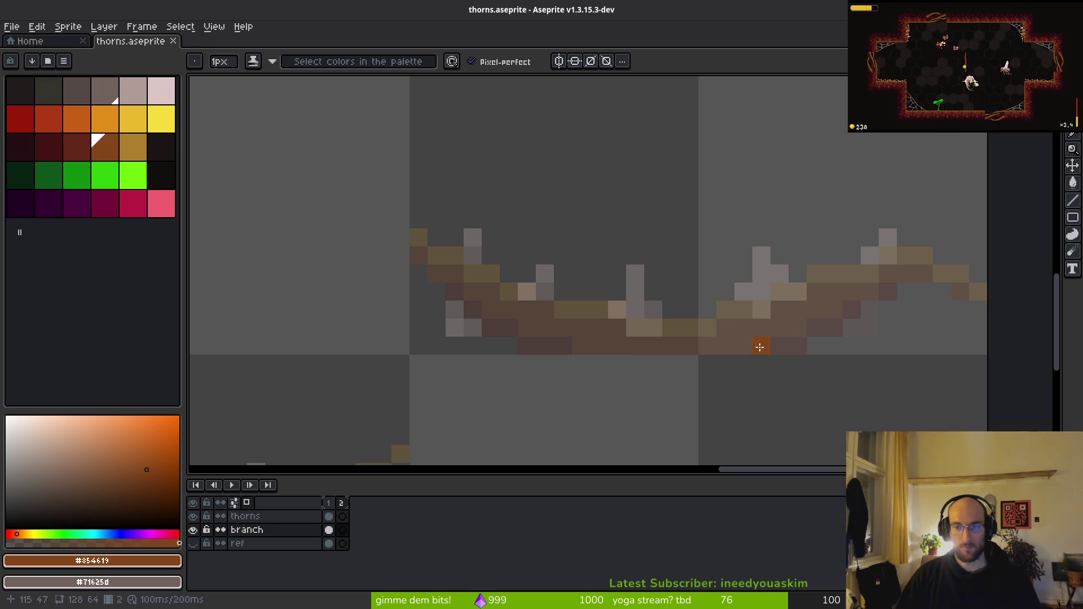
Step: Paint two trial orange rows along the frame-2 branch, then undo them
{"action": "left_click_drag", "start_coordinate": [763, 346], "coordinate": [722, 349]}
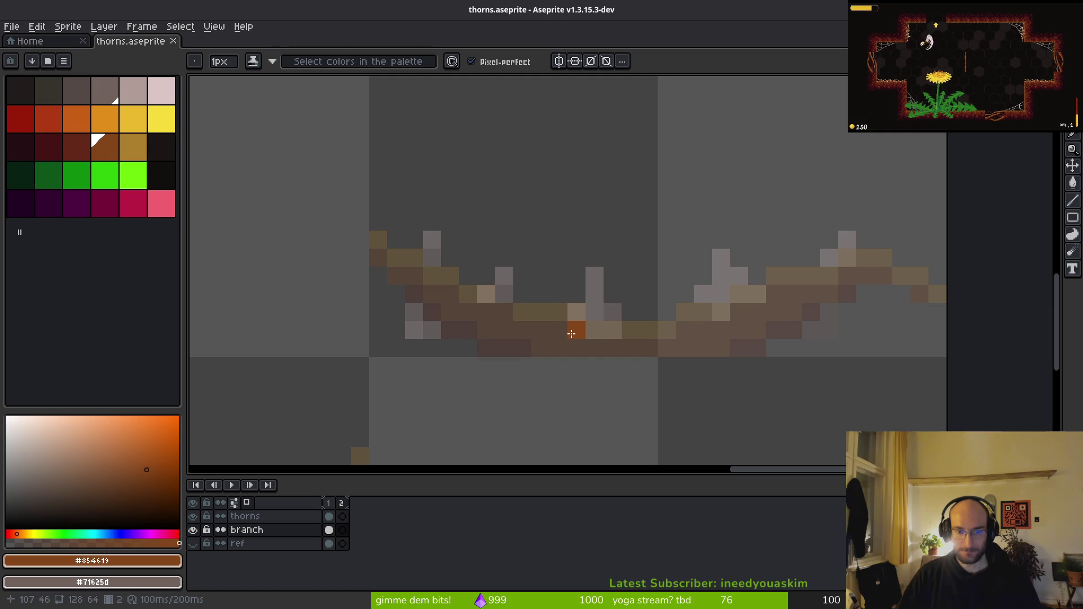
{"action": "left_click_drag", "start_coordinate": [572, 333], "coordinate": [483, 330]}
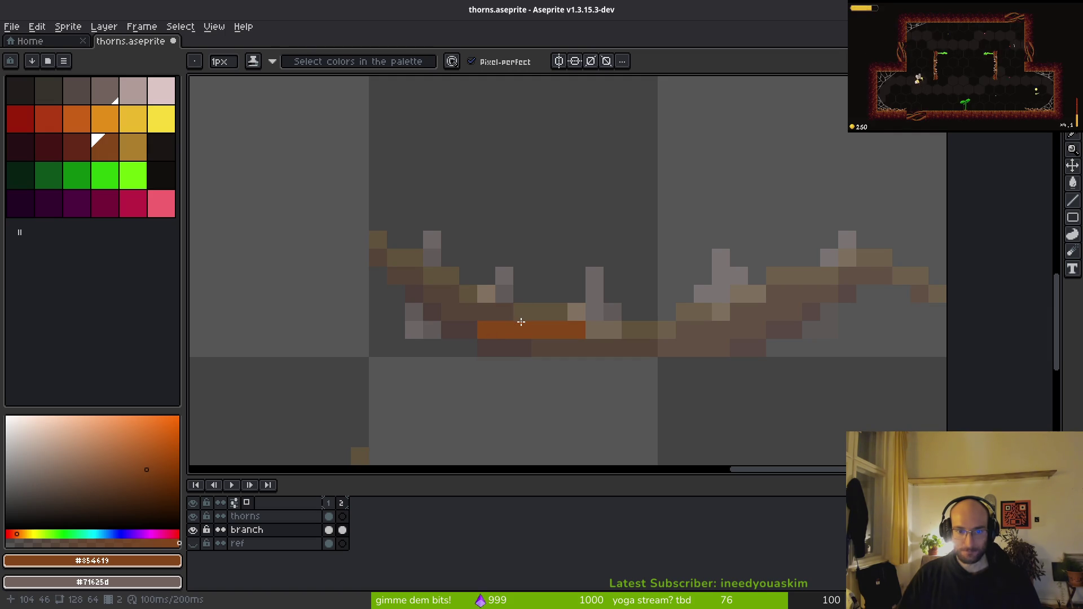
{"action": "scroll", "coordinate": [579, 335], "scroll_direction": "down", "scroll_amount": 4}
{"action": "scroll", "coordinate": [537, 316], "scroll_direction": "up", "scroll_amount": 4}
{"action": "left_click_drag", "start_coordinate": [460, 282], "coordinate": [374, 282]}
{"action": "scroll", "coordinate": [624, 350], "scroll_direction": "down", "scroll_amount": 2}
{"action": "key", "text": "ctrl+z"}
{"action": "key", "text": "ctrl+z"}
Step: Repaint orange along the lower-right branch's lower edge, fixing stray pixels with the pencil
{"action": "mouse_move", "coordinate": [640, 345]}
{"action": "left_mouse_down"}
{"action": "mouse_move", "coordinate": [649, 355]}
{"action": "mouse_move", "coordinate": [535, 319]}
{"action": "left_mouse_up"}
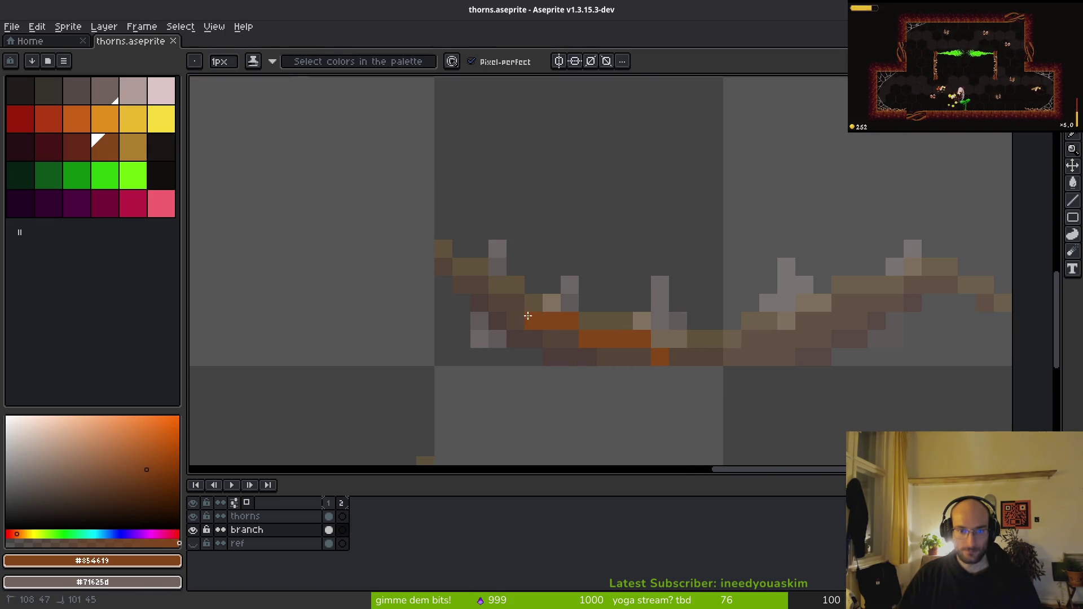
{"action": "mouse_move", "coordinate": [467, 280]}
{"action": "left_mouse_down"}
{"action": "mouse_move", "coordinate": [476, 299]}
{"action": "mouse_move", "coordinate": [507, 306]}
{"action": "left_mouse_up"}
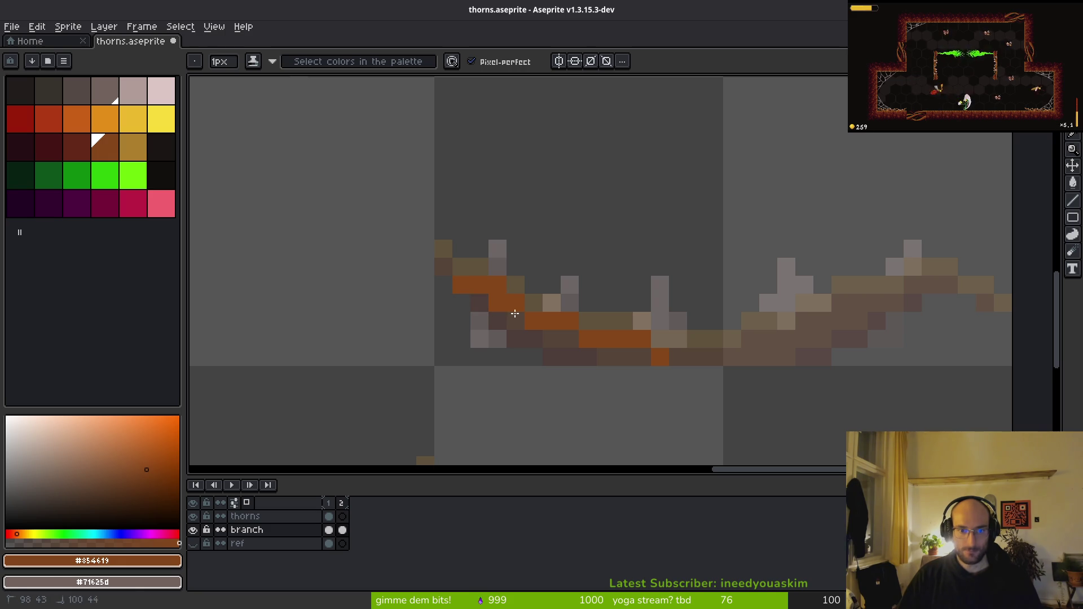
{"action": "left_click_drag", "start_coordinate": [667, 356], "coordinate": [799, 334]}
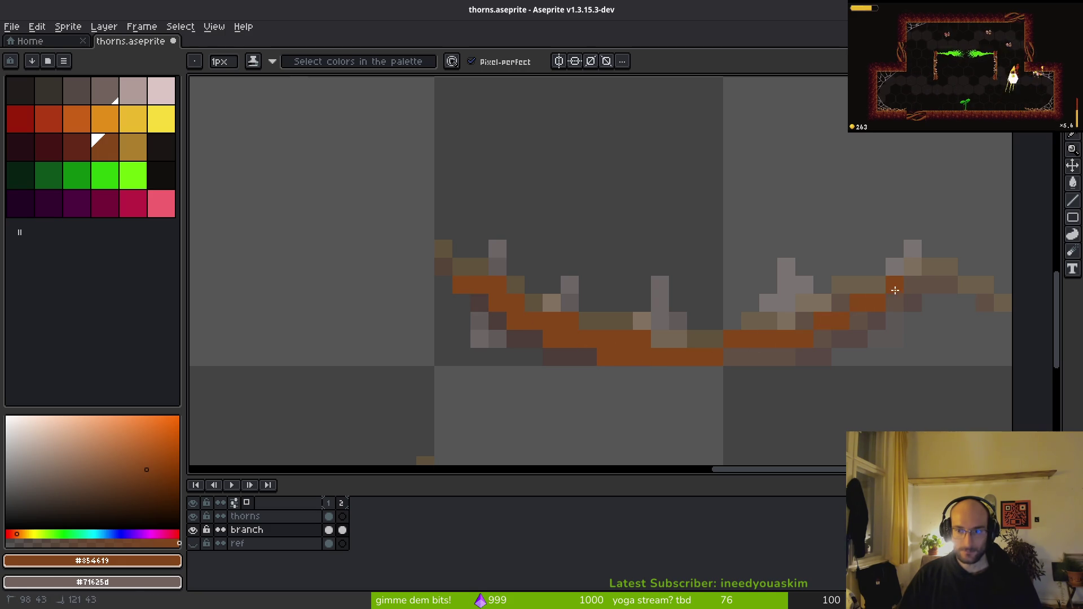
{"action": "left_click_drag", "start_coordinate": [896, 290], "coordinate": [803, 302]}
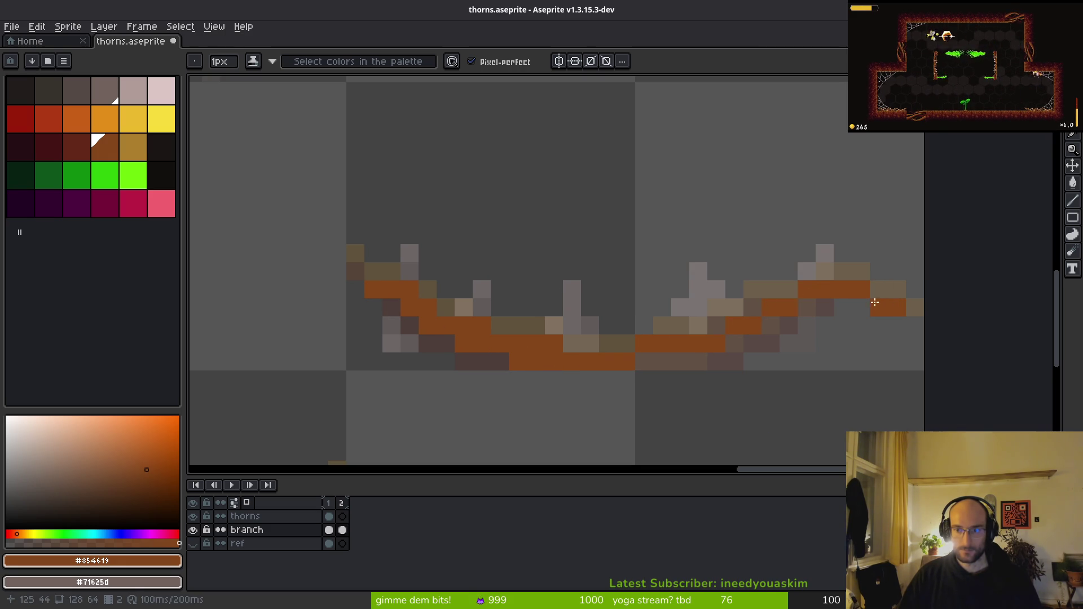
{"action": "key", "text": "f"}
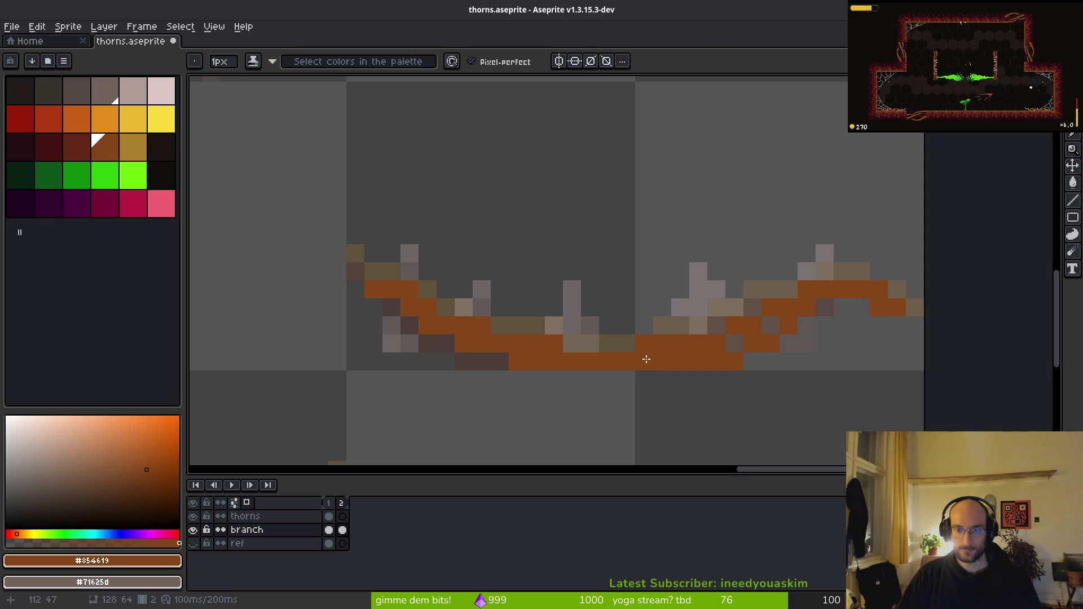
{"action": "left_click_drag", "start_coordinate": [494, 357], "coordinate": [446, 341]}
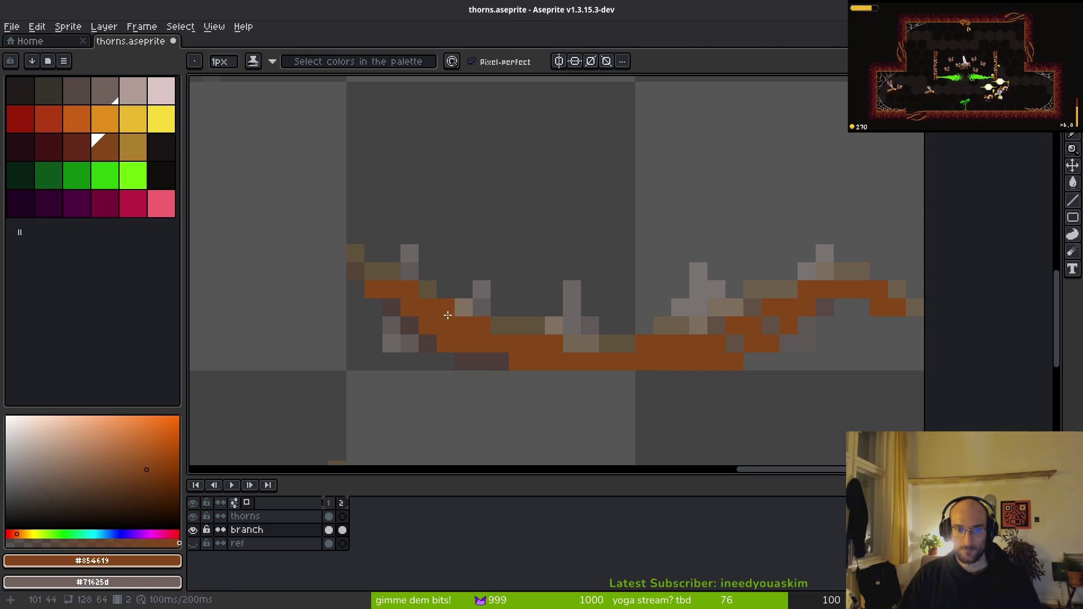
{"action": "key", "text": "f"}
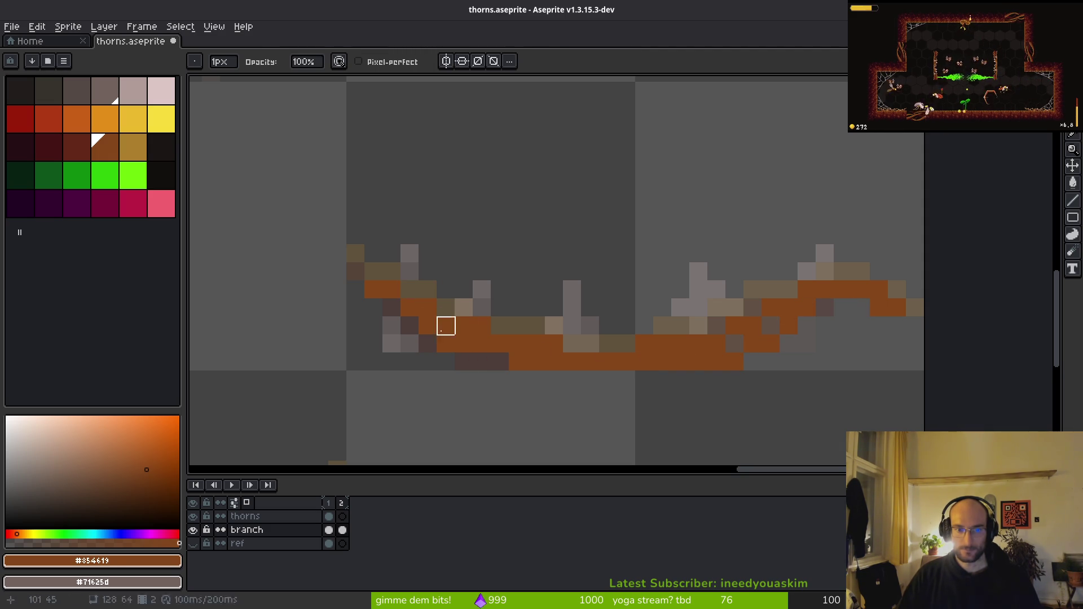
{"action": "key", "text": "b"}
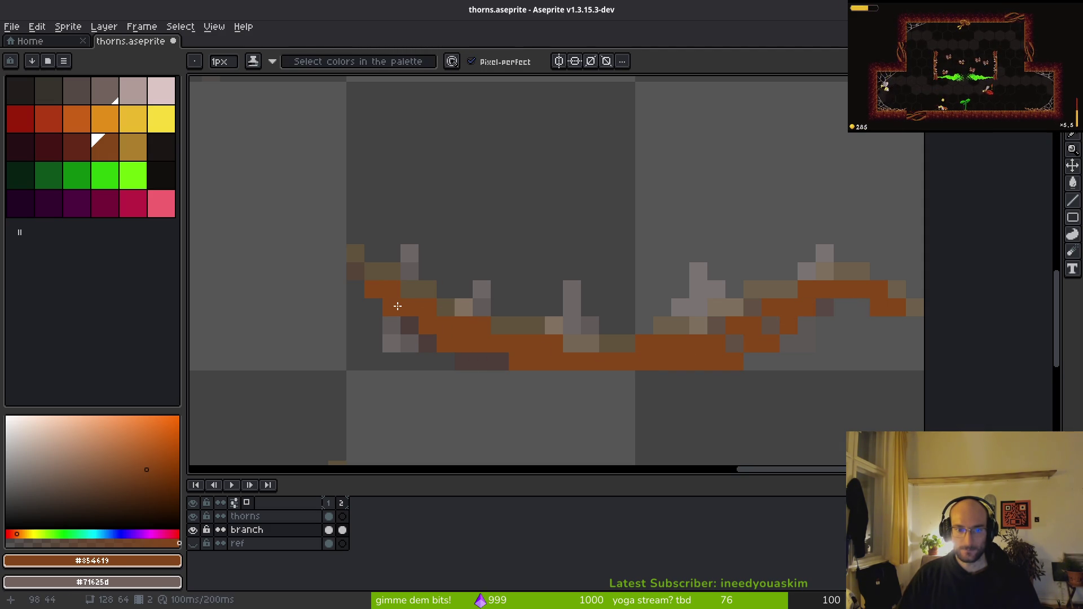
{"action": "left_click", "coordinate": [446, 342]}
{"action": "left_click", "coordinate": [563, 347]}
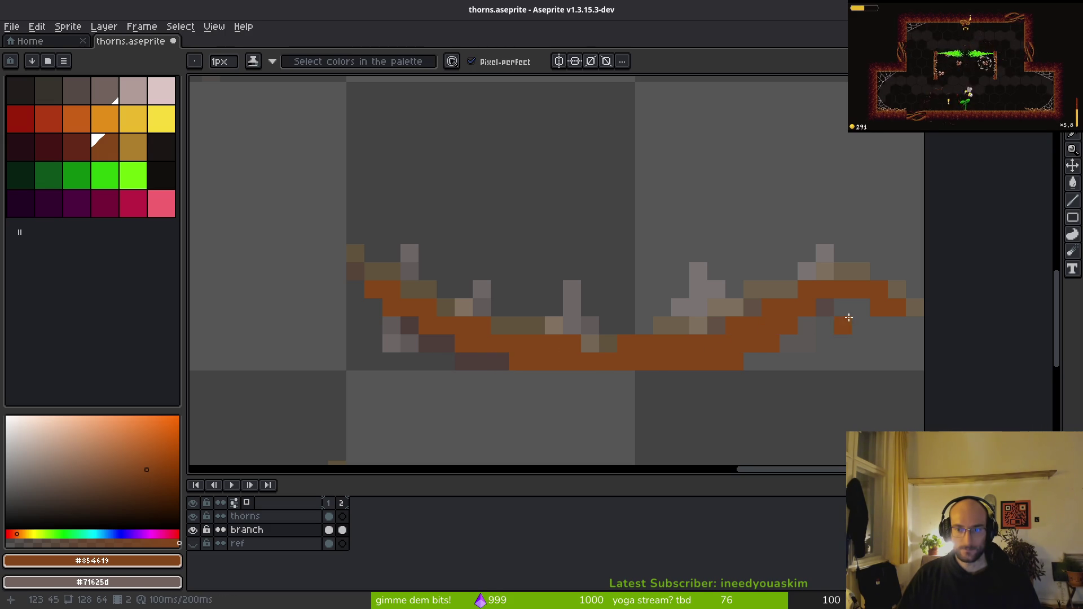
{"action": "scroll", "coordinate": [867, 367], "scroll_direction": "down", "scroll_amount": 3}
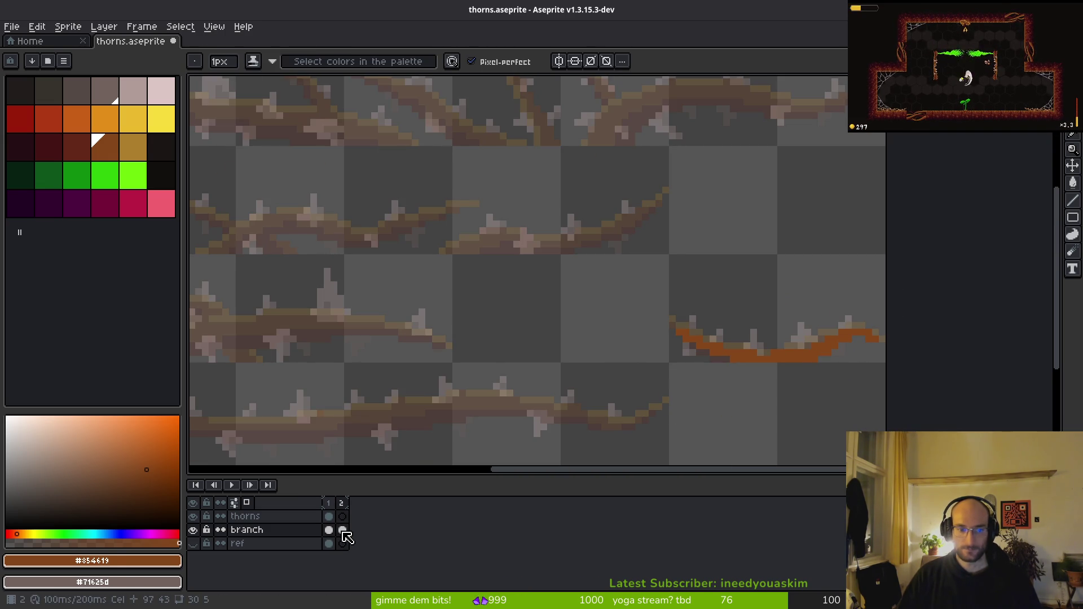
Step: Add frames 3 and 4, copying frame 1's branch cel along the way
{"action": "key", "text": "alt+n"}
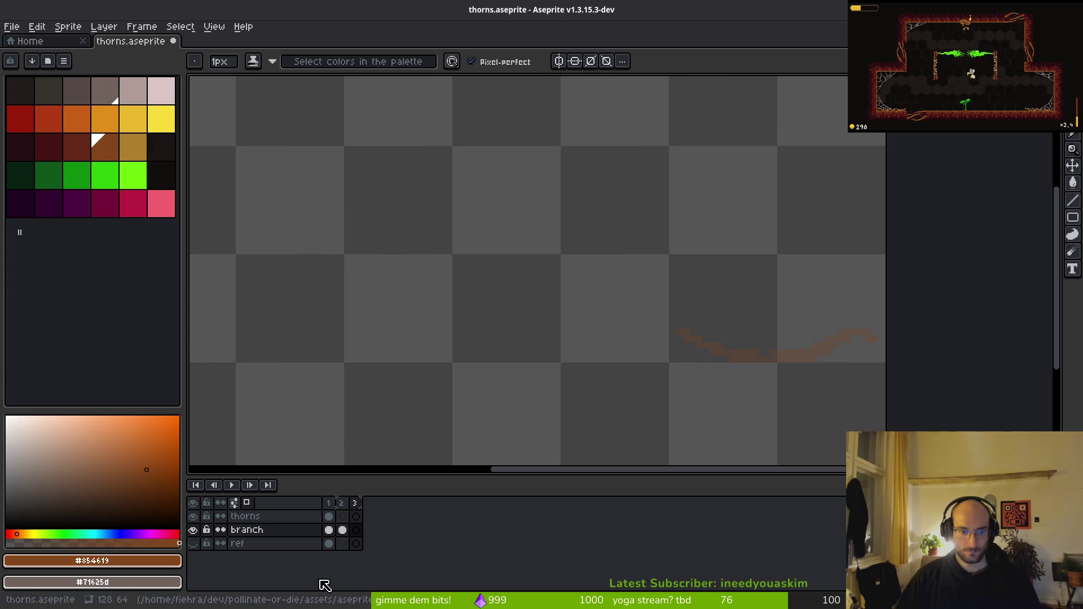
{"action": "left_click", "coordinate": [329, 530]}
{"action": "key", "text": "ctrl+c"}
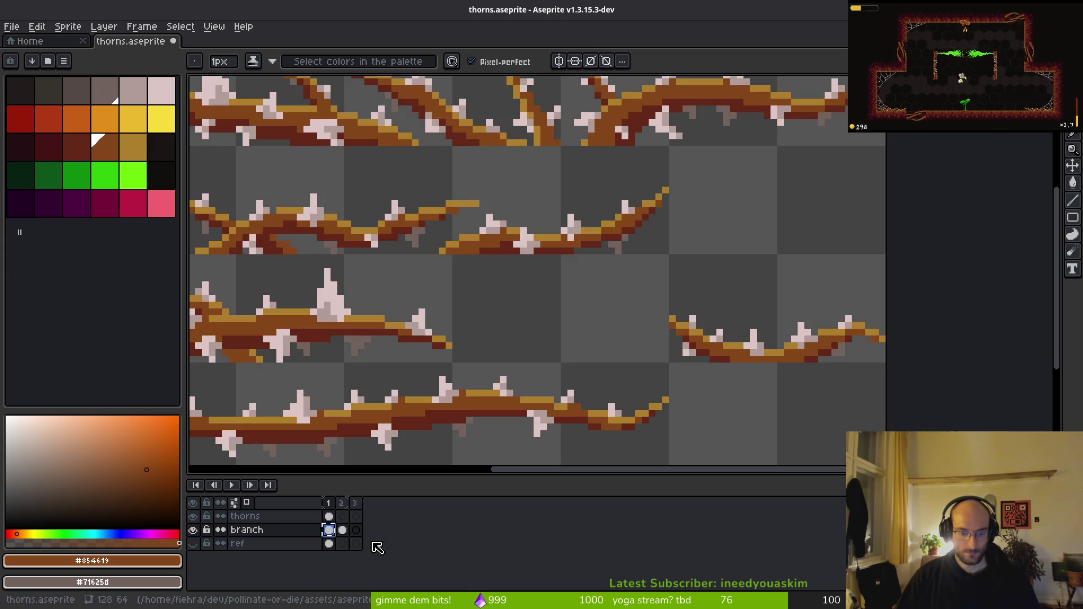
{"action": "left_click", "coordinate": [355, 530]}
{"action": "key", "text": "alt+n"}
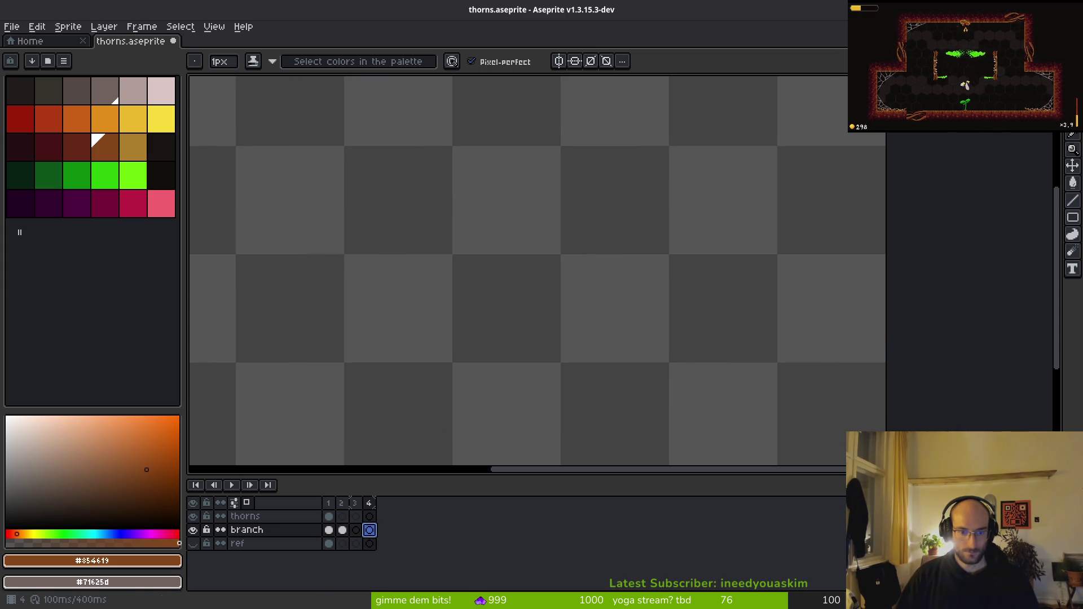
Step: Copy frame 1's branch cel into frame 4, then return to frame 2
{"action": "left_click", "coordinate": [330, 530]}
{"action": "key", "text": "ctrl+c"}
{"action": "left_click", "coordinate": [371, 533]}
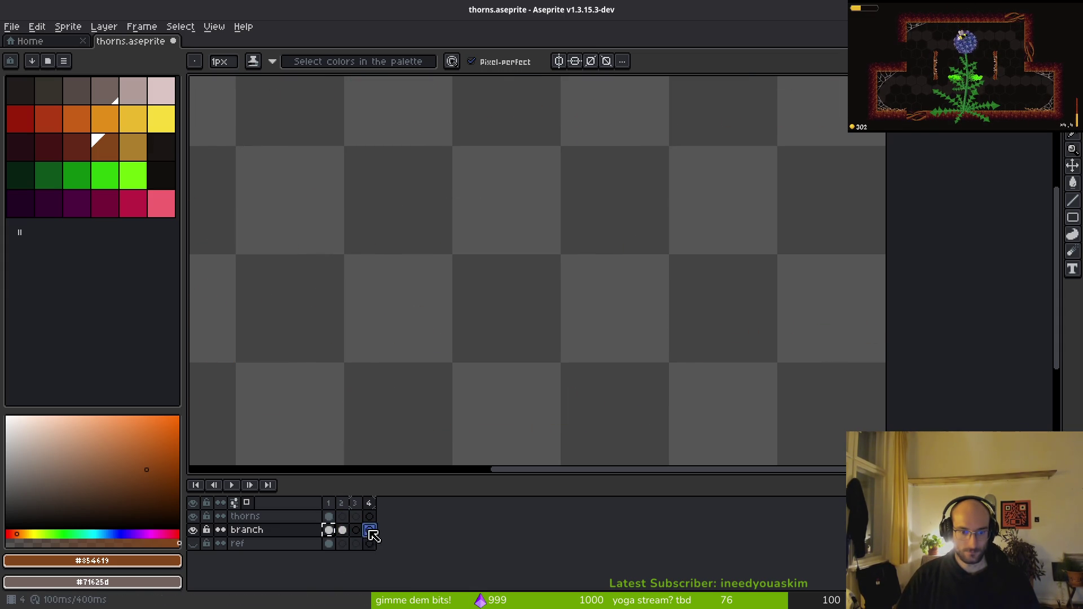
{"action": "key", "text": "ctrl+v"}
{"action": "left_click", "coordinate": [342, 530]}
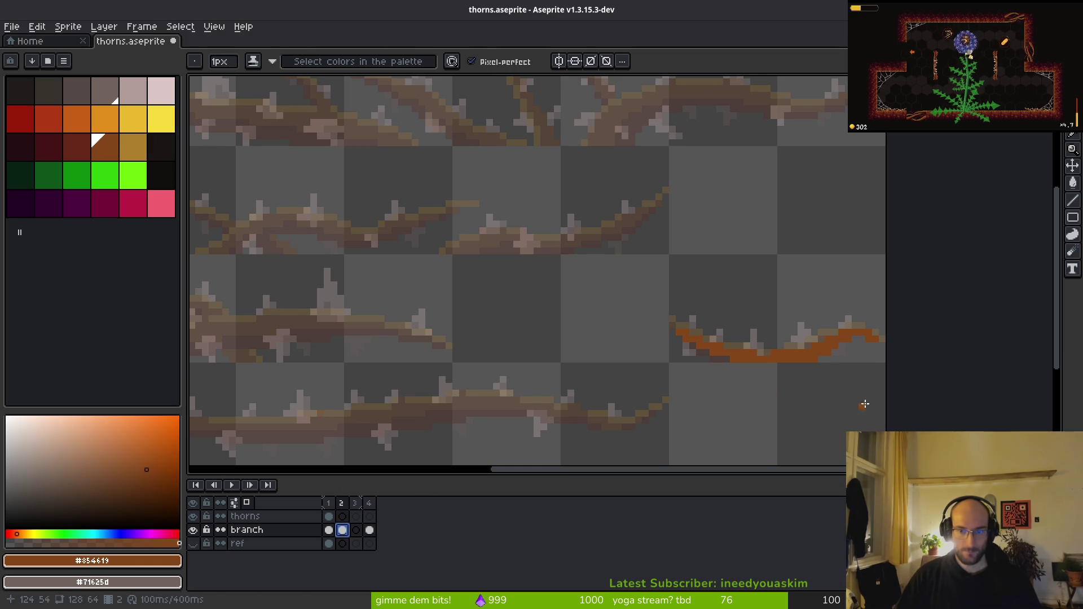
Step: Switch to gold and paint highlight pixels across the left part of the branch top
{"action": "scroll", "coordinate": [737, 382], "scroll_direction": "up", "scroll_amount": 3}
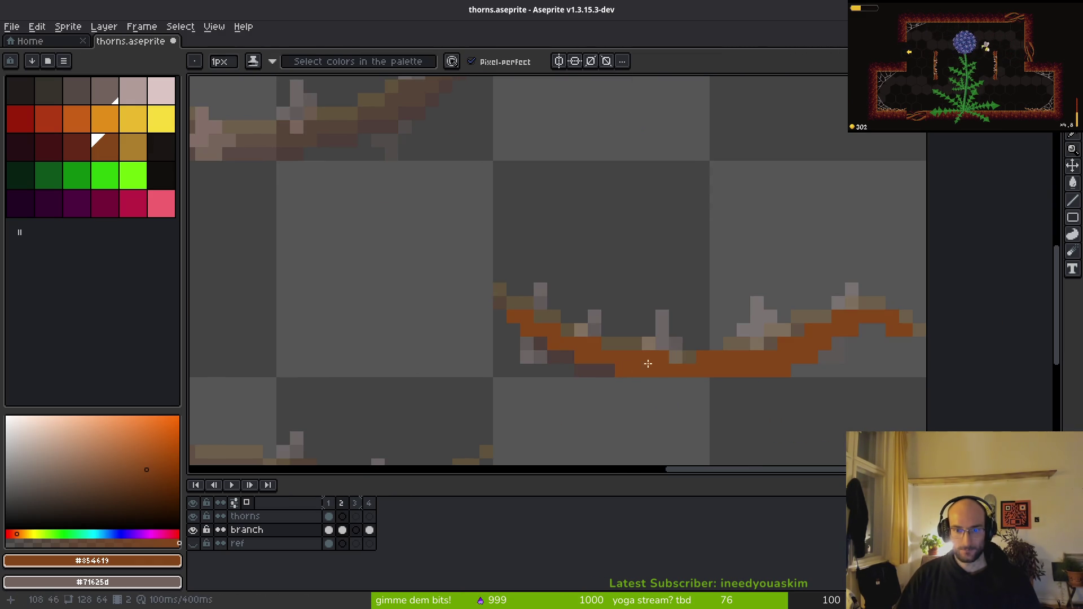
{"action": "key", "text": "]"}
{"action": "scroll", "coordinate": [660, 373], "scroll_direction": "up", "scroll_amount": 2}
{"action": "mouse_move", "coordinate": [630, 379]}
{"action": "left_mouse_down"}
{"action": "mouse_move", "coordinate": [660, 381]}
{"action": "mouse_move", "coordinate": [523, 377]}
{"action": "mouse_move", "coordinate": [496, 357]}
{"action": "mouse_move", "coordinate": [441, 351]}
{"action": "mouse_move", "coordinate": [307, 302]}
{"action": "mouse_move", "coordinate": [333, 324]}
{"action": "left_mouse_up"}
{"action": "mouse_move", "coordinate": [332, 324]}
{"action": "left_mouse_down"}
{"action": "mouse_move", "coordinate": [430, 377]}
{"action": "mouse_move", "coordinate": [481, 302]}
{"action": "mouse_move", "coordinate": [452, 308]}
{"action": "mouse_move", "coordinate": [671, 418]}
{"action": "mouse_move", "coordinate": [720, 416]}
{"action": "mouse_move", "coordinate": [872, 459]}
{"action": "mouse_move", "coordinate": [614, 440]}
{"action": "left_mouse_up"}
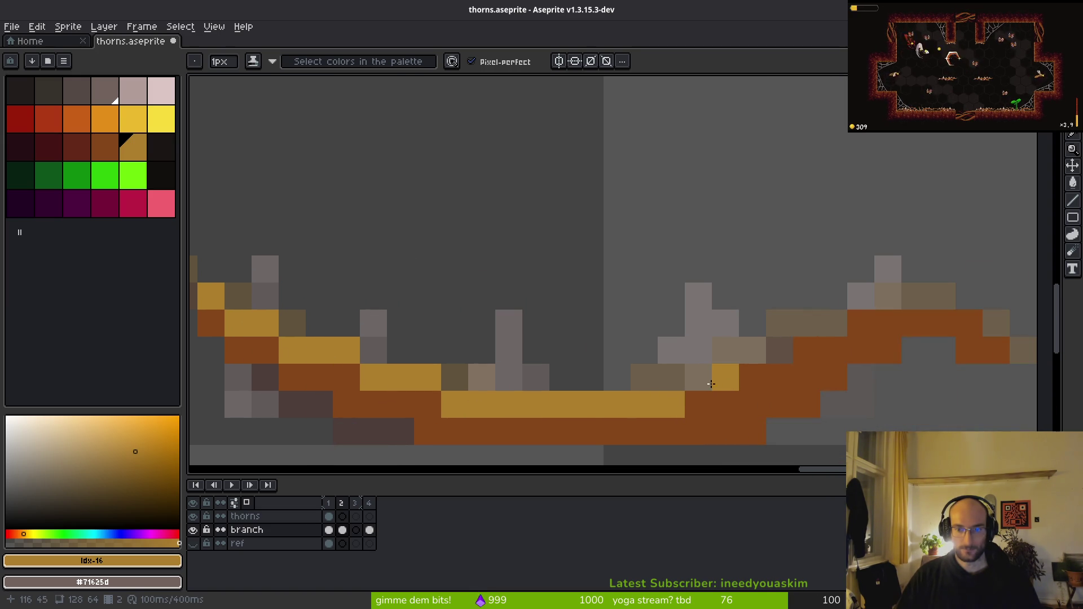
{"action": "mouse_move", "coordinate": [696, 385]}
{"action": "left_mouse_down"}
{"action": "mouse_move", "coordinate": [687, 384]}
{"action": "mouse_move", "coordinate": [713, 380]}
{"action": "left_mouse_up"}
Step: Extend the gold highlight rightward to the branch's rising right end
{"action": "mouse_move", "coordinate": [766, 354]}
{"action": "left_mouse_down"}
{"action": "mouse_move", "coordinate": [834, 324]}
{"action": "mouse_move", "coordinate": [953, 327]}
{"action": "left_mouse_up"}
{"action": "left_click_drag", "start_coordinate": [955, 329], "coordinate": [758, 335]}
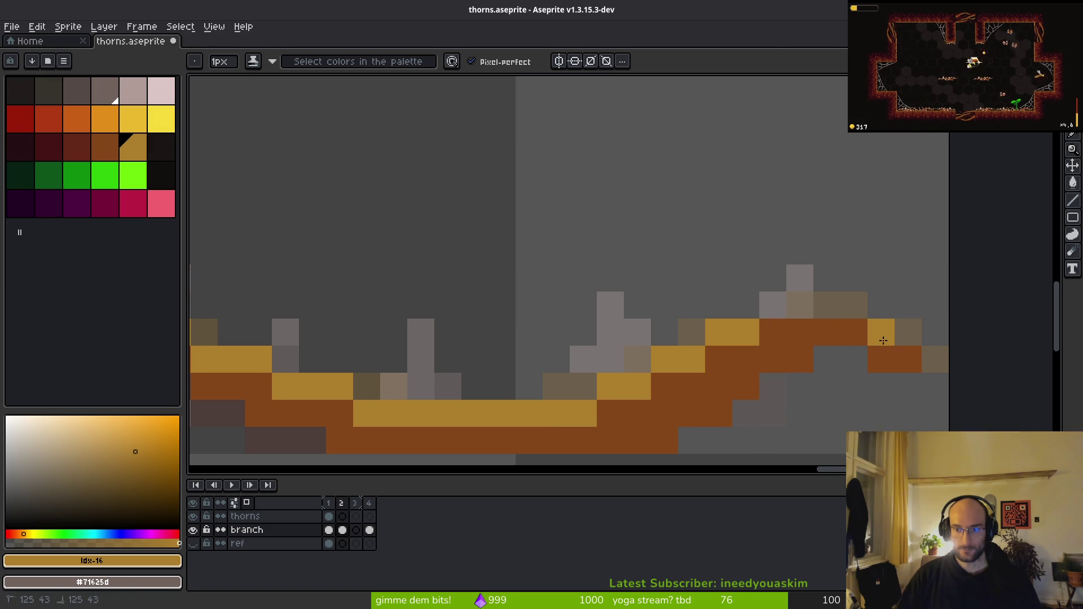
{"action": "left_click", "coordinate": [905, 357]}
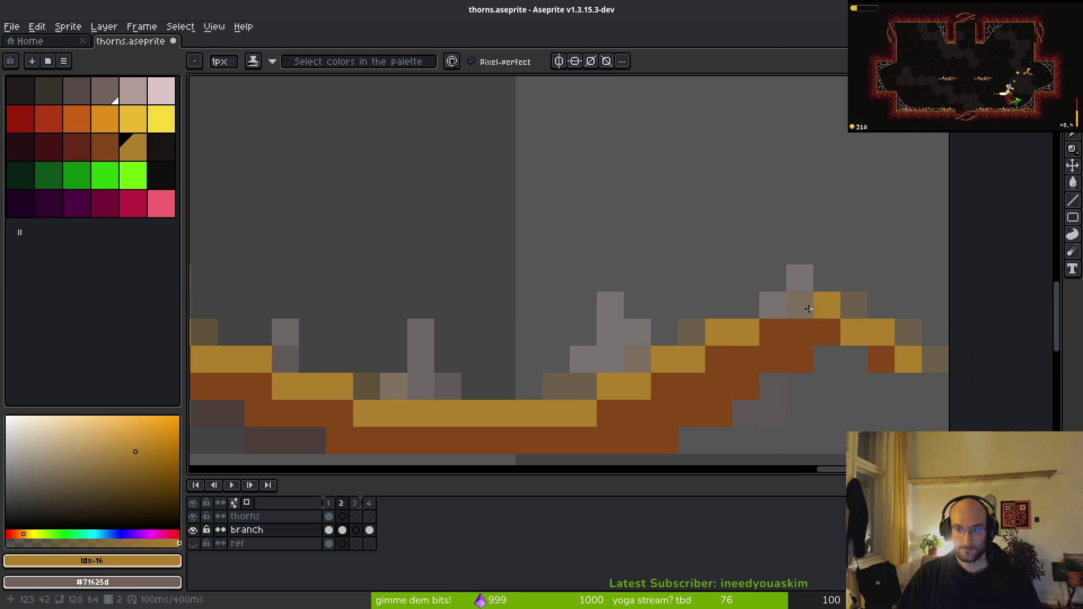
{"action": "scroll", "coordinate": [759, 315], "scroll_direction": "down", "scroll_amount": 5}
{"action": "left_click_drag", "start_coordinate": [792, 427], "coordinate": [776, 390]}
{"action": "key", "text": "i"}
{"action": "key", "text": "b"}
{"action": "scroll", "coordinate": [778, 378], "scroll_direction": "up", "scroll_amount": 4}
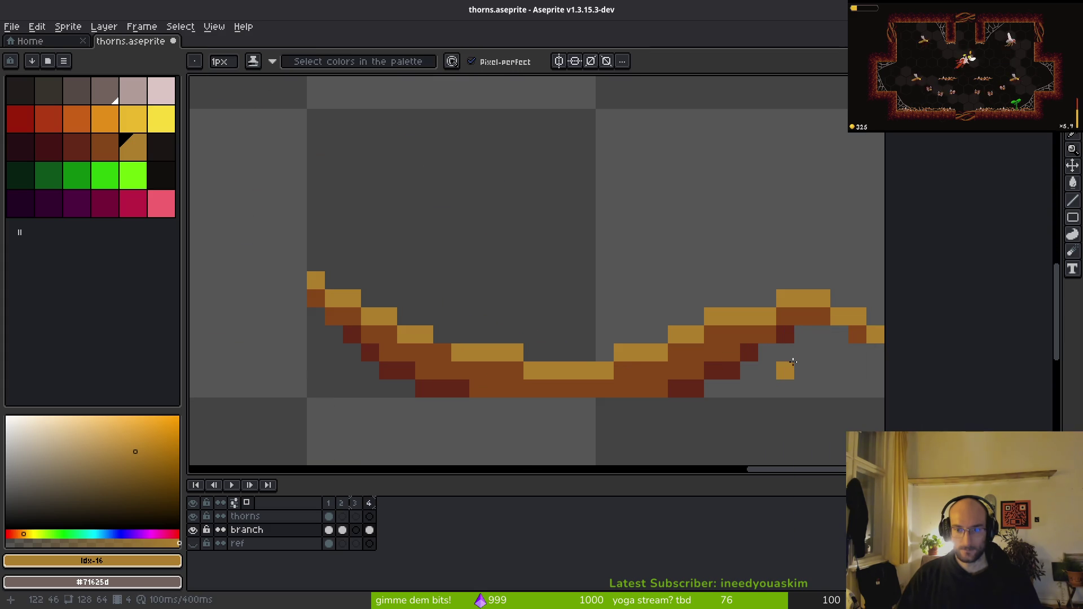
Step: On frame 3, paint the gold highlight down-left along the branch top, redoing two attempts
{"action": "scroll", "coordinate": [838, 311], "scroll_direction": "up", "scroll_amount": 2}
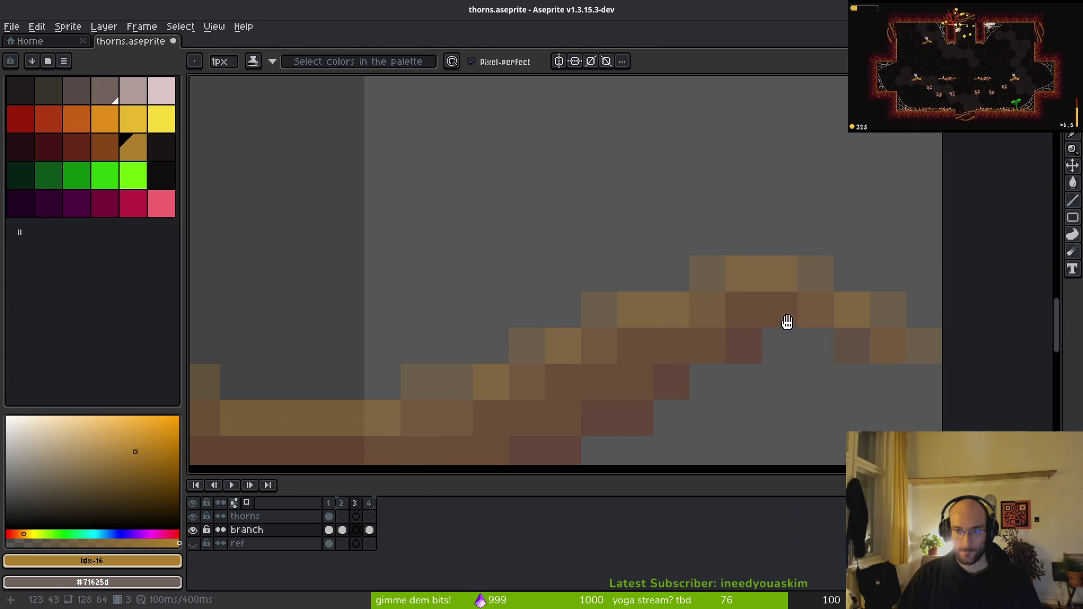
{"action": "key", "text": "alt"}
{"action": "key", "text": "Right"}
{"action": "mouse_move", "coordinate": [900, 306]}
{"action": "left_mouse_down"}
{"action": "mouse_move", "coordinate": [795, 307]}
{"action": "mouse_move", "coordinate": [694, 378]}
{"action": "left_mouse_up"}
{"action": "key", "text": "ctrl+z"}
{"action": "mouse_move", "coordinate": [974, 275]}
{"action": "left_mouse_down"}
{"action": "mouse_move", "coordinate": [926, 229]}
{"action": "mouse_move", "coordinate": [786, 286]}
{"action": "mouse_move", "coordinate": [655, 367]}
{"action": "mouse_move", "coordinate": [615, 372]}
{"action": "left_mouse_up"}
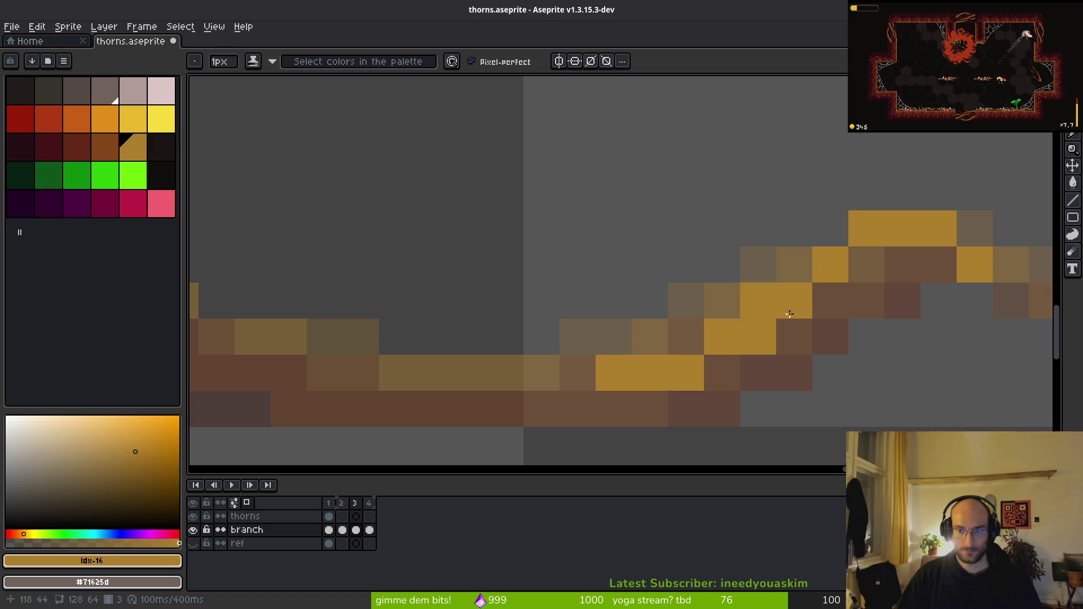
{"action": "key", "text": "ctrl+z"}
{"action": "mouse_move", "coordinate": [939, 228]}
{"action": "left_mouse_down"}
{"action": "mouse_move", "coordinate": [823, 231]}
{"action": "mouse_move", "coordinate": [689, 335]}
{"action": "mouse_move", "coordinate": [624, 359]}
{"action": "left_mouse_up"}
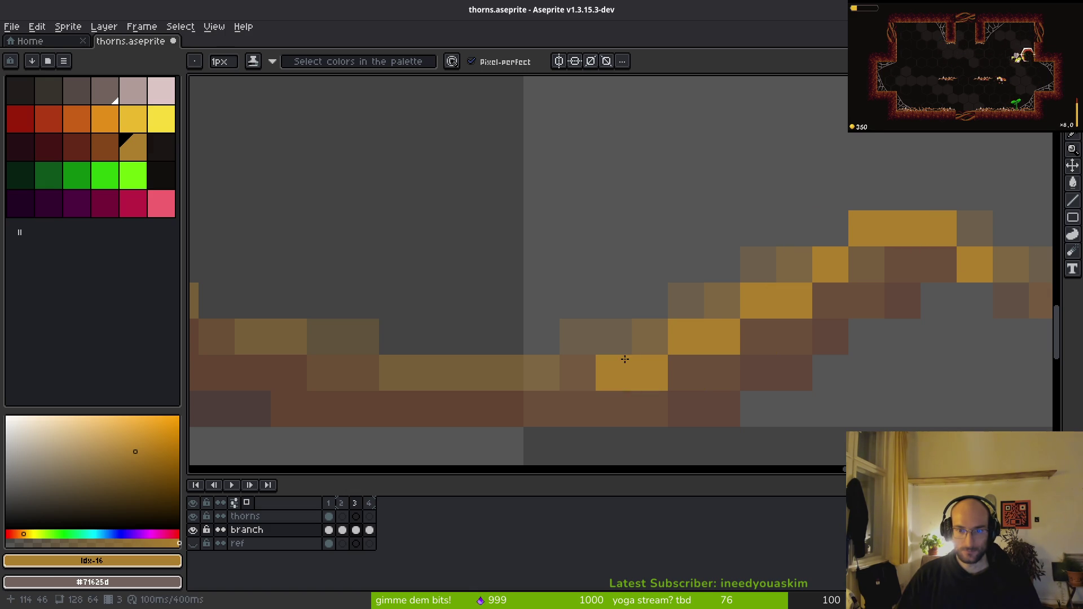
{"action": "left_click_drag", "start_coordinate": [751, 370], "coordinate": [930, 340]}
{"action": "mouse_move", "coordinate": [776, 350]}
{"action": "left_mouse_down"}
{"action": "mouse_move", "coordinate": [519, 345]}
{"action": "mouse_move", "coordinate": [459, 322]}
{"action": "mouse_move", "coordinate": [663, 321]}
{"action": "left_mouse_up"}
{"action": "left_click_drag", "start_coordinate": [793, 377], "coordinate": [494, 273]}
Step: Compare neighbouring frames, resample orange and gold, and undo a stray pixel near the right end
{"action": "scroll", "coordinate": [541, 321], "scroll_direction": "down", "scroll_amount": 4}
{"action": "key", "text": "Left"}
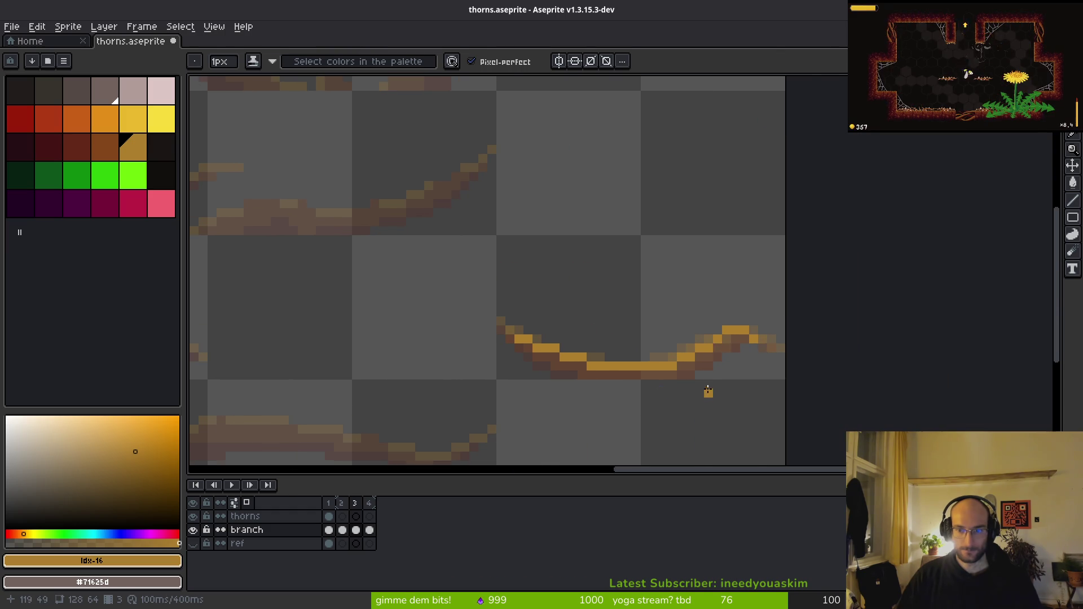
{"action": "scroll", "coordinate": [730, 357], "scroll_direction": "up", "scroll_amount": 1}
{"action": "key", "text": "Right"}
{"action": "left_click", "coordinate": [729, 357], "text": "alt"}
{"action": "scroll", "coordinate": [701, 356], "scroll_direction": "up", "scroll_amount": 2}
{"action": "scroll", "coordinate": [792, 350], "scroll_direction": "up", "scroll_amount": 1}
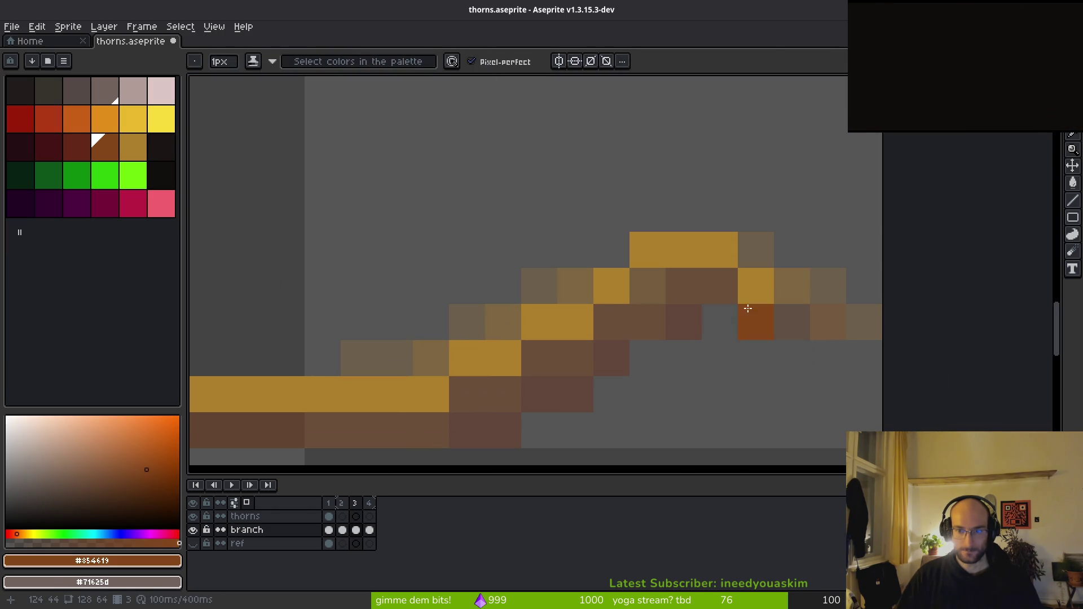
{"action": "key", "text": "Right"}
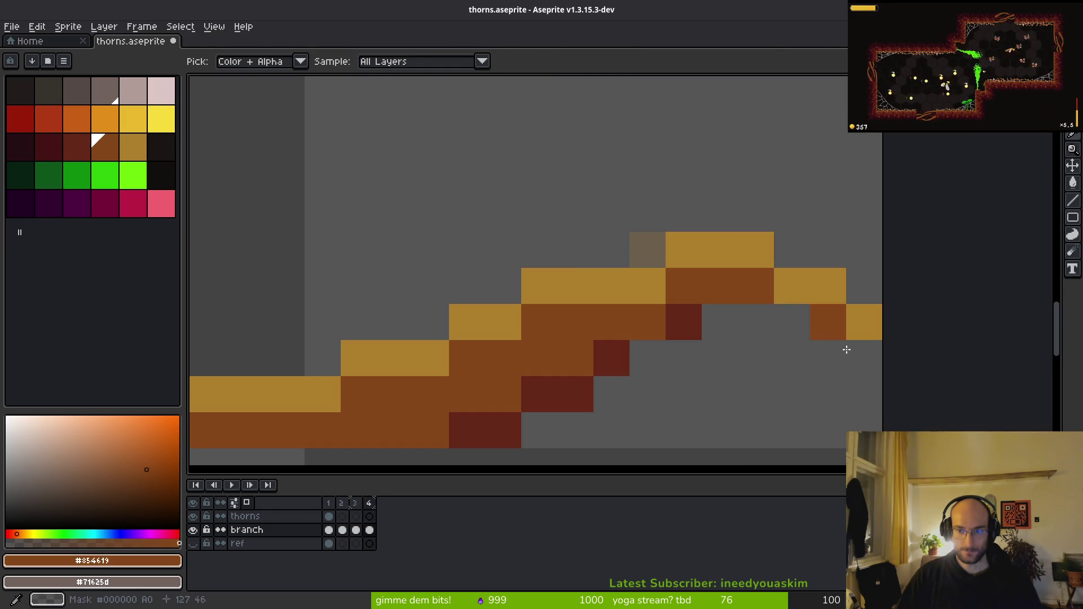
{"action": "left_click", "coordinate": [846, 327], "text": "alt"}
{"action": "key", "text": "Right"}
{"action": "key", "text": "Right"}
{"action": "left_click_drag", "start_coordinate": [792, 286], "coordinate": [803, 334]}
{"action": "key", "text": "ctrl+z"}
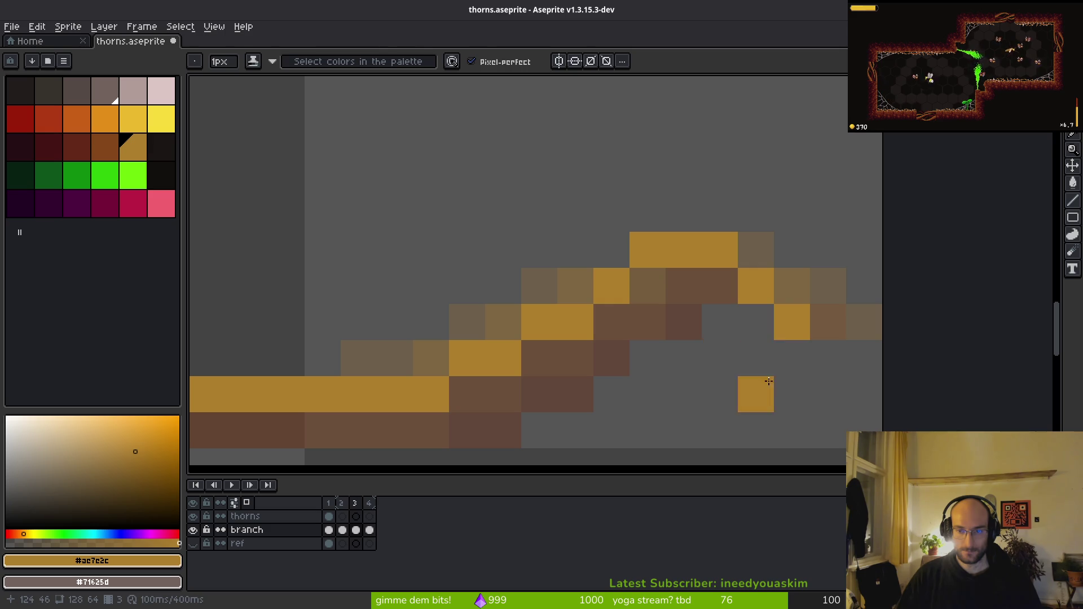
Step: Add orange #854619 shading pixels on the branch's upper section and tip
{"action": "key", "text": "Right"}
{"action": "left_click", "coordinate": [792, 336], "text": "alt"}
{"action": "key", "text": "Left"}
{"action": "left_click", "coordinate": [717, 357]}
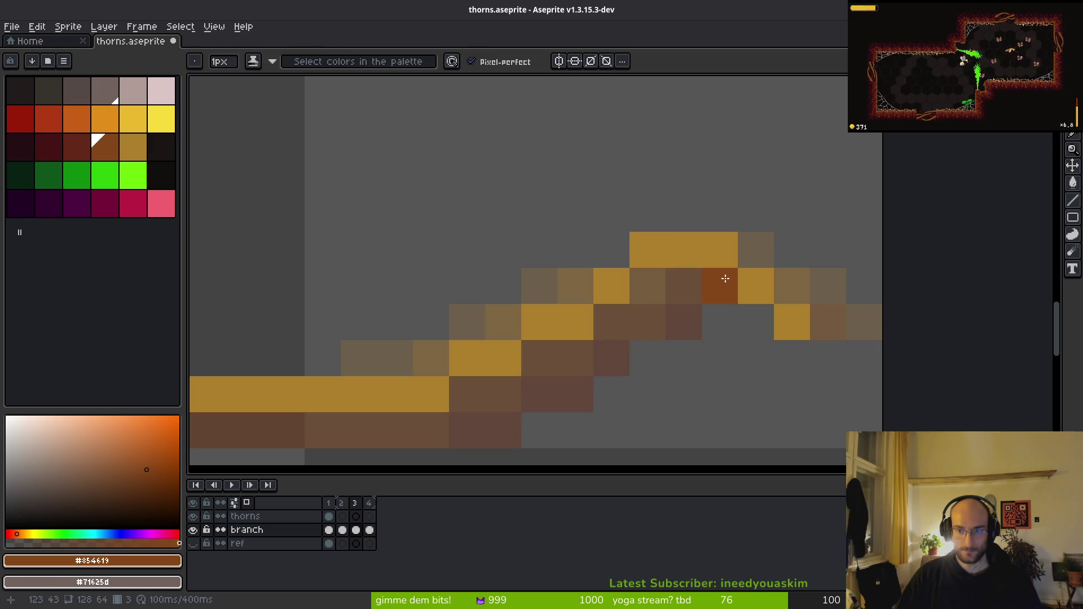
{"action": "left_click", "coordinate": [661, 290]}
{"action": "left_click", "coordinate": [693, 310]}
{"action": "left_click_drag", "start_coordinate": [692, 310], "coordinate": [915, 253]}
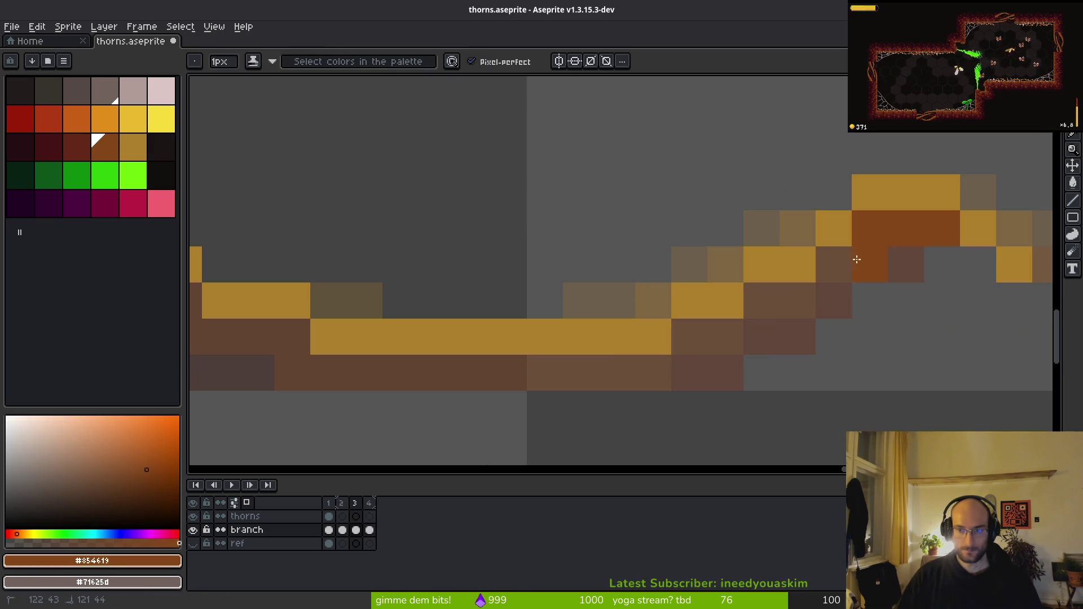
{"action": "mouse_move", "coordinate": [716, 329]}
{"action": "left_mouse_down"}
{"action": "mouse_move", "coordinate": [890, 353]}
{"action": "mouse_move", "coordinate": [1004, 192]}
{"action": "left_mouse_up"}
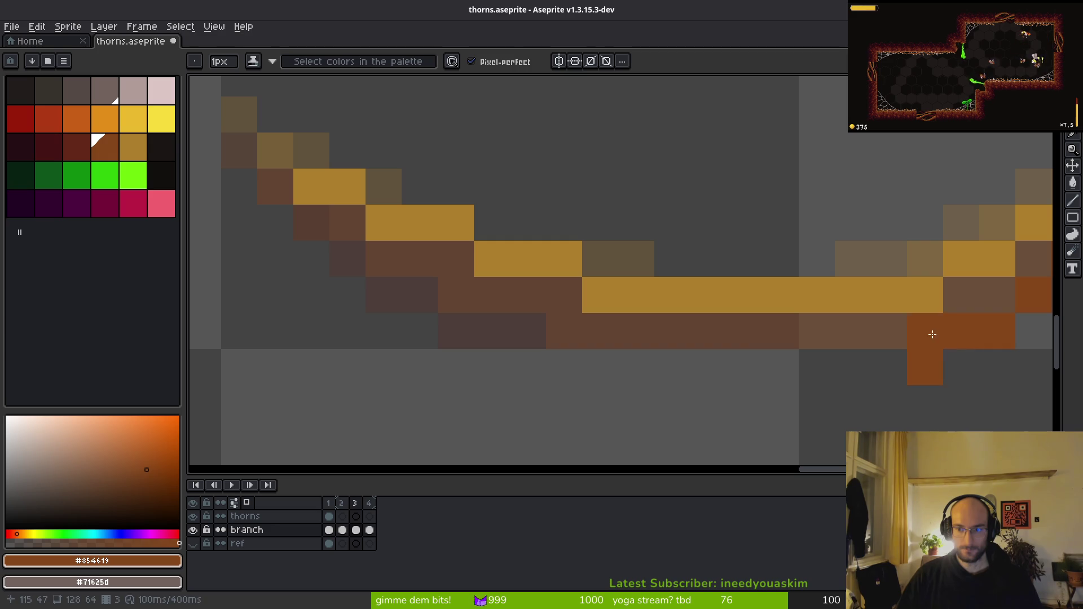
{"action": "key", "text": "ctrl+z"}
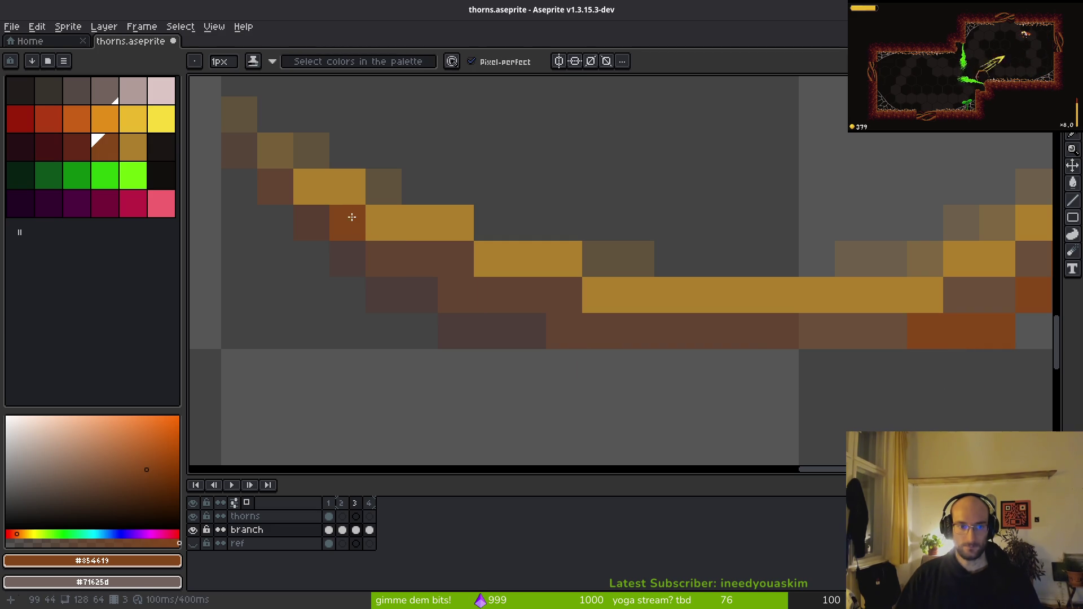
{"action": "key", "text": "ctrl+z"}
{"action": "left_click_drag", "start_coordinate": [423, 254], "coordinate": [556, 314]}
Step: Paint orange shading along the bottom row of frame 3's branch after comparing frames
{"action": "key", "text": "comma"}
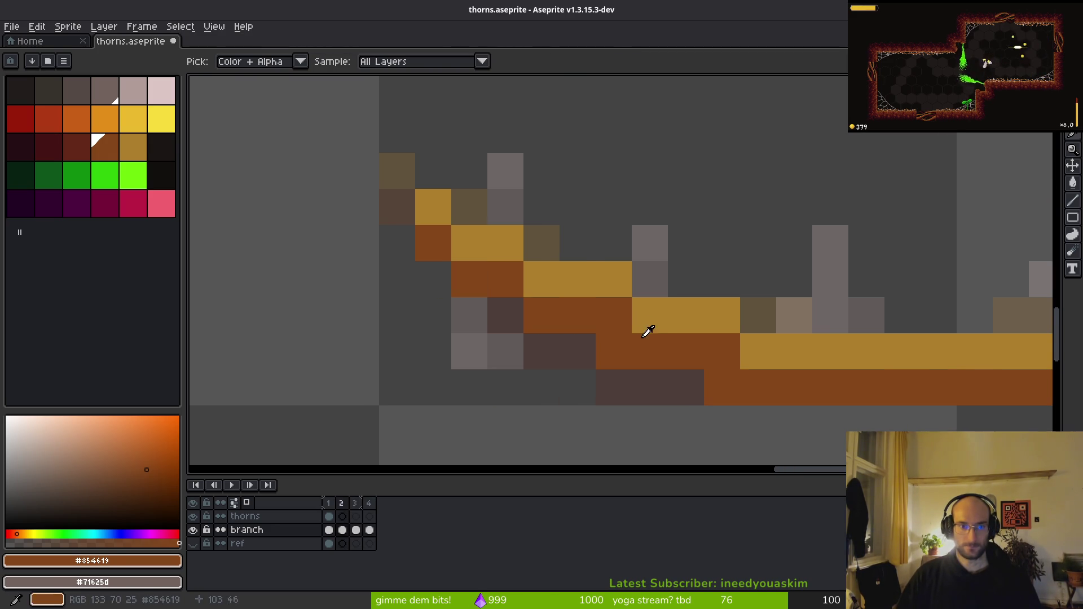
{"action": "left_click", "coordinate": [504, 254], "text": "alt"}
{"action": "key", "text": "period"}
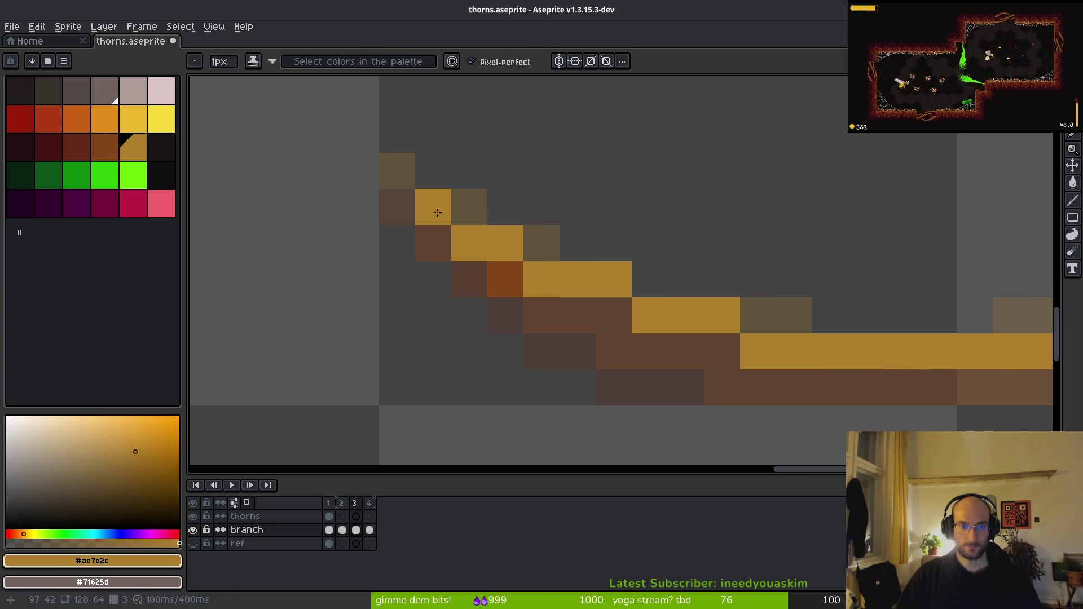
{"action": "key", "text": "comma"}
{"action": "left_click", "coordinate": [507, 271], "text": "alt"}
{"action": "key", "text": "period"}
{"action": "scroll", "coordinate": [351, 314], "scroll_direction": "right", "scroll_amount": 5}
{"action": "mouse_move", "coordinate": [378, 320]}
{"action": "left_mouse_down"}
{"action": "mouse_move", "coordinate": [606, 387]}
{"action": "mouse_move", "coordinate": [878, 367]}
{"action": "mouse_move", "coordinate": [921, 352]}
{"action": "left_mouse_up"}
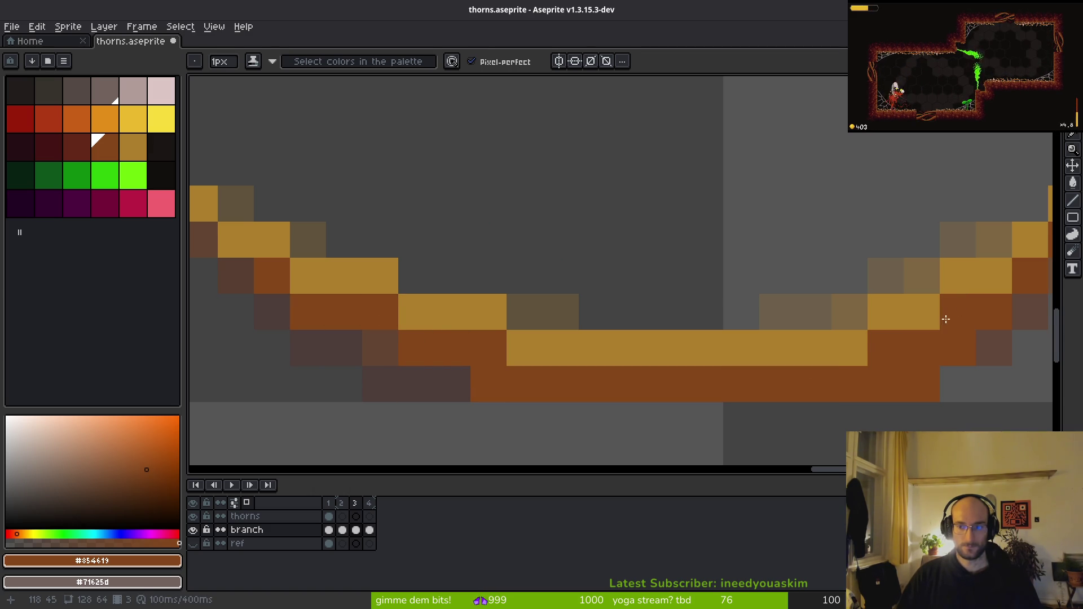
{"action": "scroll", "coordinate": [945, 317], "scroll_direction": "right", "scroll_amount": 3}
{"action": "scroll", "coordinate": [906, 289], "scroll_direction": "down", "scroll_amount": 4}
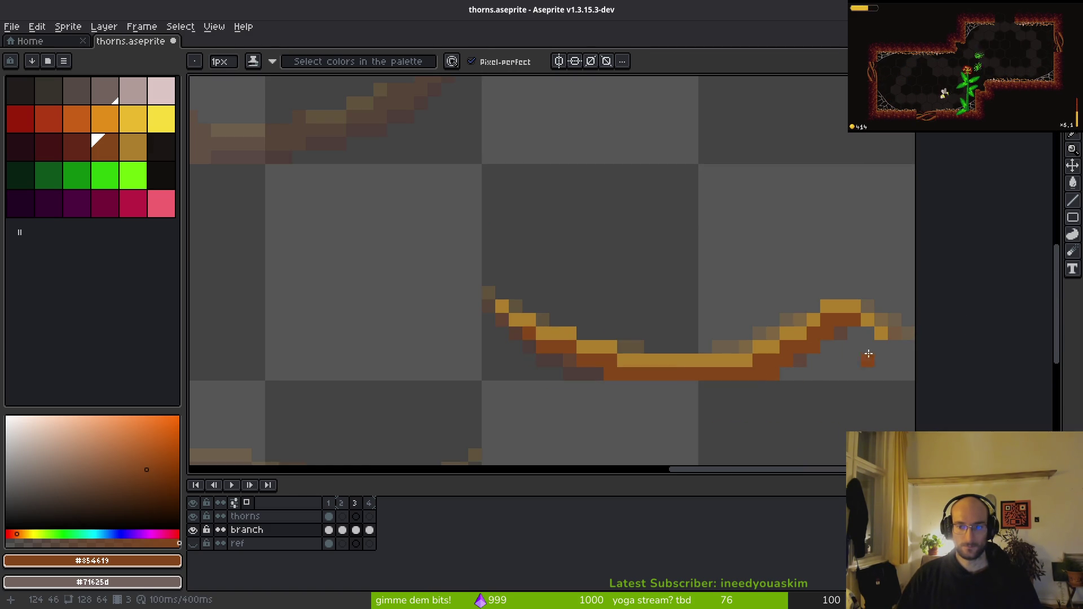
Step: Sample the gold highlight colour from the branch and save thorns.aseprite
{"action": "scroll", "coordinate": [624, 371], "scroll_direction": "up", "scroll_amount": 4}
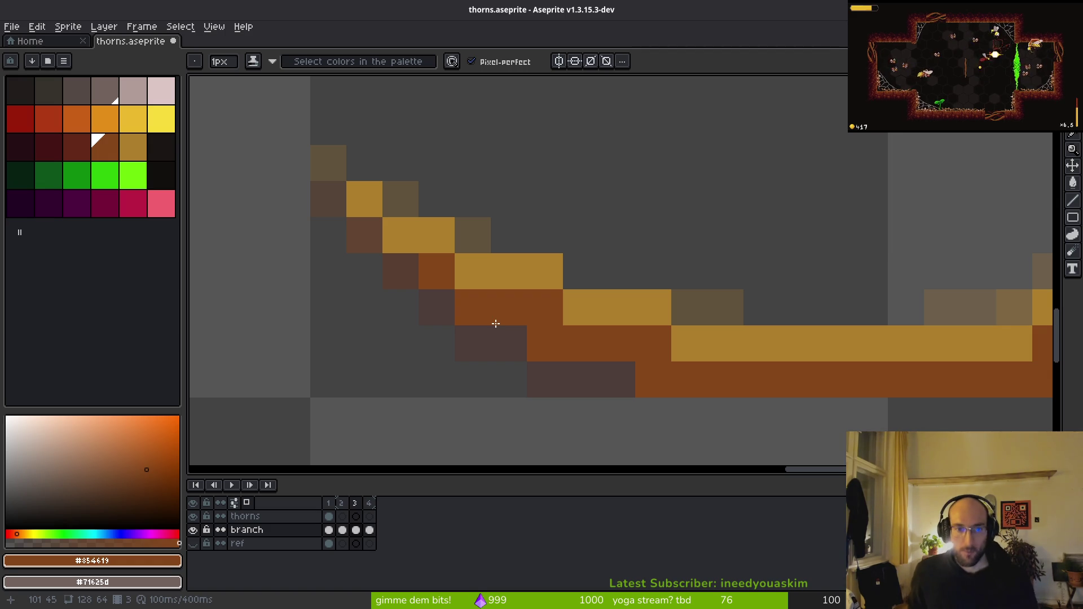
{"action": "scroll", "coordinate": [495, 324], "scroll_direction": "down", "scroll_amount": 3}
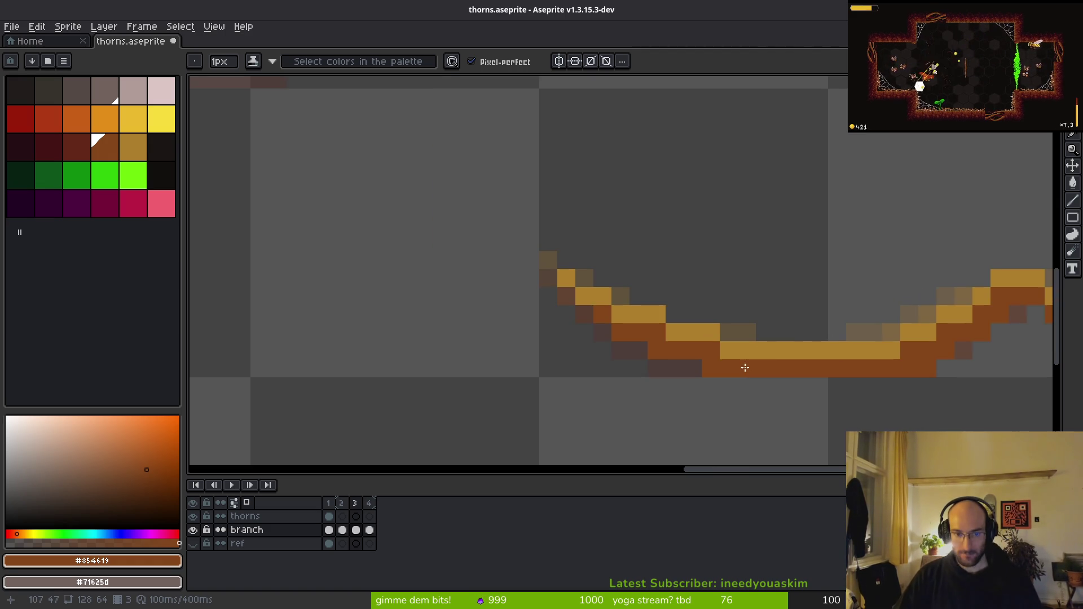
{"action": "key", "text": "alt"}
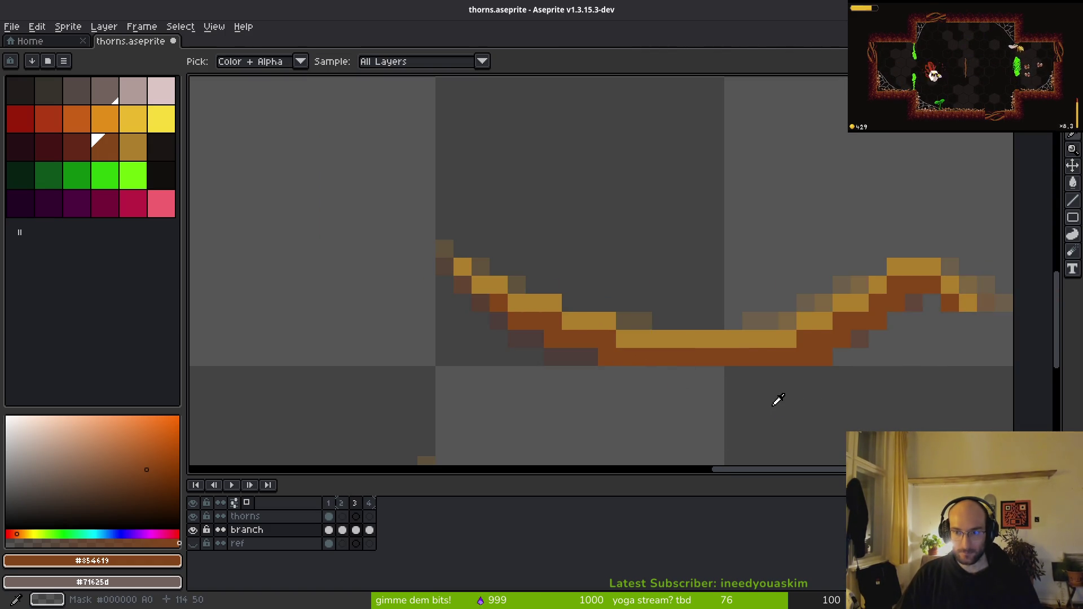
{"action": "scroll", "coordinate": [841, 309], "scroll_direction": "up", "scroll_amount": 1}
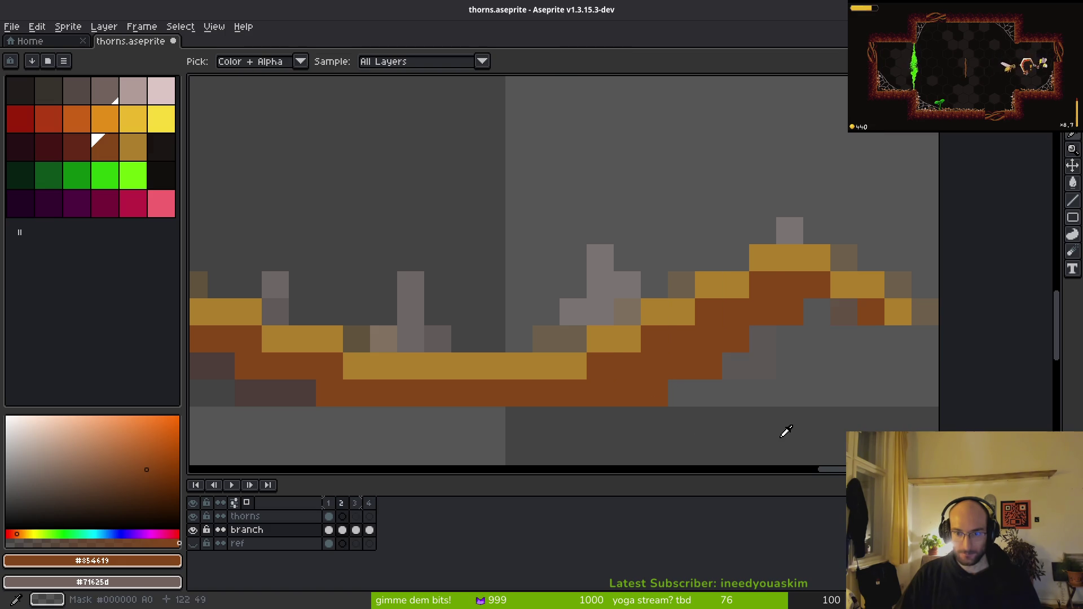
{"action": "left_click_drag", "start_coordinate": [747, 368], "coordinate": [741, 368]}
{"action": "scroll", "coordinate": [741, 367], "scroll_direction": "down", "scroll_amount": 5}
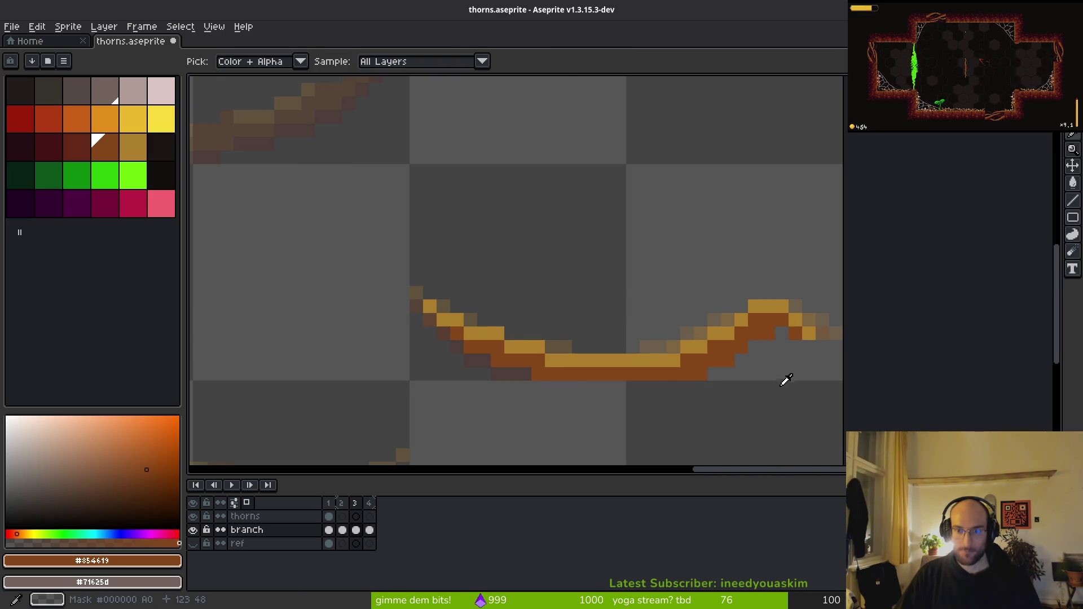
{"action": "scroll", "coordinate": [748, 327], "scroll_direction": "up", "scroll_amount": 5}
{"action": "left_click", "coordinate": [748, 327], "text": "alt"}
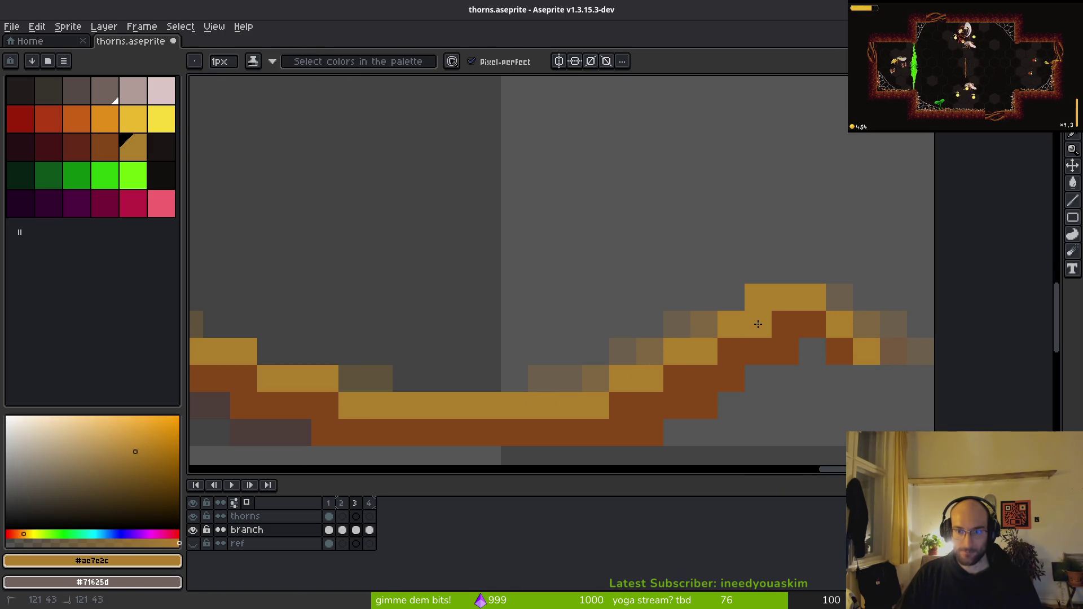
{"action": "scroll", "coordinate": [801, 339], "scroll_direction": "down", "scroll_amount": 2}
{"action": "key", "text": "ctrl+s"}
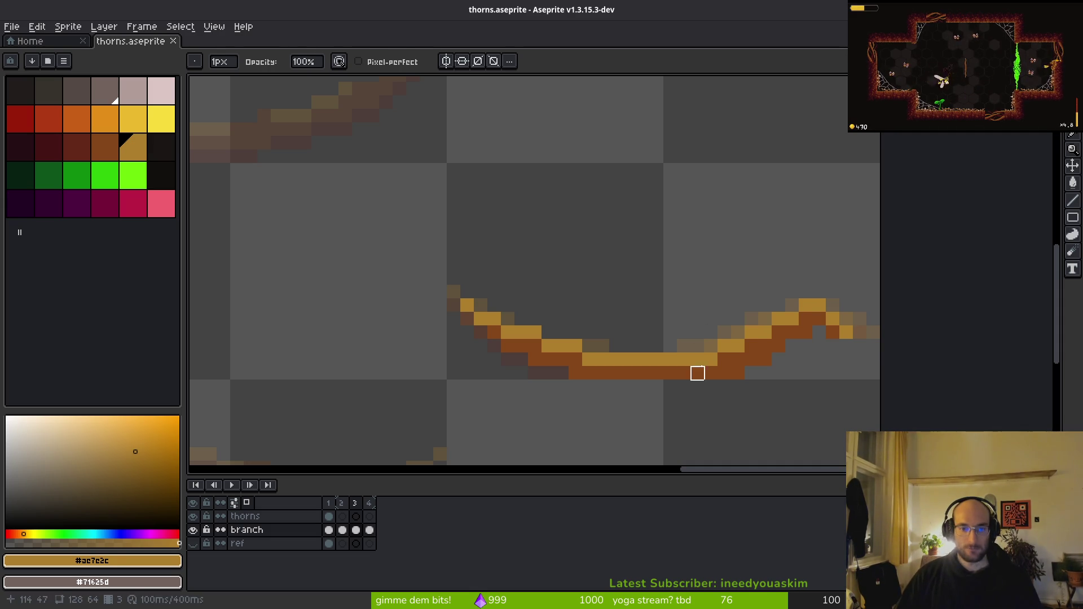
Step: Play the branch animation to review the frames against the thorns
{"action": "key", "text": "Return"}
{"action": "key", "text": "alt"}
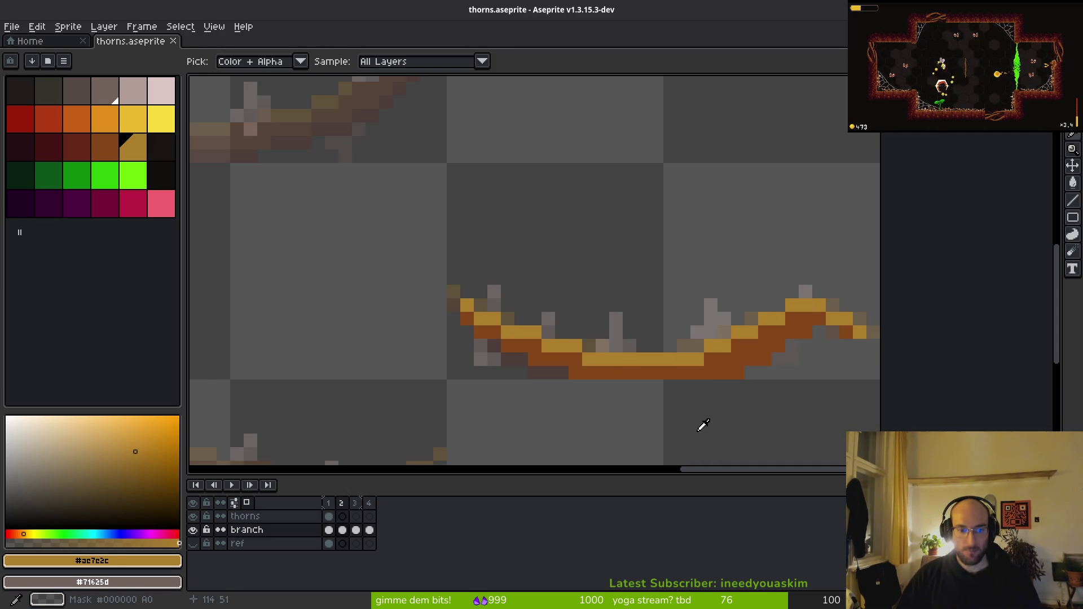
{"action": "left_click", "coordinate": [465, 305]}
{"action": "scroll", "coordinate": [702, 391], "scroll_direction": "down", "scroll_amount": 2}
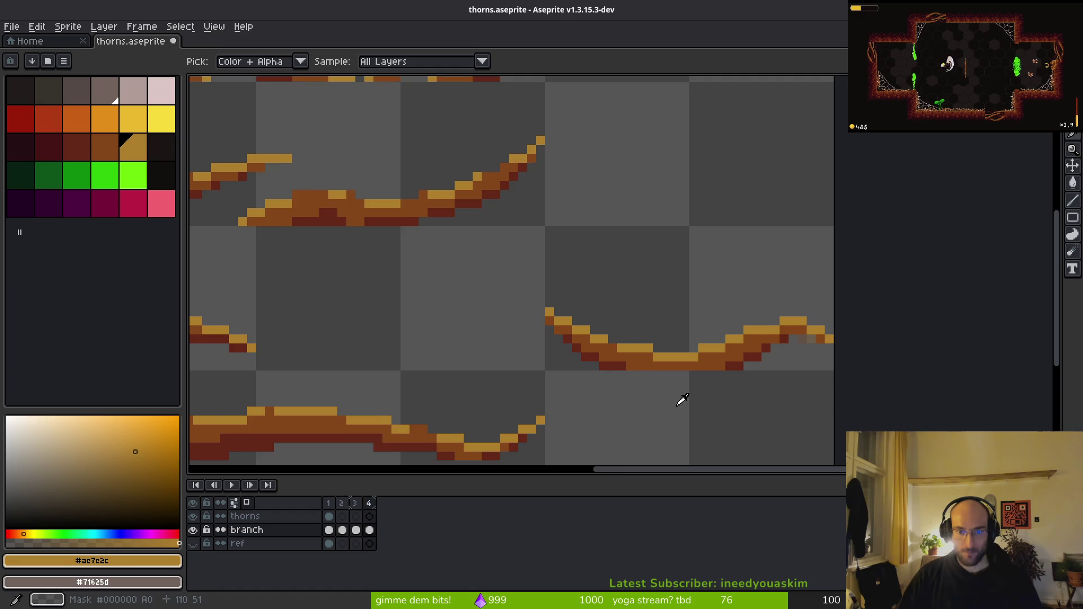
{"action": "scroll", "coordinate": [680, 390], "scroll_direction": "right", "scroll_amount": 3}
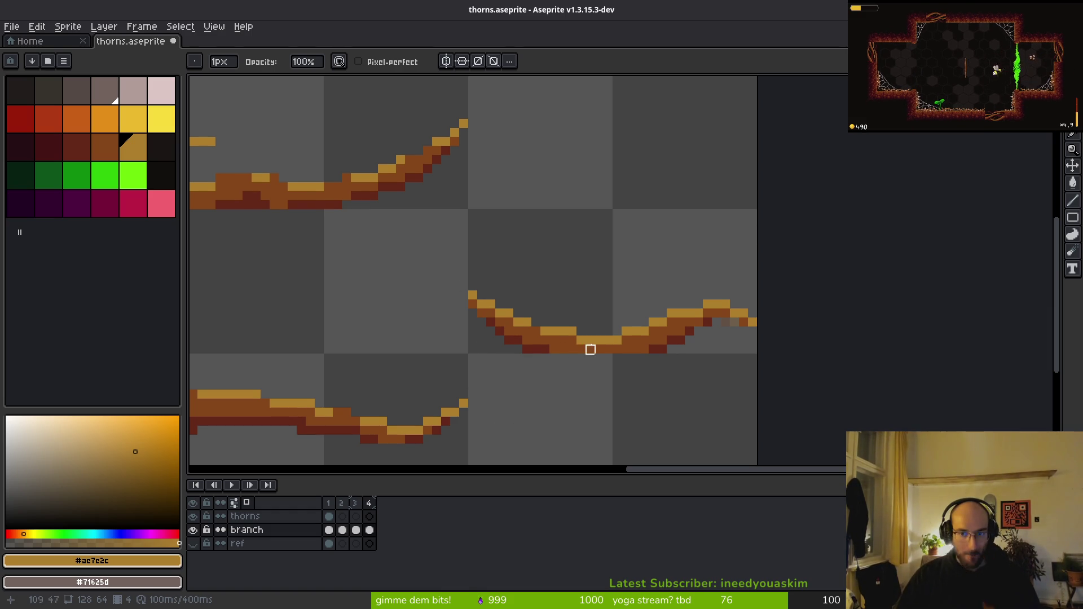
Step: Sample the orange shading, step to frame 4, and add an empty fifth frame
{"action": "scroll", "coordinate": [564, 339], "scroll_direction": "up", "scroll_amount": 4}
{"action": "left_click", "coordinate": [563, 181], "text": "alt"}
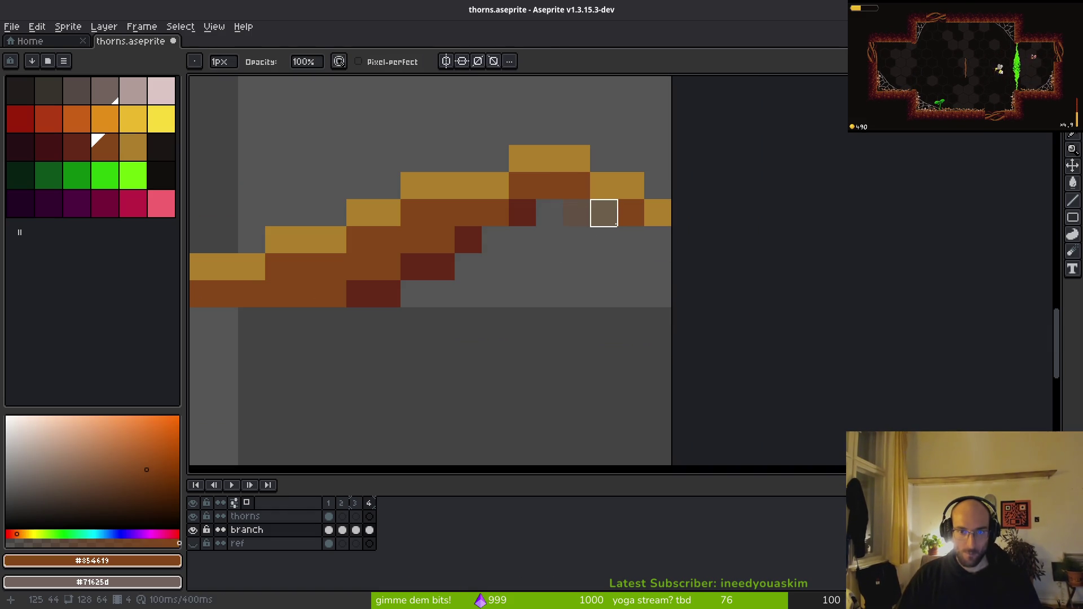
{"action": "scroll", "coordinate": [636, 307], "scroll_direction": "down", "scroll_amount": 3}
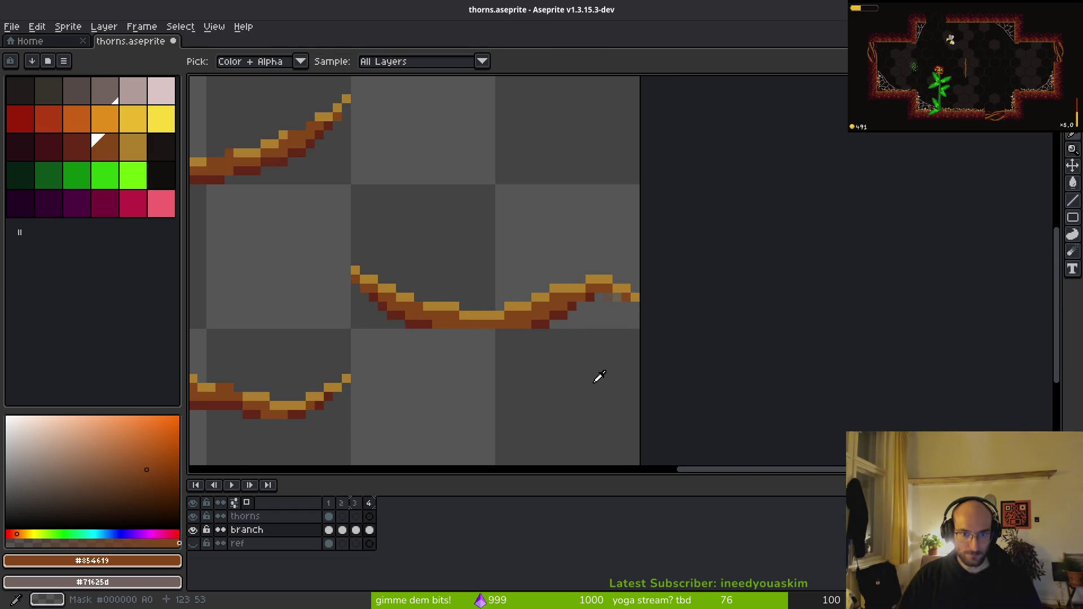
{"action": "key", "text": "b"}
{"action": "left_click_drag", "start_coordinate": [485, 370], "coordinate": [596, 357]}
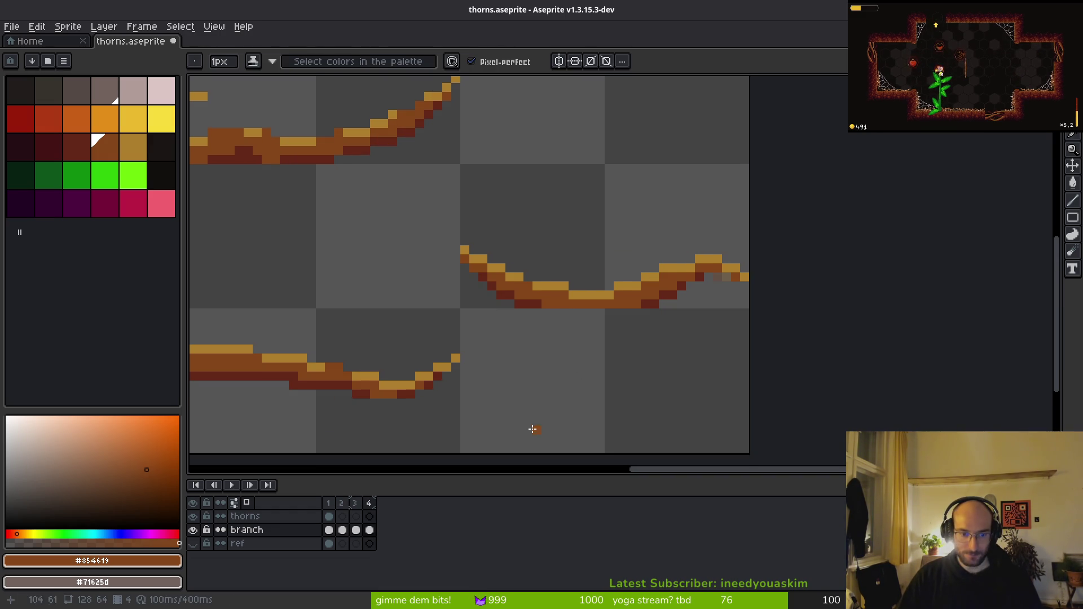
{"action": "key", "text": "i"}
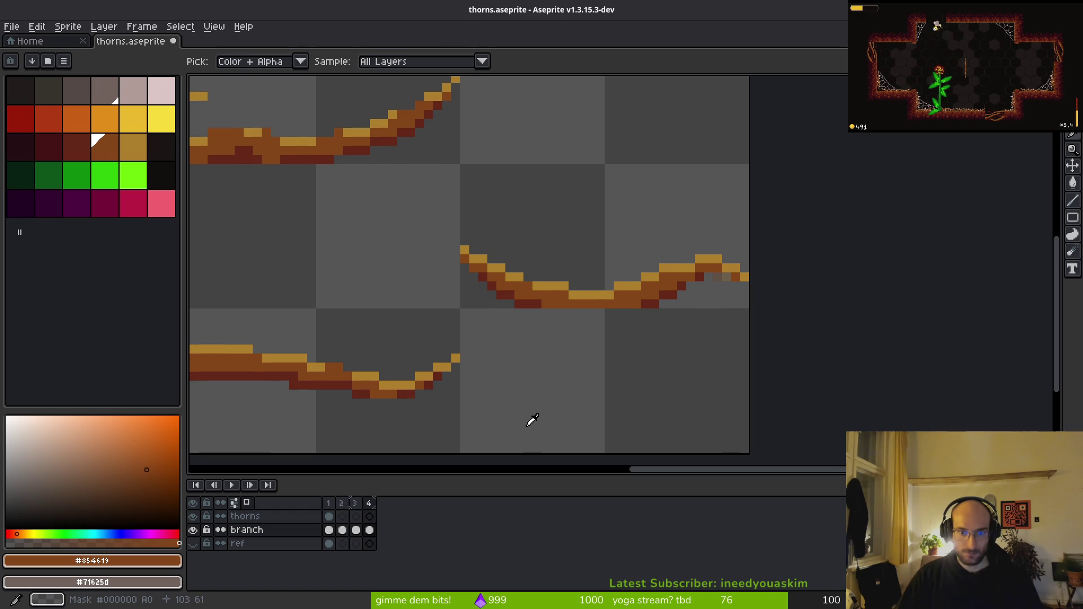
{"action": "key", "text": "comma"}
{"action": "key", "text": "b"}
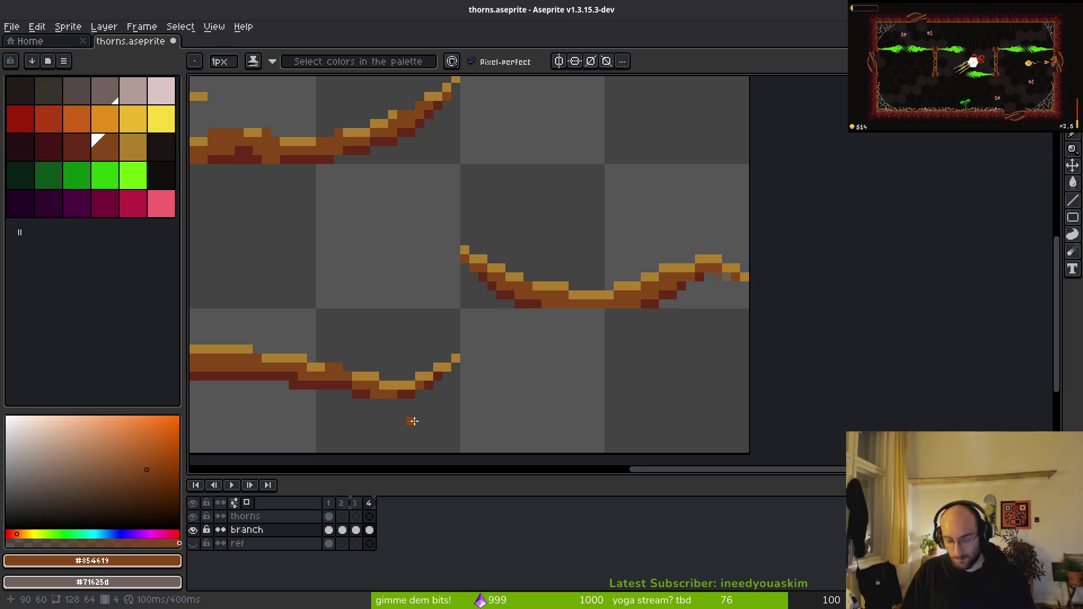
{"action": "key", "text": "alt+b"}
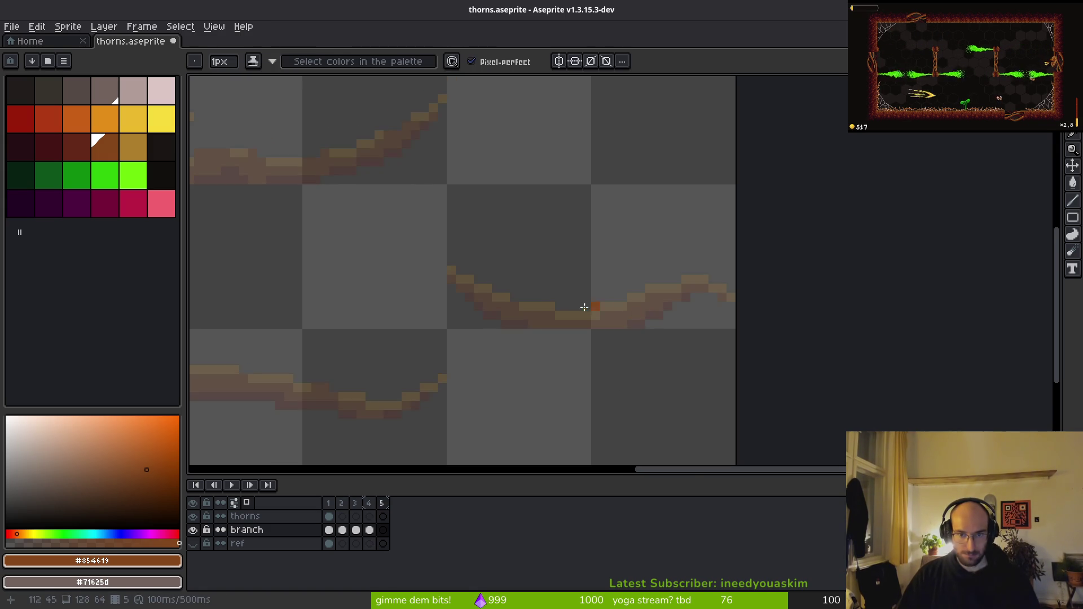
Step: Paint the orange base of the new branch along the onion-skinned curve, up to the right
{"action": "scroll", "coordinate": [524, 304], "scroll_direction": "up", "scroll_amount": 1}
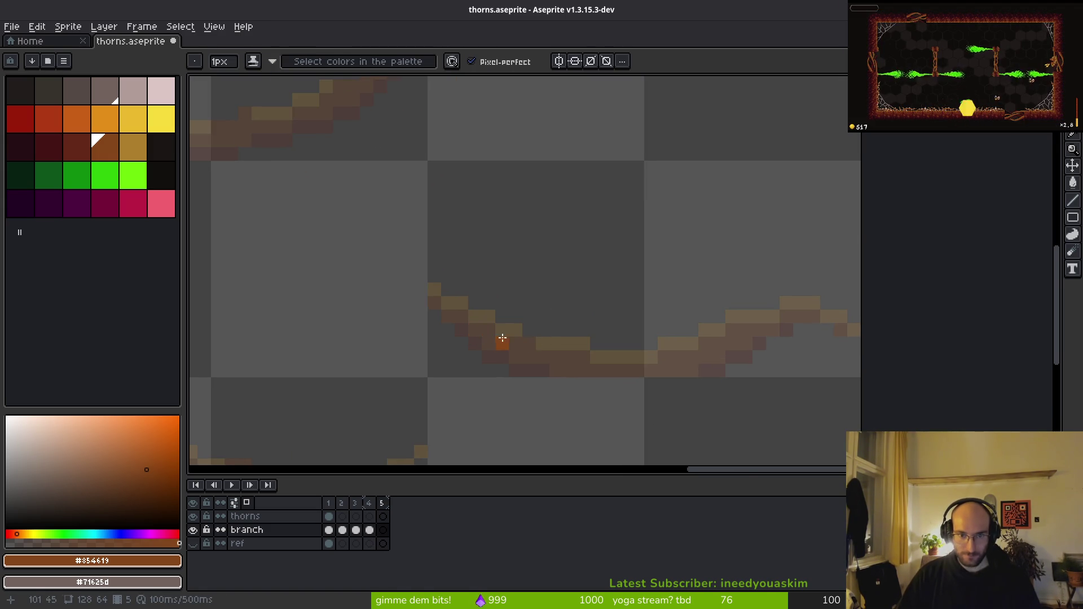
{"action": "scroll", "coordinate": [448, 302], "scroll_direction": "up", "scroll_amount": 2}
{"action": "mouse_move", "coordinate": [391, 221]}
{"action": "left_mouse_down"}
{"action": "mouse_move", "coordinate": [518, 331]}
{"action": "mouse_move", "coordinate": [729, 382]}
{"action": "mouse_move", "coordinate": [660, 367]}
{"action": "left_mouse_up"}
{"action": "left_click_drag", "start_coordinate": [364, 297], "coordinate": [455, 329]}
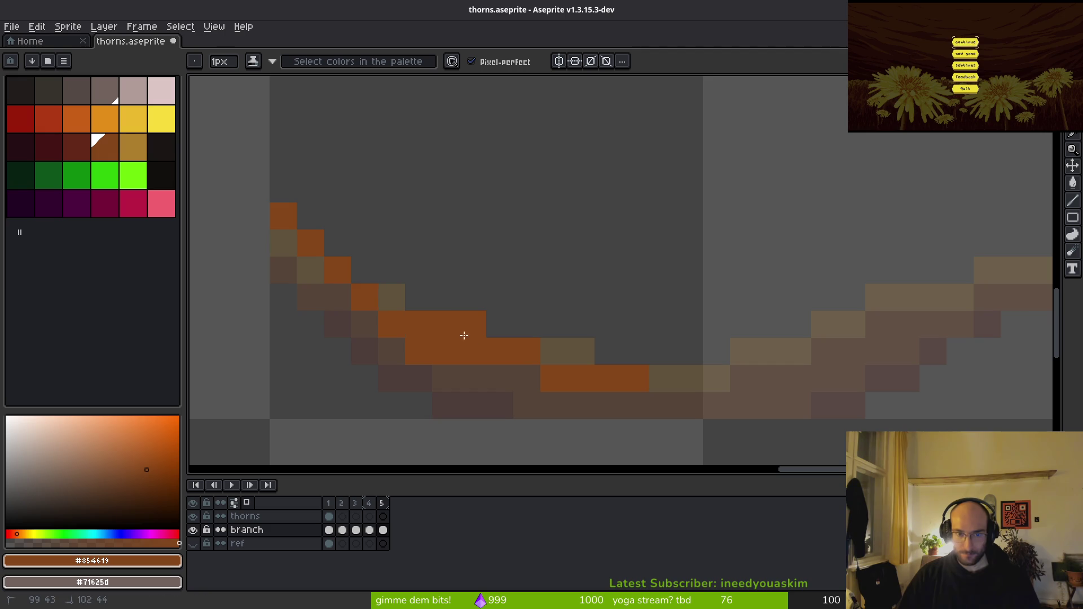
{"action": "mouse_move", "coordinate": [706, 381]}
{"action": "left_mouse_down"}
{"action": "mouse_move", "coordinate": [909, 322]}
{"action": "mouse_move", "coordinate": [573, 322]}
{"action": "mouse_move", "coordinate": [669, 289]}
{"action": "mouse_move", "coordinate": [786, 322]}
{"action": "mouse_move", "coordinate": [826, 358]}
{"action": "mouse_move", "coordinate": [806, 327]}
{"action": "mouse_move", "coordinate": [810, 279]}
{"action": "mouse_move", "coordinate": [776, 260]}
{"action": "mouse_move", "coordinate": [700, 282]}
{"action": "left_mouse_up"}
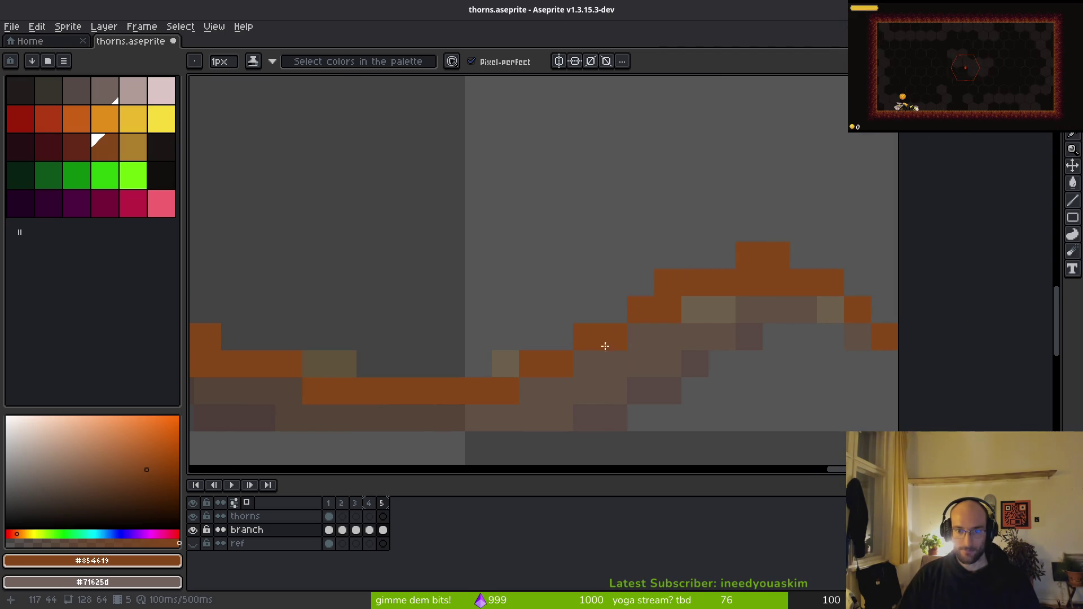
Step: Add gold highlights in a staircase along the branch's upper edge and up the left arm
{"action": "left_click", "coordinate": [133, 147]}
{"action": "mouse_move", "coordinate": [933, 278]}
{"action": "left_mouse_down"}
{"action": "mouse_move", "coordinate": [869, 221]}
{"action": "mouse_move", "coordinate": [786, 192]}
{"action": "mouse_move", "coordinate": [764, 217]}
{"action": "mouse_move", "coordinate": [711, 220]}
{"action": "mouse_move", "coordinate": [636, 278]}
{"action": "mouse_move", "coordinate": [573, 299]}
{"action": "mouse_move", "coordinate": [557, 317]}
{"action": "mouse_move", "coordinate": [569, 323]}
{"action": "mouse_move", "coordinate": [519, 328]}
{"action": "mouse_move", "coordinate": [664, 336]}
{"action": "mouse_move", "coordinate": [531, 338]}
{"action": "left_mouse_up"}
{"action": "key", "text": "alt"}
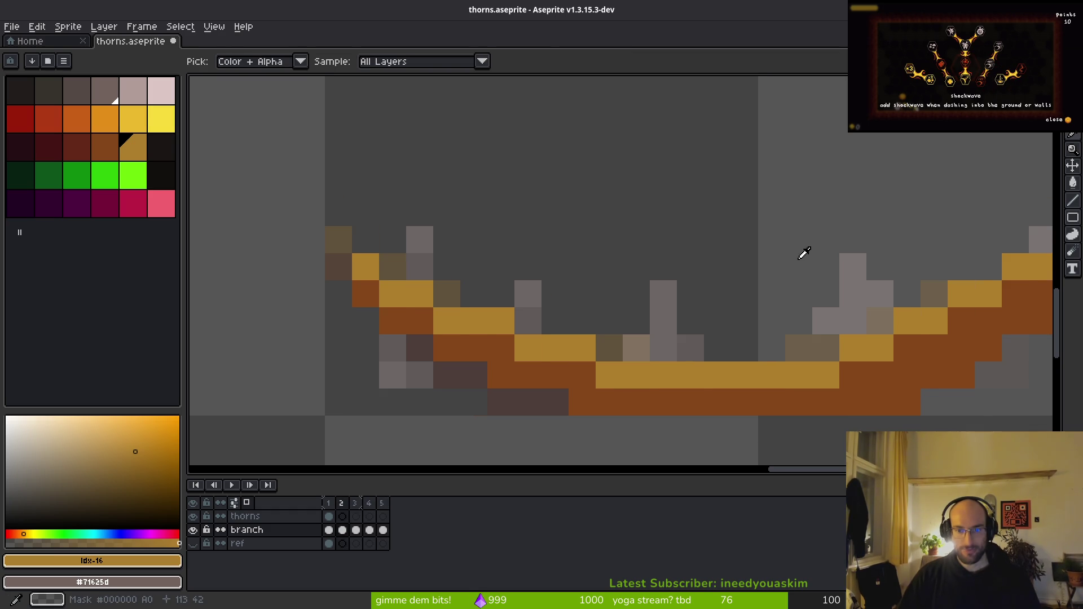
{"action": "key", "text": "Return"}
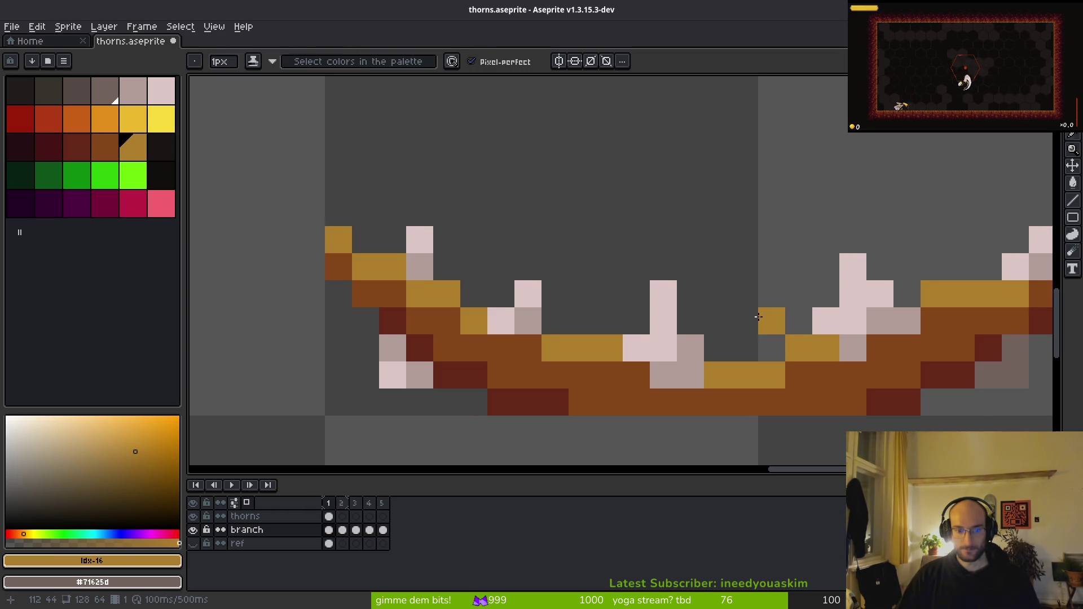
{"action": "mouse_move", "coordinate": [511, 318]}
{"action": "left_mouse_down"}
{"action": "mouse_move", "coordinate": [442, 314]}
{"action": "mouse_move", "coordinate": [525, 316]}
{"action": "left_mouse_up"}
{"action": "key", "text": "ctrl+z"}
{"action": "mouse_move", "coordinate": [411, 287]}
{"action": "left_mouse_down"}
{"action": "mouse_move", "coordinate": [335, 240]}
{"action": "mouse_move", "coordinate": [282, 182]}
{"action": "left_mouse_up"}
{"action": "scroll", "coordinate": [282, 181], "scroll_direction": "down", "scroll_amount": 3}
{"action": "scroll", "coordinate": [386, 268], "scroll_direction": "up", "scroll_amount": 3}
Step: Pick the branch's brown and fill its upper-left edge, lower edge and right arm
{"action": "key", "text": "alt"}
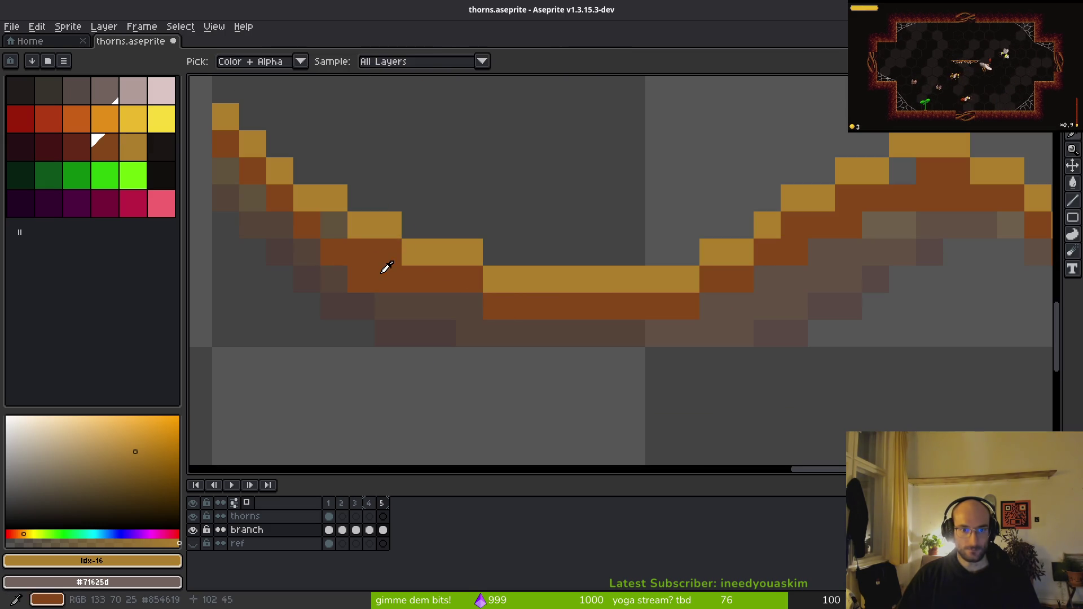
{"action": "left_click", "coordinate": [387, 267], "text": "alt"}
{"action": "left_click", "coordinate": [337, 228]}
{"action": "left_click", "coordinate": [285, 213]}
{"action": "left_click", "coordinate": [259, 195]}
{"action": "left_click", "coordinate": [304, 246]}
{"action": "left_click_drag", "start_coordinate": [333, 279], "coordinate": [676, 329]}
{"action": "mouse_move", "coordinate": [853, 237]}
{"action": "left_mouse_down"}
{"action": "mouse_move", "coordinate": [894, 169]}
{"action": "mouse_move", "coordinate": [908, 169]}
{"action": "mouse_move", "coordinate": [657, 197]}
{"action": "mouse_move", "coordinate": [551, 242]}
{"action": "mouse_move", "coordinate": [516, 273]}
{"action": "left_mouse_up"}
{"action": "left_click", "coordinate": [745, 216]}
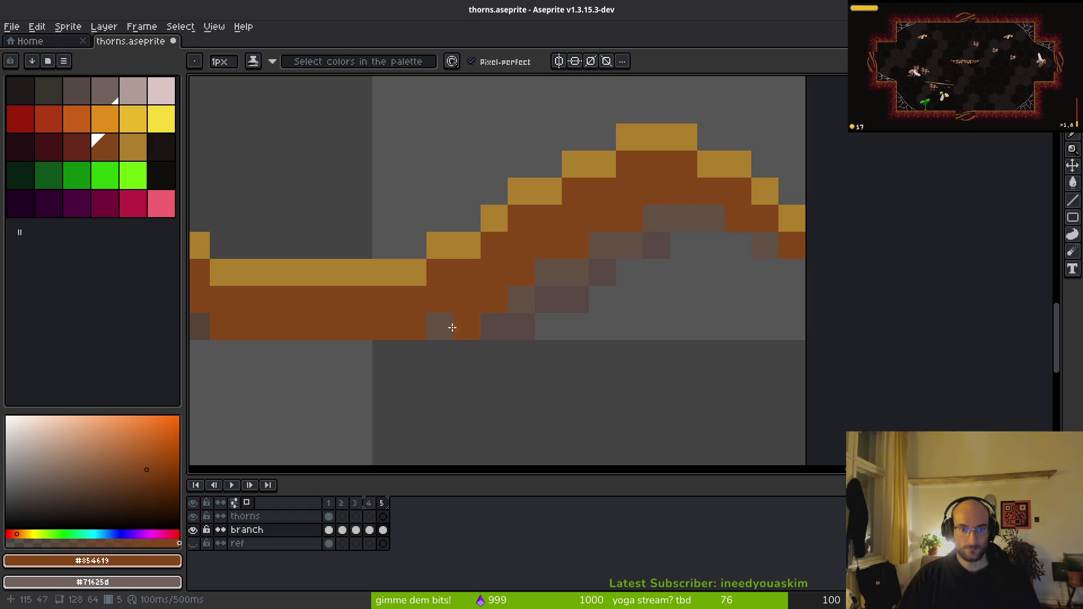
Step: Cover dark edge pixels with brown, erase a stray pixel, and save thorns.aseprite
{"action": "scroll", "coordinate": [451, 296], "scroll_direction": "left", "scroll_amount": 3}
{"action": "left_click", "coordinate": [366, 317]}
{"action": "scroll", "coordinate": [434, 313], "scroll_direction": "right", "scroll_amount": 4}
{"action": "left_click", "coordinate": [551, 328]}
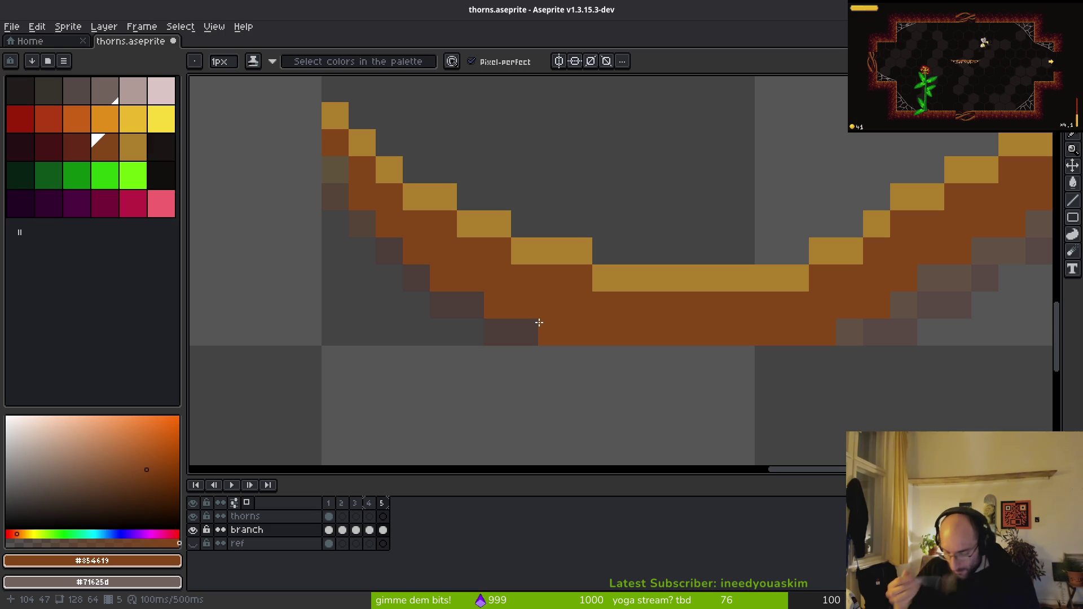
{"action": "right_click", "coordinate": [539, 322]}
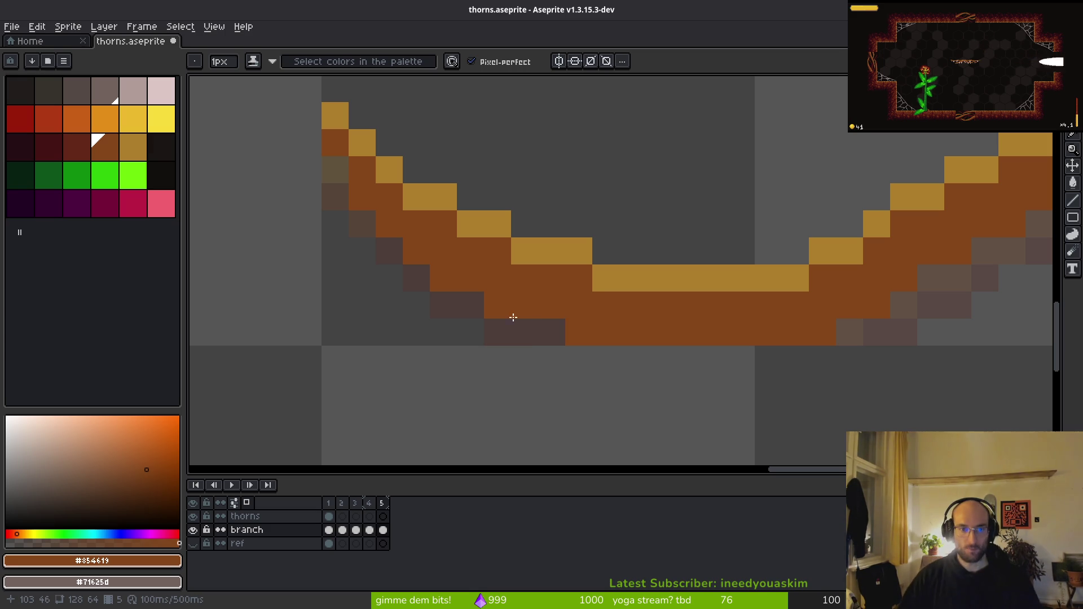
{"action": "scroll", "coordinate": [574, 337], "scroll_direction": "down", "scroll_amount": 3}
{"action": "key", "text": "ctrl+s"}
{"action": "scroll", "coordinate": [686, 339], "scroll_direction": "up", "scroll_amount": 1}
{"action": "left_click", "coordinate": [800, 299]}
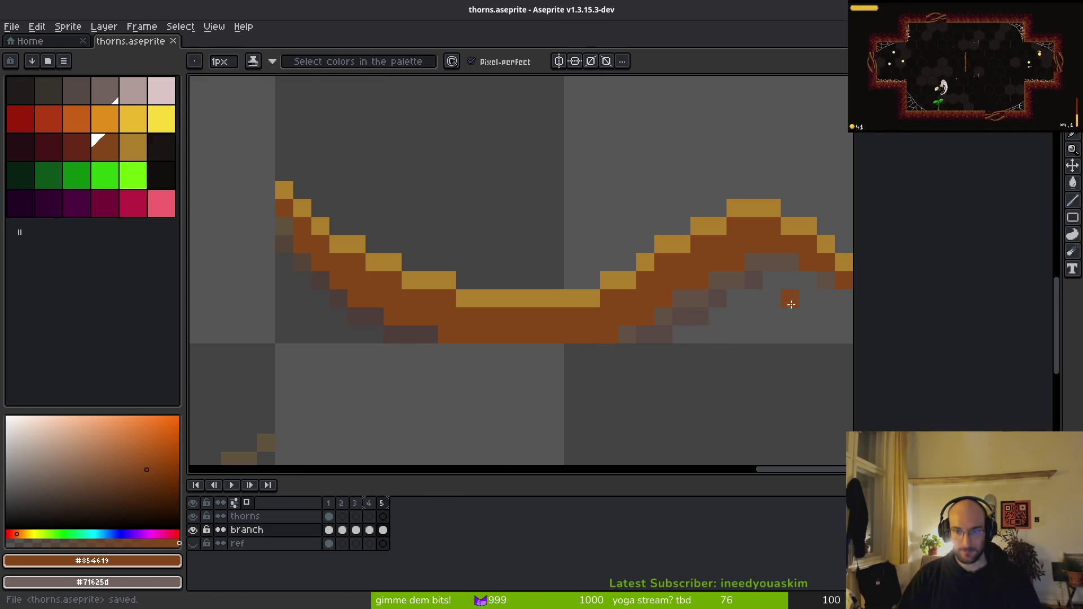
{"action": "key", "text": "bracketleft"}
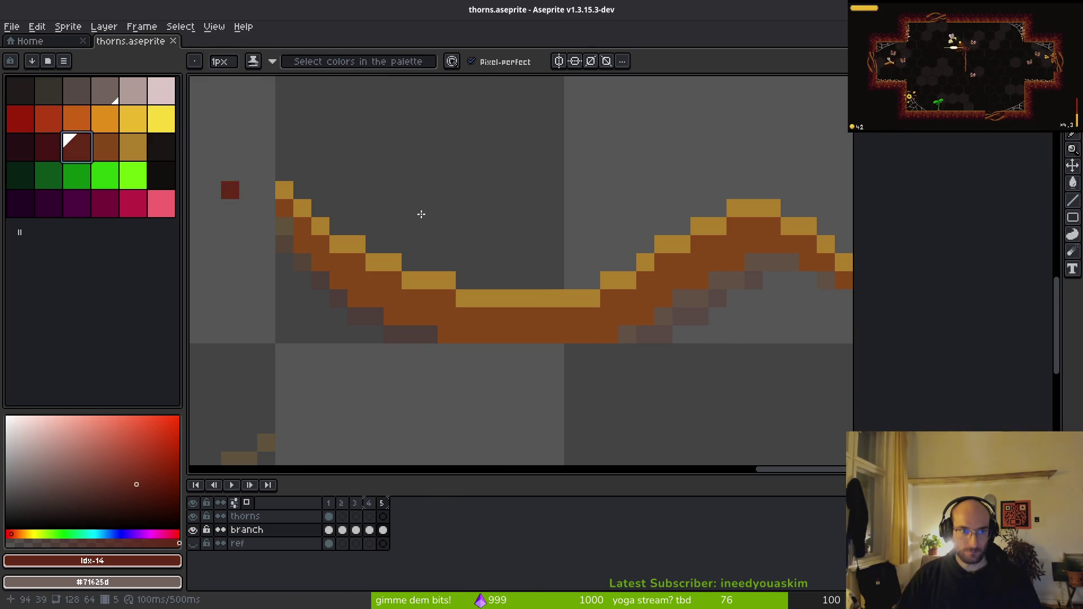
Step: Paint dark red shading pixels along the right part of the branch's lower edge
{"action": "scroll", "coordinate": [820, 287], "scroll_direction": "up", "scroll_amount": 1}
{"action": "left_click_drag", "start_coordinate": [795, 238], "coordinate": [771, 238]}
{"action": "scroll", "coordinate": [771, 239], "scroll_direction": "down", "scroll_amount": 4}
{"action": "scroll", "coordinate": [800, 375], "scroll_direction": "up", "scroll_amount": 1}
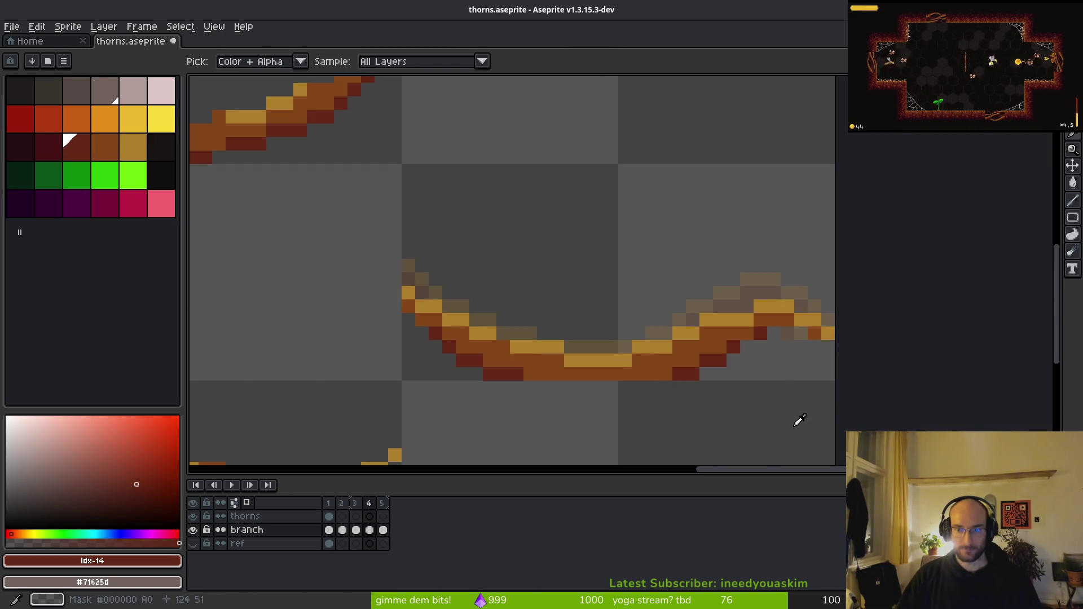
{"action": "scroll", "coordinate": [785, 386], "scroll_direction": "up", "scroll_amount": 1}
{"action": "right_click", "coordinate": [750, 320]}
{"action": "left_click", "coordinate": [736, 317]}
{"action": "left_click", "coordinate": [704, 335]}
{"action": "left_click", "coordinate": [724, 317]}
Step: Shift the shade pixel down one and extend the dark red shading diagonally down-left
{"action": "key", "text": "ctrl+z"}
{"action": "left_click", "coordinate": [684, 348]}
{"action": "left_click", "coordinate": [644, 389]}
{"action": "mouse_move", "coordinate": [635, 390]}
{"action": "left_mouse_down"}
{"action": "mouse_move", "coordinate": [654, 375]}
{"action": "mouse_move", "coordinate": [587, 375]}
{"action": "mouse_move", "coordinate": [491, 293]}
{"action": "left_mouse_up"}
{"action": "left_click", "coordinate": [615, 396]}
{"action": "scroll", "coordinate": [598, 415], "scroll_direction": "left", "scroll_amount": 3}
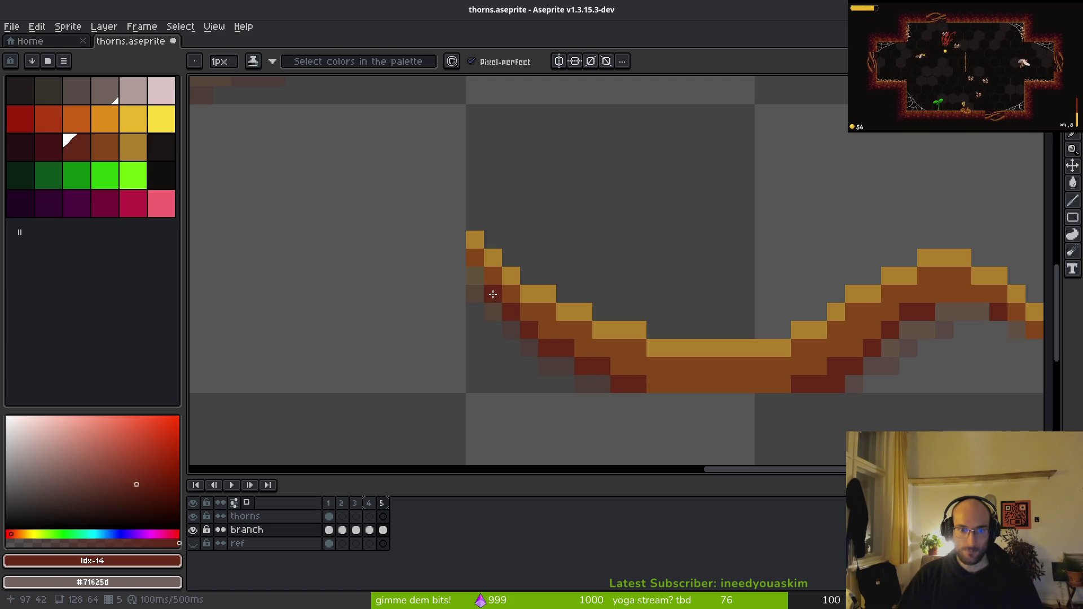
{"action": "scroll", "coordinate": [620, 417], "scroll_direction": "down", "scroll_amount": 4}
Step: Flip between frames 4 and 5 to compare the shaded branch
{"action": "key", "text": "Right"}
{"action": "key", "text": "Left"}
{"action": "key", "text": "Right"}
{"action": "key", "text": "Left"}
{"action": "key", "text": "Right"}
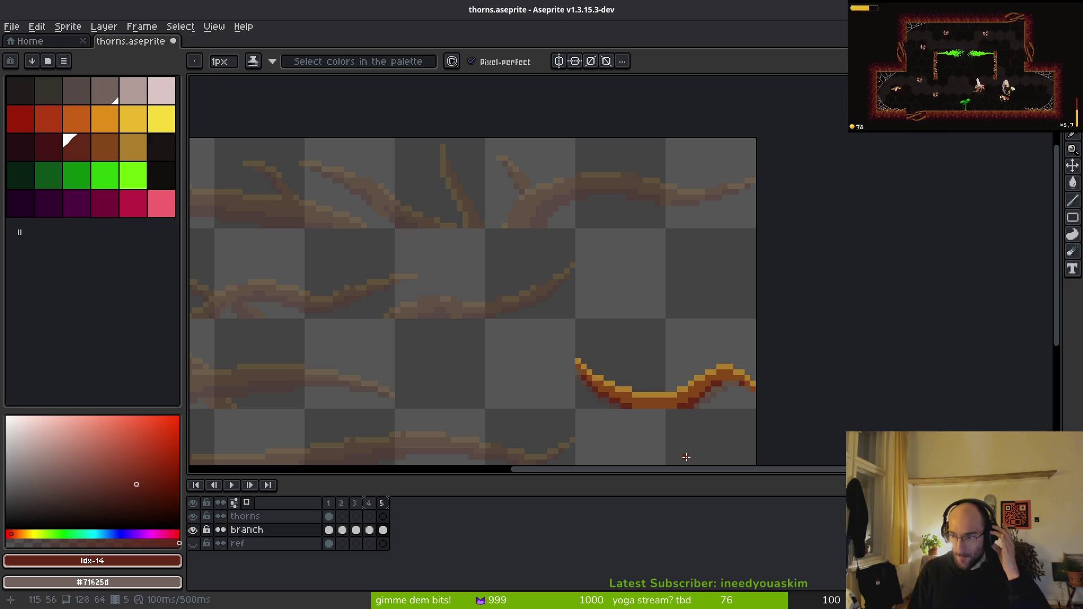
{"action": "key", "text": "i"}
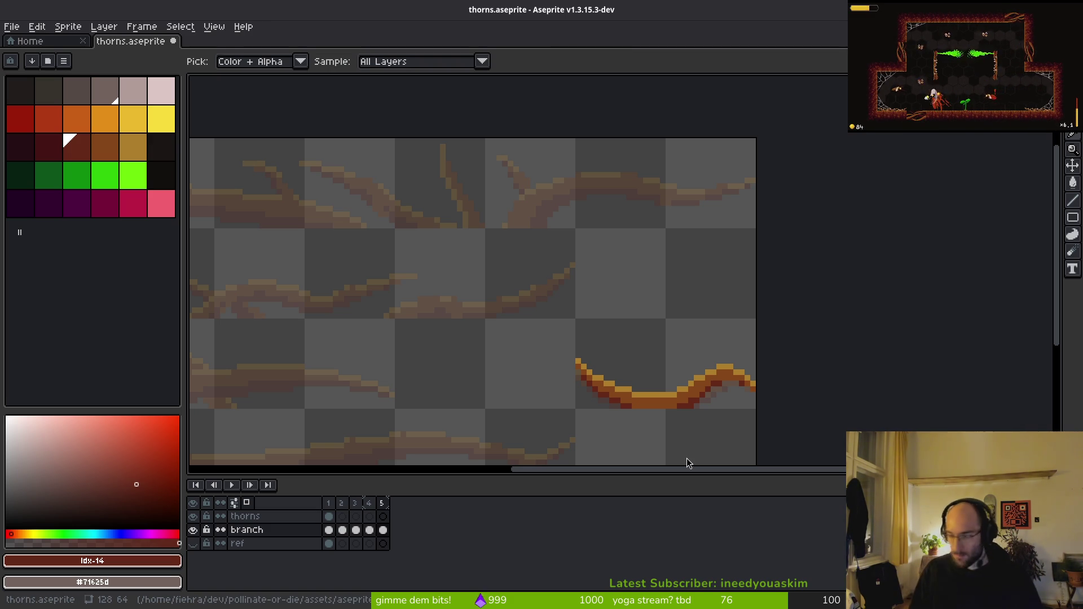
{"action": "key", "text": "b"}
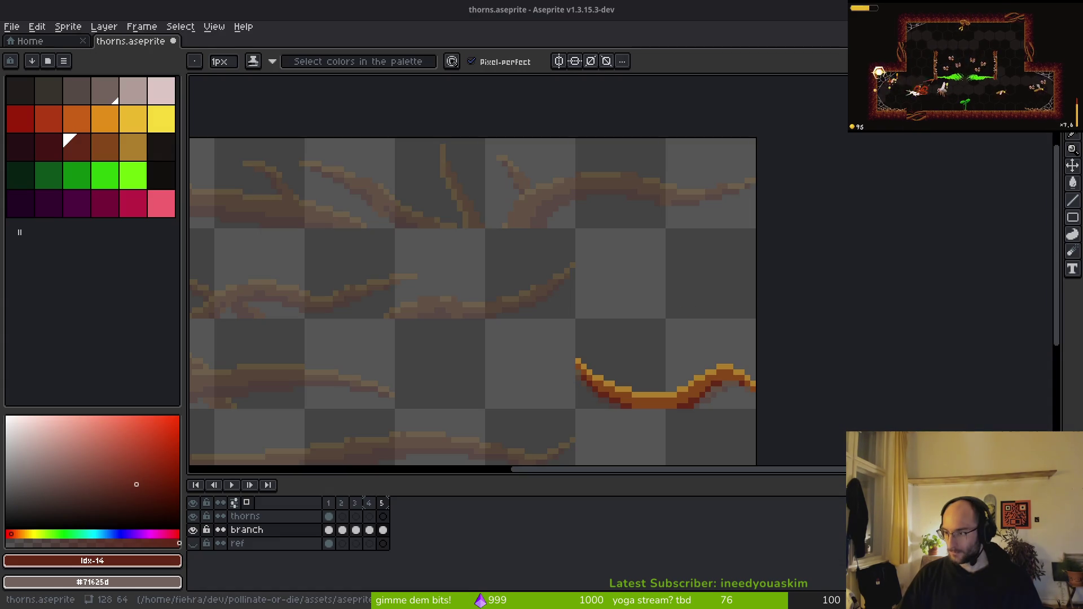
{"action": "key", "text": "alt+Tab"}
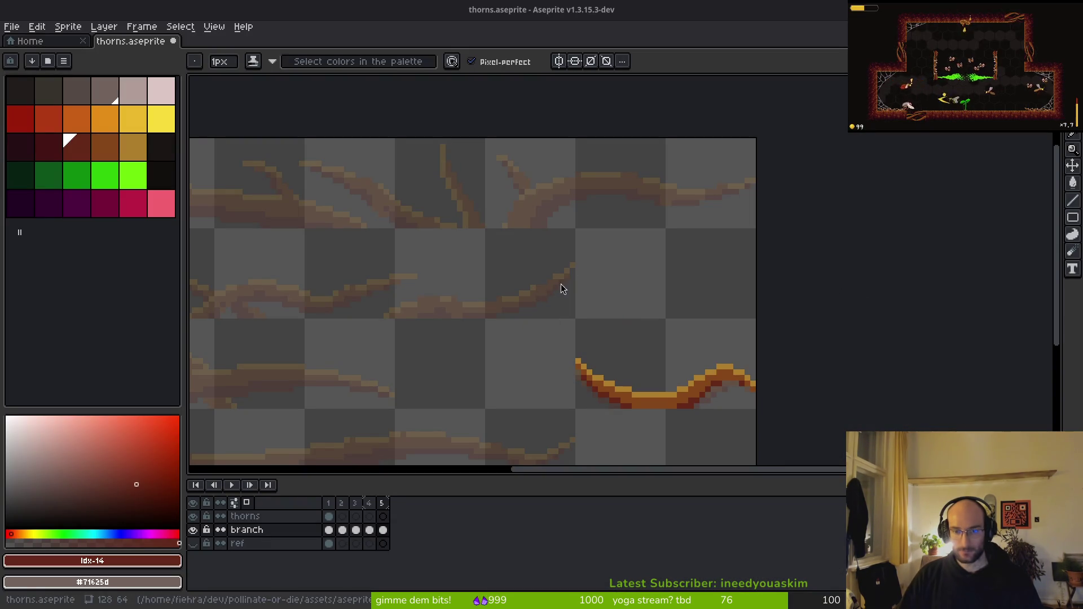
Step: Add dark red shade pixels to the branch's right end, previewing the animation and undoing one
{"action": "scroll", "coordinate": [561, 285], "scroll_direction": "down", "scroll_amount": 3}
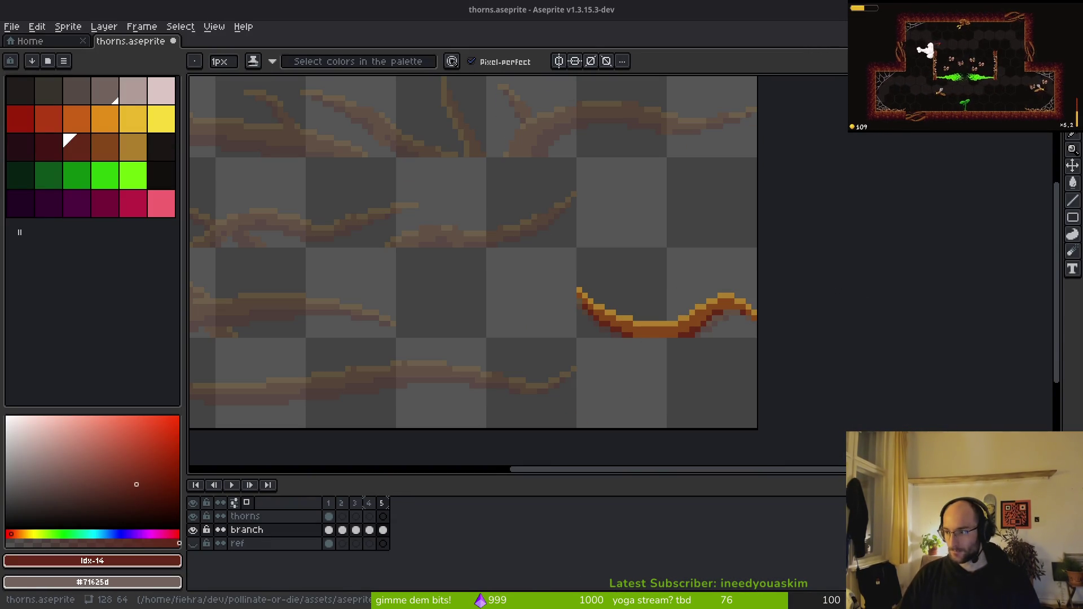
{"action": "scroll", "coordinate": [677, 336], "scroll_direction": "up", "scroll_amount": 3}
{"action": "scroll", "coordinate": [729, 367], "scroll_direction": "down", "scroll_amount": 2}
{"action": "scroll", "coordinate": [785, 345], "scroll_direction": "up", "scroll_amount": 3}
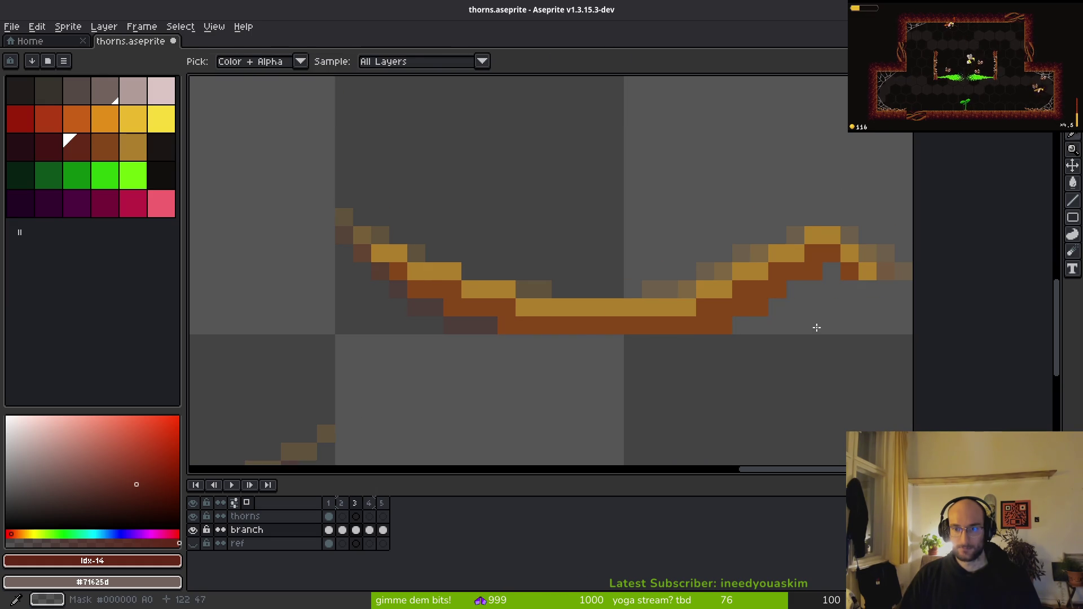
{"action": "left_click", "coordinate": [770, 282]}
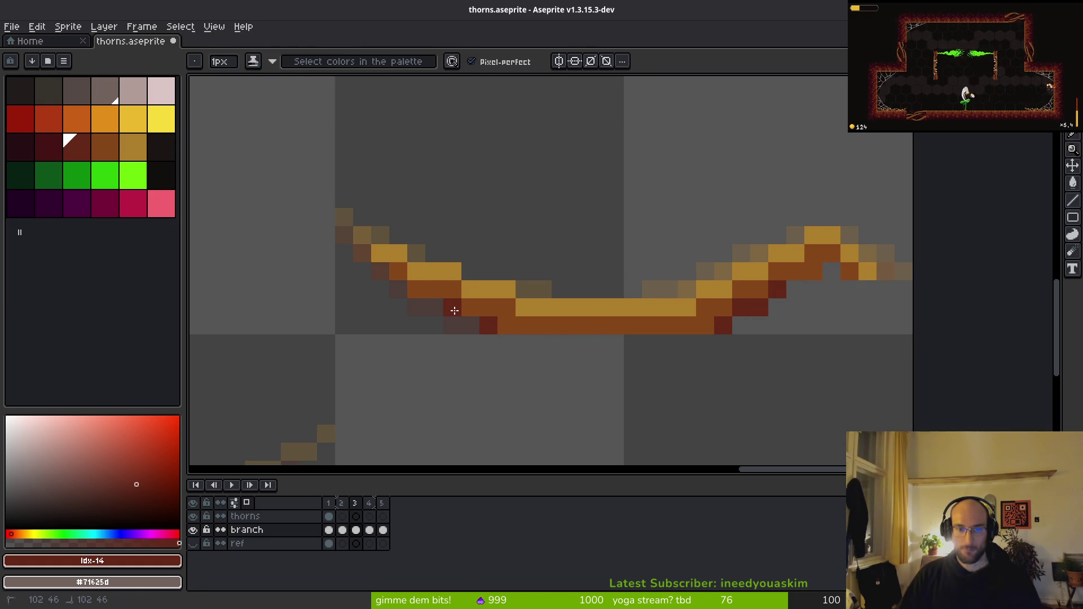
{"action": "key", "text": "i"}
{"action": "key", "text": "Return"}
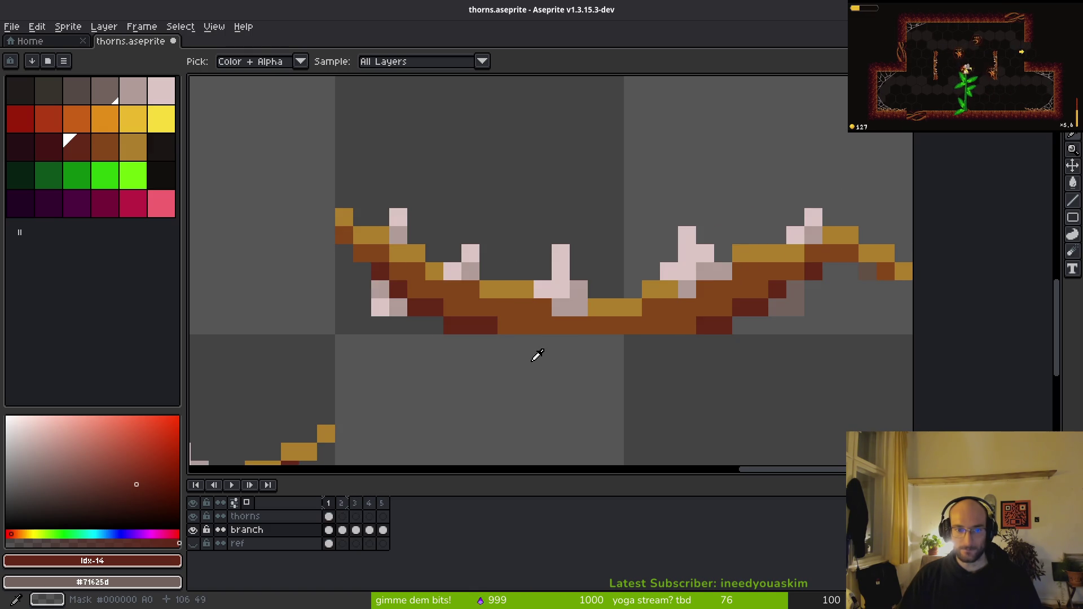
{"action": "key", "text": "b"}
{"action": "left_click", "coordinate": [434, 307]}
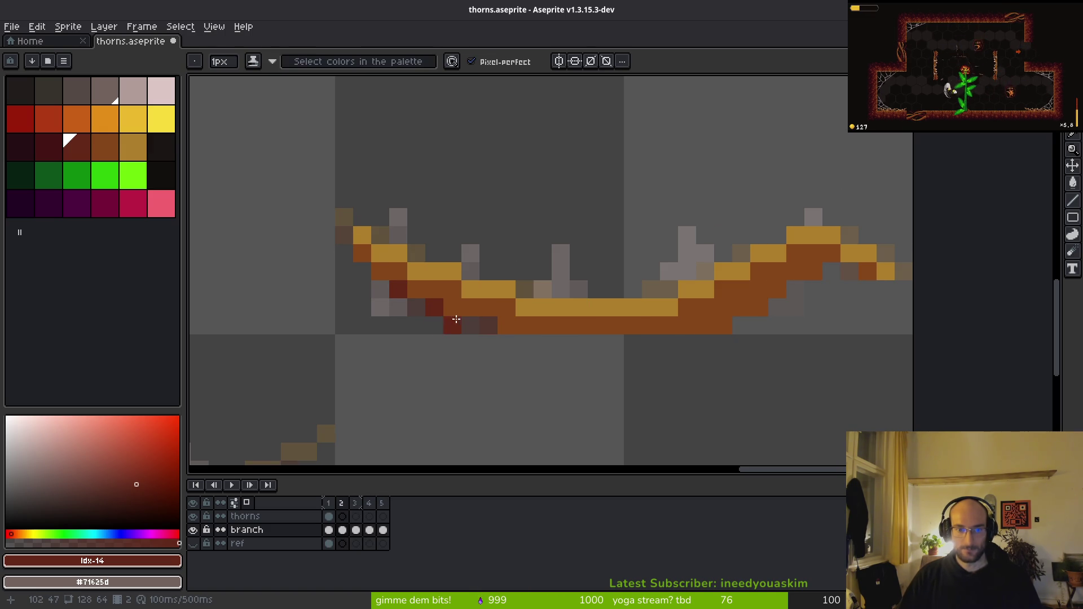
{"action": "key", "text": "w"}
{"action": "key", "text": "ctrl+z"}
{"action": "key", "text": "b"}
{"action": "left_click", "coordinate": [723, 325]}
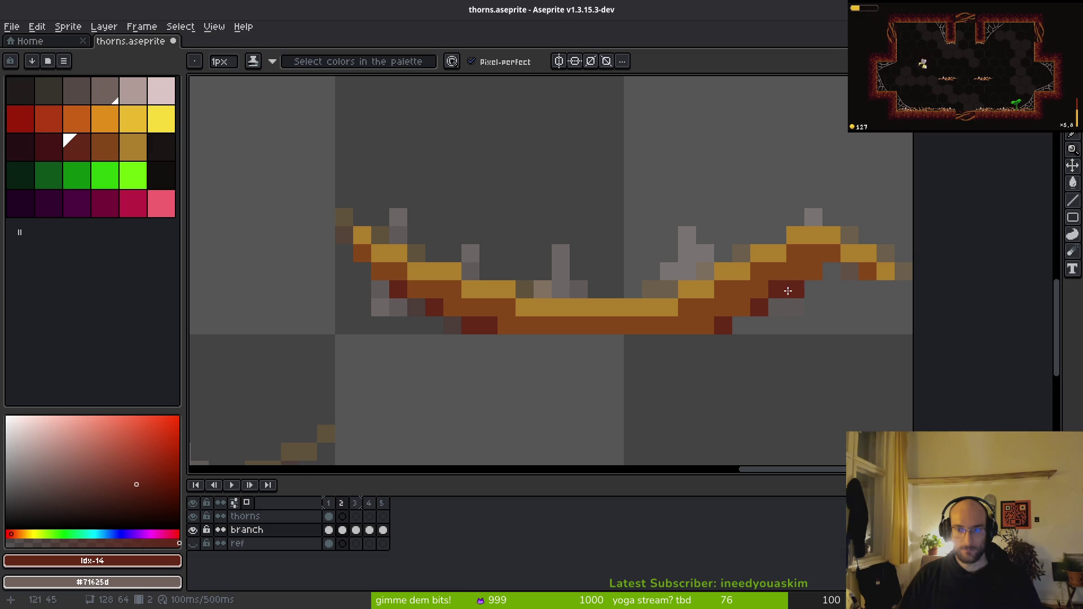
Step: Pick the brown #854619 shade from the branch and recentre the sprite in the view
{"action": "scroll", "coordinate": [740, 312], "scroll_direction": "down", "scroll_amount": 3}
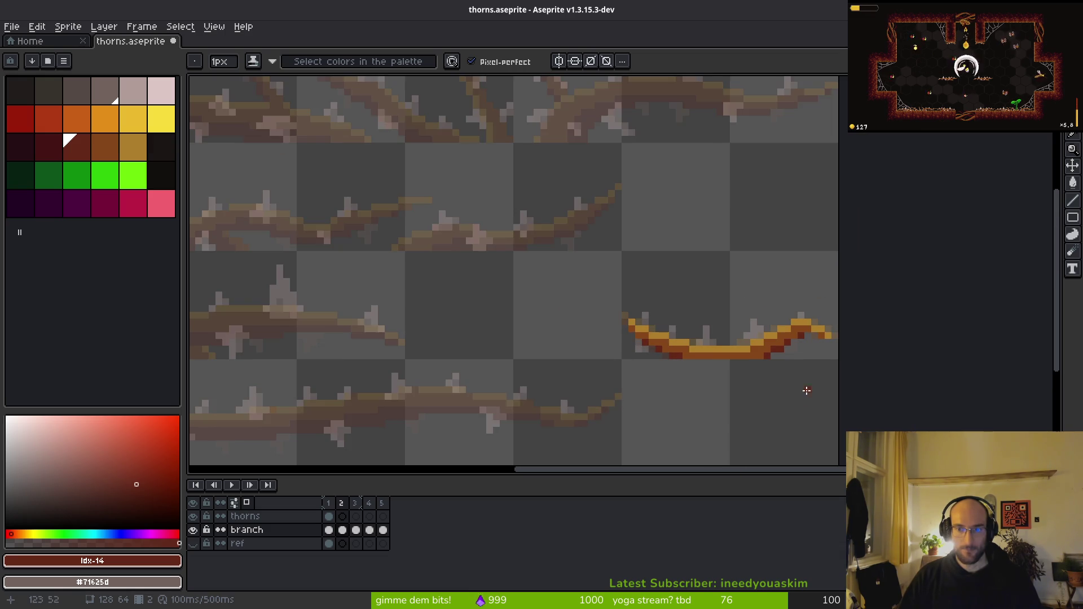
{"action": "key", "text": "i"}
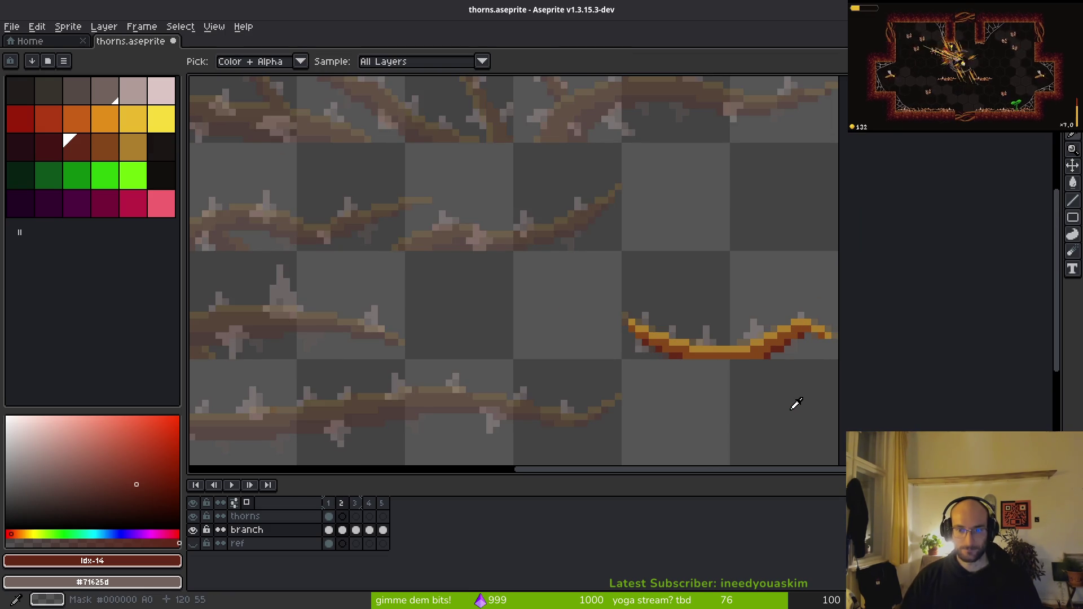
{"action": "scroll", "coordinate": [796, 403], "scroll_direction": "up", "scroll_amount": 5}
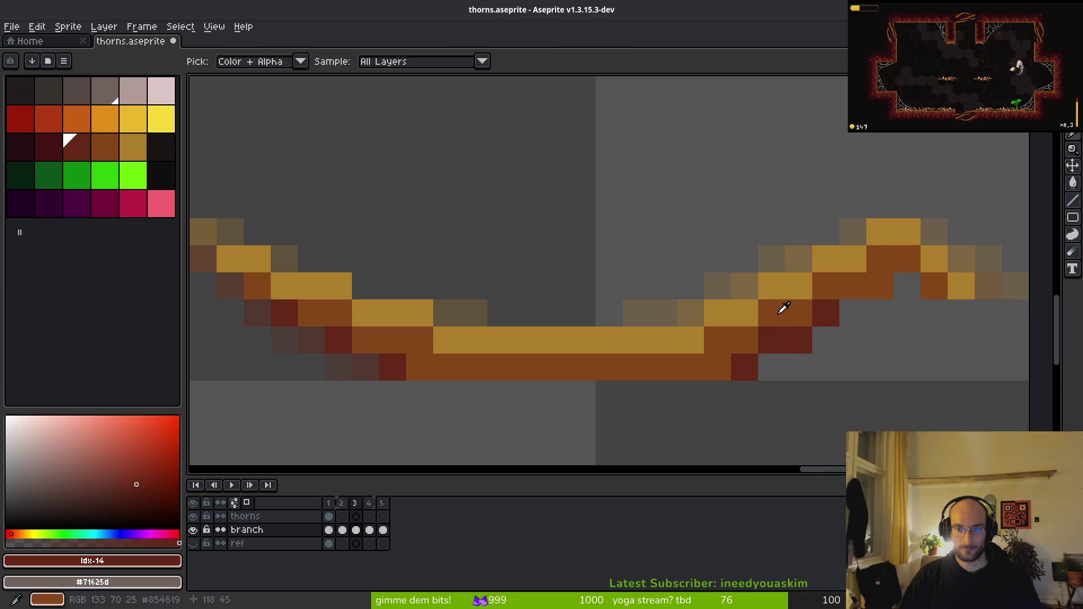
{"action": "left_click", "coordinate": [781, 307]}
{"action": "key", "text": "b"}
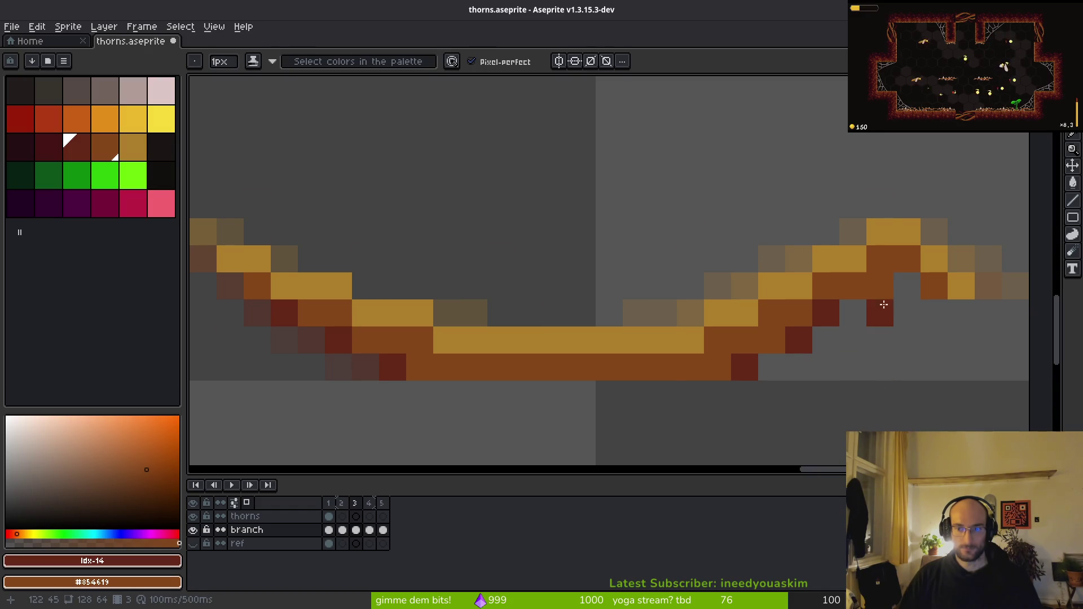
{"action": "scroll", "coordinate": [897, 316], "scroll_direction": "down", "scroll_amount": 4}
{"action": "key", "text": "i"}
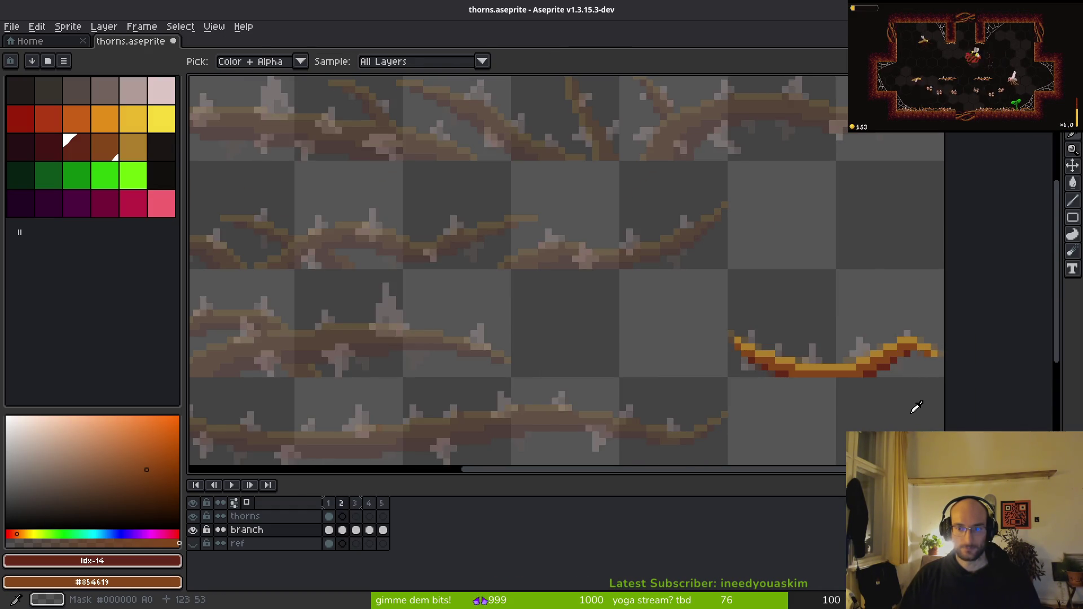
{"action": "key", "text": "b"}
{"action": "scroll", "coordinate": [799, 298], "scroll_direction": "up", "scroll_amount": 3}
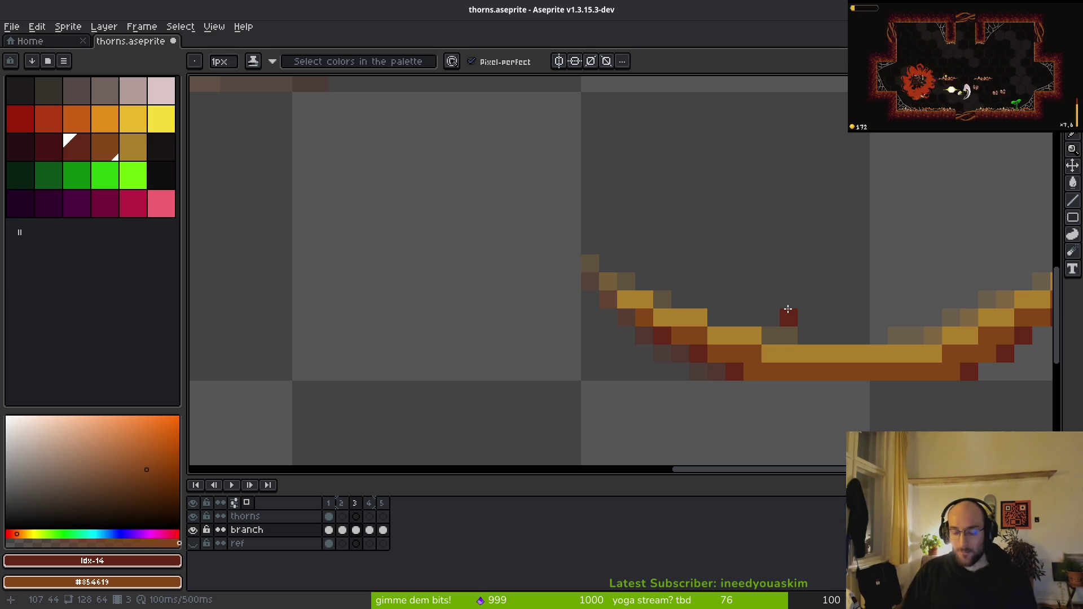
{"action": "scroll", "coordinate": [788, 309], "scroll_direction": "down", "scroll_amount": 4}
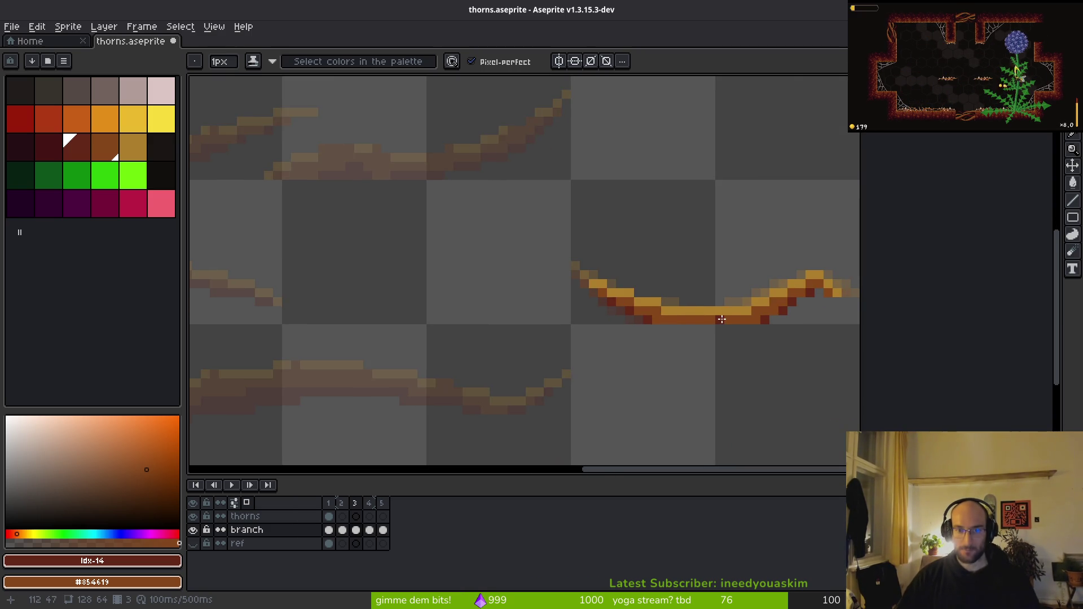
{"action": "scroll", "coordinate": [594, 279], "scroll_direction": "down", "scroll_amount": 1}
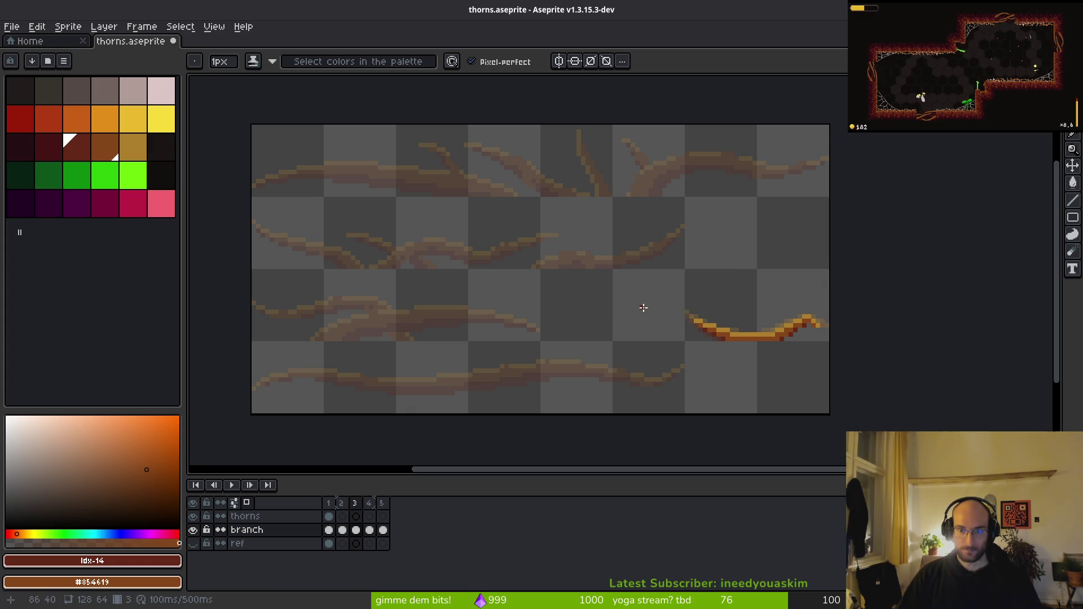
{"action": "mouse_move", "coordinate": [715, 258]}
{"action": "left_mouse_down"}
{"action": "mouse_move", "coordinate": [744, 370]}
{"action": "mouse_move", "coordinate": [698, 287]}
{"action": "left_mouse_up"}
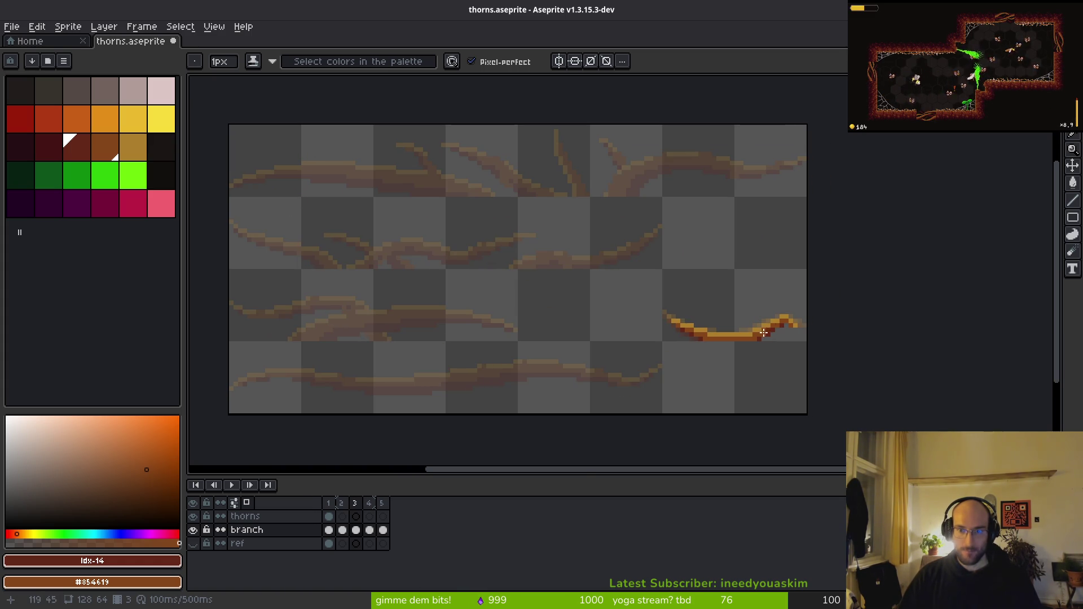
{"action": "scroll", "coordinate": [768, 332], "scroll_direction": "up", "scroll_amount": 3}
Step: Play the animation from frame 1 against the thorns, then select a 4x3 branch block
{"action": "key", "text": "i"}
{"action": "key", "text": "Left"}
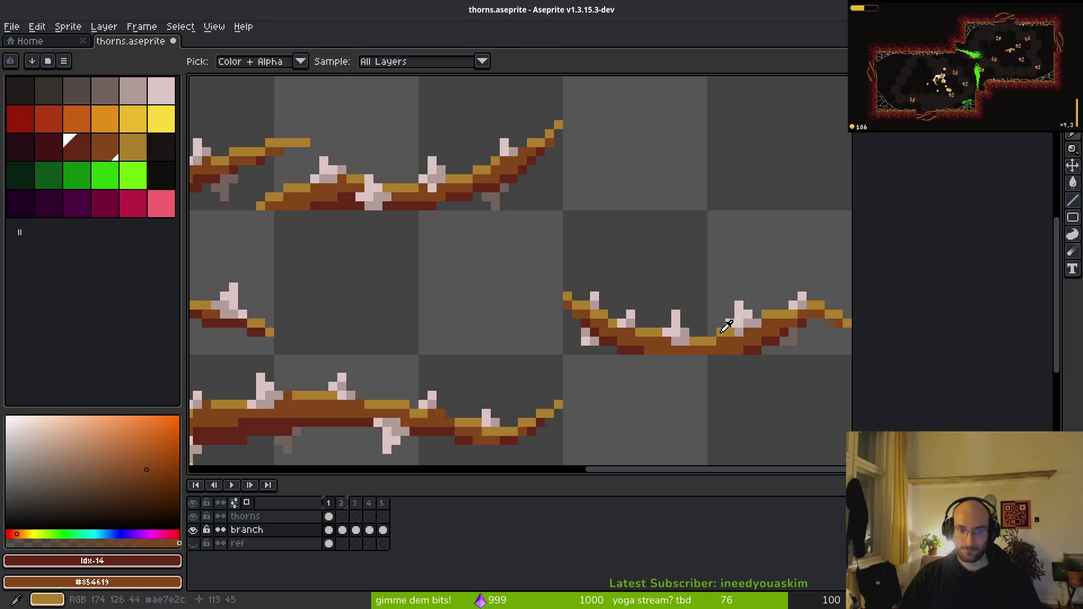
{"action": "key", "text": "Left"}
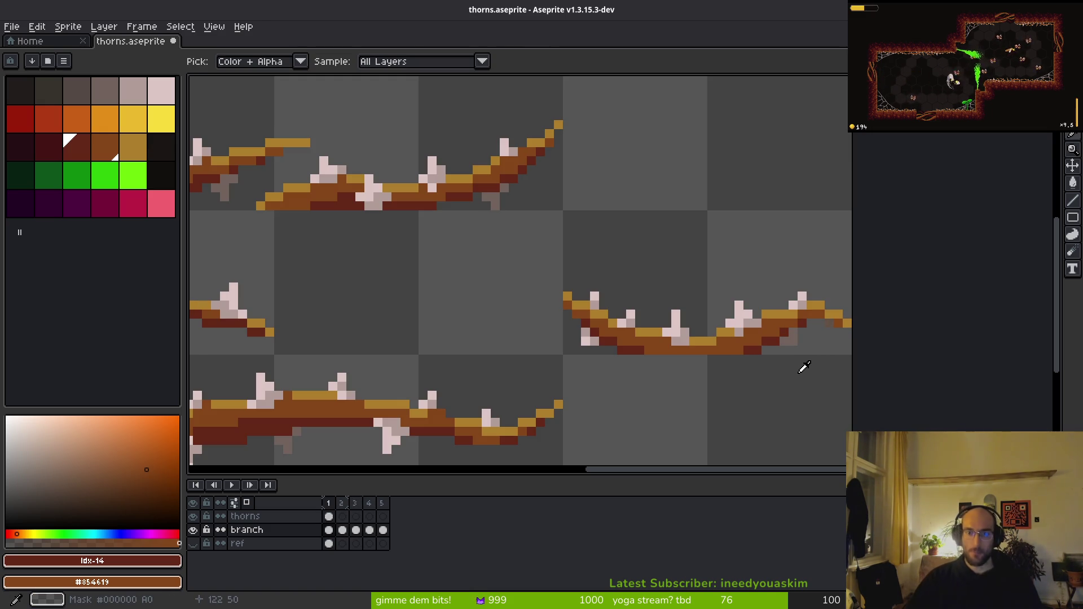
{"action": "key", "text": "Return"}
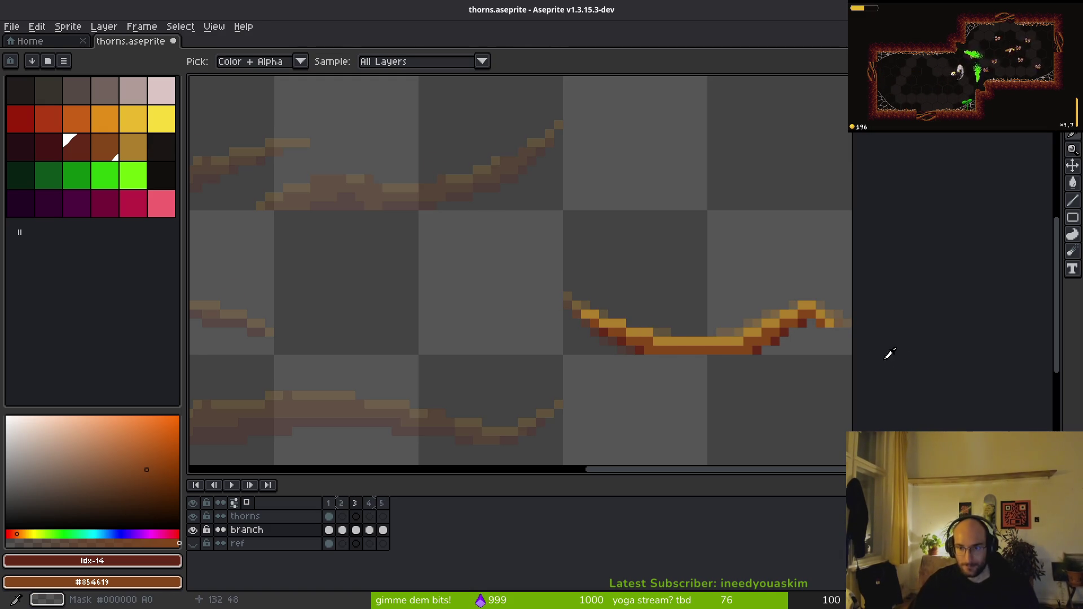
{"action": "key", "text": "b"}
{"action": "scroll", "coordinate": [816, 336], "scroll_direction": "up", "scroll_amount": 3}
{"action": "key", "text": "m"}
{"action": "left_click_drag", "start_coordinate": [778, 274], "coordinate": [884, 352]}
Step: Nudge the selected block and a single bend pixel down one pixel, then deselect and save
{"action": "key", "text": "Down"}
{"action": "key", "text": "ctrl+s"}
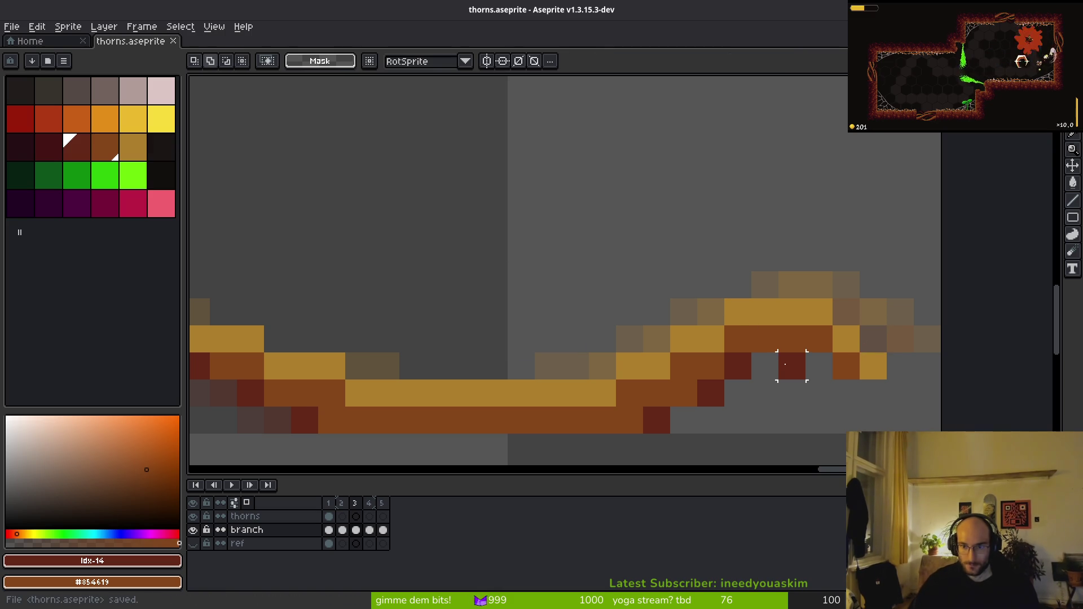
{"action": "mouse_move", "coordinate": [807, 300]}
{"action": "left_mouse_down"}
{"action": "mouse_move", "coordinate": [826, 316]}
{"action": "mouse_move", "coordinate": [820, 326]}
{"action": "left_mouse_up"}
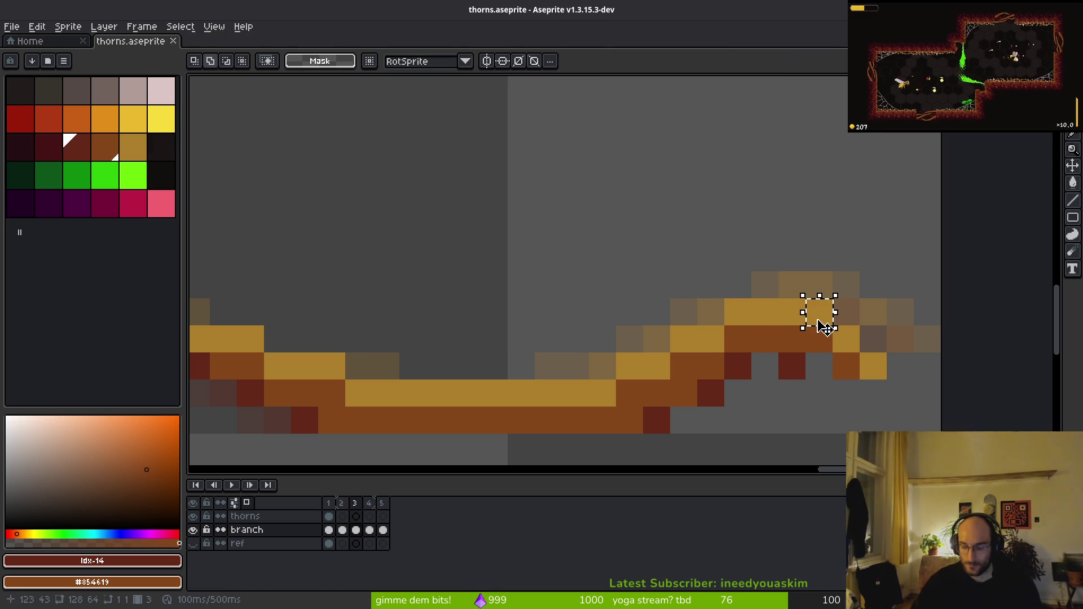
{"action": "key", "text": "Down"}
{"action": "key", "text": "ctrl+s"}
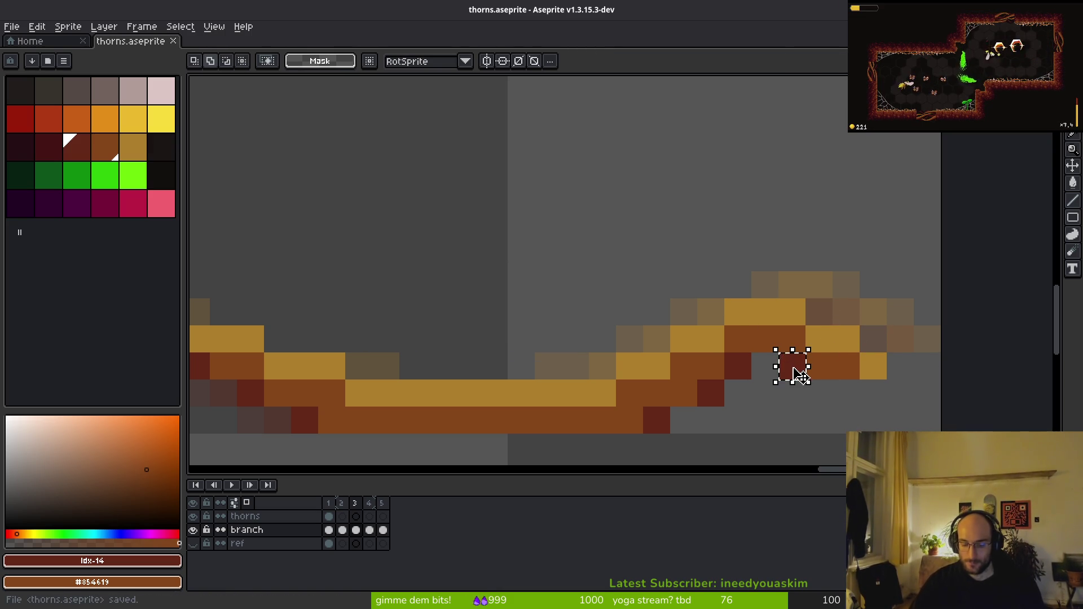
{"action": "key", "text": "ctrl+d"}
{"action": "key", "text": "ctrl+s"}
Step: Pick gold #ae7e2c from the branch and redraw gold pixels along its left tip
{"action": "scroll", "coordinate": [846, 375], "scroll_direction": "down", "scroll_amount": 3}
{"action": "key", "text": "i"}
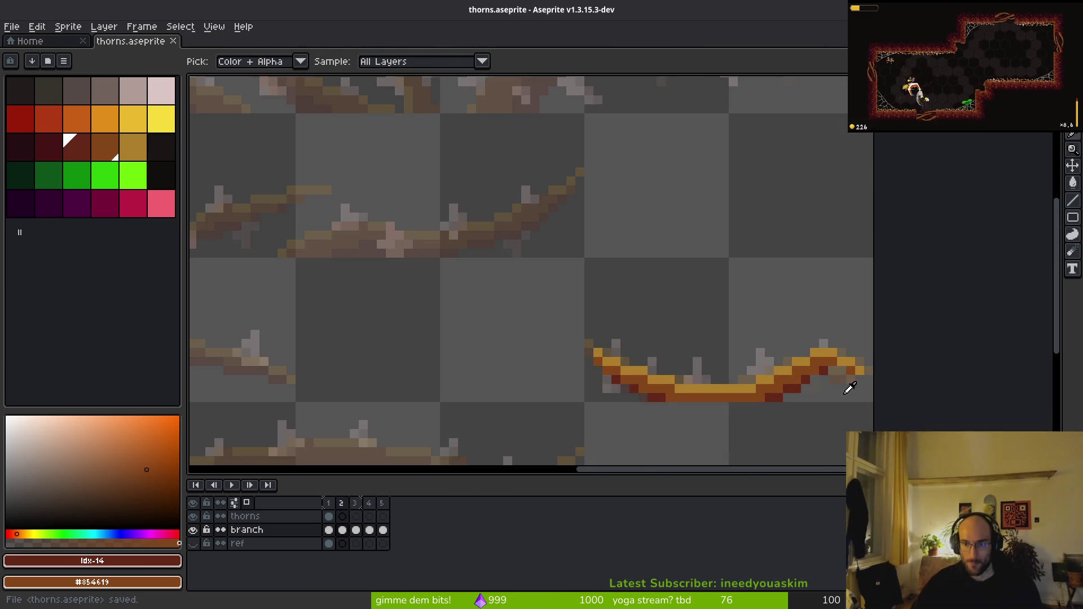
{"action": "key", "text": "m"}
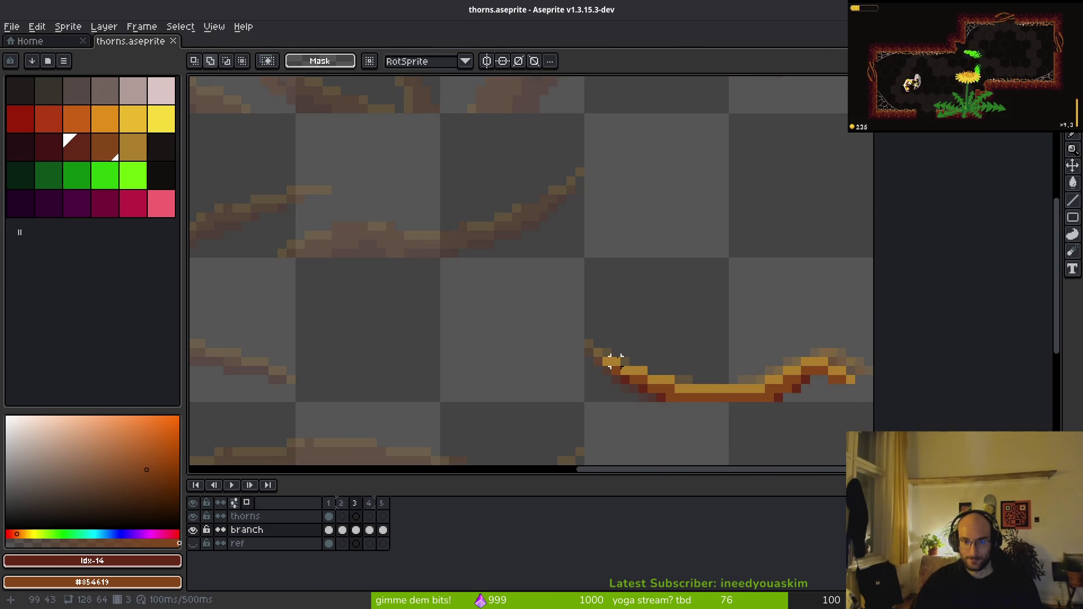
{"action": "scroll", "coordinate": [729, 303], "scroll_direction": "up", "scroll_amount": 2}
{"action": "scroll", "coordinate": [700, 304], "scroll_direction": "down", "scroll_amount": 1}
{"action": "key", "text": "i"}
{"action": "left_click", "coordinate": [609, 261]}
{"action": "key", "text": "b"}
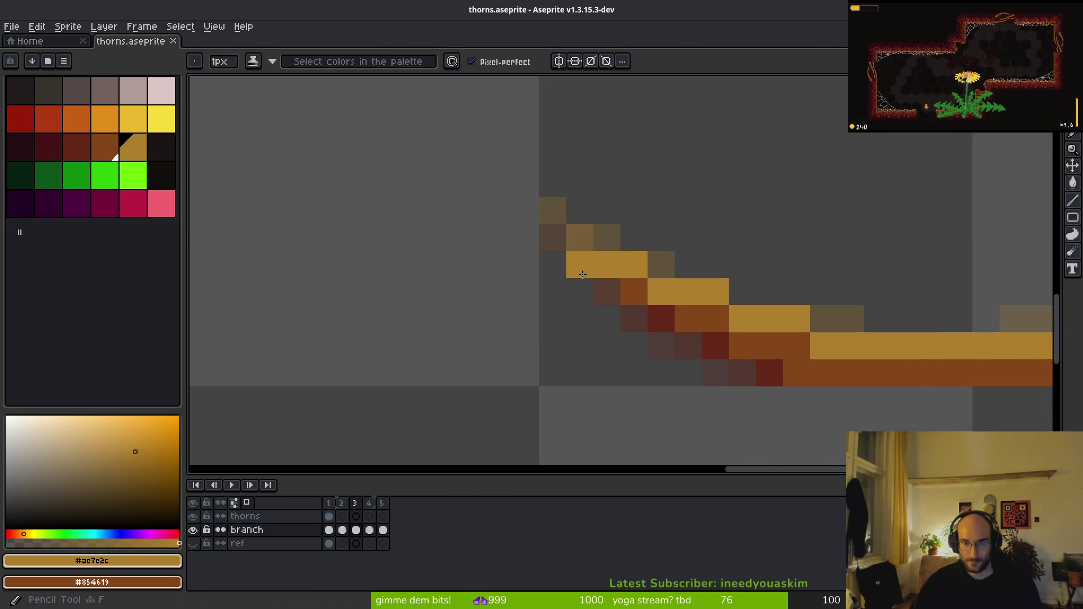
{"action": "left_click_drag", "start_coordinate": [583, 288], "coordinate": [606, 291]}
Step: Recolour the branch tip's pixels with dark red #632718 and gold, then save
{"action": "key", "text": "m"}
{"action": "left_click_drag", "start_coordinate": [567, 225], "coordinate": [646, 304]}
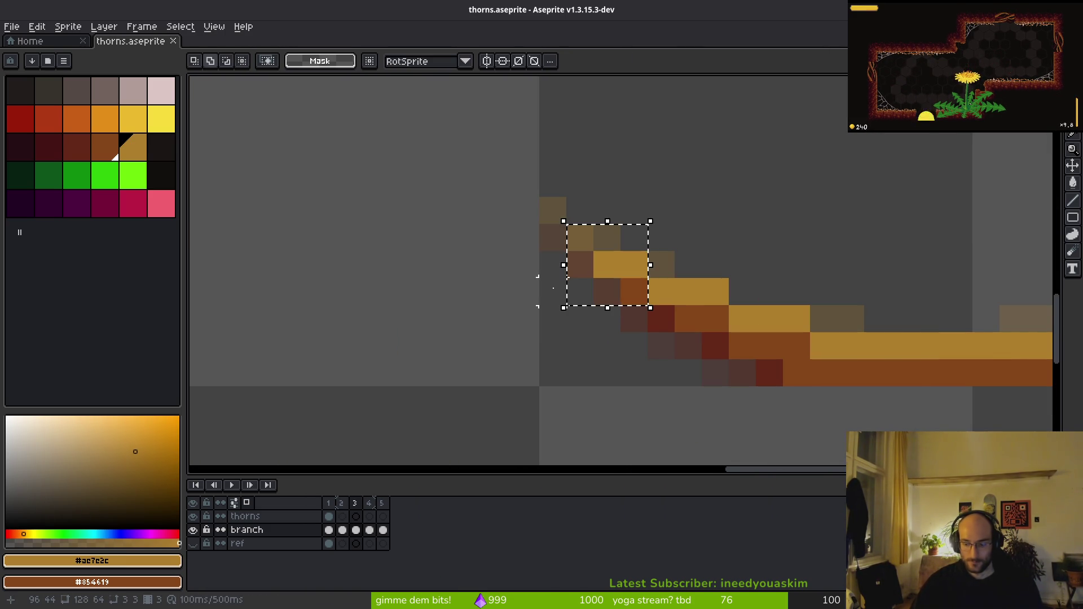
{"action": "key", "text": "b"}
{"action": "left_click", "coordinate": [651, 320]}
{"action": "key", "text": "ctrl+z"}
{"action": "left_click", "coordinate": [660, 316], "text": "alt"}
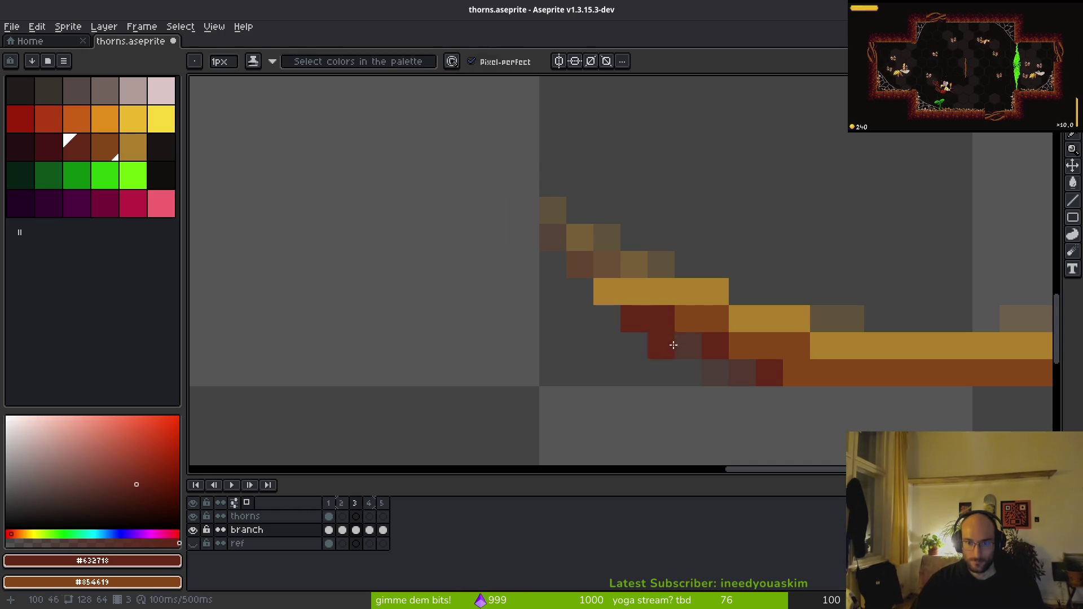
{"action": "left_click", "coordinate": [661, 319]}
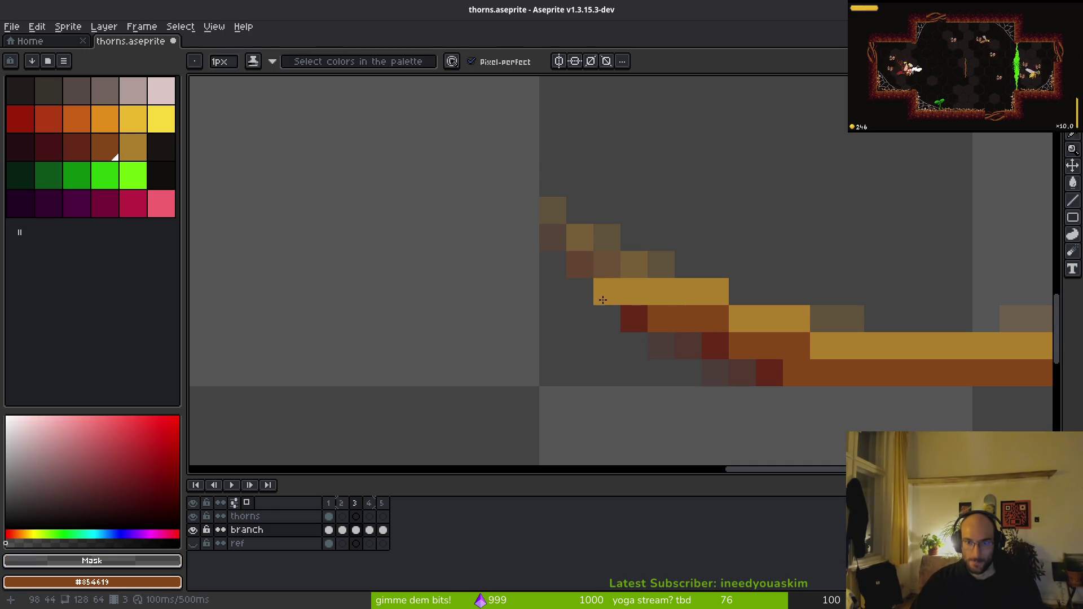
{"action": "left_click", "coordinate": [597, 290], "text": "alt"}
{"action": "left_click", "coordinate": [714, 322]}
{"action": "scroll", "coordinate": [713, 330], "scroll_direction": "down", "scroll_amount": 5}
{"action": "key", "text": "ctrl+s"}
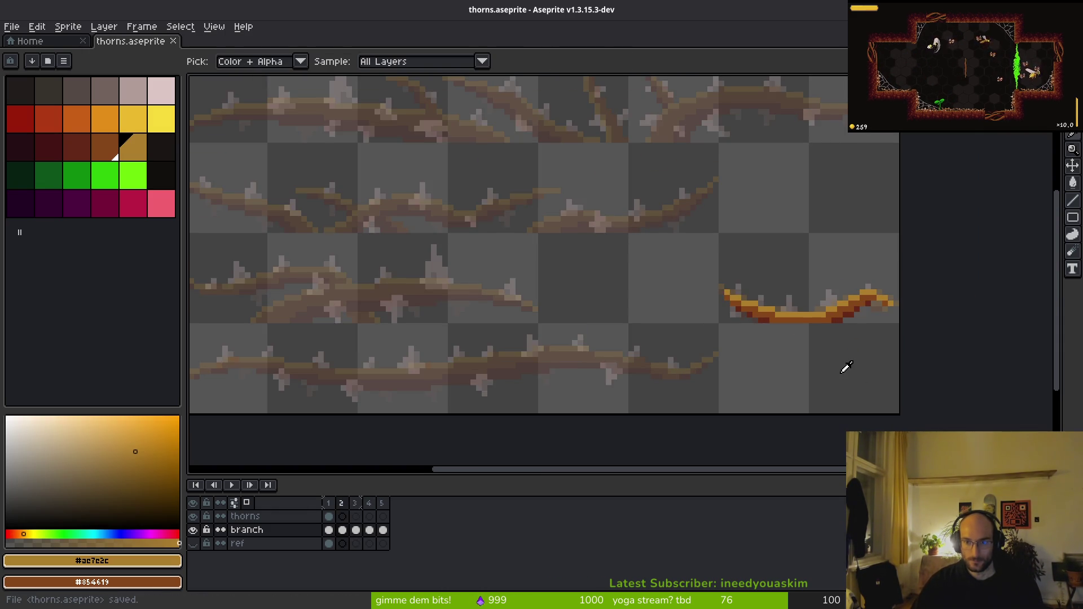
Step: Add a gold pixel to the branch's underside, select a 1x3 column, deselect and save
{"action": "scroll", "coordinate": [746, 326], "scroll_direction": "up", "scroll_amount": 5}
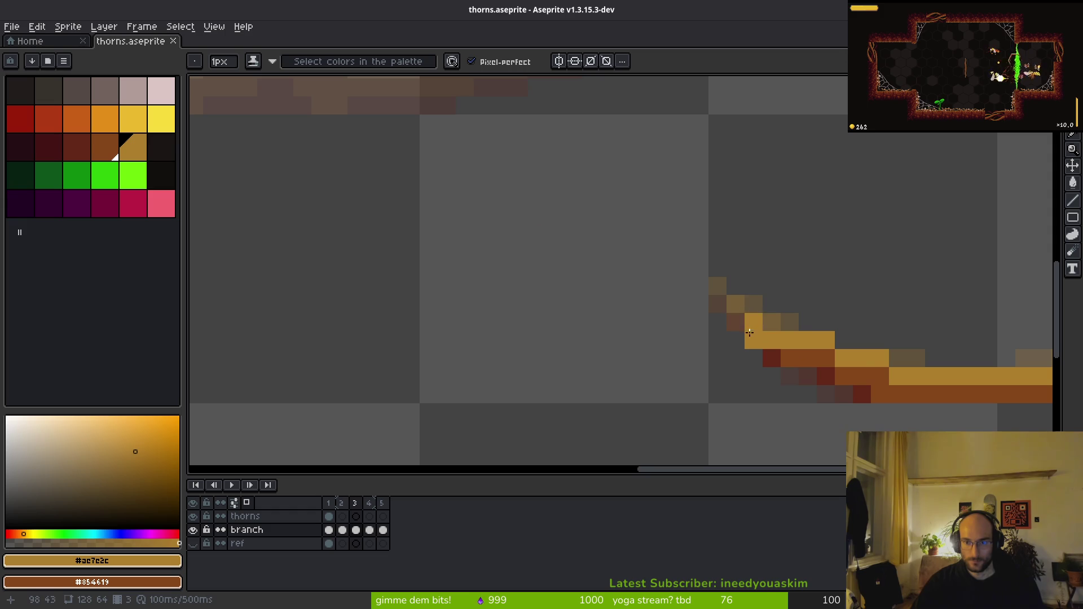
{"action": "left_click", "coordinate": [741, 321]}
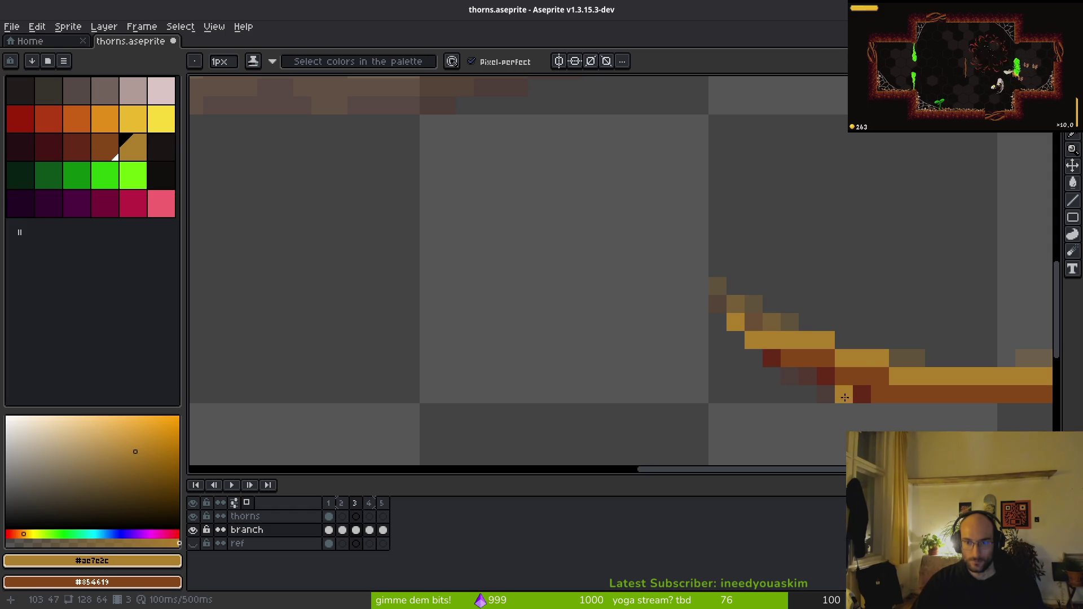
{"action": "scroll", "coordinate": [841, 423], "scroll_direction": "down", "scroll_amount": 5}
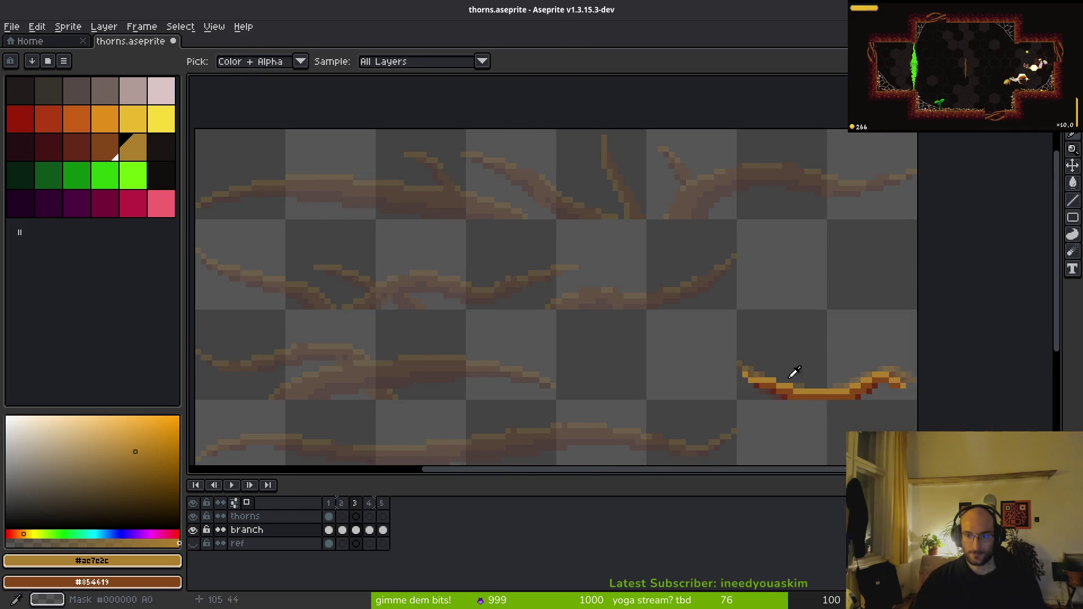
{"action": "key", "text": "m"}
{"action": "scroll", "coordinate": [746, 363], "scroll_direction": "up", "scroll_amount": 5}
{"action": "left_click_drag", "start_coordinate": [686, 310], "coordinate": [699, 351]}
{"action": "key", "text": "ctrl+d"}
{"action": "key", "text": "ctrl+s"}
Step: Erase the dark-red pixel below the branch and repaint #632718 shading along its underside
{"action": "scroll", "coordinate": [687, 407], "scroll_direction": "up", "scroll_amount": 1}
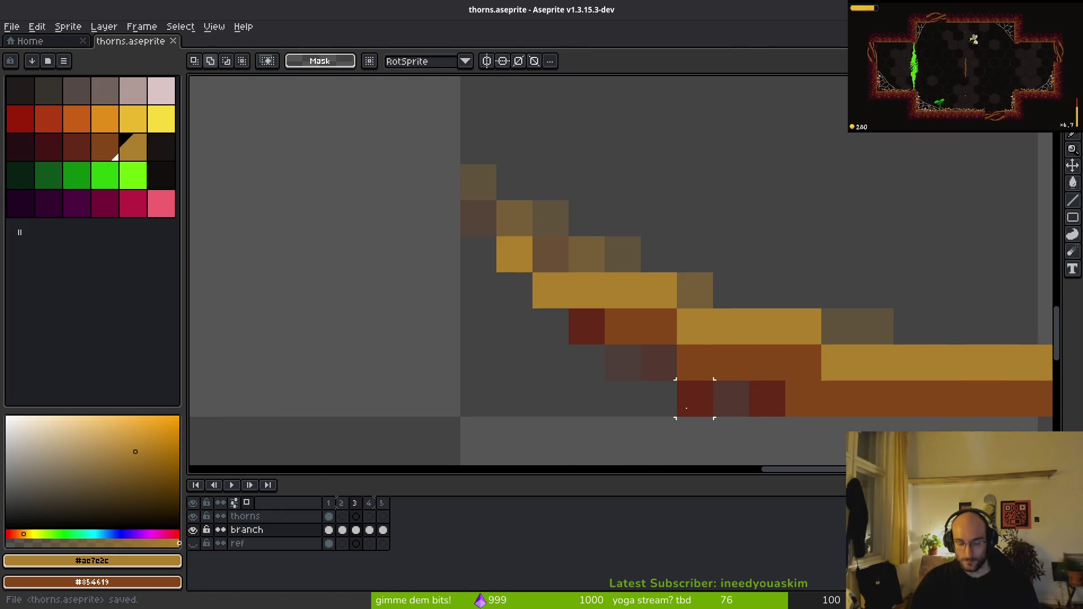
{"action": "key", "text": "e"}
{"action": "left_click", "coordinate": [686, 407]}
{"action": "left_click", "coordinate": [766, 395], "text": "alt"}
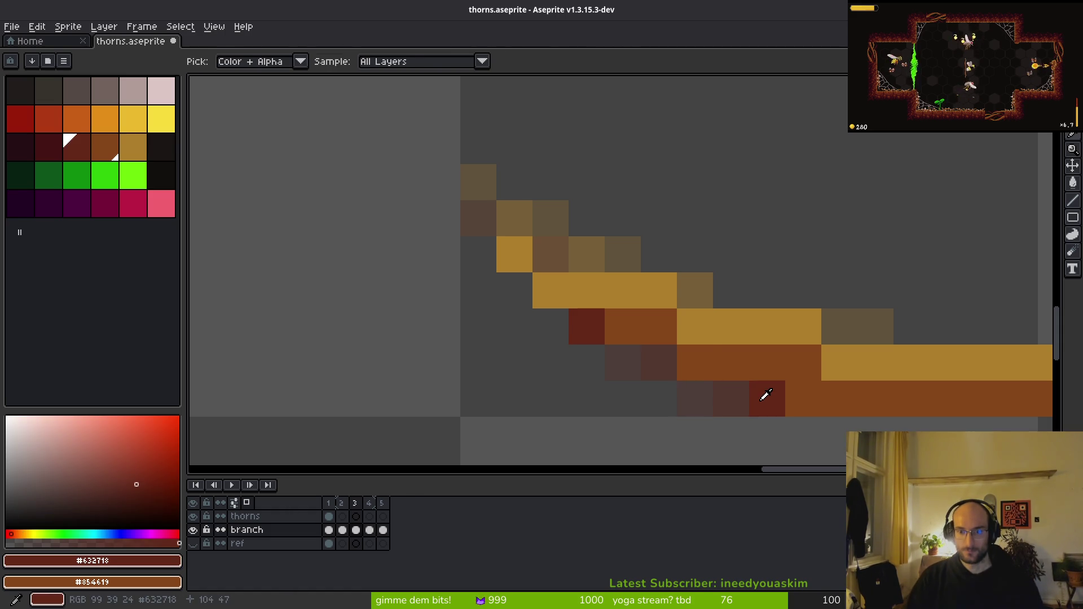
{"action": "left_click", "coordinate": [694, 367]}
{"action": "scroll", "coordinate": [634, 394], "scroll_direction": "right", "scroll_amount": 3}
{"action": "left_click", "coordinate": [579, 385]}
{"action": "key", "text": "ctrl+z"}
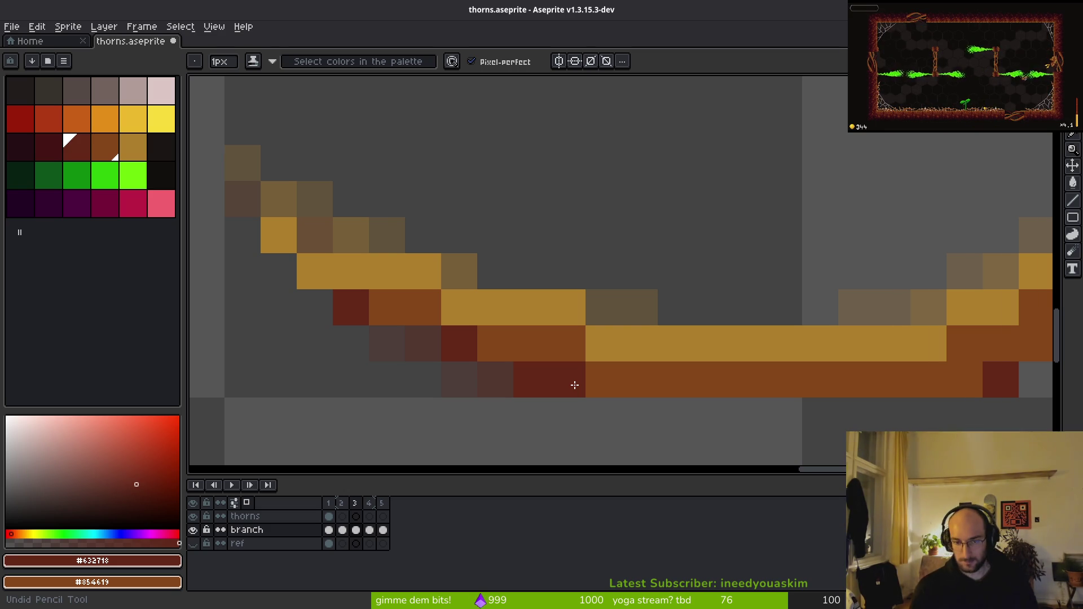
{"action": "scroll", "coordinate": [611, 254], "scroll_direction": "down", "scroll_amount": 3}
{"action": "scroll", "coordinate": [638, 276], "scroll_direction": "down", "scroll_amount": 1}
{"action": "scroll", "coordinate": [609, 316], "scroll_direction": "down", "scroll_amount": 2}
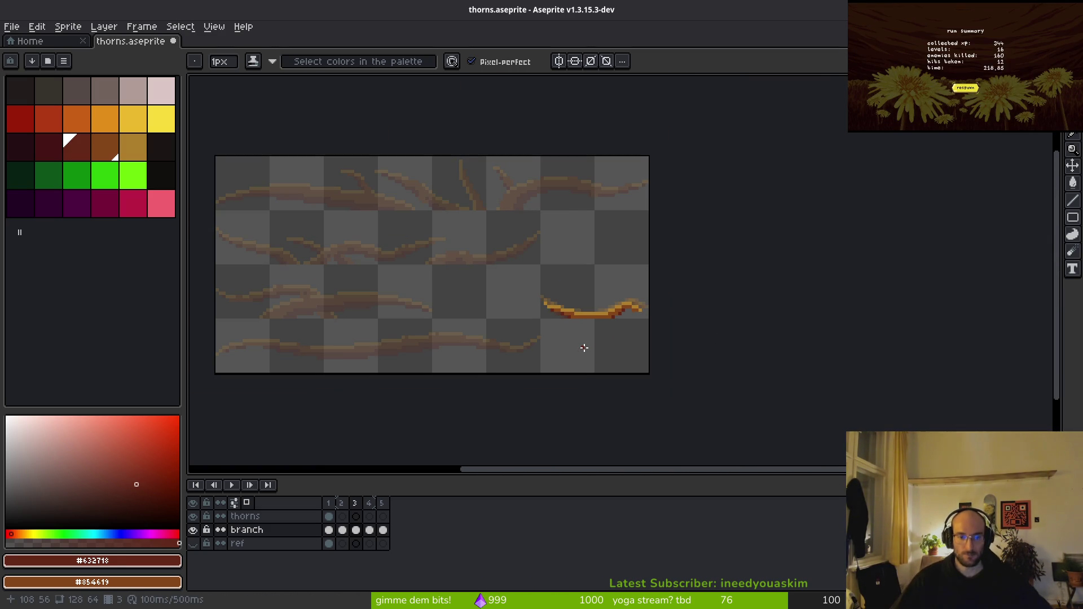
Step: Flip between frame 1 and frame 4 to compare the branch animation frames
{"action": "key", "text": "Left"}
{"action": "key", "text": "Left"}
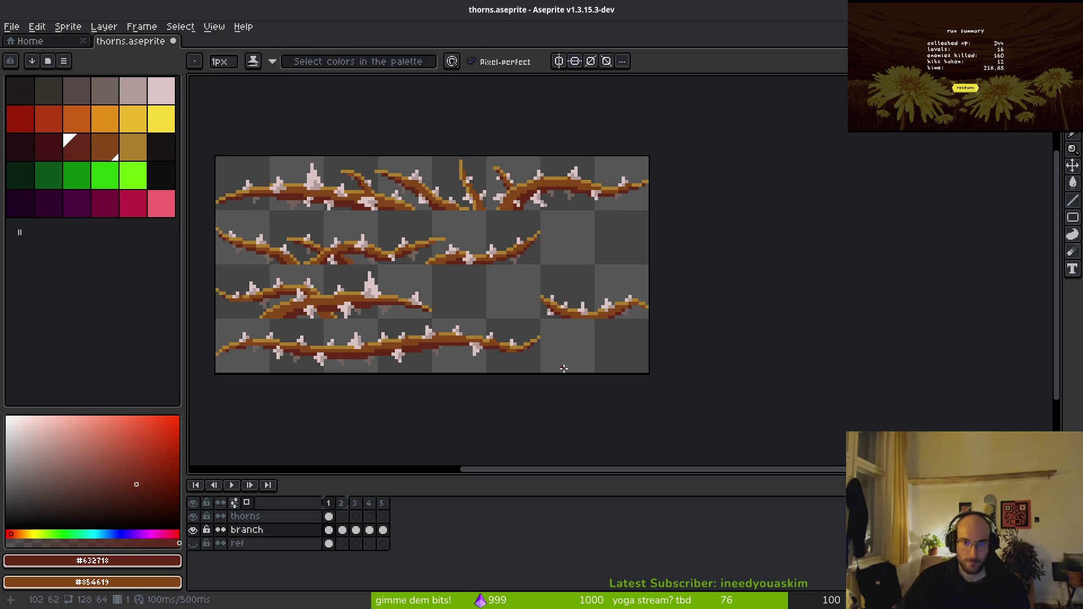
{"action": "key", "text": "i"}
{"action": "key", "text": "Right"}
{"action": "key", "text": "Right"}
{"action": "key", "text": "Right"}
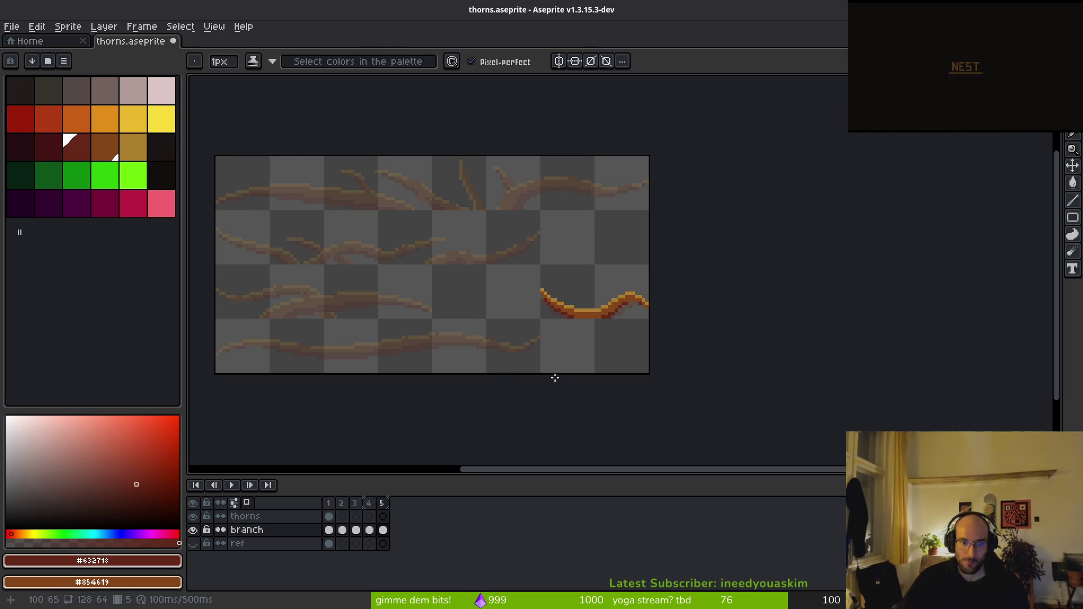
{"action": "key", "text": "alt"}
{"action": "key", "text": "Left"}
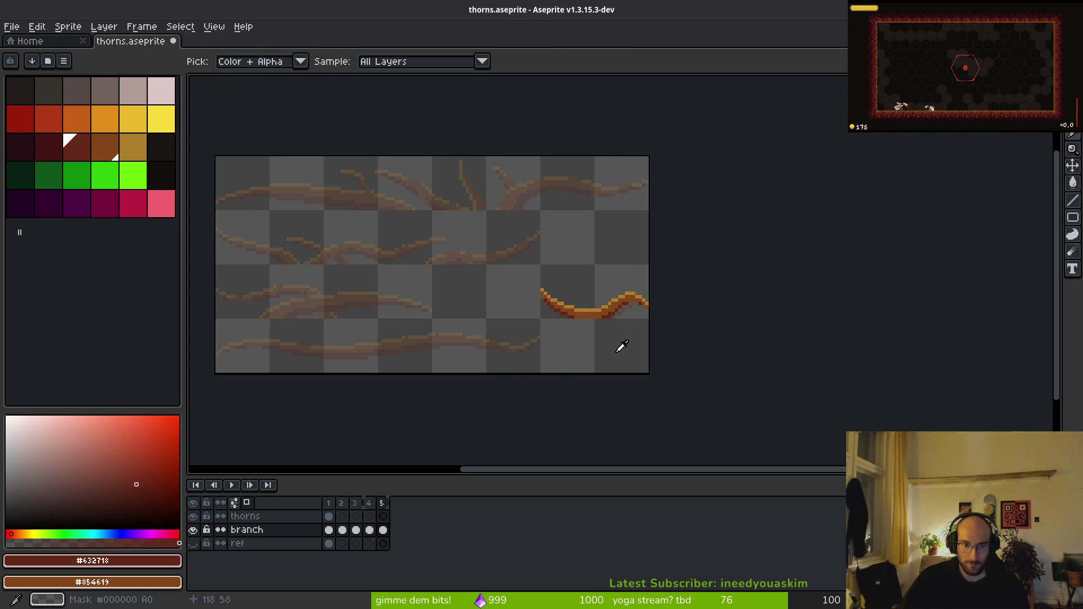
{"action": "key", "text": "alt"}
{"action": "scroll", "coordinate": [616, 311], "scroll_direction": "up", "scroll_amount": 3}
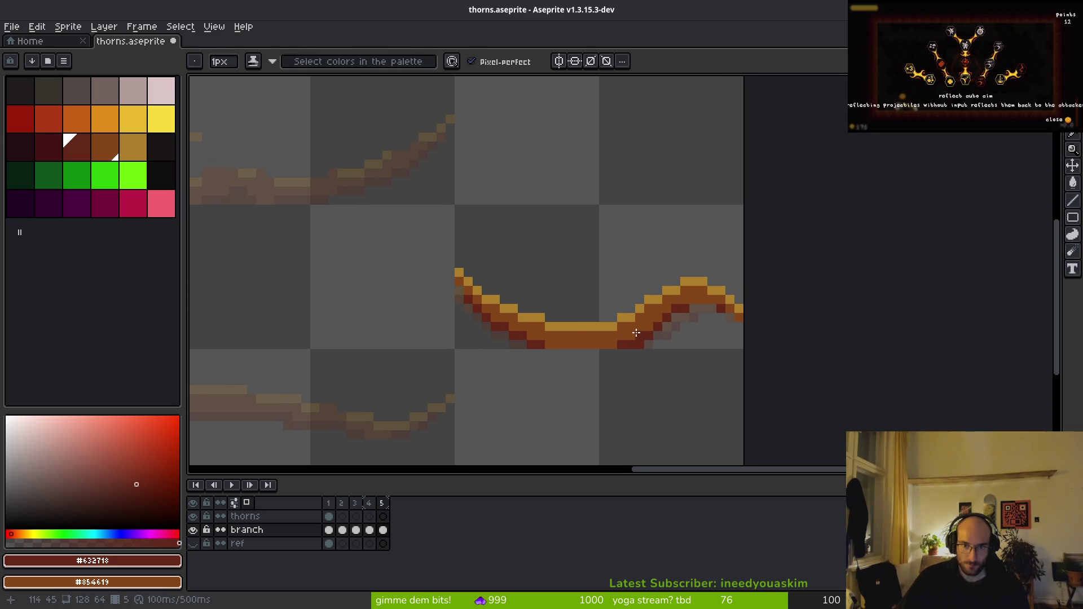
Step: View frame 1's thorns for reference, then step back and forth to settle on frame 3
{"action": "key", "text": "Home"}
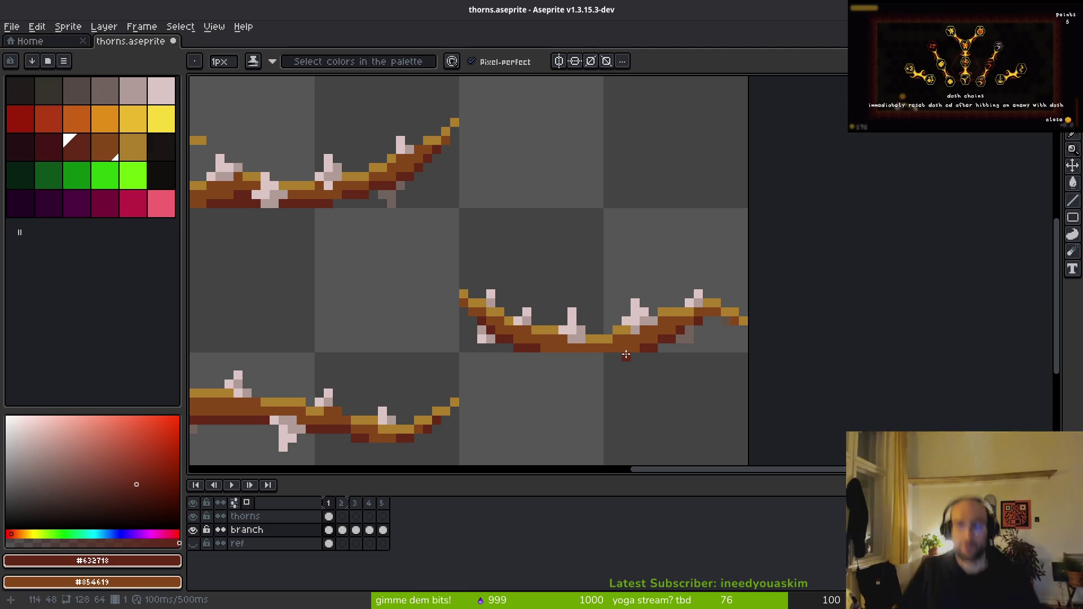
{"action": "key", "text": "Right"}
{"action": "key", "text": "i"}
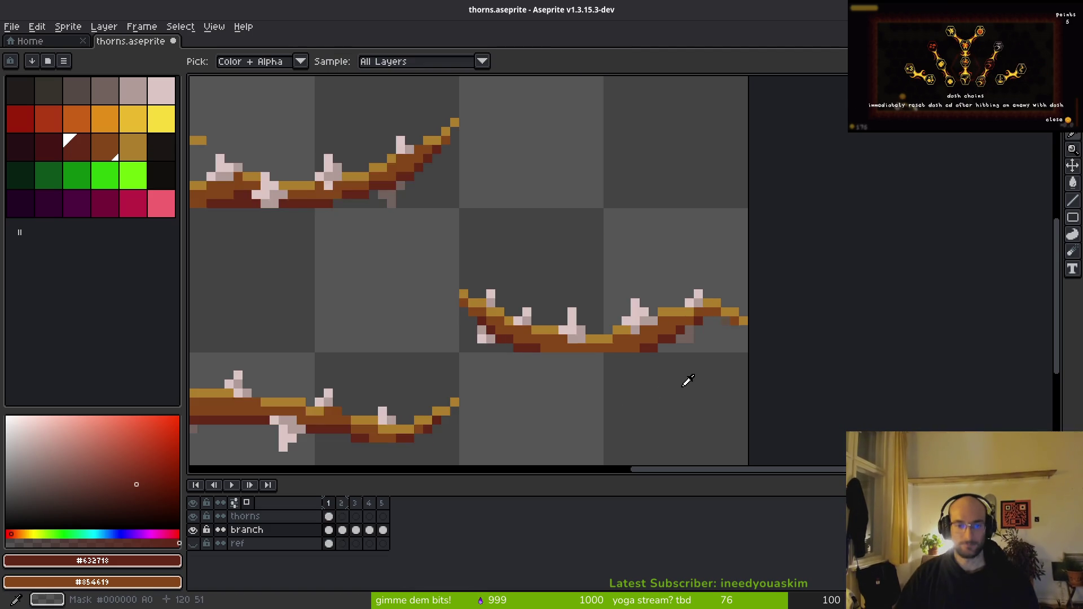
{"action": "key", "text": "Right"}
{"action": "key", "text": "Left"}
{"action": "key", "text": "Left"}
{"action": "key", "text": "Right"}
{"action": "key", "text": "Left"}
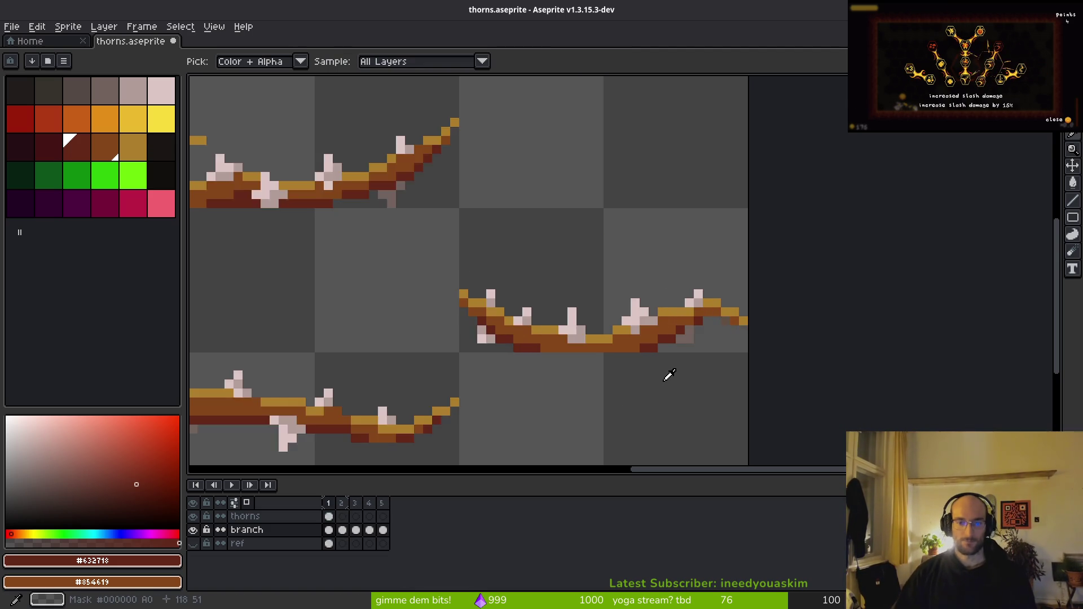
{"action": "key", "text": "Right"}
{"action": "key", "text": "Right"}
{"action": "key", "text": "Right"}
{"action": "key", "text": "Left"}
{"action": "key", "text": "Left"}
{"action": "key", "text": "Right"}
Step: Clear stray pixels in the branch's middle and paint its bottom row gold
{"action": "key", "text": "b"}
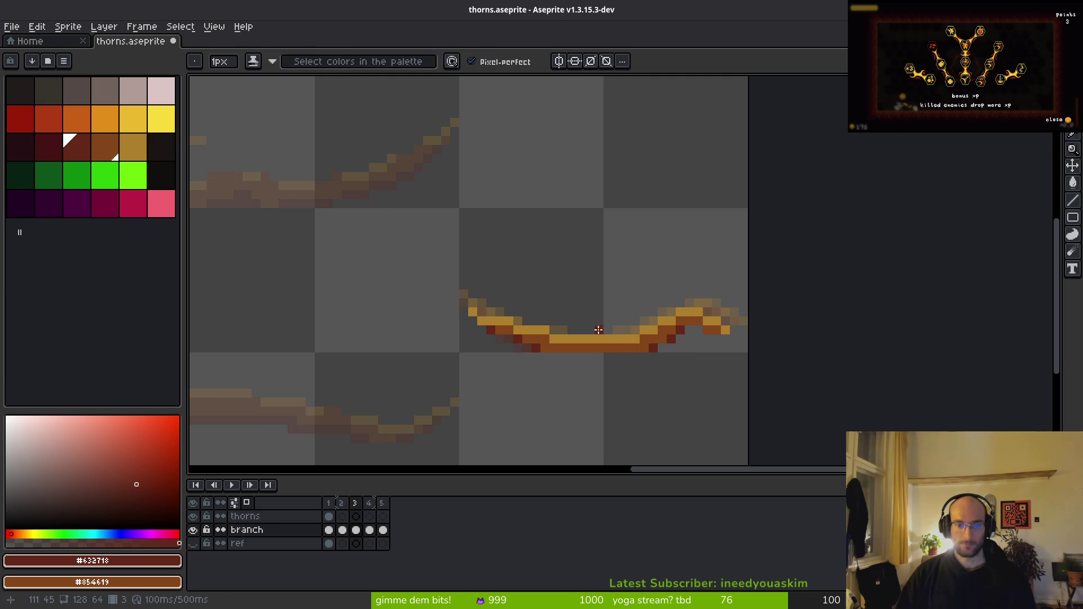
{"action": "scroll", "coordinate": [578, 355], "scroll_direction": "up", "scroll_amount": 3}
{"action": "right_click", "coordinate": [597, 346]}
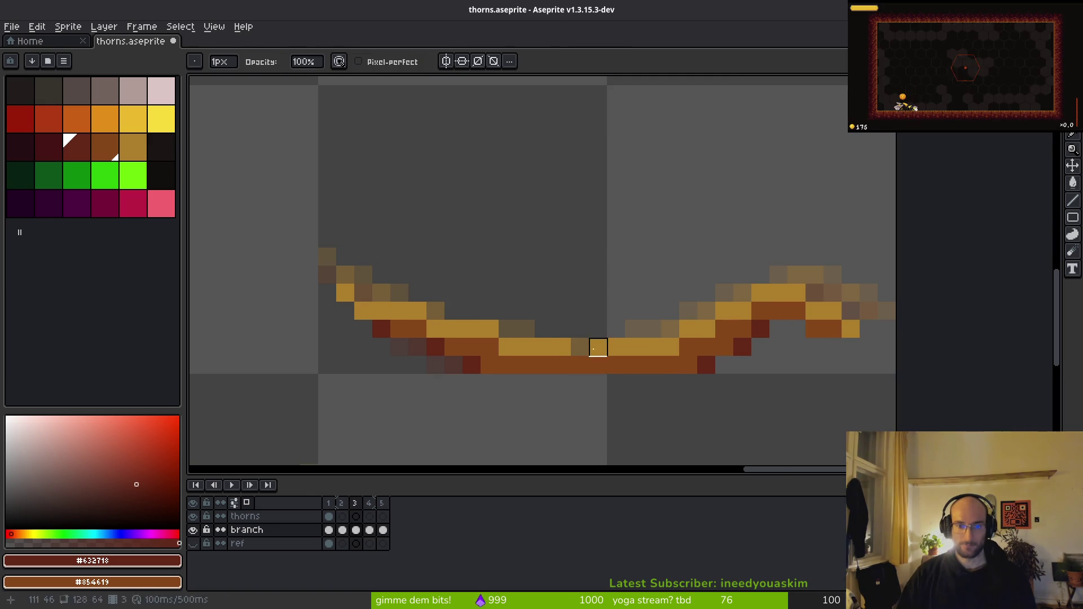
{"action": "left_click", "coordinate": [634, 347], "text": "alt"}
{"action": "mouse_move", "coordinate": [598, 365]}
{"action": "left_mouse_down"}
{"action": "mouse_move", "coordinate": [614, 365]}
{"action": "mouse_move", "coordinate": [561, 365]}
{"action": "mouse_move", "coordinate": [616, 347]}
{"action": "left_mouse_up"}
{"action": "key", "text": "e"}
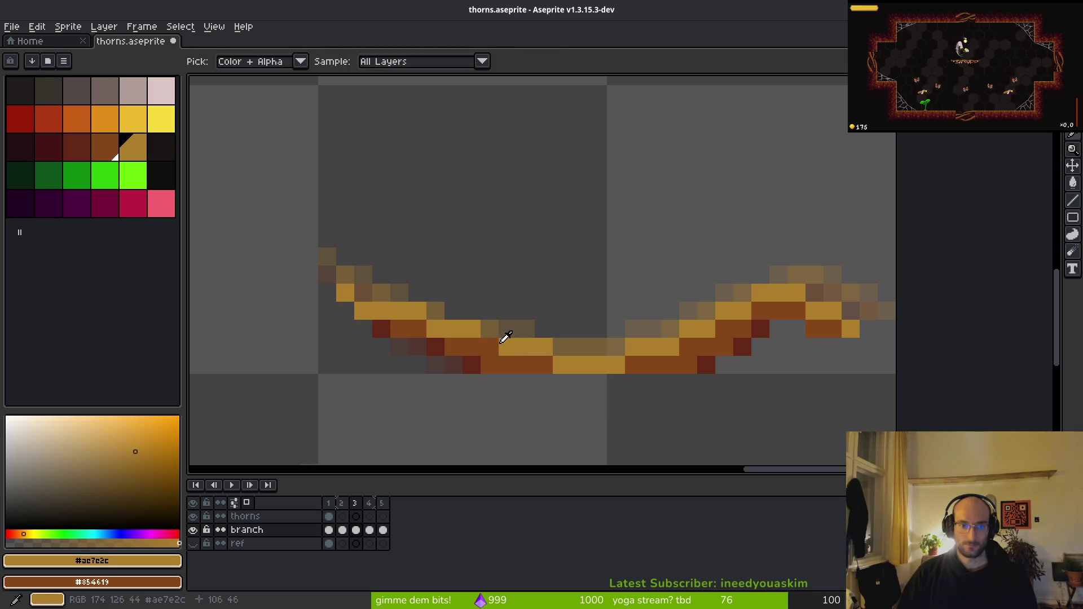
{"action": "key", "text": "b"}
Step: Turn one pixel gold, paint two left-arm pixels orange-brown, and sample the dark red-brown
{"action": "scroll", "coordinate": [502, 338], "scroll_direction": "down", "scroll_amount": 5}
{"action": "scroll", "coordinate": [570, 310], "scroll_direction": "up", "scroll_amount": 4}
{"action": "scroll", "coordinate": [489, 314], "scroll_direction": "up", "scroll_amount": 2}
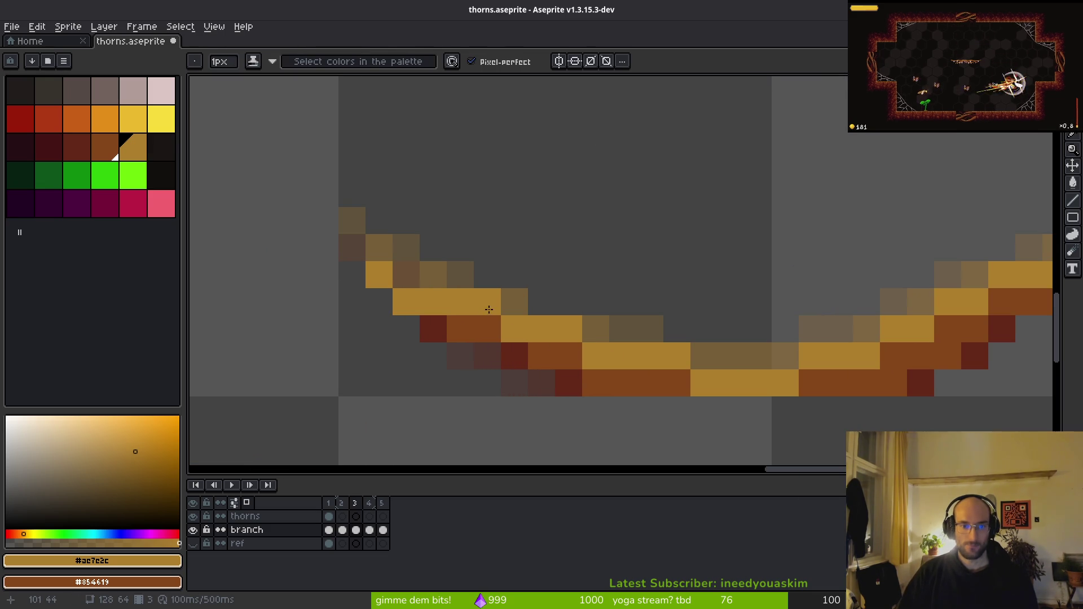
{"action": "left_click", "coordinate": [551, 359]}
{"action": "left_click", "coordinate": [563, 358], "text": "alt"}
{"action": "left_click_drag", "start_coordinate": [541, 358], "coordinate": [510, 353]}
{"action": "left_click", "coordinate": [436, 324], "text": "alt"}
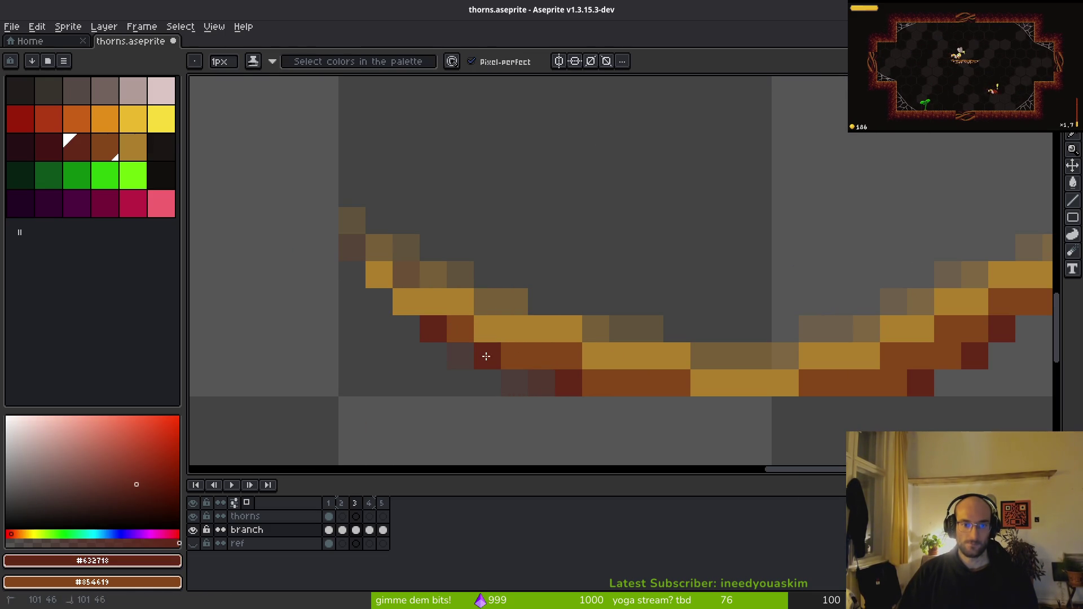
{"action": "scroll", "coordinate": [802, 453], "scroll_direction": "down", "scroll_amount": 4}
{"action": "scroll", "coordinate": [761, 395], "scroll_direction": "up", "scroll_amount": 3}
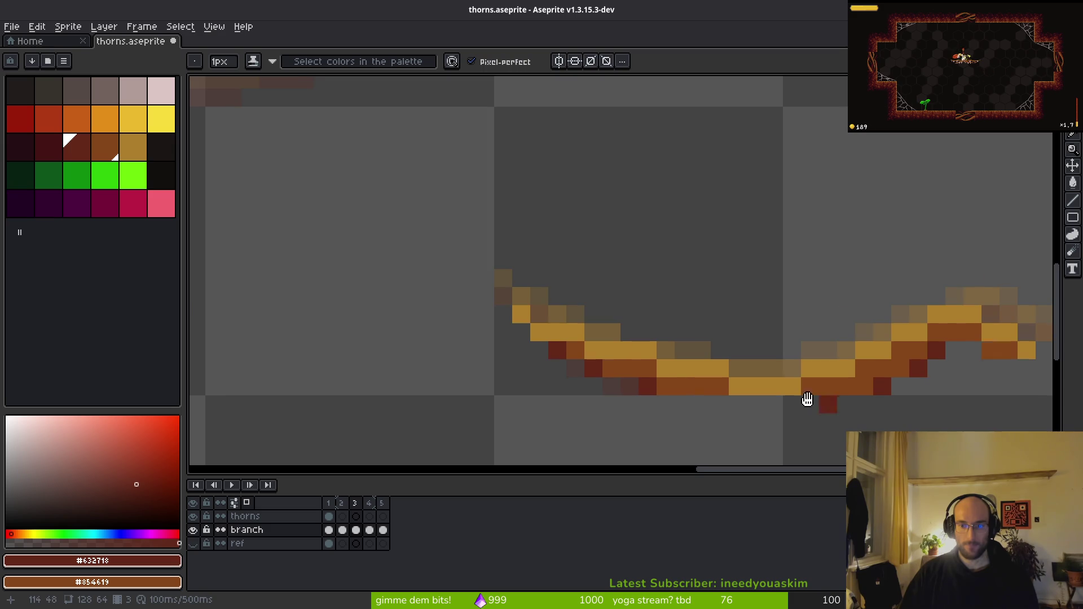
{"action": "scroll", "coordinate": [725, 358], "scroll_direction": "down", "scroll_amount": 4}
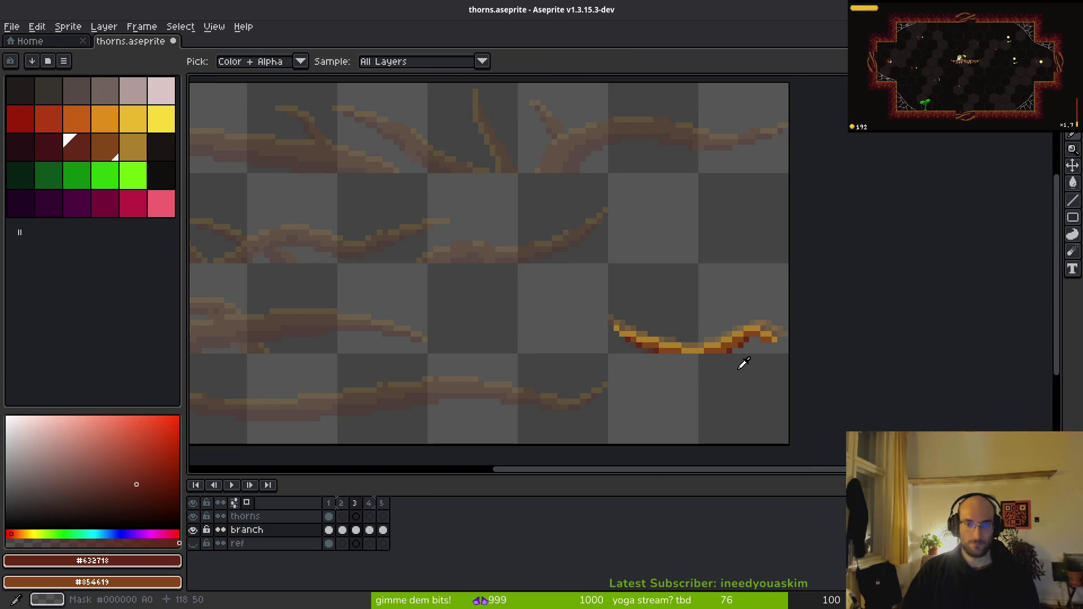
Step: Step through frames 5, 2 and 3 to compare them, stopping on frame 4
{"action": "key", "text": "period"}
{"action": "key", "text": "period"}
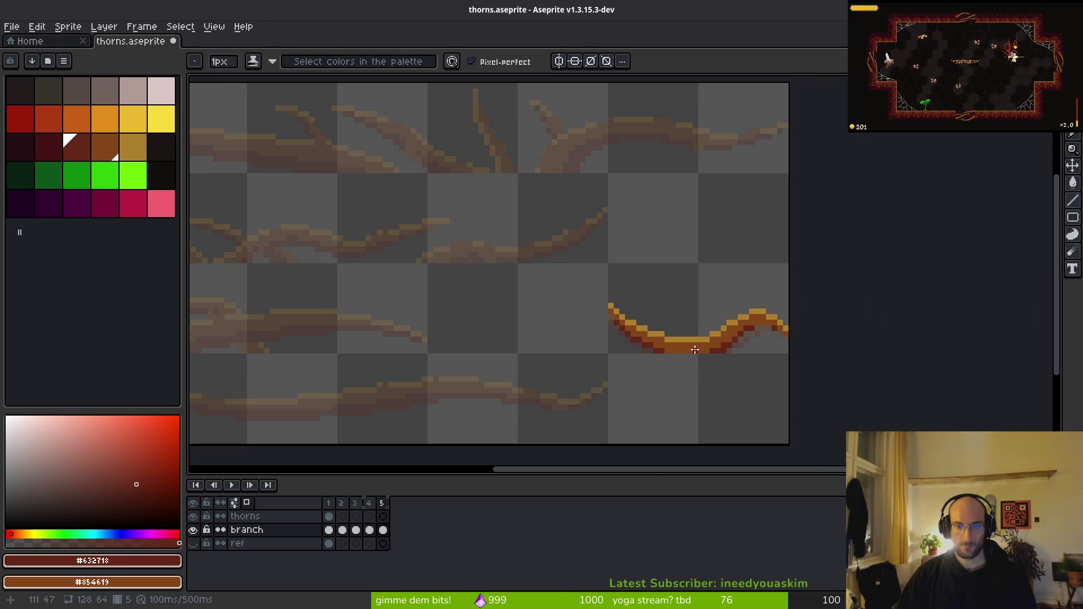
{"action": "key", "text": "comma"}
{"action": "key", "text": "comma"}
{"action": "key", "text": "comma"}
{"action": "key", "text": "comma"}
{"action": "key", "text": "period"}
{"action": "key", "text": "comma"}
{"action": "key", "text": "period"}
{"action": "key", "text": "period"}
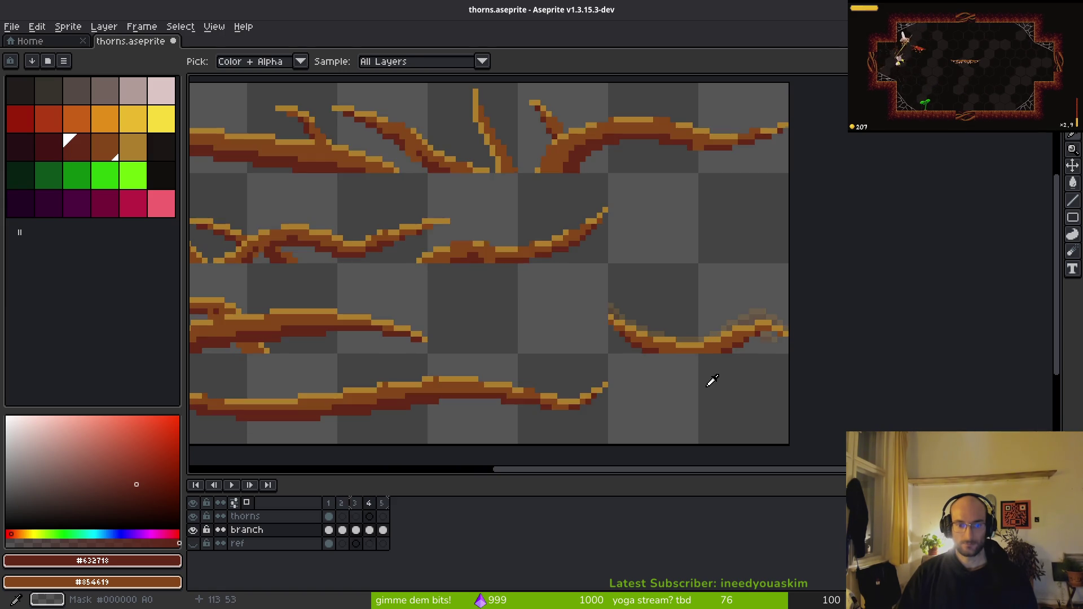
{"action": "key", "text": "period"}
Step: Drag frame 4 to a new timeline position and play the branch animation
{"action": "left_click", "coordinate": [377, 502]}
{"action": "left_click_drag", "start_coordinate": [398, 511], "coordinate": [401, 519]}
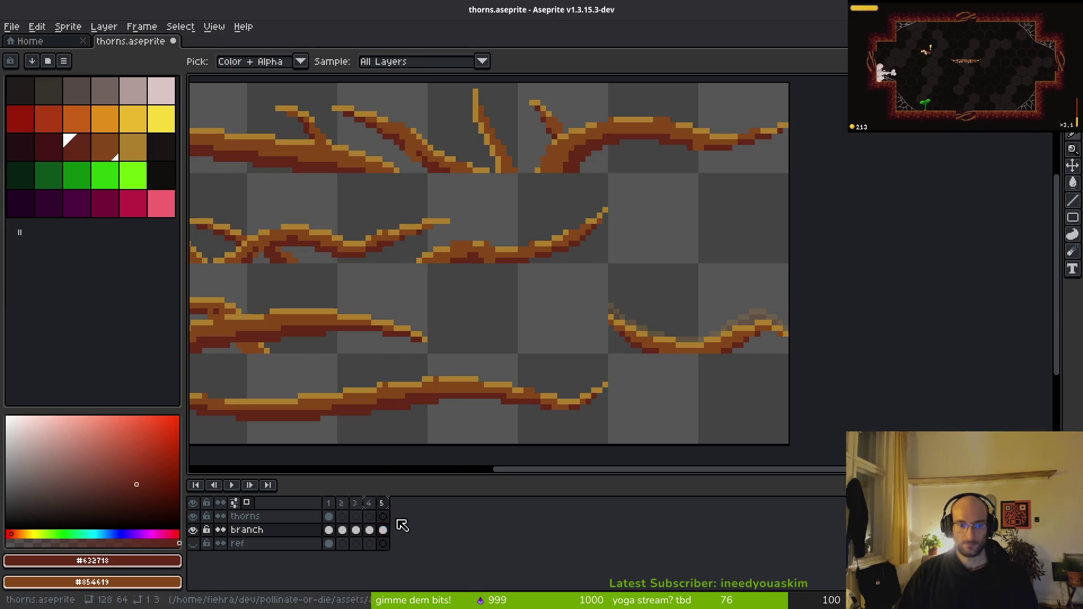
{"action": "key", "text": "Return"}
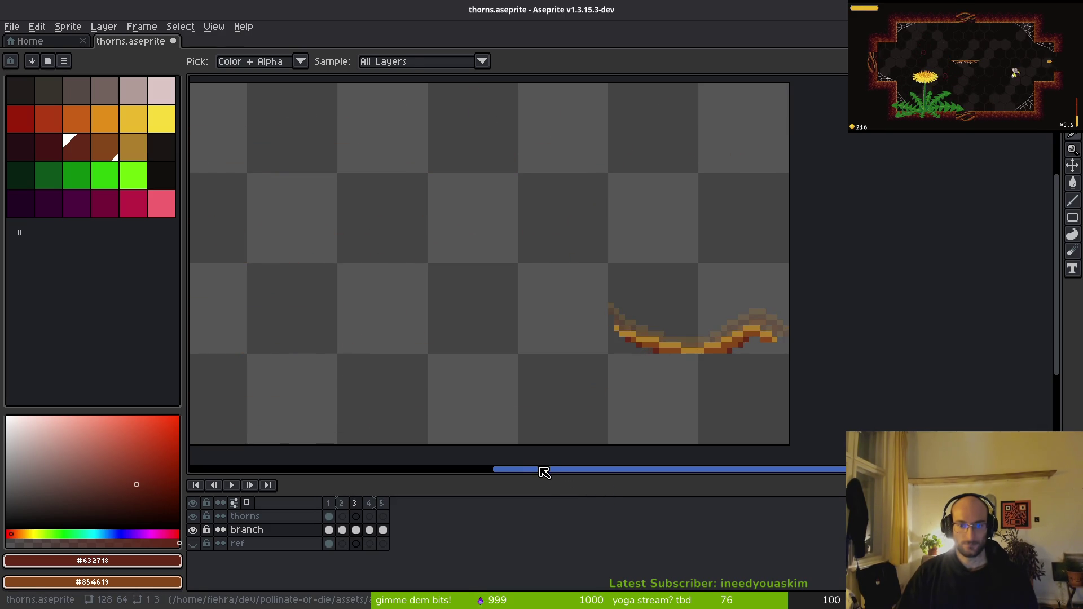
{"action": "key", "text": "b"}
Step: Insert a new empty frame after frame 3, making the animation six frames
{"action": "left_click_drag", "start_coordinate": [351, 508], "coordinate": [380, 509]}
{"action": "key", "text": "Escape"}
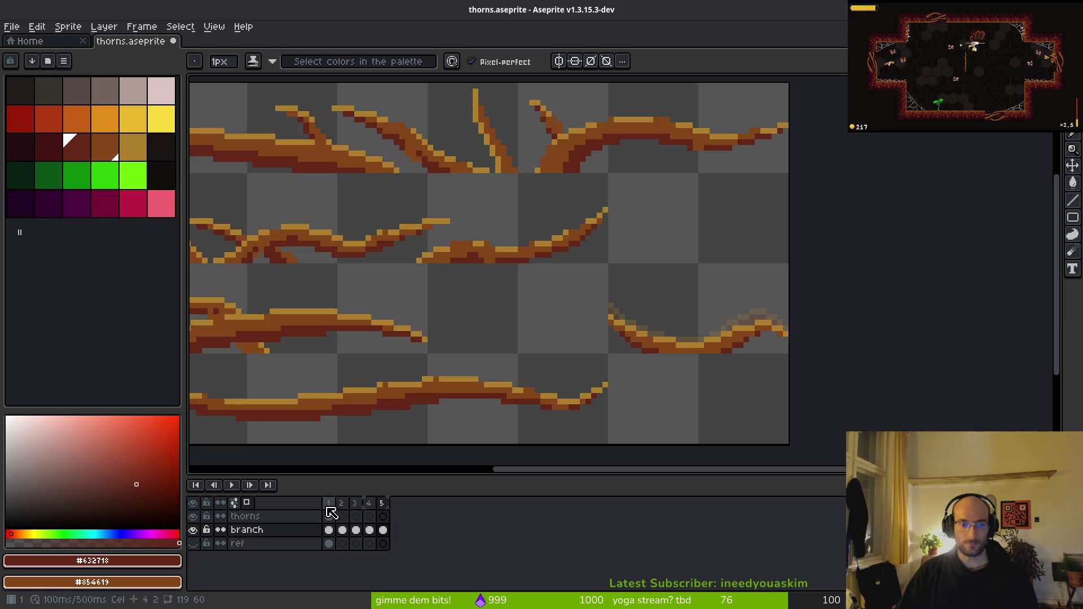
{"action": "key", "text": "i"}
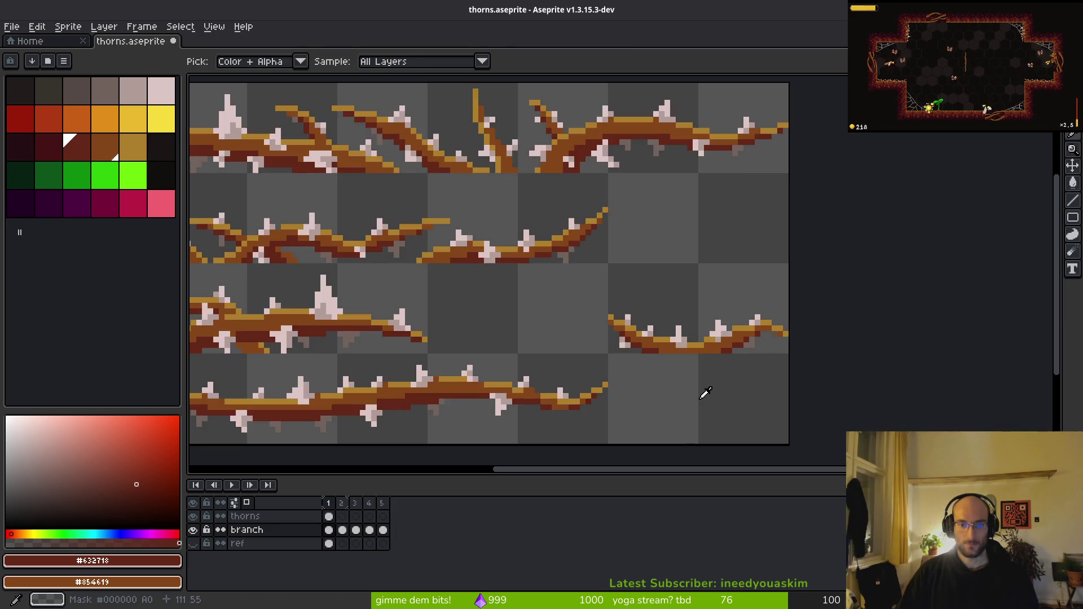
{"action": "key", "text": "b"}
{"action": "scroll", "coordinate": [689, 374], "scroll_direction": "up", "scroll_amount": 1}
{"action": "key", "text": "alt+b"}
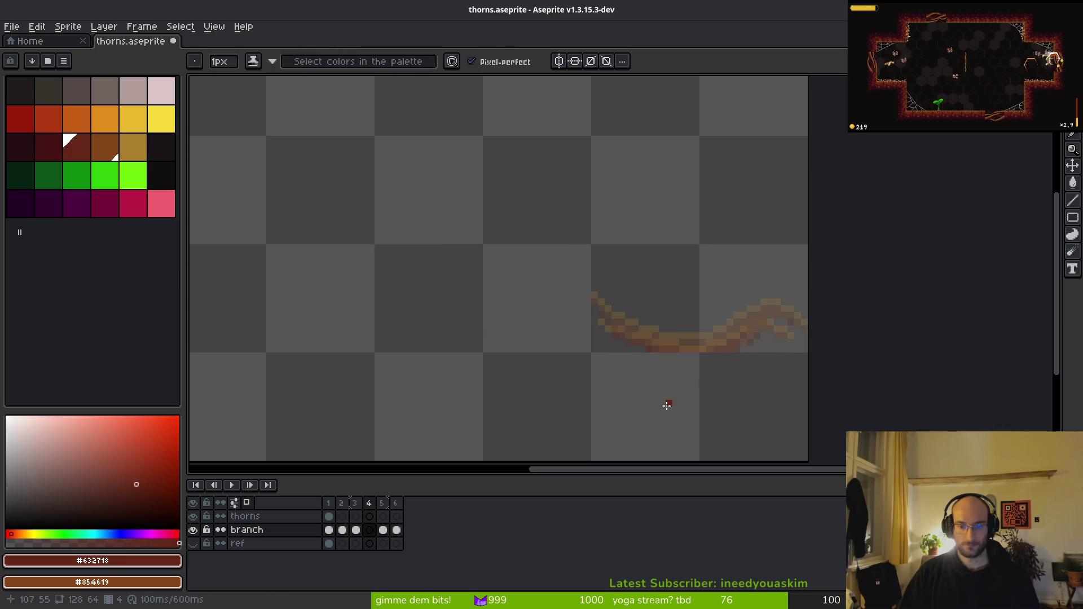
Step: Sample gold from the branch and test pixels on the new frame 4, undoing the strays
{"action": "scroll", "coordinate": [706, 343], "scroll_direction": "up", "scroll_amount": 1}
{"action": "scroll", "coordinate": [677, 353], "scroll_direction": "up", "scroll_amount": 4}
{"action": "key", "text": "Left"}
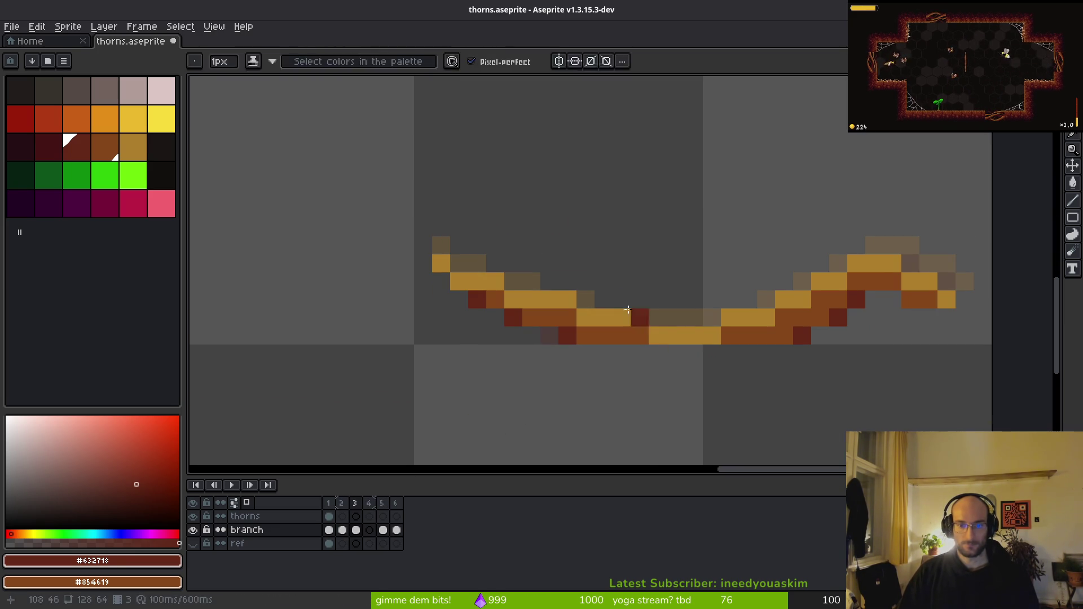
{"action": "left_click", "coordinate": [621, 334], "text": "alt"}
{"action": "key", "text": "Right"}
{"action": "left_click", "coordinate": [620, 335]}
{"action": "key", "text": "ctrl+z"}
{"action": "key", "text": "Left"}
{"action": "key", "text": "Right"}
{"action": "left_click", "coordinate": [476, 317]}
{"action": "key", "text": "ctrl+z"}
Step: Draw a gold highlight line along the branch and erase a stray gold pixel at its right
{"action": "left_click", "coordinate": [459, 281]}
{"action": "mouse_move", "coordinate": [477, 281]}
{"action": "left_mouse_down"}
{"action": "mouse_move", "coordinate": [643, 335]}
{"action": "mouse_move", "coordinate": [733, 336]}
{"action": "mouse_move", "coordinate": [852, 273]}
{"action": "mouse_move", "coordinate": [924, 265]}
{"action": "left_mouse_up"}
{"action": "key", "text": "ctrl+z"}
{"action": "key", "text": "ctrl+y"}
{"action": "key", "text": "ctrl+z"}
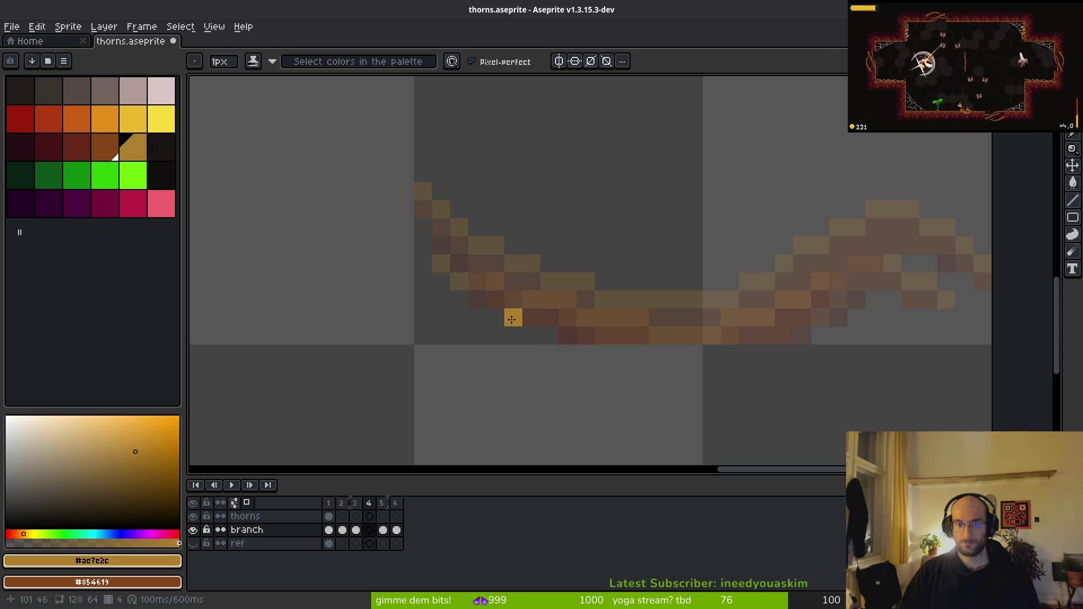
{"action": "key", "text": "ctrl+y"}
{"action": "key", "text": "e"}
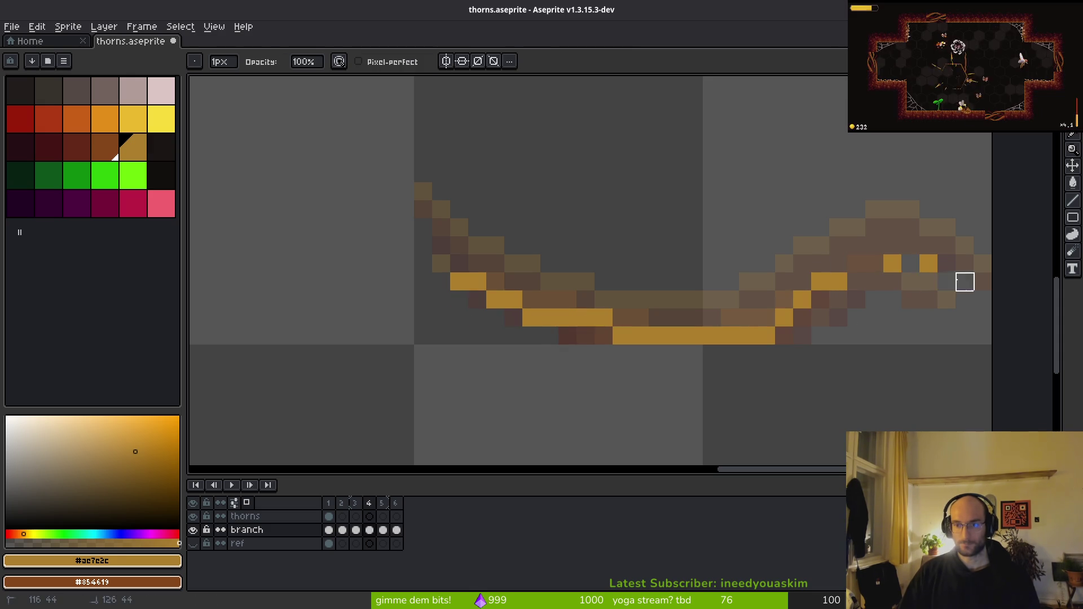
{"action": "left_click", "coordinate": [927, 264]}
{"action": "key", "text": "b"}
Step: Extend the gold highlight up the right curve and turn two more branch pixels gold
{"action": "mouse_move", "coordinate": [788, 321]}
{"action": "left_mouse_down"}
{"action": "mouse_move", "coordinate": [890, 281]}
{"action": "mouse_move", "coordinate": [820, 282]}
{"action": "left_mouse_up"}
{"action": "key", "text": "e"}
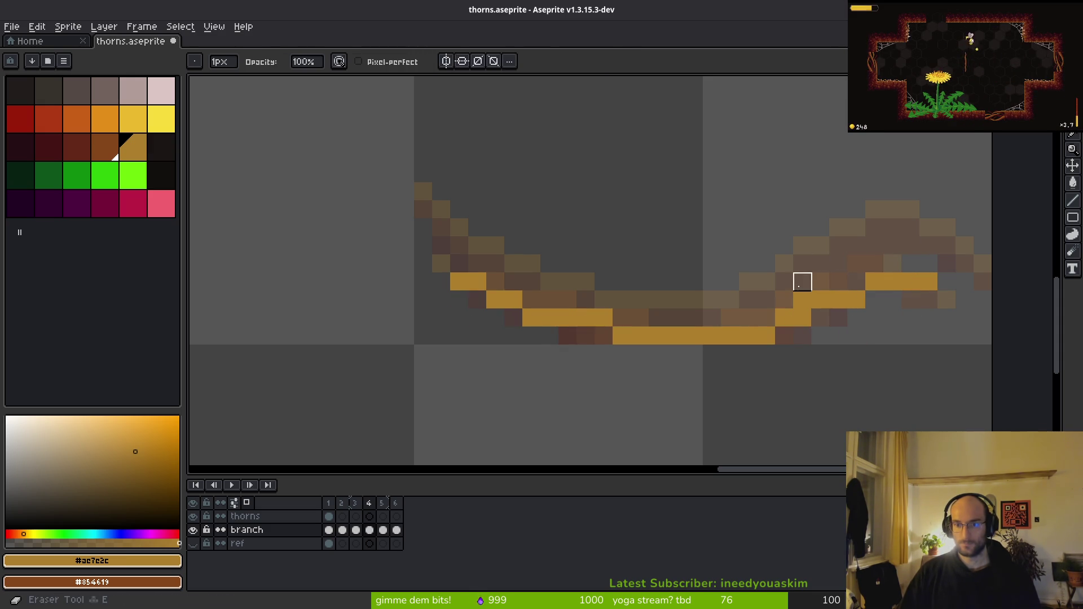
{"action": "key", "text": "b"}
{"action": "left_click", "coordinate": [802, 300]}
{"action": "left_click", "coordinate": [587, 335]}
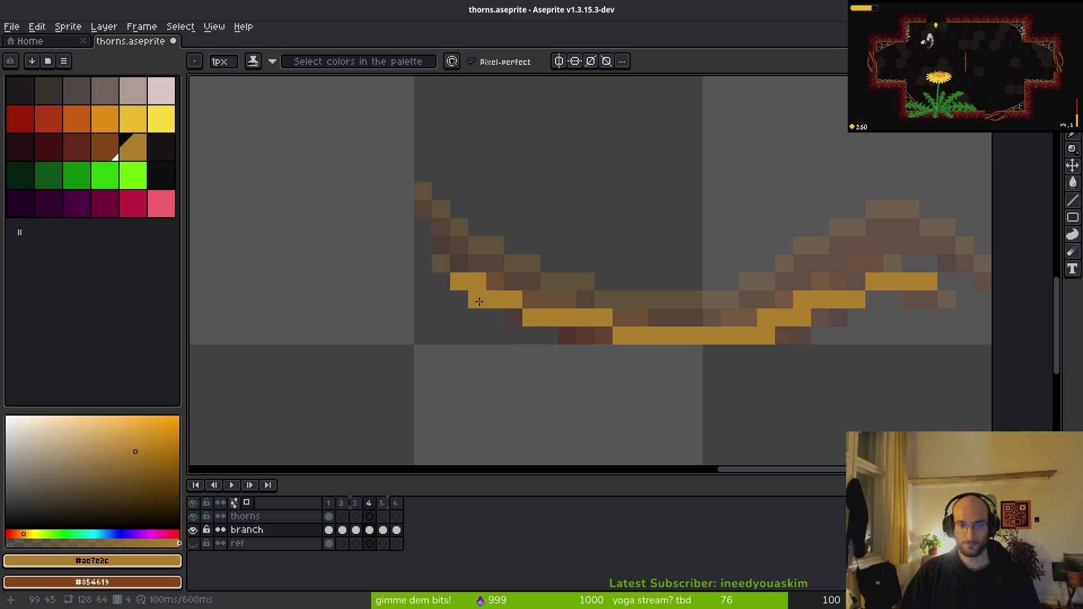
Step: Shade five branch pixels orange-brown along the left, right and lower edges
{"action": "right_click", "coordinate": [568, 336]}
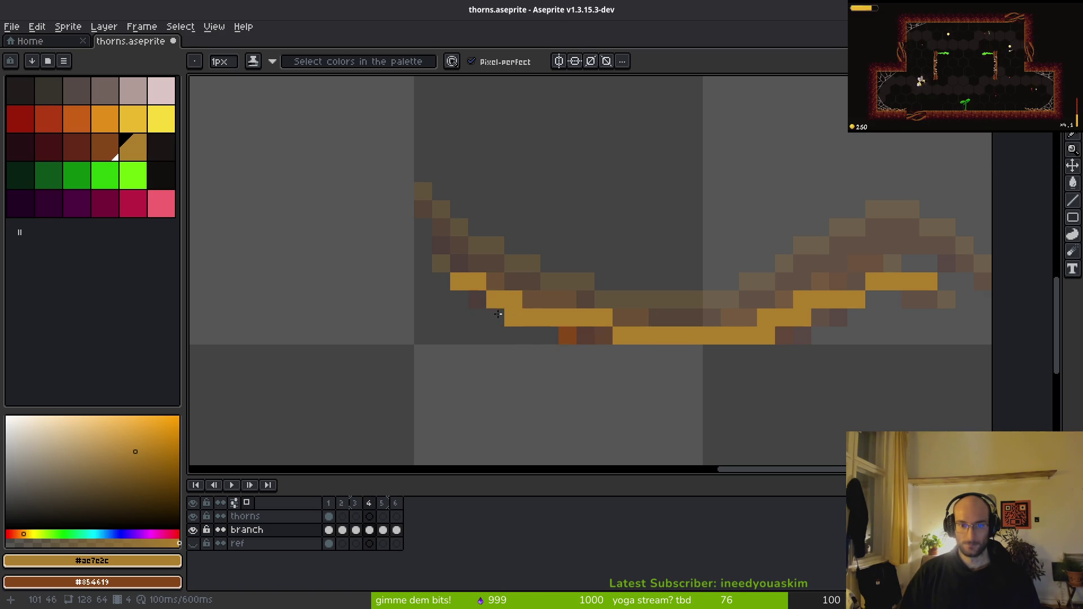
{"action": "right_click", "coordinate": [802, 318]}
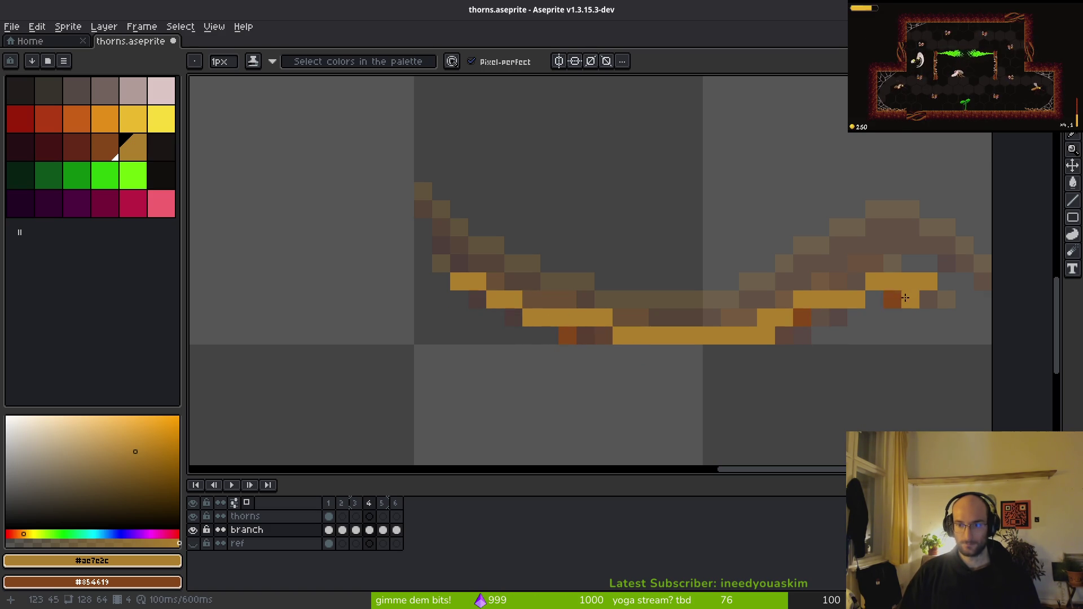
{"action": "right_click", "coordinate": [836, 318]}
{"action": "right_click", "coordinate": [820, 317]}
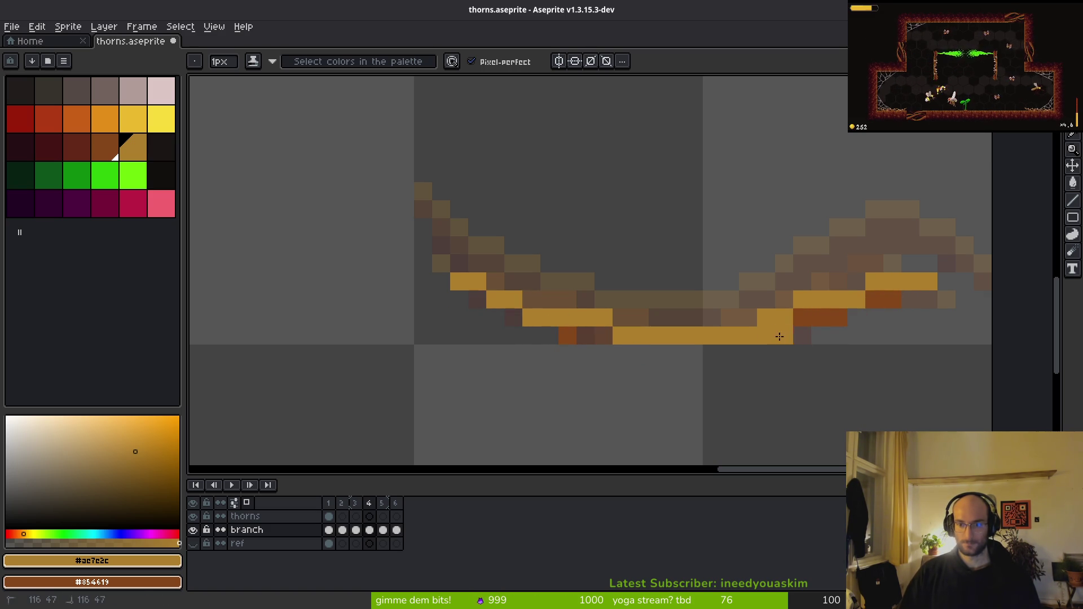
{"action": "right_click", "coordinate": [808, 335]}
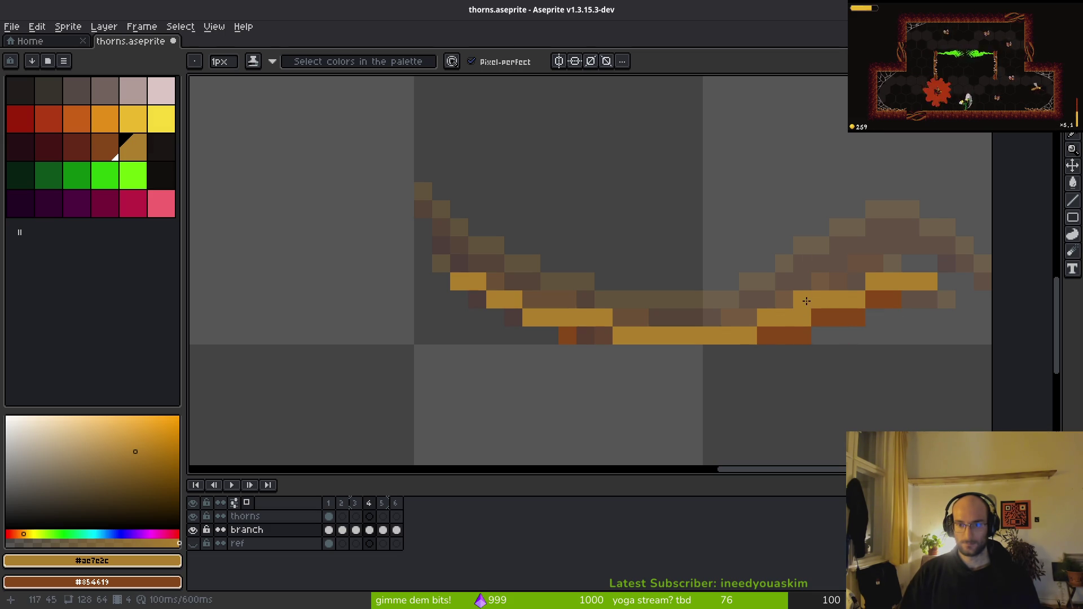
{"action": "key", "text": "e"}
{"action": "key", "text": "e"}
{"action": "key", "text": "b"}
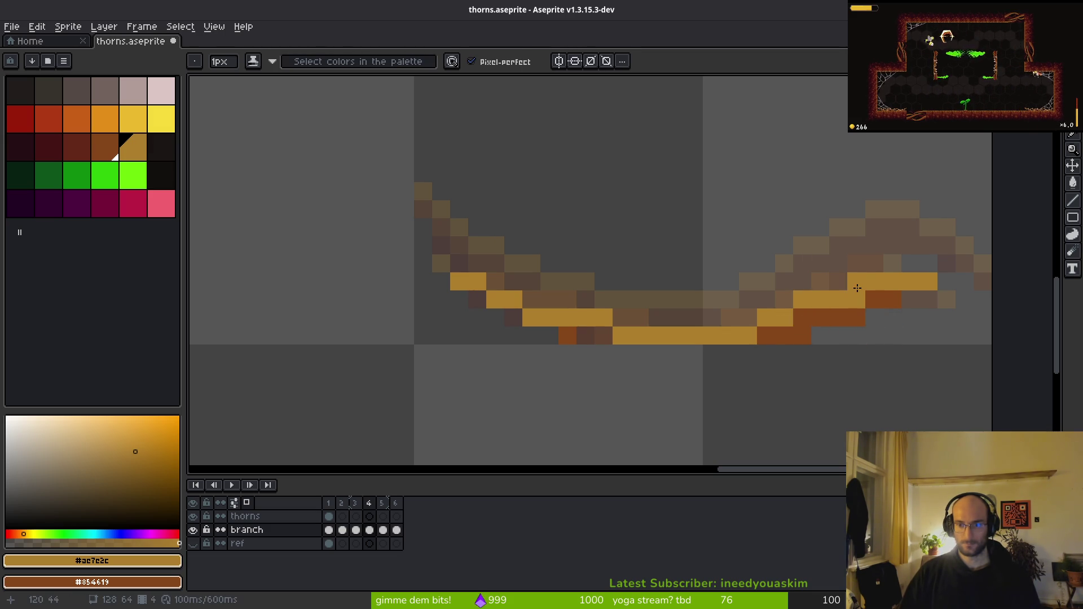
Step: Add a dark-orange pixel and gold pixels at the right end, erasing a stray gold pixel
{"action": "right_click", "coordinate": [863, 299]}
{"action": "left_click", "coordinate": [881, 311]}
{"action": "key", "text": "e"}
{"action": "left_click", "coordinate": [852, 313]}
{"action": "key", "text": "b"}
{"action": "left_click", "coordinate": [928, 265]}
Step: Compare frame 4 against frame 3, then return to frame 4
{"action": "key", "text": "i"}
{"action": "scroll", "coordinate": [976, 322], "scroll_direction": "down", "scroll_amount": 2}
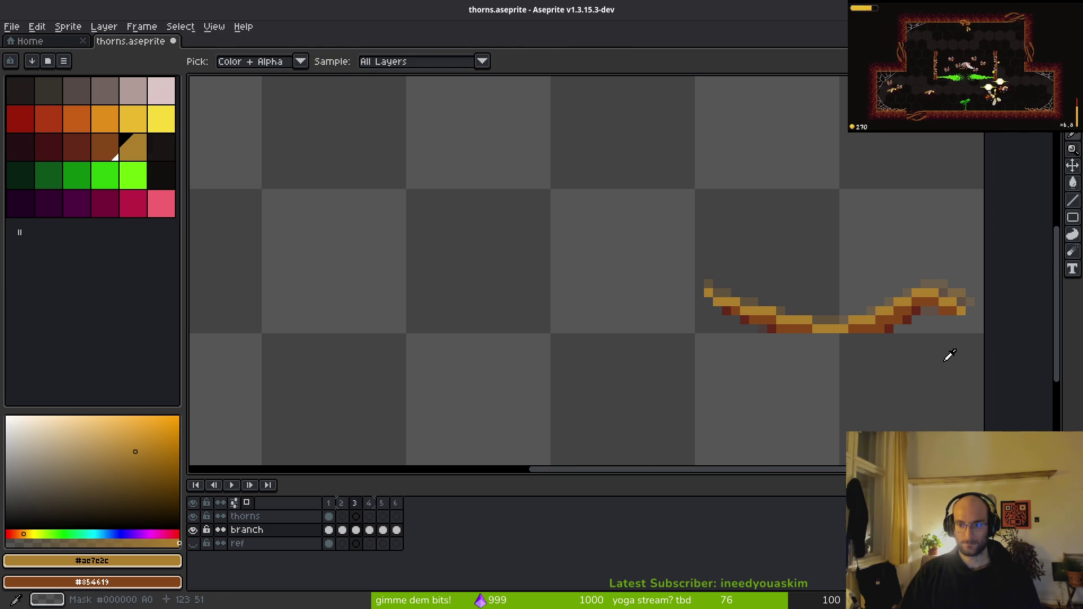
{"action": "key", "text": "b"}
{"action": "scroll", "coordinate": [969, 317], "scroll_direction": "up", "scroll_amount": 3}
{"action": "key", "text": "i"}
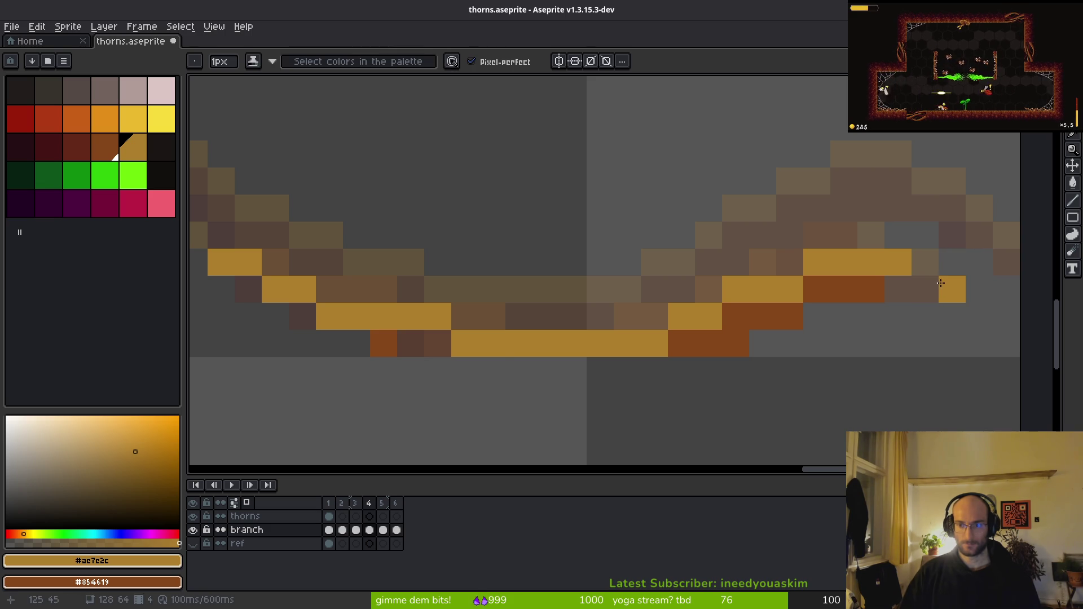
{"action": "key", "text": "comma"}
{"action": "key", "text": "period"}
{"action": "key", "text": "b"}
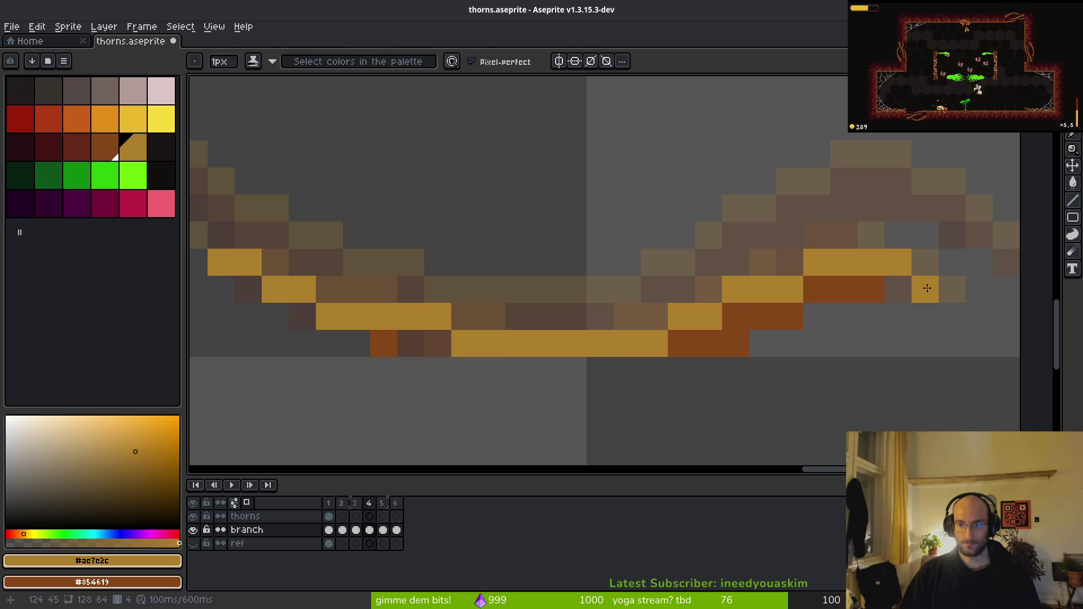
Step: Add gold pixels below and on the branch's right end and remove a stray gold pixel
{"action": "left_click", "coordinate": [952, 316]}
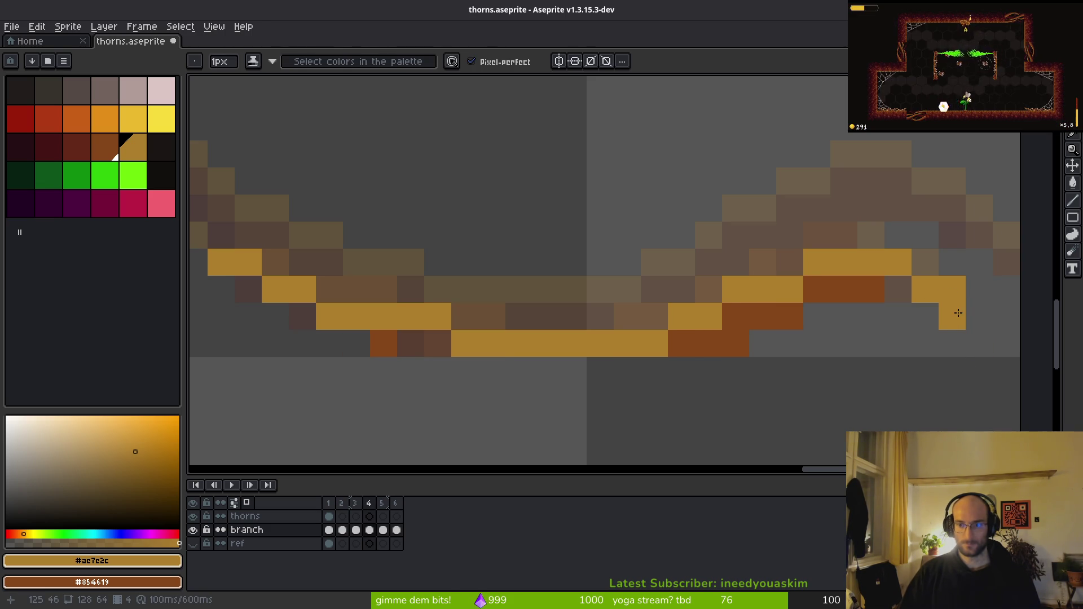
{"action": "left_click", "coordinate": [900, 292]}
{"action": "key", "text": "e"}
{"action": "left_click", "coordinate": [897, 263]}
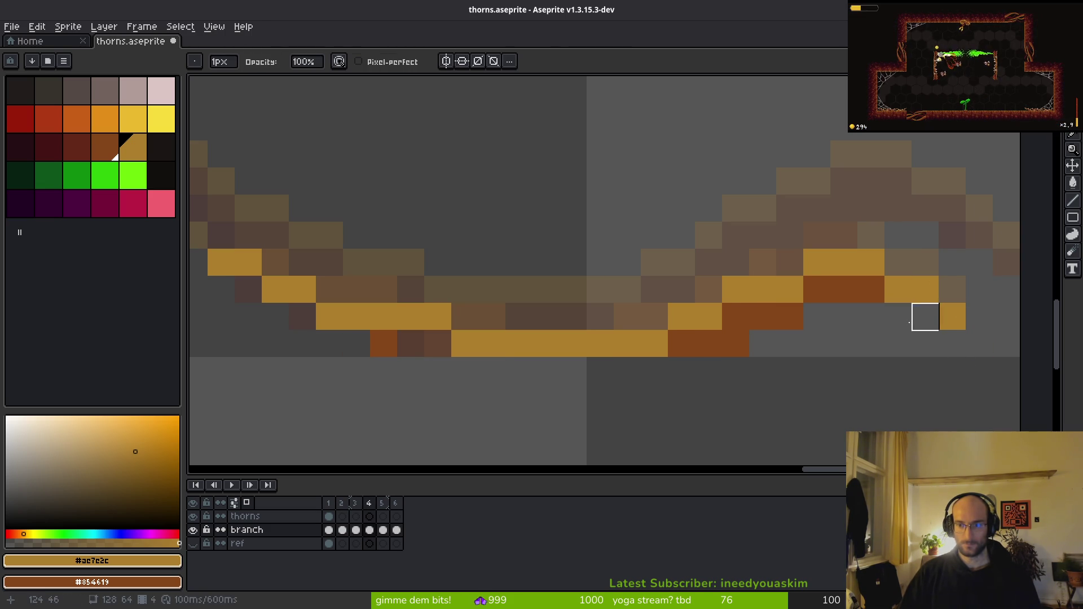
{"action": "key", "text": "b"}
{"action": "right_click", "coordinate": [925, 316]}
Step: Compare with frame 3 again and paint a lower-edge pixel dark orange
{"action": "scroll", "coordinate": [967, 368], "scroll_direction": "down", "scroll_amount": 4}
{"action": "key", "text": "i"}
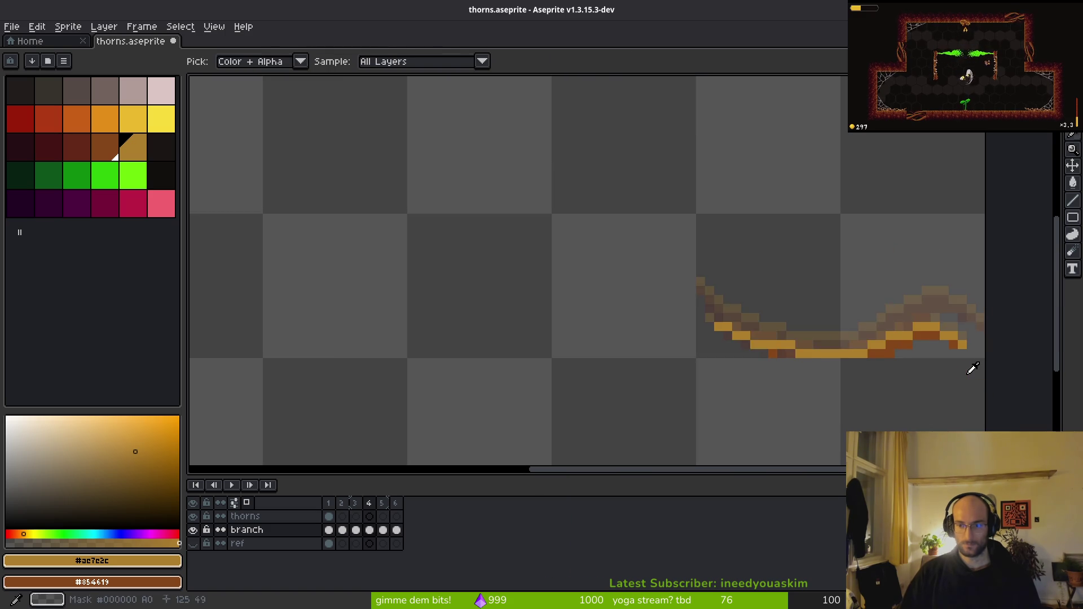
{"action": "key", "text": "Left"}
{"action": "scroll", "coordinate": [931, 370], "scroll_direction": "up", "scroll_amount": 3}
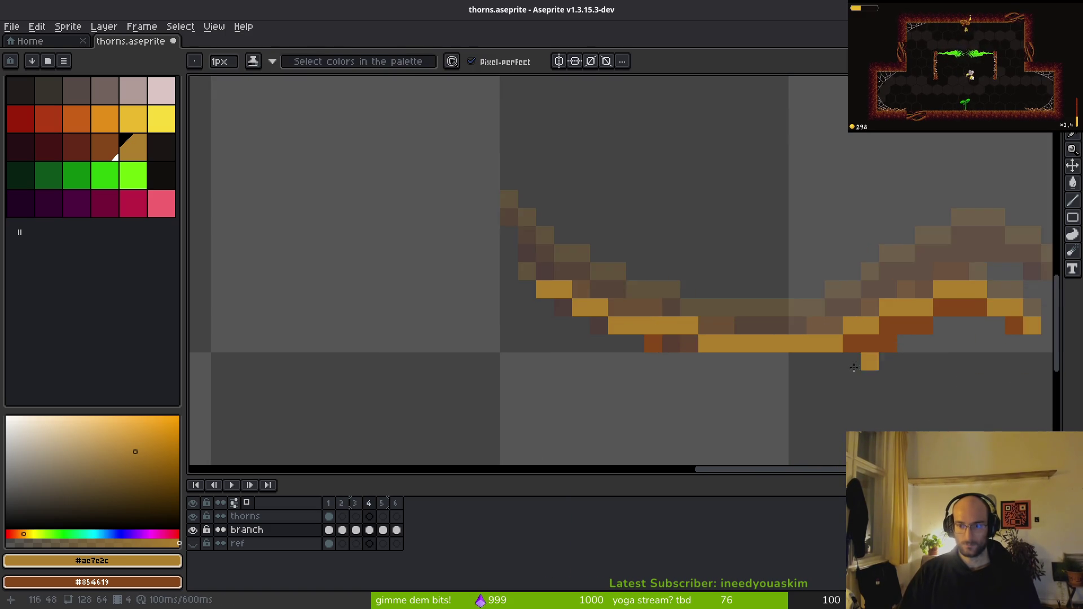
{"action": "key", "text": "Right"}
{"action": "key", "text": "b"}
{"action": "scroll", "coordinate": [795, 336], "scroll_direction": "up", "scroll_amount": 1}
{"action": "right_click", "coordinate": [732, 320]}
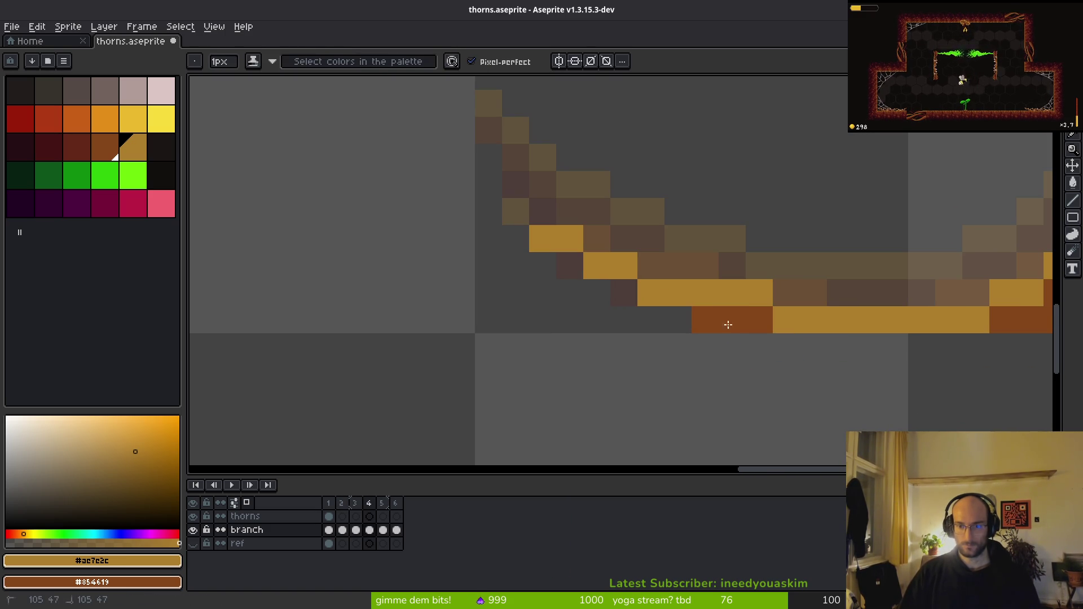
Step: Check against the neighbouring frame and paint a bottom-edge pixel dark orange
{"action": "scroll", "coordinate": [749, 367], "scroll_direction": "down", "scroll_amount": 3}
{"action": "key", "text": "i"}
{"action": "key", "text": "Left"}
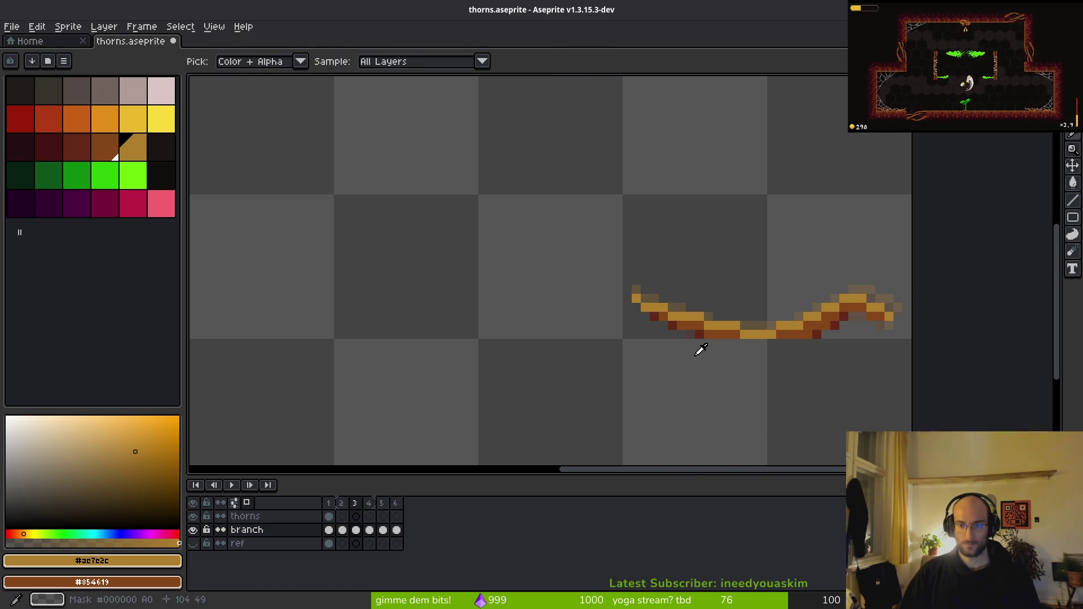
{"action": "key", "text": "Right"}
{"action": "key", "text": "b"}
{"action": "scroll", "coordinate": [673, 321], "scroll_direction": "up", "scroll_amount": 3}
{"action": "right_click", "coordinate": [702, 324]}
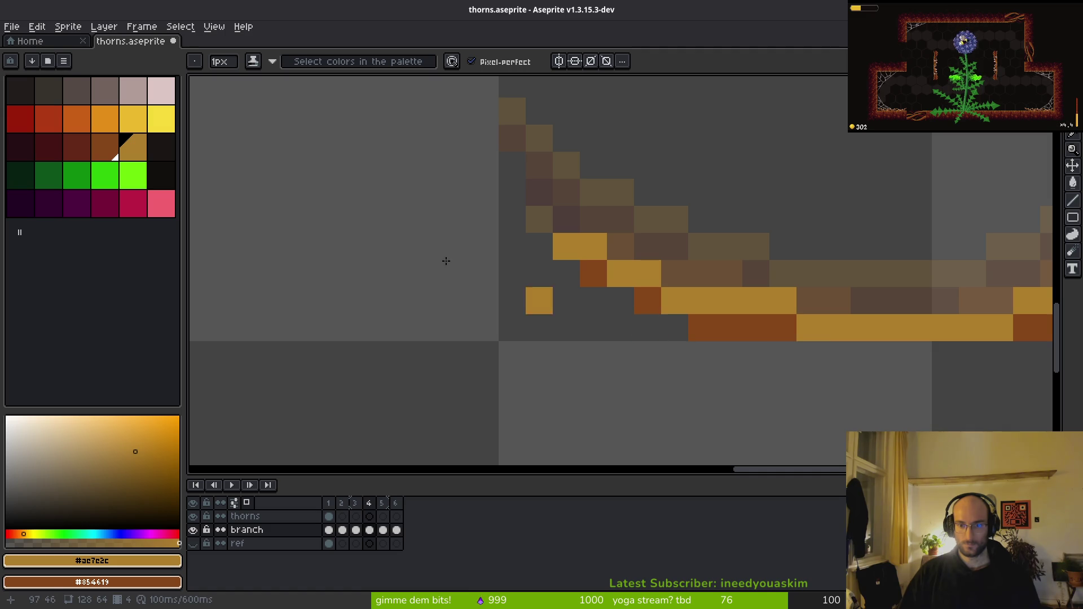
Step: Choose the dark red (index 14) and add dark-red shading pixels along the branch underside
{"action": "left_click", "coordinate": [77, 147]}
{"action": "key", "text": "ctrl+z"}
{"action": "left_click", "coordinate": [620, 301]}
{"action": "left_click", "coordinate": [675, 328]}
{"action": "left_click_drag", "start_coordinate": [758, 367], "coordinate": [608, 367]}
{"action": "scroll", "coordinate": [882, 338], "scroll_direction": "up", "scroll_amount": 1}
{"action": "left_click", "coordinate": [985, 359]}
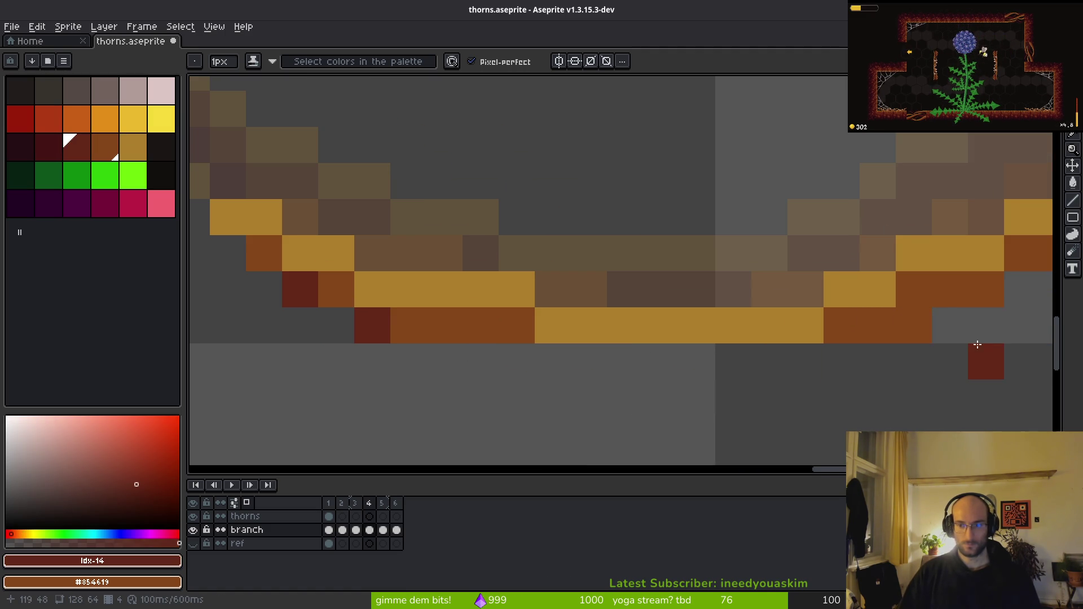
{"action": "left_click_drag", "start_coordinate": [977, 362], "coordinate": [694, 369]}
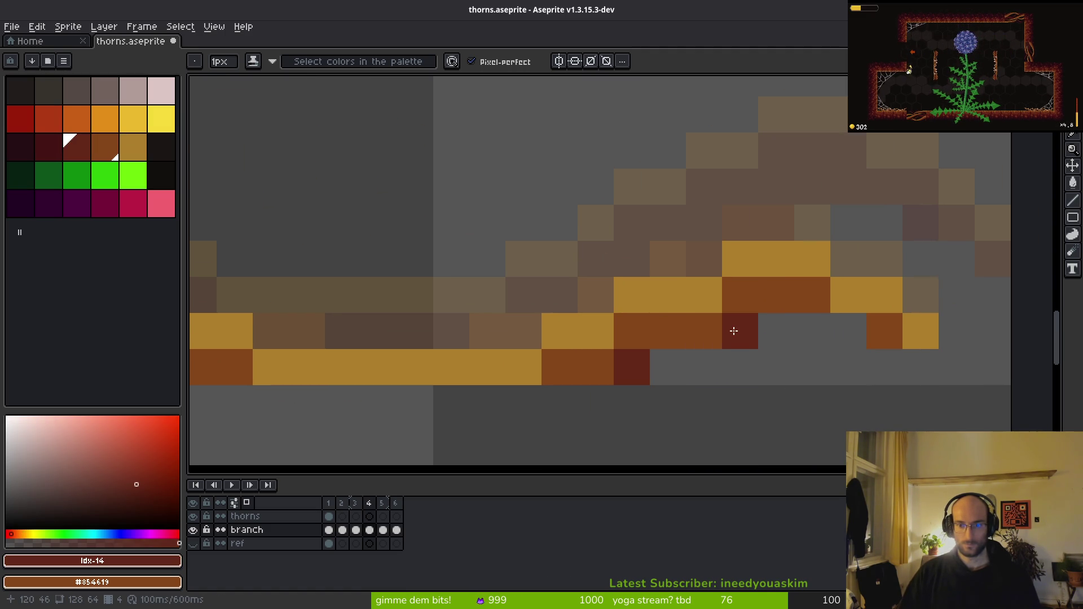
{"action": "left_click", "coordinate": [733, 327]}
Step: Step back to frame 2 to check the branch against the thorns
{"action": "scroll", "coordinate": [658, 361], "scroll_direction": "down", "scroll_amount": 5}
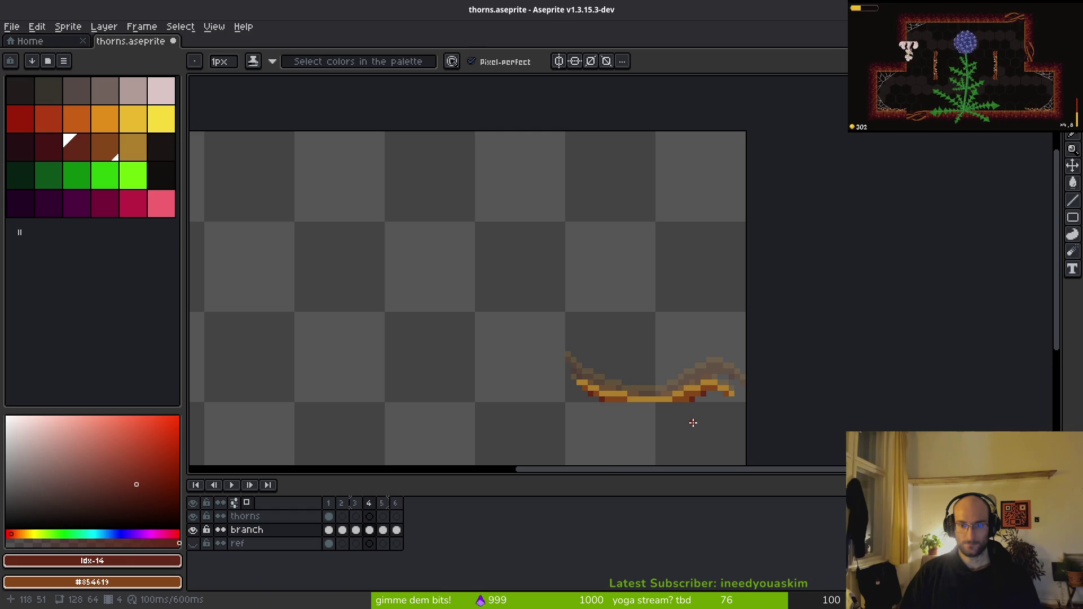
{"action": "key", "text": "alt"}
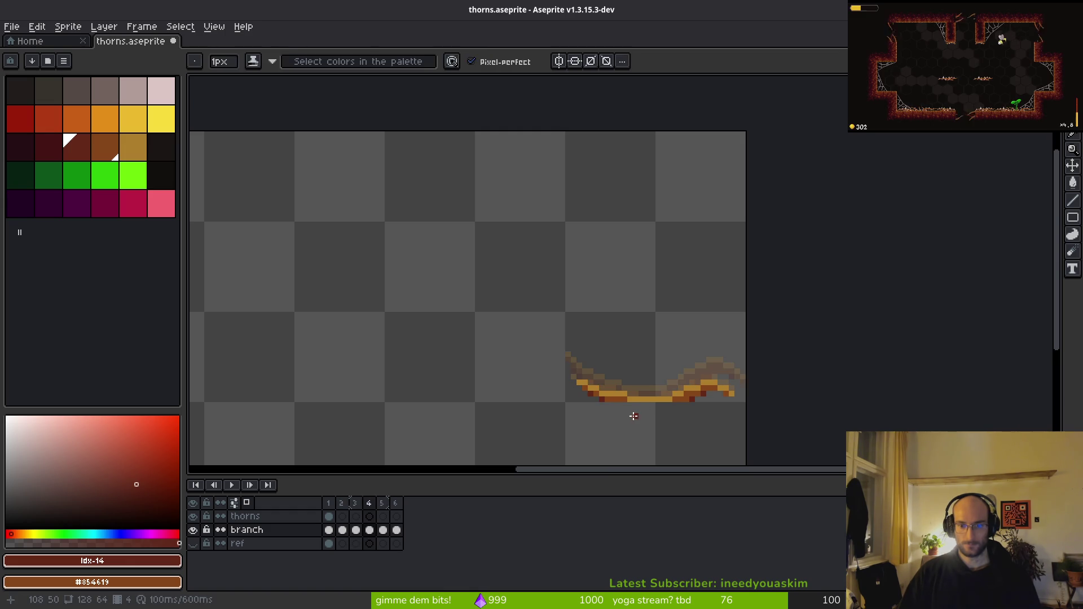
{"action": "scroll", "coordinate": [595, 380], "scroll_direction": "up", "scroll_amount": 5}
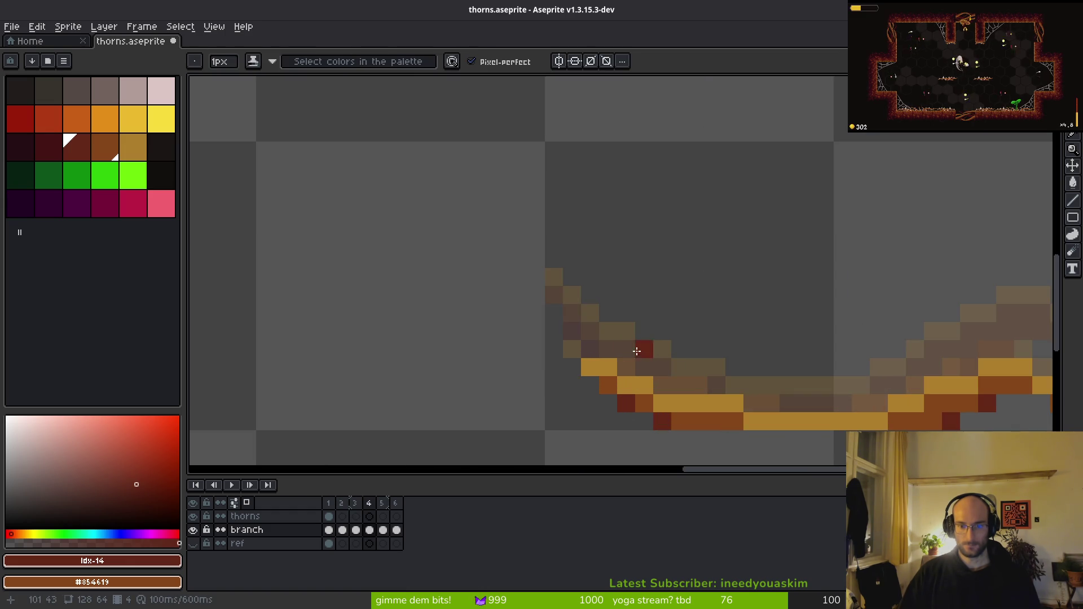
{"action": "scroll", "coordinate": [659, 357], "scroll_direction": "down", "scroll_amount": 5}
{"action": "key", "text": "alt"}
{"action": "key", "text": "Left"}
{"action": "key", "text": "Left"}
{"action": "key", "text": "Tab"}
{"action": "key", "text": "Tab"}
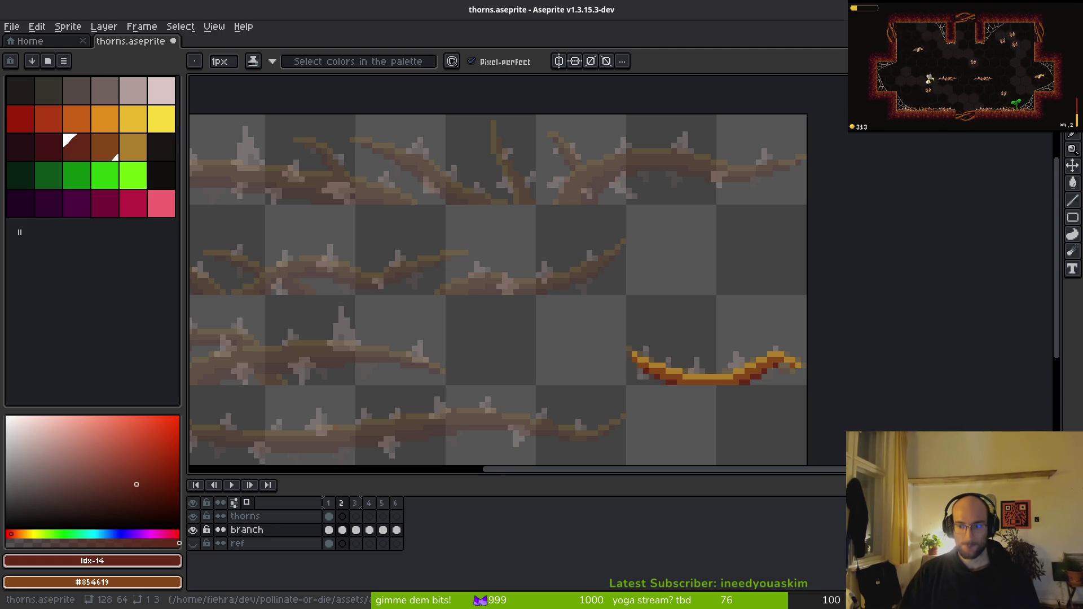
Step: Open the F7 live preview, zoom it in, and play through the frames back to frame 1
{"action": "key", "text": "Tab"}
{"action": "key", "text": "Tab"}
{"action": "key", "text": "F7"}
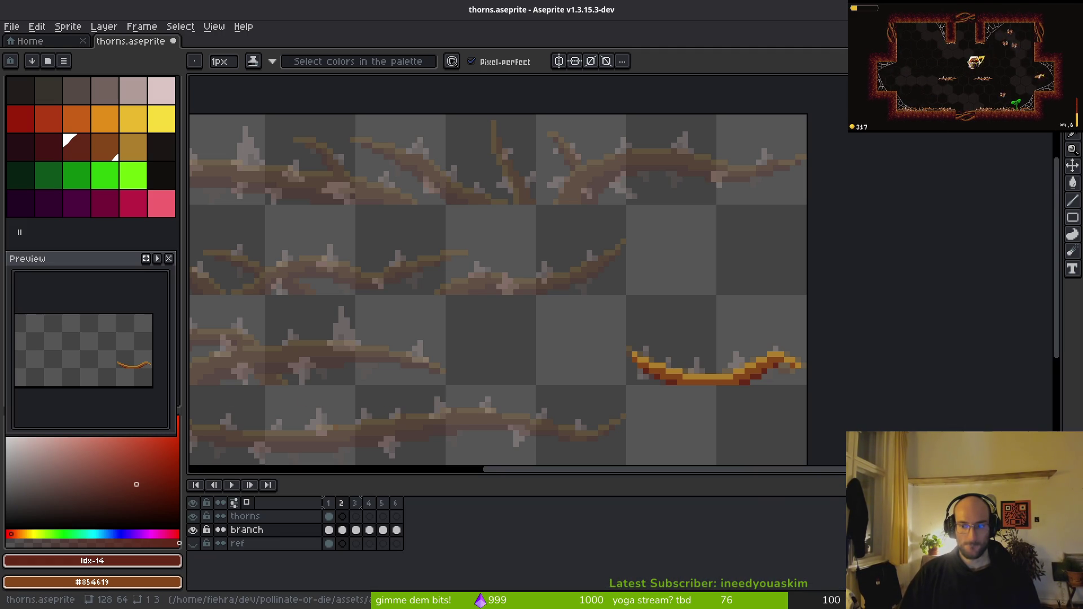
{"action": "scroll", "coordinate": [89, 370], "scroll_direction": "up", "scroll_amount": 5}
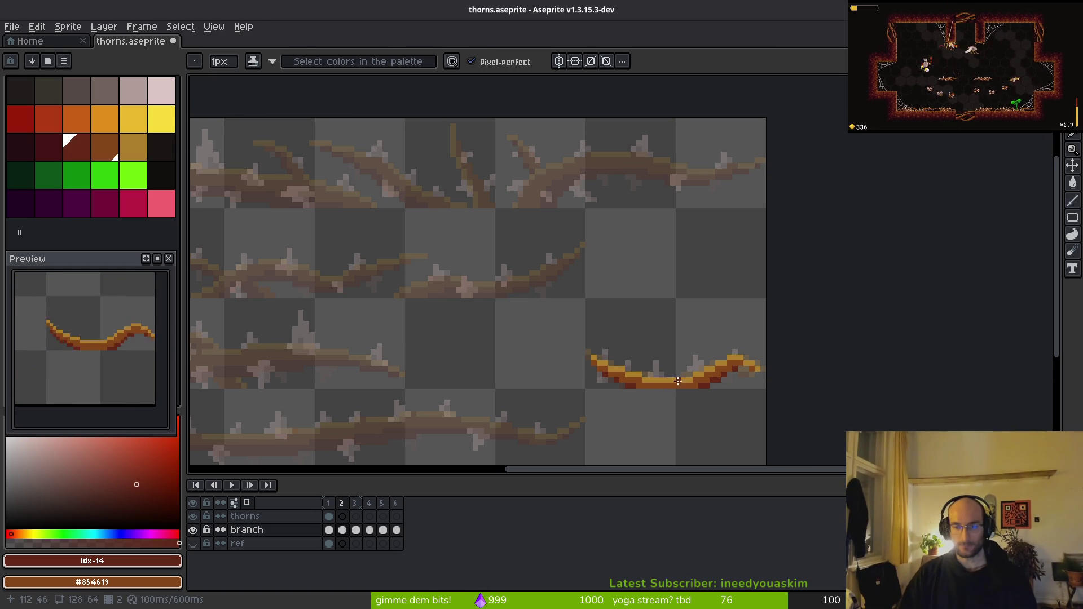
{"action": "key", "text": "Return"}
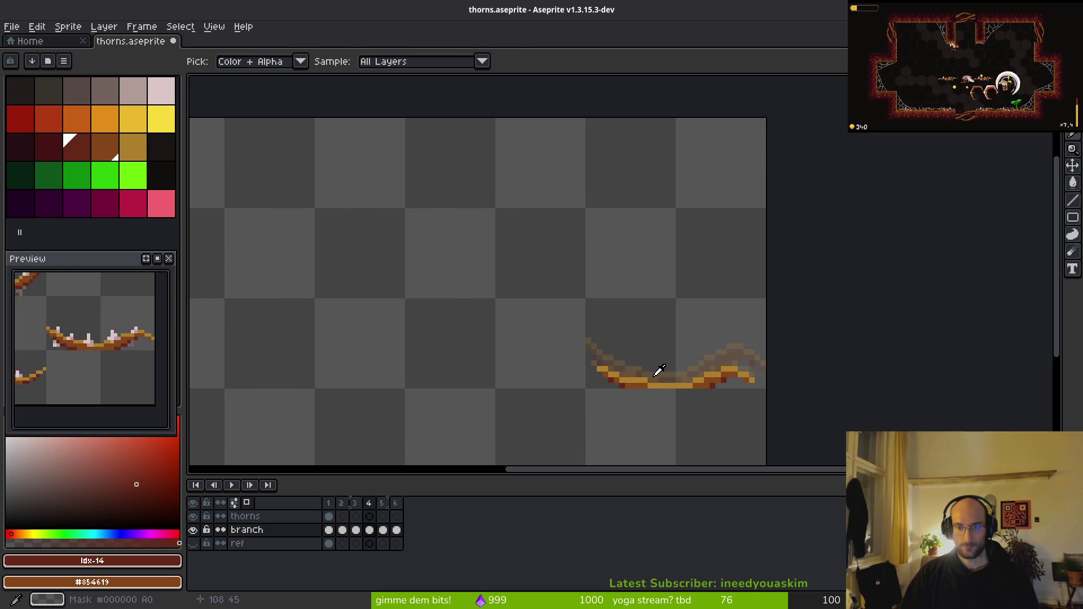
{"action": "key", "text": "Return"}
{"action": "scroll", "coordinate": [762, 388], "scroll_direction": "up", "scroll_amount": 2}
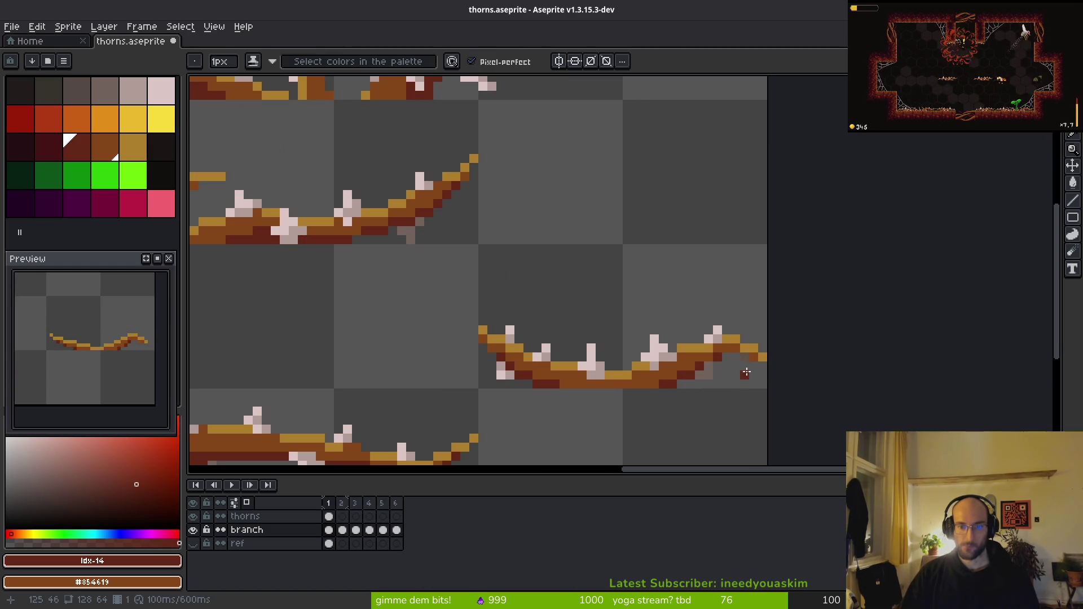
{"action": "scroll", "coordinate": [746, 367], "scroll_direction": "up", "scroll_amount": 3}
{"action": "scroll", "coordinate": [731, 362], "scroll_direction": "down", "scroll_amount": 3}
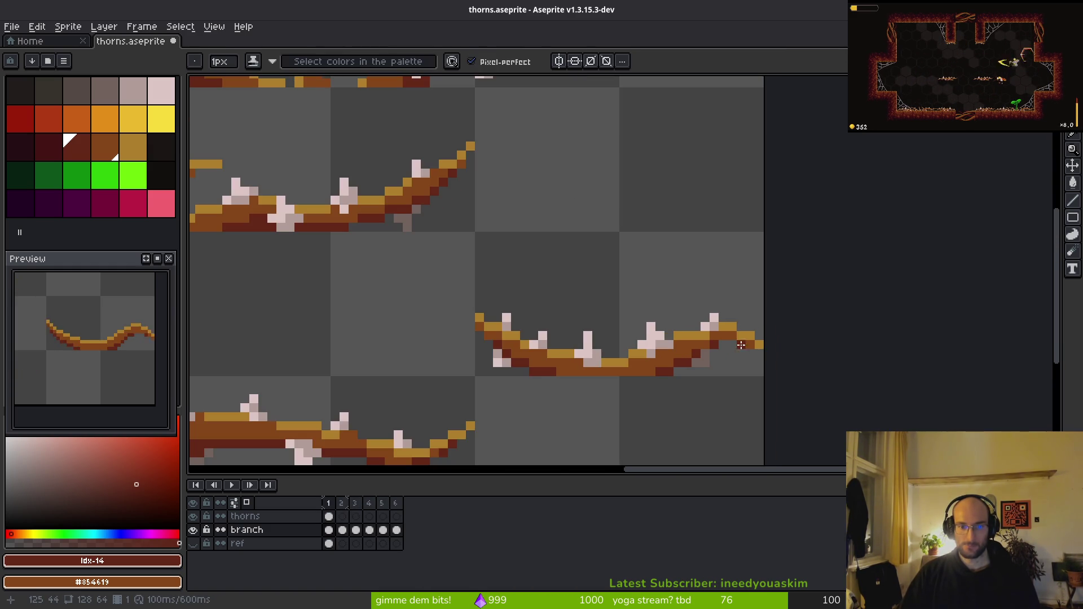
Step: Flip through the animation frames and settle back on frame 5 with the Pencil
{"action": "key", "text": "Right"}
{"action": "key", "text": "Right"}
{"action": "key", "text": "Right"}
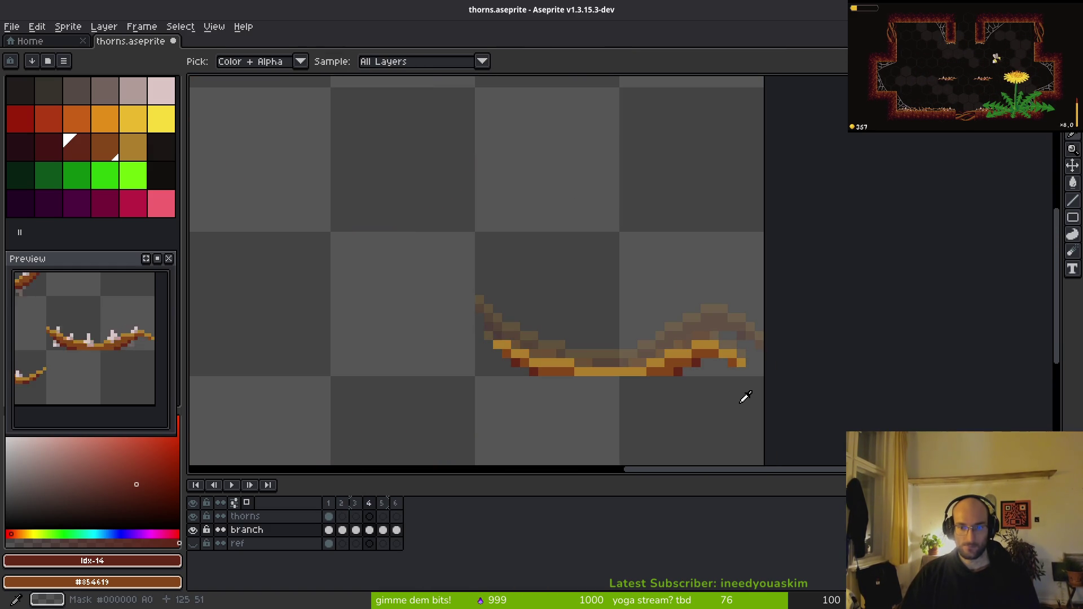
{"action": "key", "text": "Right"}
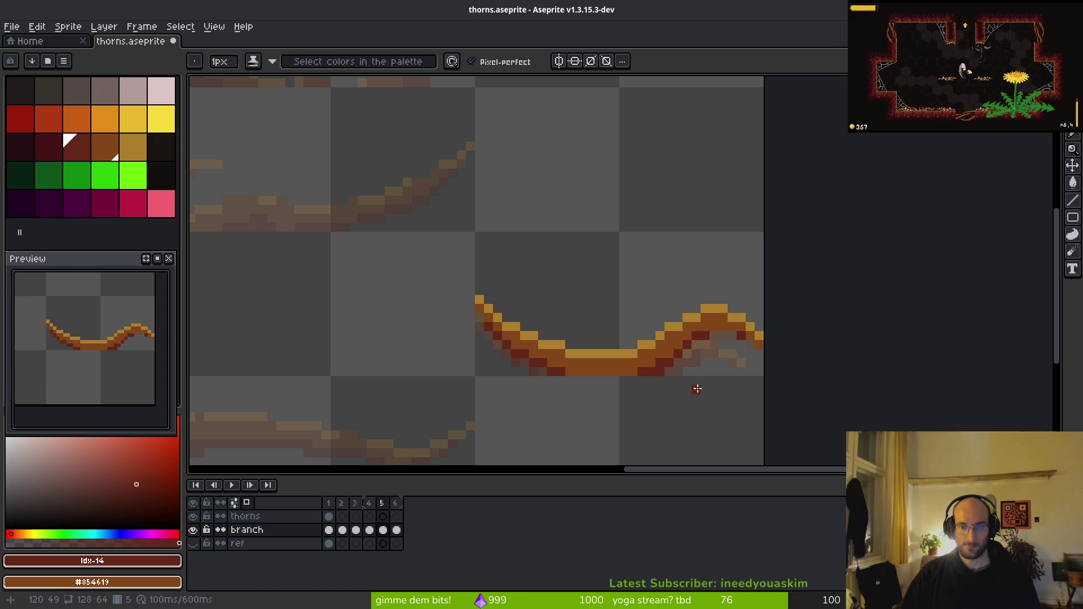
{"action": "key", "text": "Right"}
{"action": "key", "text": "Right"}
{"action": "key", "text": "Right"}
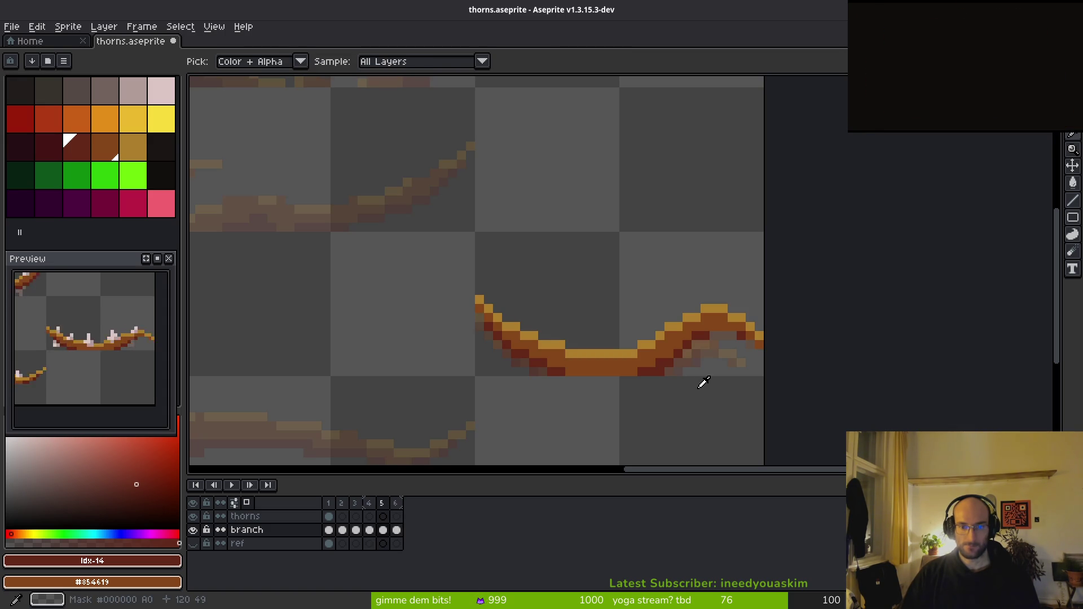
{"action": "key", "text": "Right"}
{"action": "key", "text": "Right"}
{"action": "key", "text": "Right"}
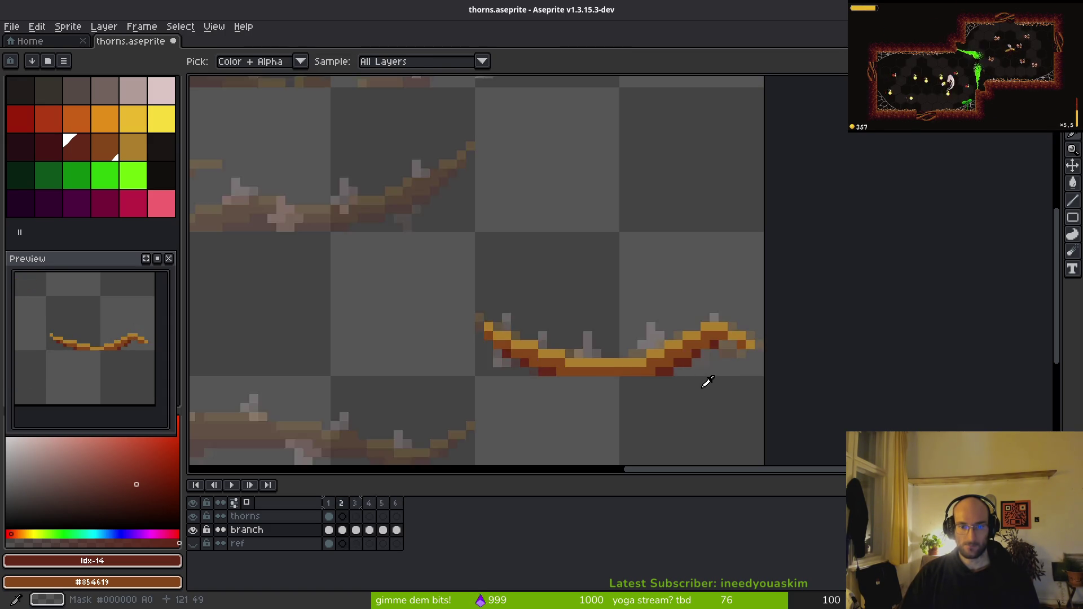
{"action": "key", "text": "Right"}
{"action": "key", "text": "Right"}
{"action": "key", "text": "Right"}
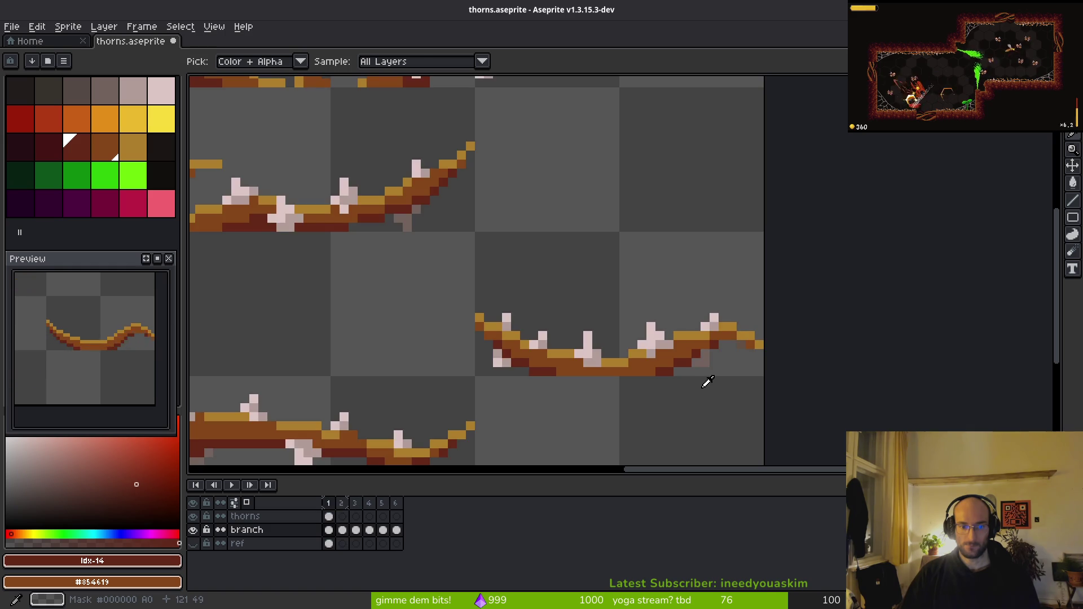
{"action": "key", "text": "Left"}
{"action": "key", "text": "b"}
{"action": "scroll", "coordinate": [689, 337], "scroll_direction": "up", "scroll_amount": 1}
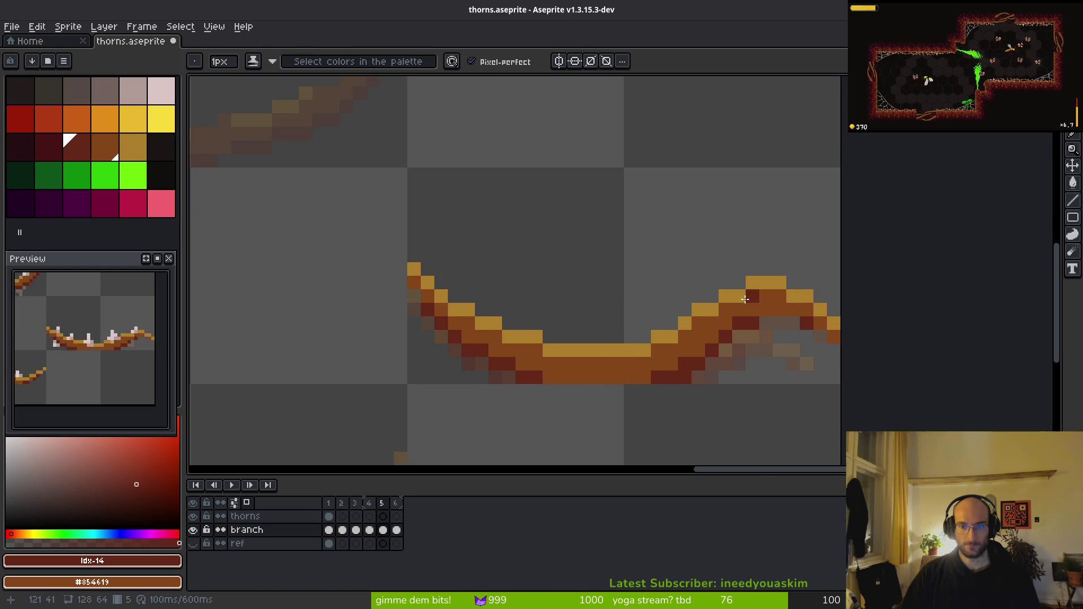
Step: Raise the right bump of frame 5's branch by one pixel and save
{"action": "scroll", "coordinate": [785, 287], "scroll_direction": "right", "scroll_amount": 2}
{"action": "key", "text": "m"}
{"action": "left_click_drag", "start_coordinate": [626, 247], "coordinate": [809, 387]}
{"action": "key", "text": "Up"}
{"action": "key", "text": "ctrl+d"}
{"action": "key", "text": "ctrl+s"}
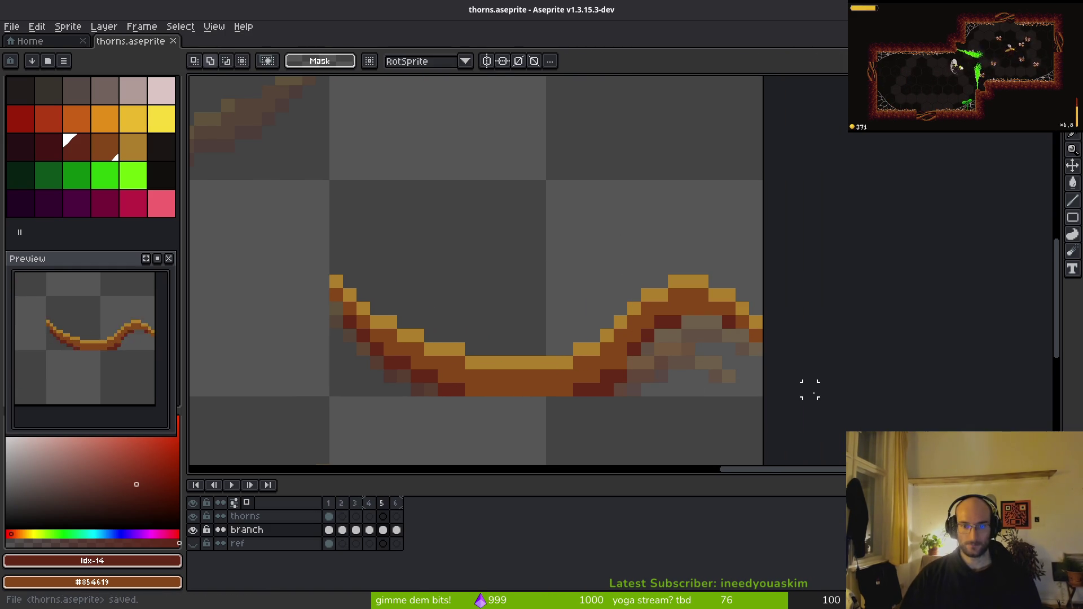
Step: Raise the branch's middle dip by one pixel and save
{"action": "scroll", "coordinate": [508, 287], "scroll_direction": "left", "scroll_amount": 1}
{"action": "mouse_move", "coordinate": [446, 327]}
{"action": "left_mouse_down"}
{"action": "mouse_move", "coordinate": [512, 356]}
{"action": "mouse_move", "coordinate": [603, 370]}
{"action": "left_mouse_up"}
{"action": "key", "text": "Up"}
{"action": "key", "text": "ctrl+d"}
{"action": "key", "text": "ctrl+s"}
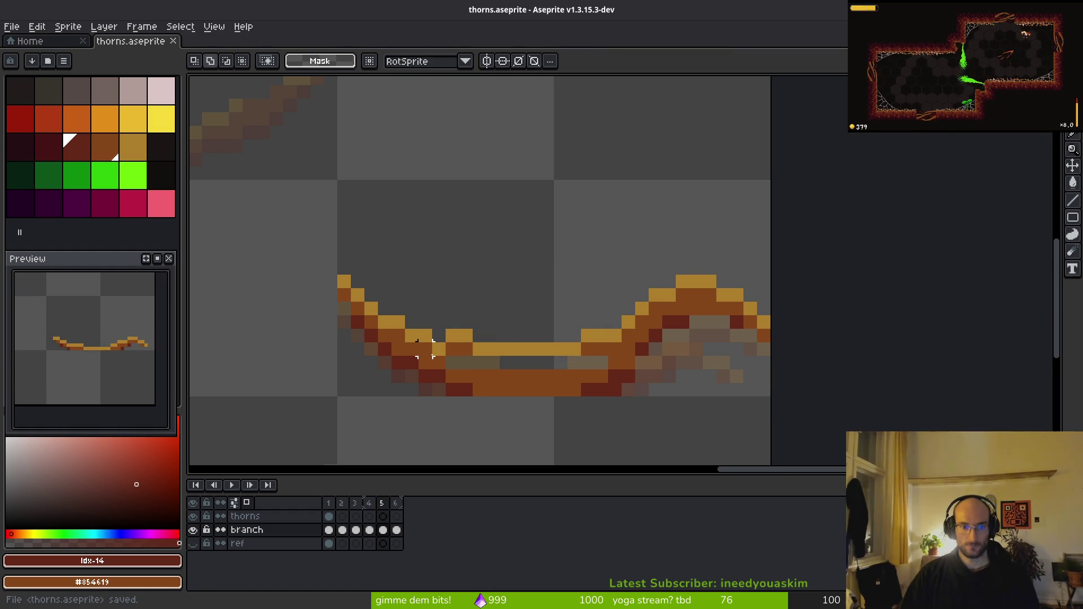
Step: Lift a one-pixel column in the dip by one pixel, save, and pick the branch's brown shade
{"action": "scroll", "coordinate": [432, 350], "scroll_direction": "up", "scroll_amount": 2}
{"action": "left_click_drag", "start_coordinate": [444, 329], "coordinate": [448, 420]}
{"action": "key", "text": "Up"}
{"action": "key", "text": "ctrl+d"}
{"action": "key", "text": "ctrl+s"}
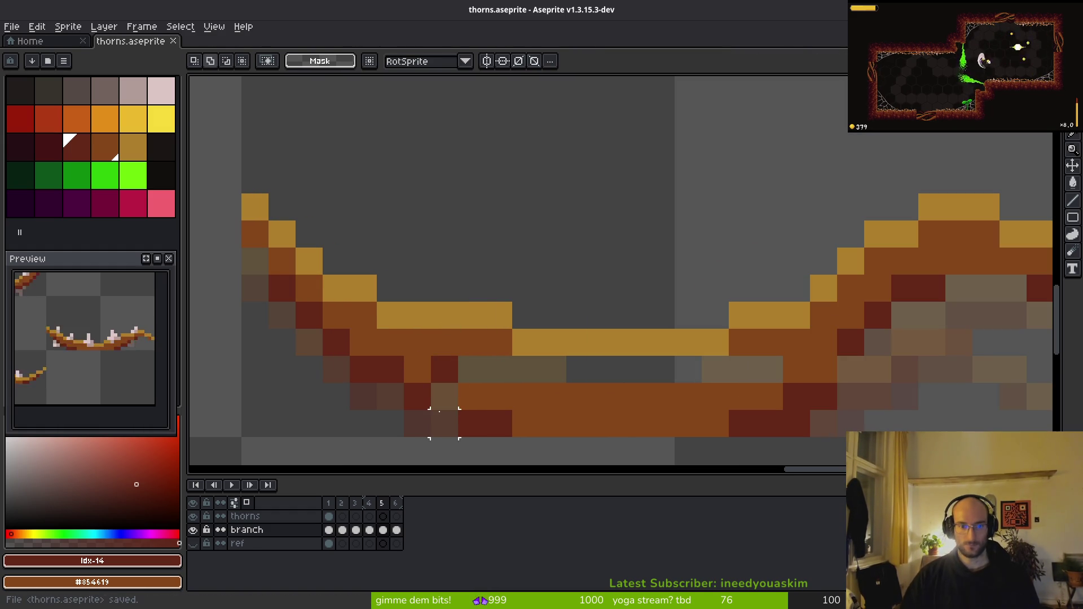
{"action": "left_click_drag", "start_coordinate": [606, 314], "coordinate": [552, 319]}
{"action": "key", "text": "b"}
{"action": "left_click", "coordinate": [742, 347], "text": "alt"}
Step: Paint brown and golden pixels along the lower row, then start a dark red run along the bottom edge
{"action": "left_click", "coordinate": [742, 293]}
{"action": "left_click", "coordinate": [756, 305], "text": "alt"}
{"action": "left_click", "coordinate": [742, 292]}
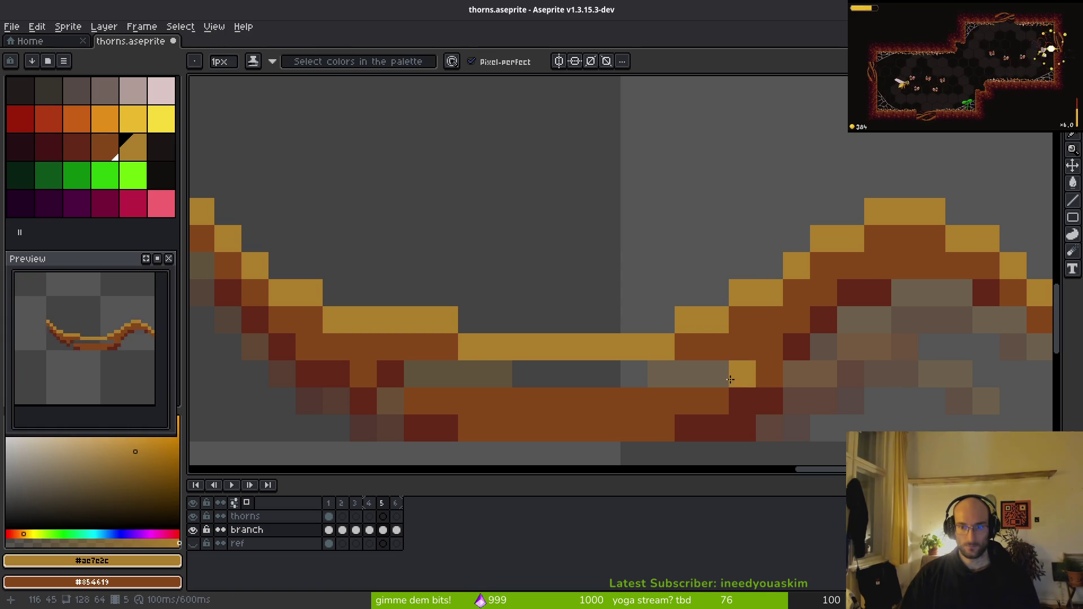
{"action": "left_click_drag", "start_coordinate": [742, 320], "coordinate": [507, 377]}
{"action": "left_click", "coordinate": [418, 378]}
{"action": "key", "text": "ctrl+z"}
{"action": "left_click", "coordinate": [390, 401]}
{"action": "left_click", "coordinate": [390, 374], "text": "alt"}
{"action": "left_click", "coordinate": [390, 401]}
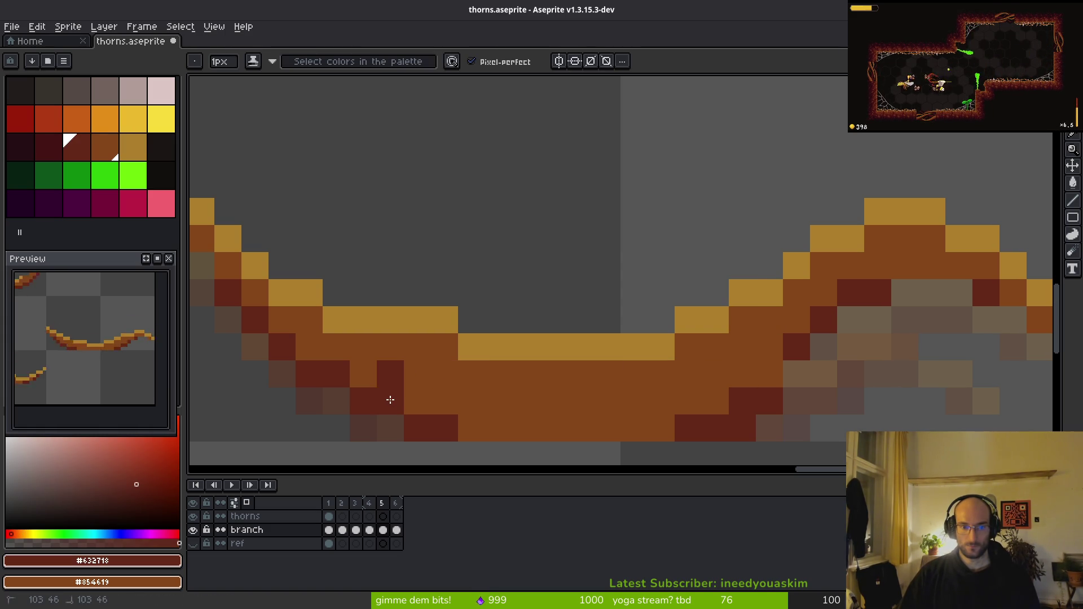
{"action": "left_click", "coordinate": [363, 374]}
{"action": "left_click", "coordinate": [470, 426]}
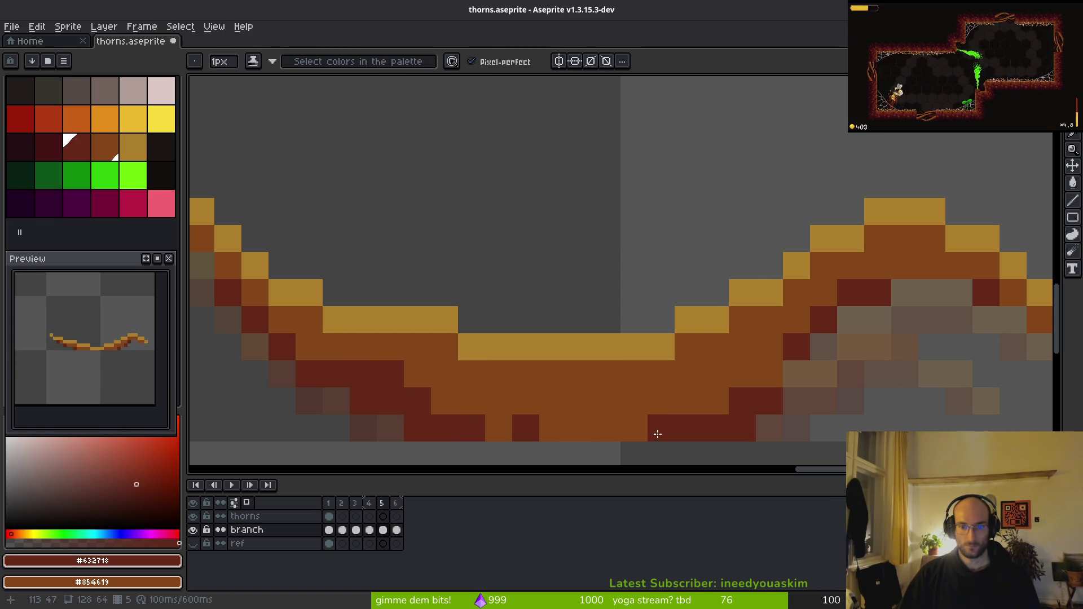
Step: Shade the right bump dark red, erase strays below it, and turn the bottom-row orange pixels dark red
{"action": "left_click", "coordinate": [769, 374]}
{"action": "key", "text": "e"}
{"action": "left_click_drag", "start_coordinate": [769, 401], "coordinate": [742, 428]}
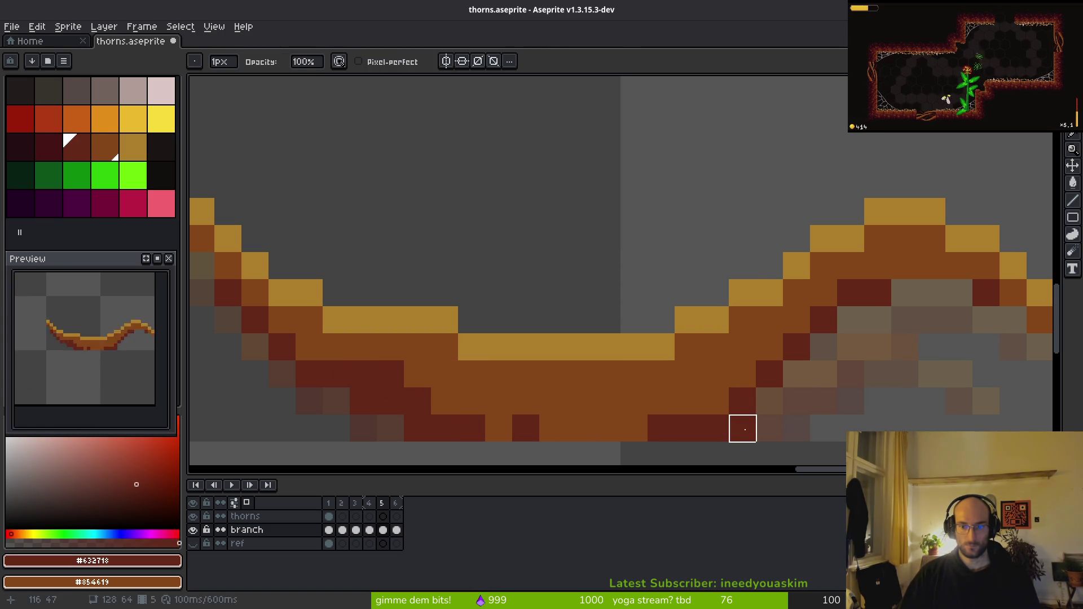
{"action": "key", "text": "b"}
{"action": "left_click", "coordinate": [498, 428]}
{"action": "left_click", "coordinate": [444, 401]}
{"action": "left_click", "coordinate": [716, 401]}
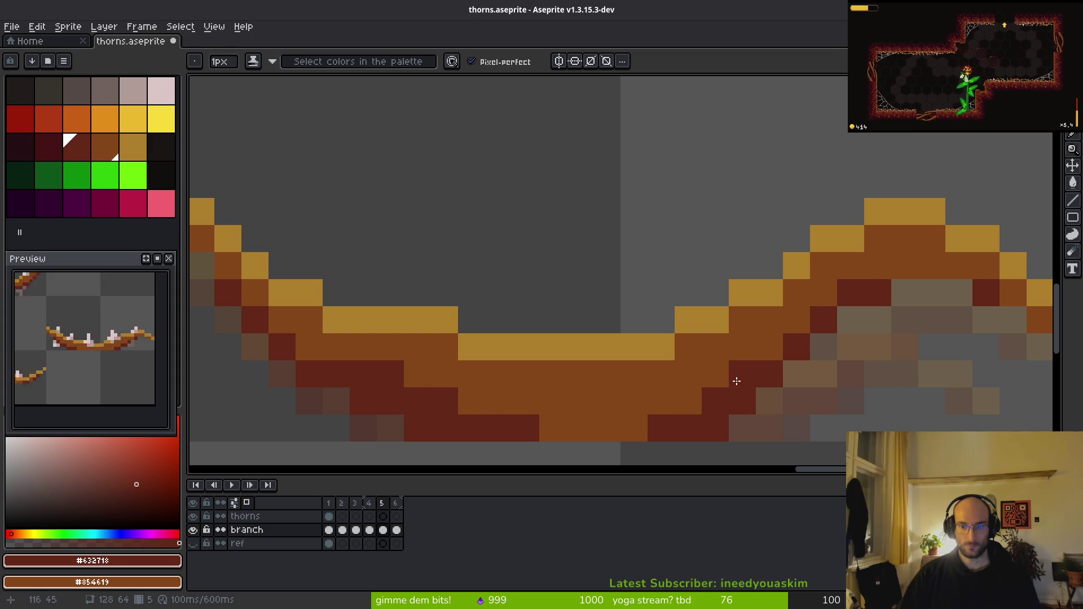
{"action": "left_click_drag", "start_coordinate": [680, 421], "coordinate": [560, 434]}
Step: Paint two lower-row cells dark red, erase a stray cell below the branch, and darken one more cell
{"action": "scroll", "coordinate": [591, 439], "scroll_direction": "down", "scroll_amount": 5}
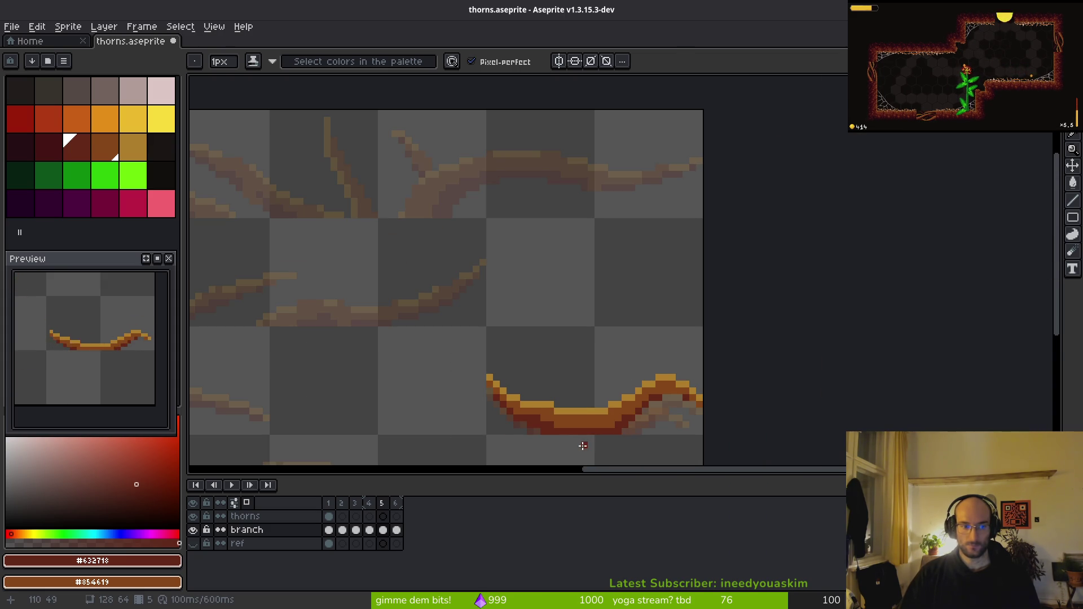
{"action": "scroll", "coordinate": [666, 383], "scroll_direction": "up", "scroll_amount": 5}
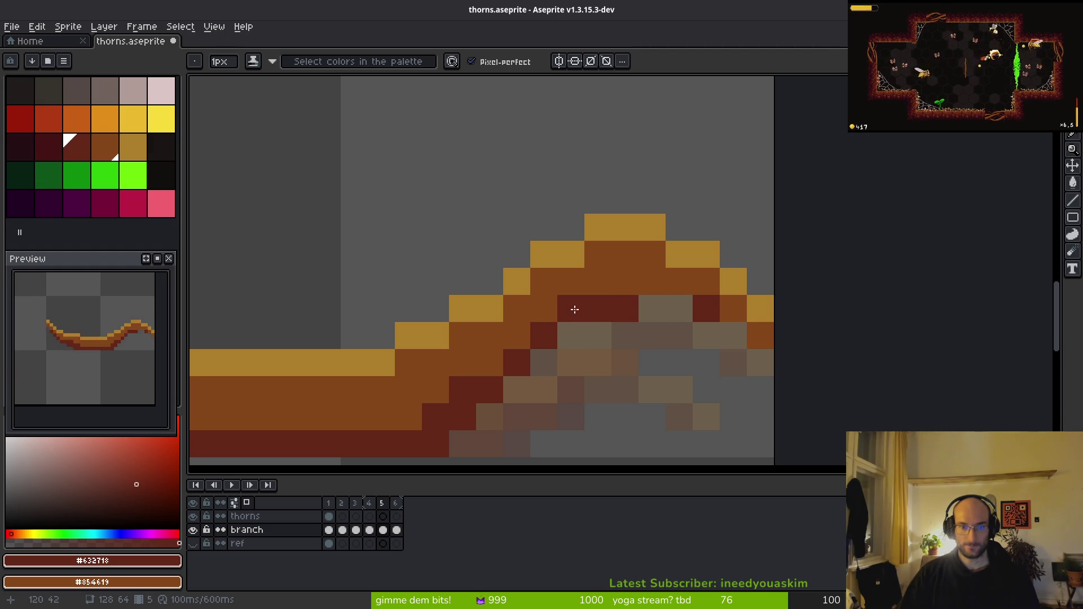
{"action": "scroll", "coordinate": [785, 237], "scroll_direction": "down", "scroll_amount": 5}
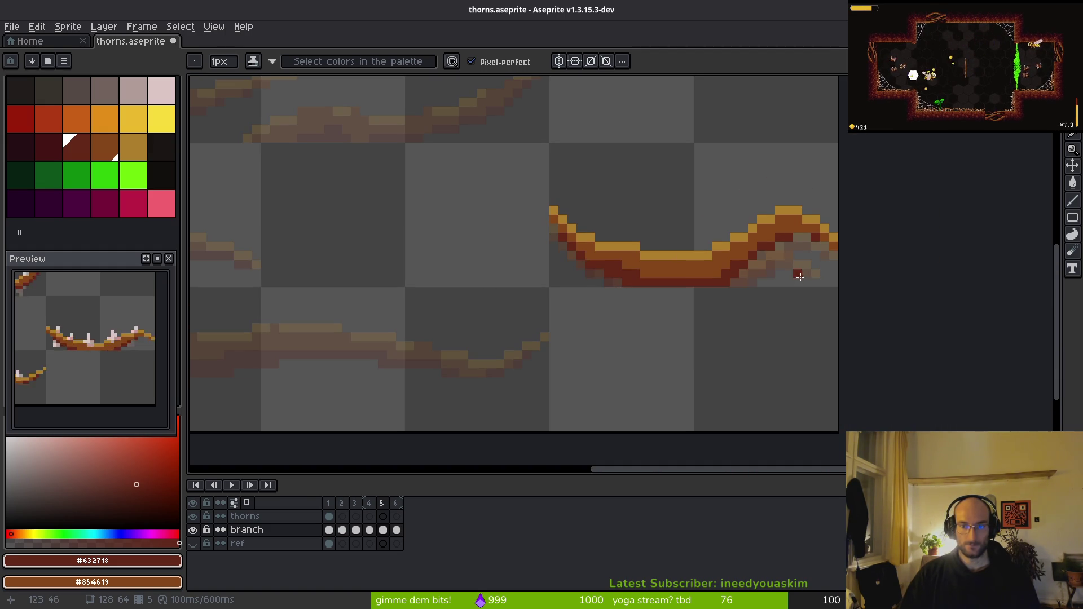
{"action": "scroll", "coordinate": [757, 280], "scroll_direction": "up", "scroll_amount": 5}
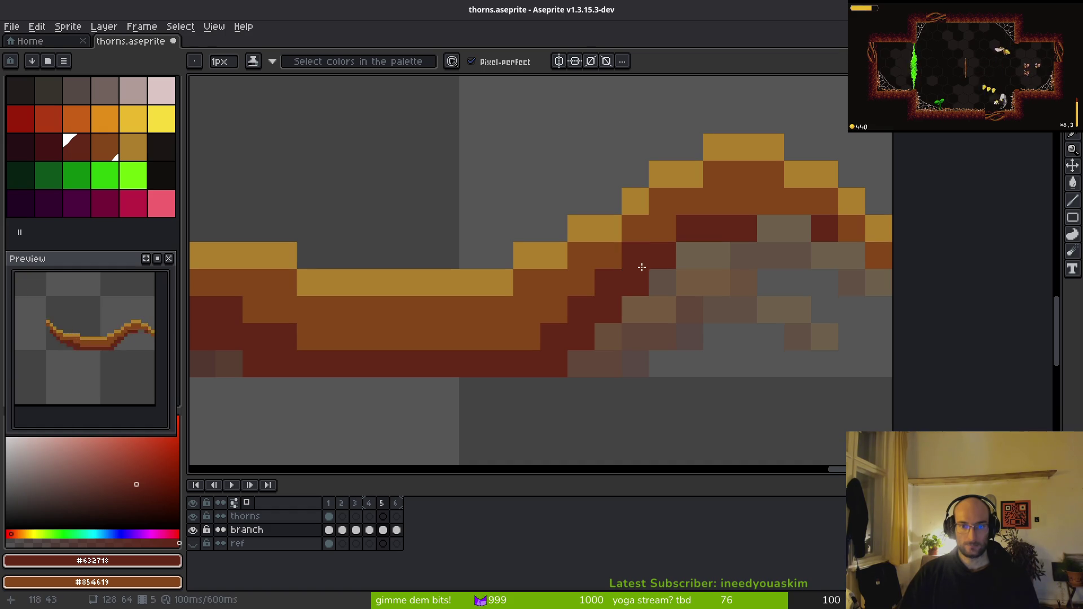
{"action": "left_click", "coordinate": [499, 337]}
{"action": "left_click", "coordinate": [527, 337]}
{"action": "key", "text": "e"}
{"action": "left_click", "coordinate": [554, 364]}
{"action": "scroll", "coordinate": [608, 363], "scroll_direction": "down", "scroll_amount": 5}
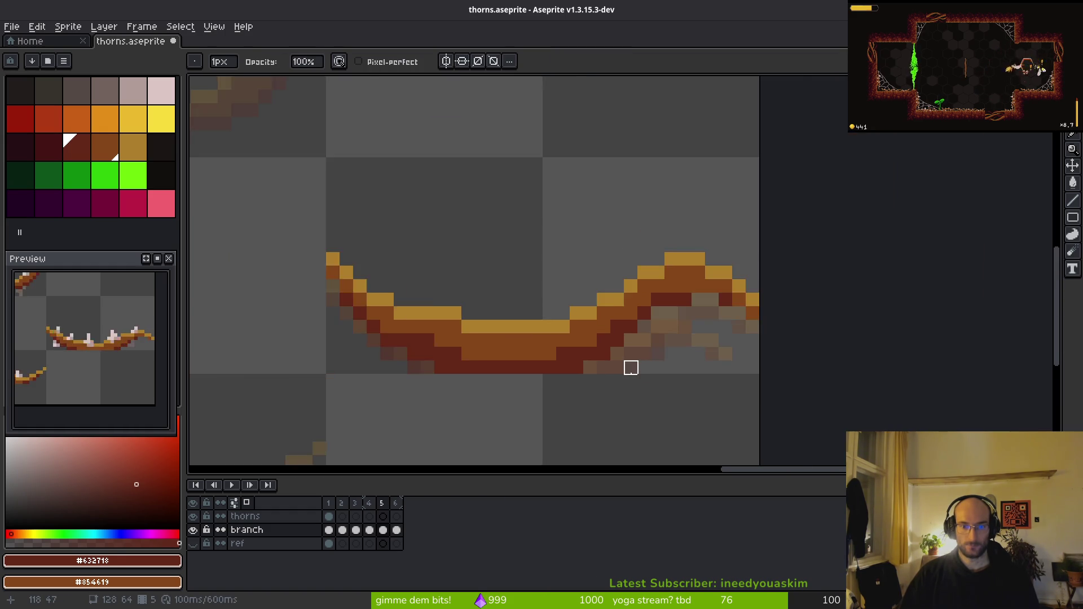
{"action": "scroll", "coordinate": [556, 317], "scroll_direction": "up", "scroll_amount": 6}
{"action": "key", "text": "b"}
{"action": "left_click", "coordinate": [540, 289]}
Step: Adjust bottom cells on the right, repainting over-shaded dark red cells back to orange
{"action": "scroll", "coordinate": [520, 320], "scroll_direction": "down", "scroll_amount": 4}
{"action": "scroll", "coordinate": [689, 372], "scroll_direction": "up", "scroll_amount": 4}
{"action": "left_click", "coordinate": [778, 388]}
{"action": "scroll", "coordinate": [779, 389], "scroll_direction": "down", "scroll_amount": 4}
{"action": "key", "text": "ctrl+z"}
{"action": "scroll", "coordinate": [703, 351], "scroll_direction": "up", "scroll_amount": 4}
{"action": "right_click", "coordinate": [728, 332]}
{"action": "right_click", "coordinate": [658, 362]}
{"action": "left_click", "coordinate": [808, 401]}
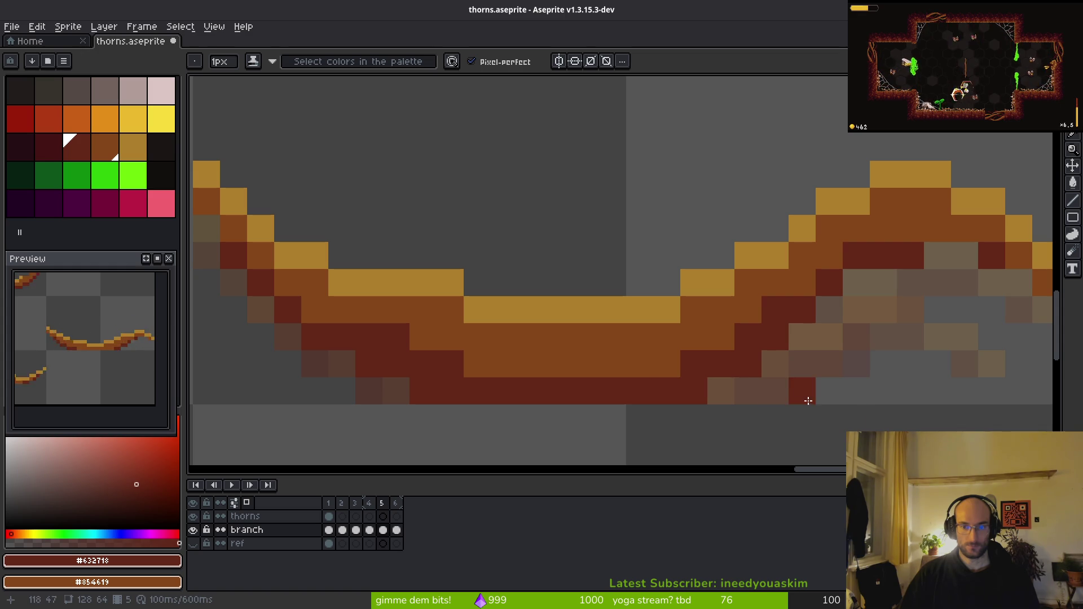
{"action": "right_click", "coordinate": [775, 305]}
{"action": "scroll", "coordinate": [851, 366], "scroll_direction": "down", "scroll_amount": 4}
{"action": "scroll", "coordinate": [778, 382], "scroll_direction": "up", "scroll_amount": 3}
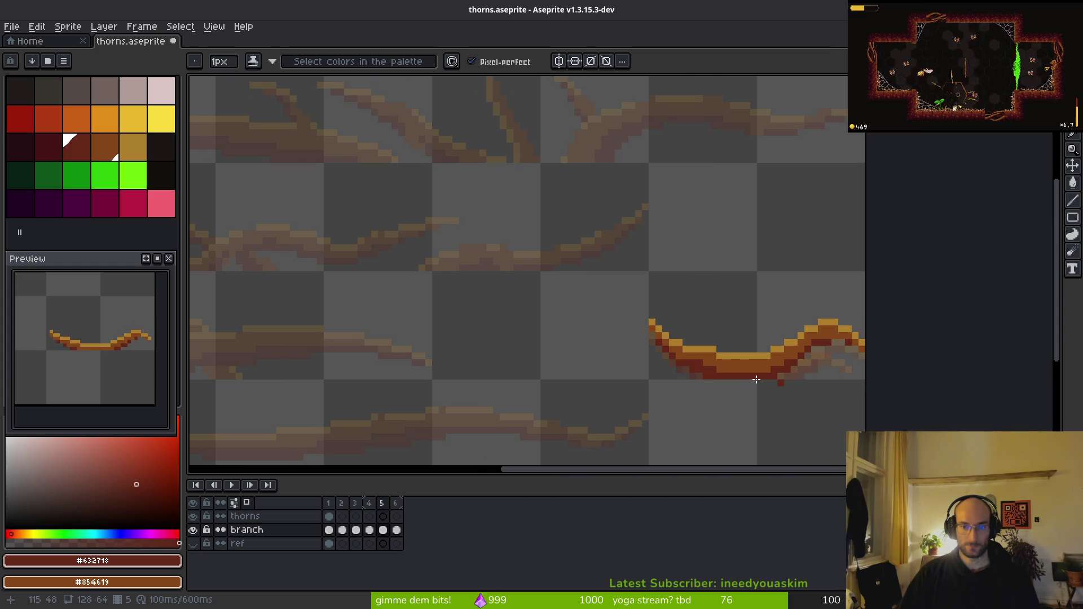
Step: Paint two more branch cells dark red and save thorns.aseprite
{"action": "left_click", "coordinate": [768, 374]}
{"action": "scroll", "coordinate": [707, 372], "scroll_direction": "down", "scroll_amount": 3}
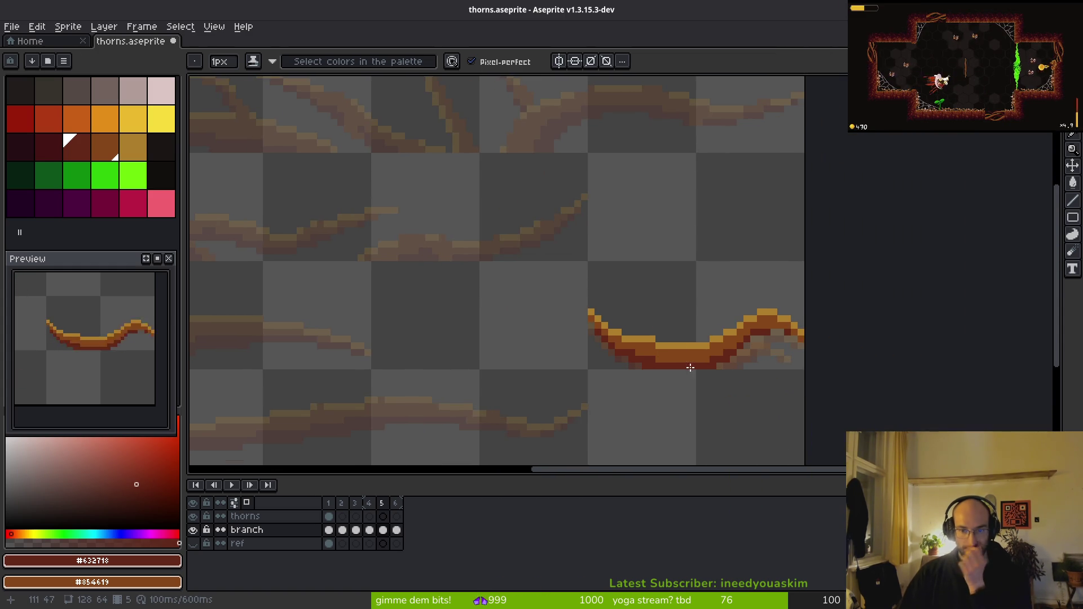
{"action": "scroll", "coordinate": [657, 346], "scroll_direction": "up", "scroll_amount": 3}
{"action": "left_click", "coordinate": [578, 325]}
{"action": "left_click", "coordinate": [555, 329], "text": "alt"}
{"action": "key", "text": "e"}
{"action": "scroll", "coordinate": [595, 317], "scroll_direction": "down", "scroll_amount": 4}
{"action": "key", "text": "ctrl+s"}
Step: Step back and forth between frames, then play the animation to review the branch
{"action": "key", "text": "i"}
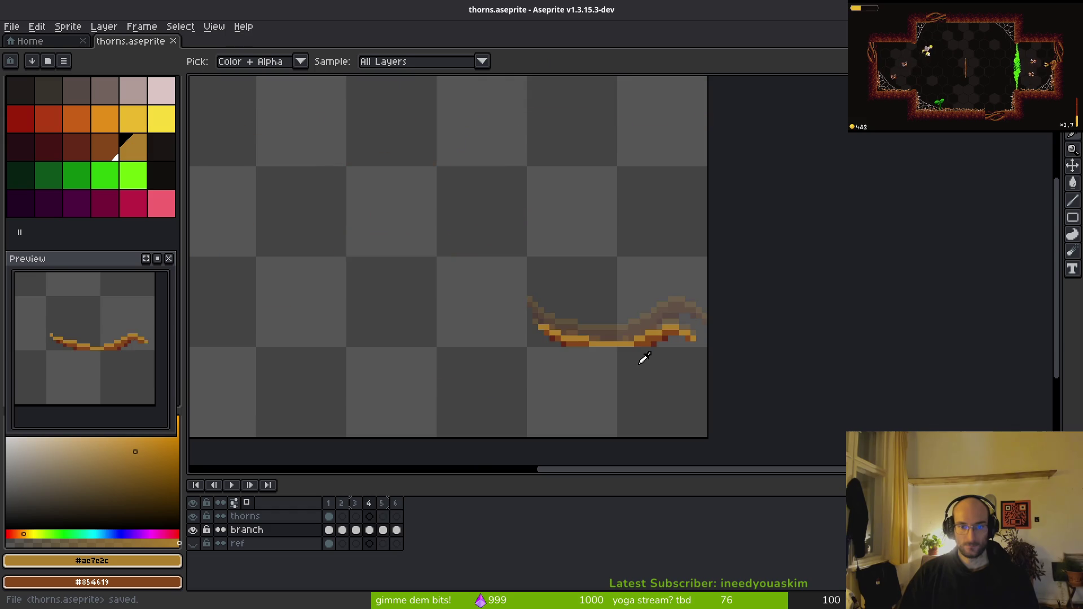
{"action": "key", "text": "Left"}
{"action": "key", "text": "Right"}
{"action": "key", "text": "Left"}
{"action": "key", "text": "Left"}
{"action": "key", "text": "Right"}
{"action": "key", "text": "Right"}
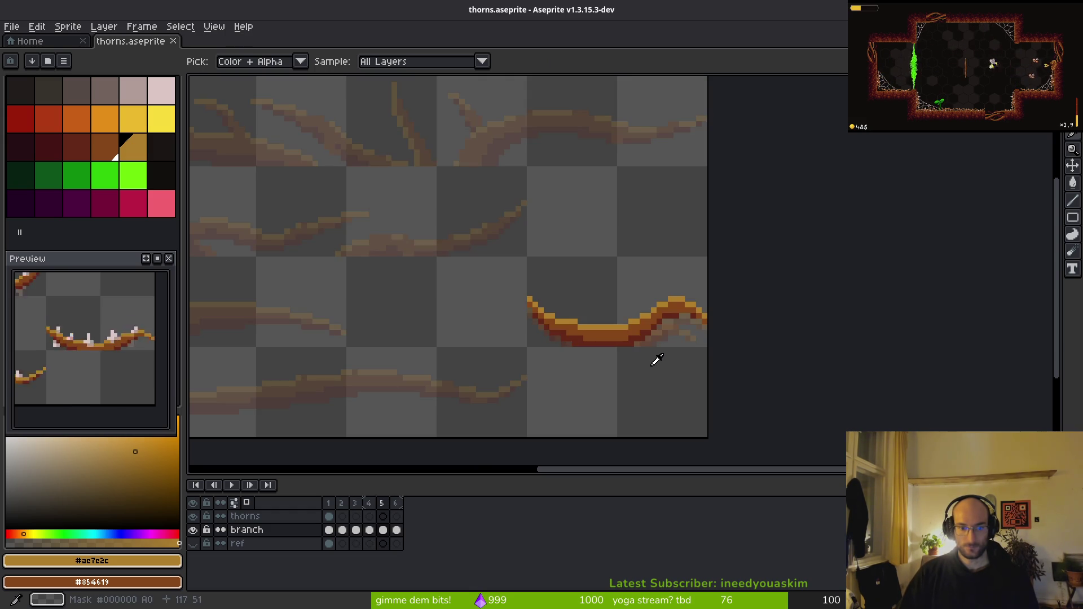
{"action": "key", "text": "Return"}
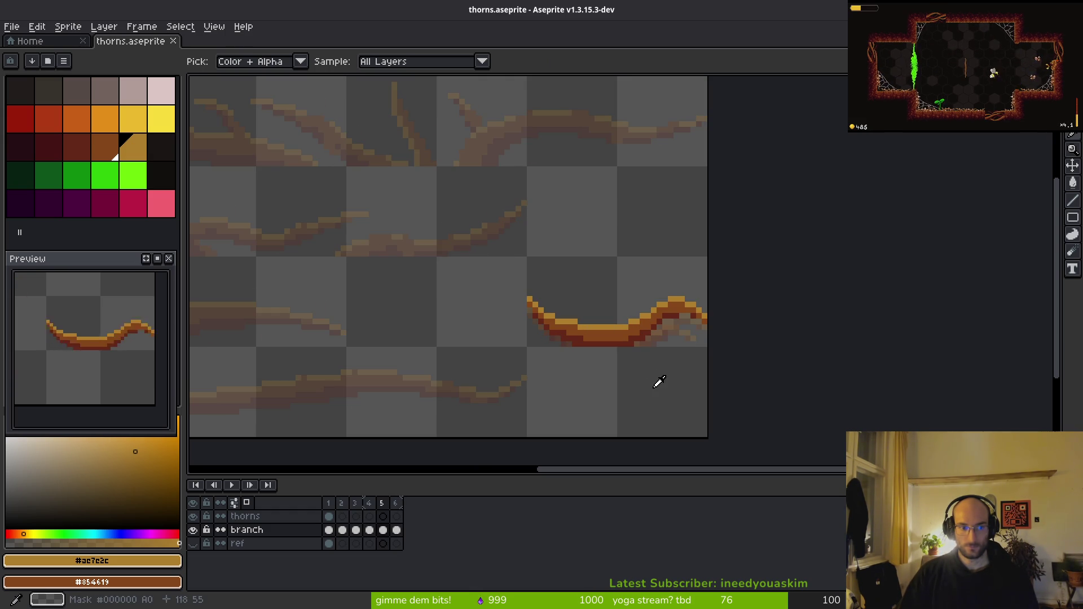
{"action": "left_click_drag", "start_coordinate": [659, 381], "coordinate": [621, 392]}
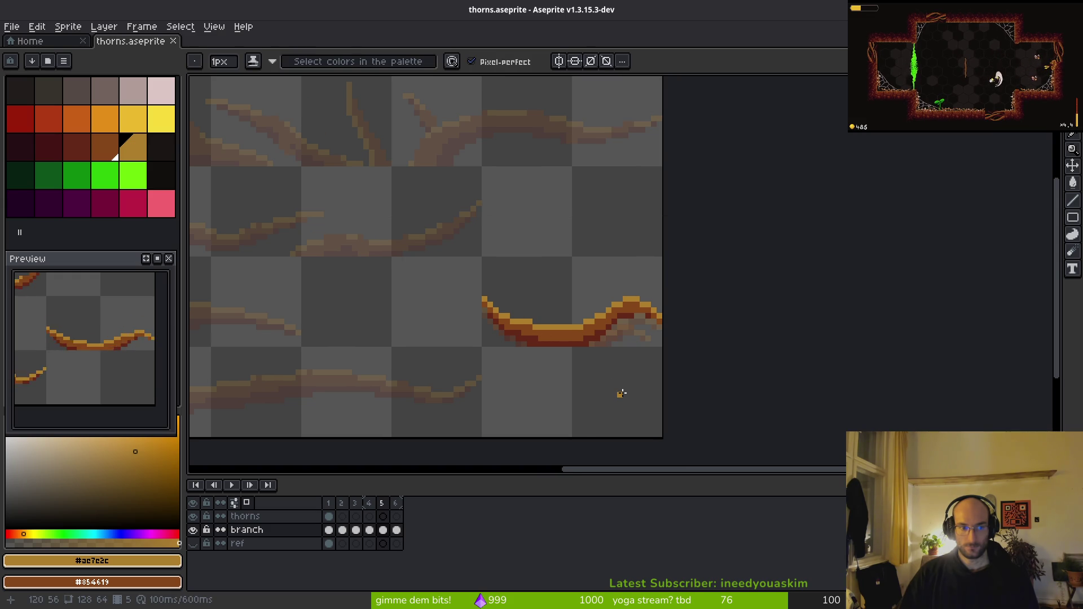
{"action": "scroll", "coordinate": [564, 358], "scroll_direction": "down", "scroll_amount": 1}
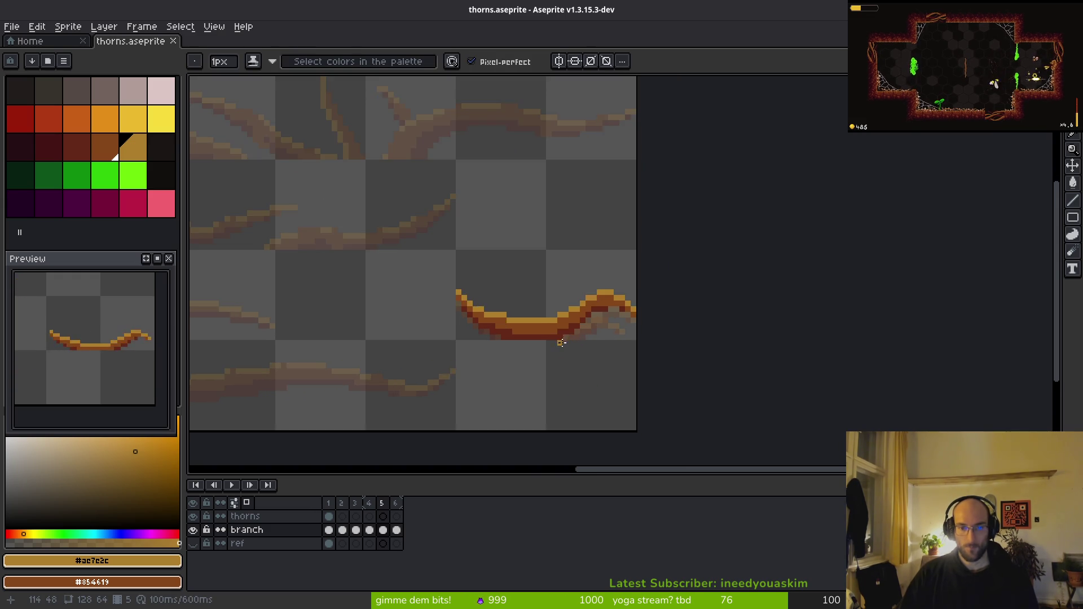
{"action": "scroll", "coordinate": [561, 343], "scroll_direction": "up", "scroll_amount": 1}
{"action": "key", "text": "alt"}
Step: Advance to frame 6, then step back toward frame 3
{"action": "key", "text": "Right"}
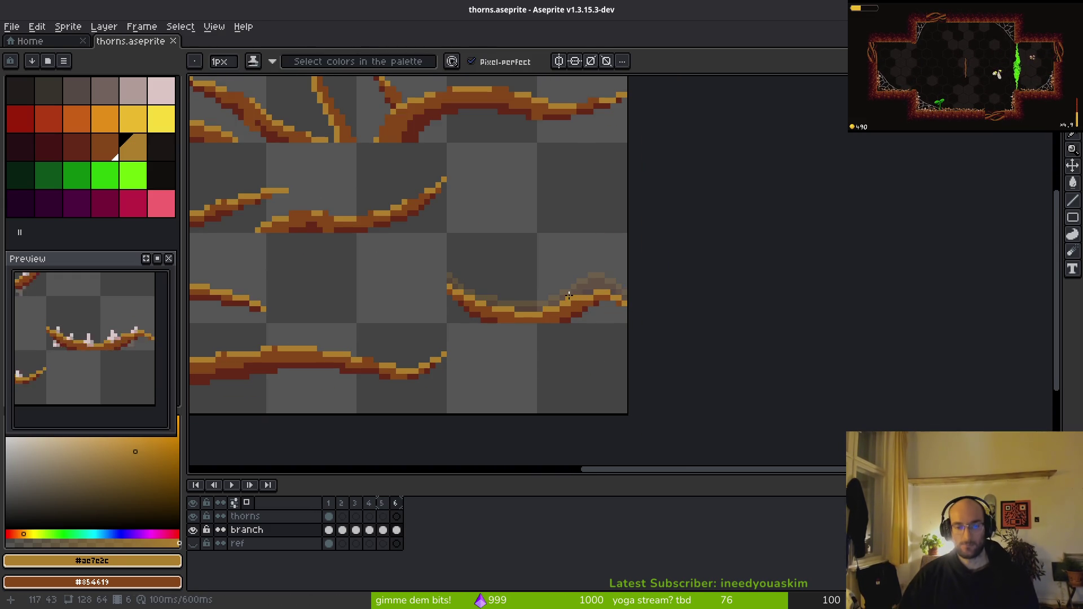
{"action": "key", "text": "alt"}
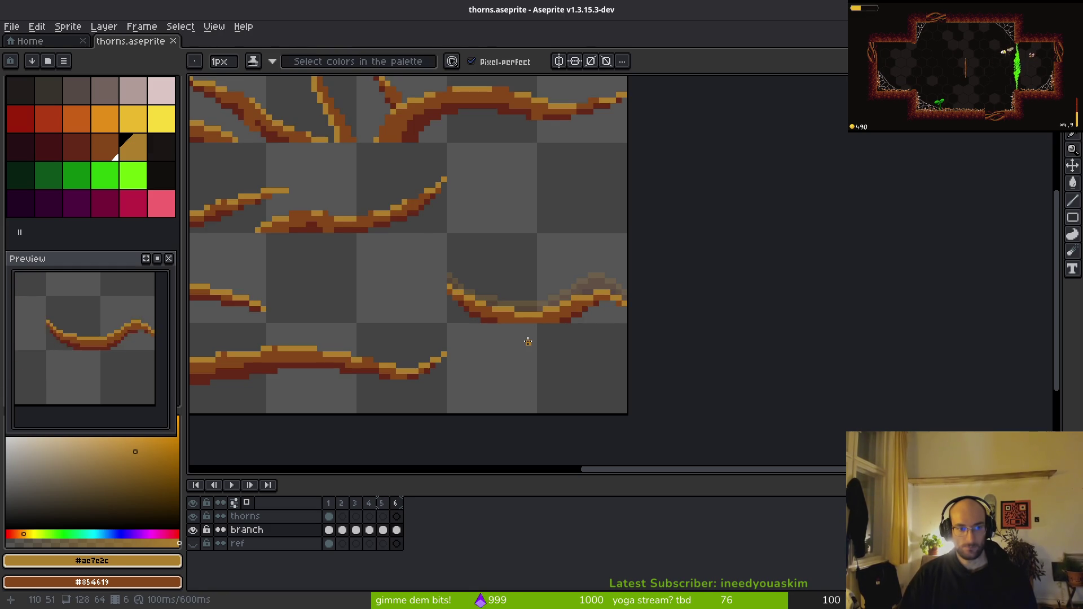
{"action": "key", "text": "Left"}
{"action": "key", "text": "Left"}
{"action": "key", "text": "Left"}
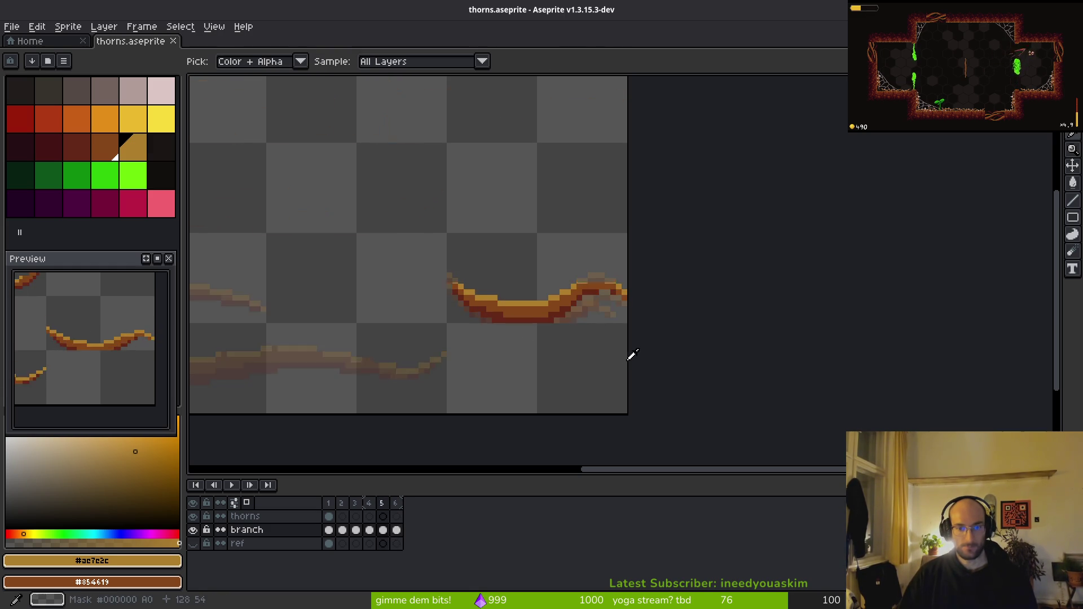
Step: Go to frame 2, shift the right end of its branch up and left one pixel, and save
{"action": "key", "text": "Left"}
{"action": "key", "text": "Left"}
{"action": "key", "text": "w"}
{"action": "key", "text": "alt"}
{"action": "key", "text": "Right"}
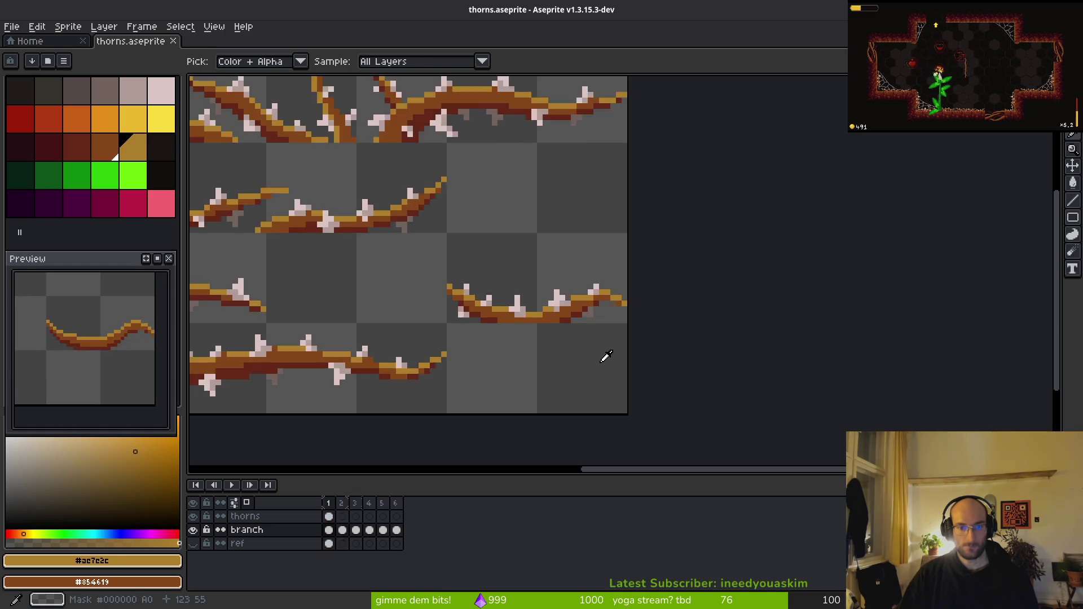
{"action": "scroll", "coordinate": [617, 295], "scroll_direction": "up", "scroll_amount": 4}
{"action": "left_click", "coordinate": [614, 366]}
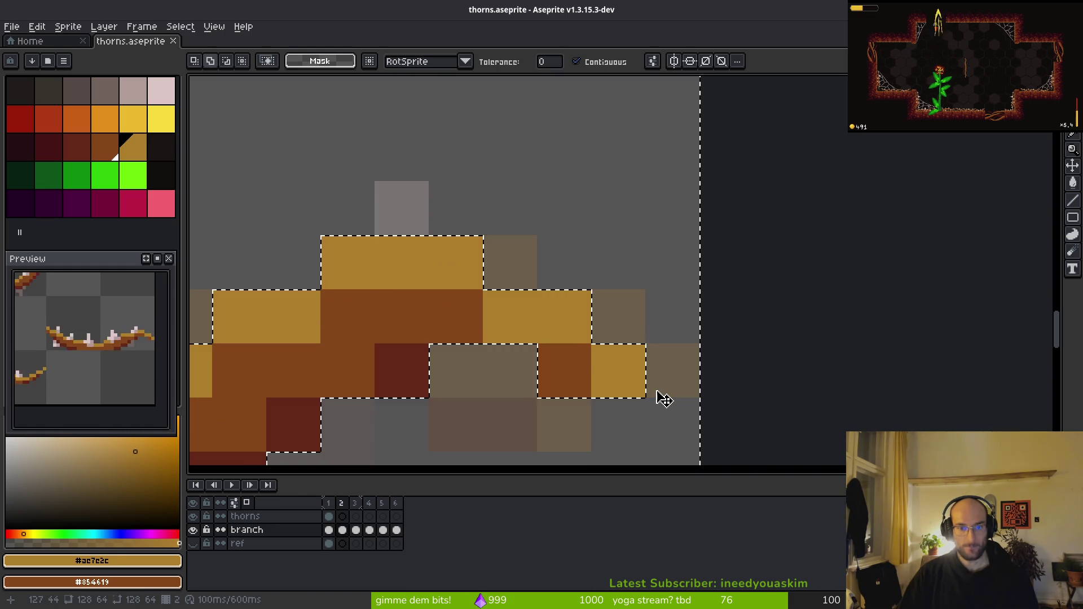
{"action": "key", "text": "m"}
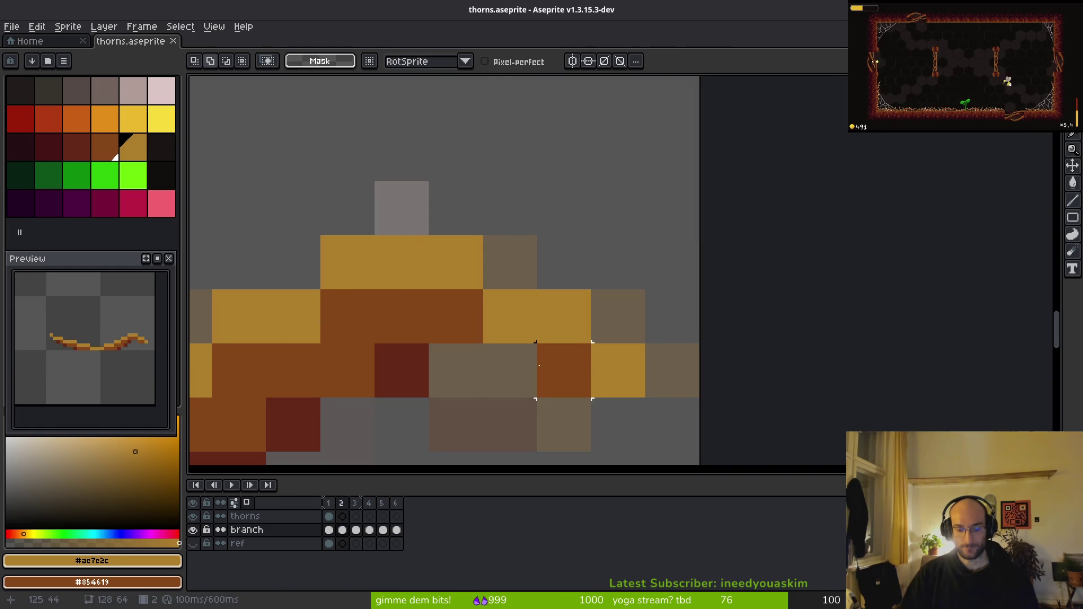
{"action": "left_click_drag", "start_coordinate": [480, 341], "coordinate": [702, 453]}
{"action": "mouse_move", "coordinate": [662, 414]}
{"action": "left_mouse_down"}
{"action": "mouse_move", "coordinate": [663, 360]}
{"action": "mouse_move", "coordinate": [608, 360]}
{"action": "left_mouse_up"}
{"action": "key", "text": "ctrl+d"}
{"action": "key", "text": "ctrl+s"}
Step: Paint a branch pixel golden, shift the branch's right part down one row, and save
{"action": "left_click", "coordinate": [507, 262]}
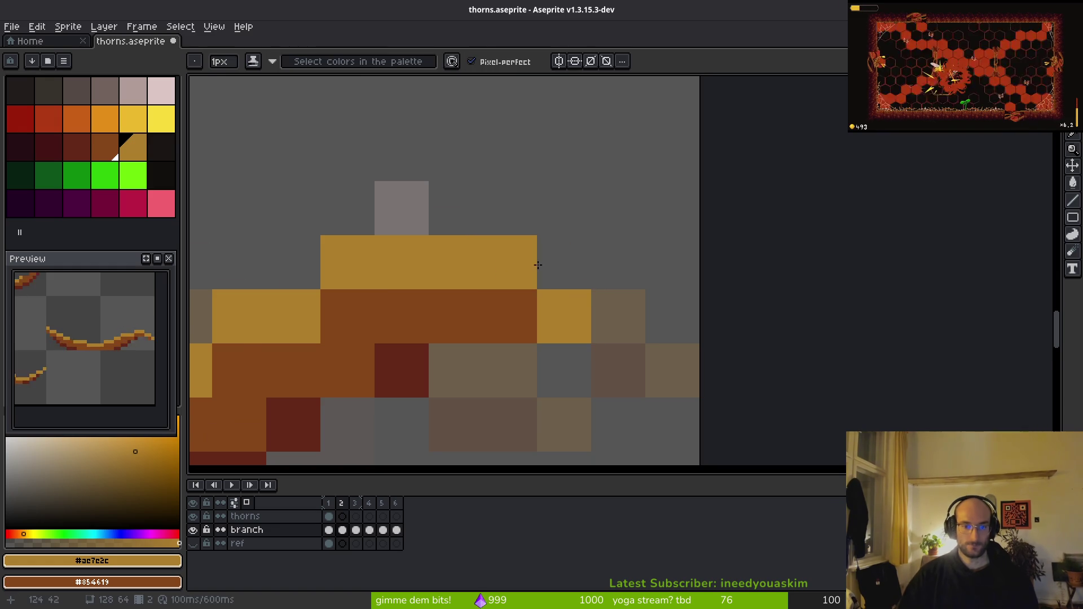
{"action": "scroll", "coordinate": [590, 340], "scroll_direction": "down", "scroll_amount": 3}
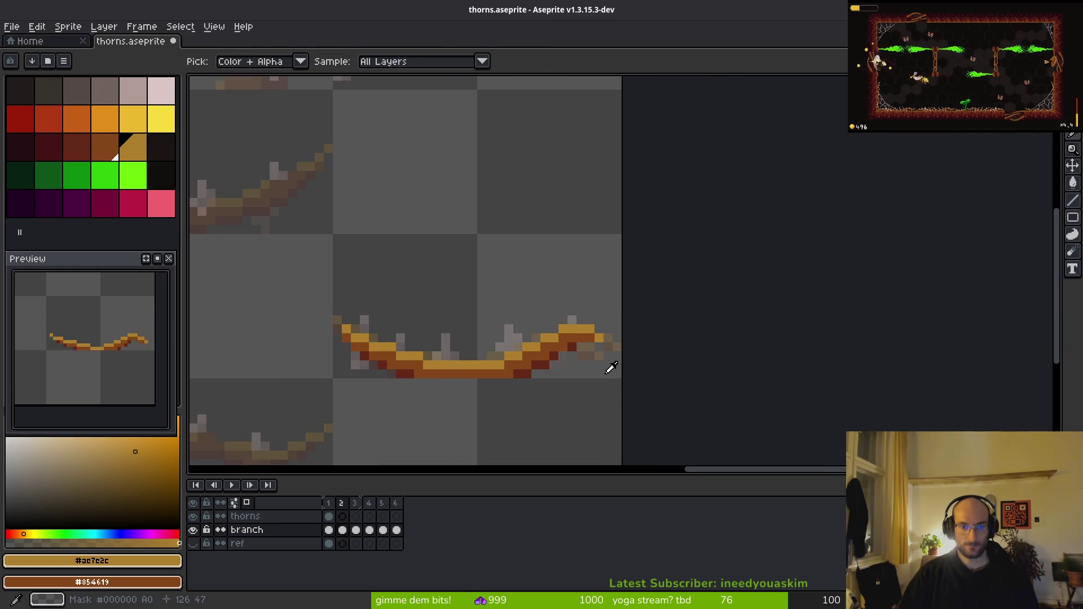
{"action": "scroll", "coordinate": [609, 367], "scroll_direction": "up", "scroll_amount": 3}
{"action": "key", "text": "e"}
{"action": "key", "text": "m"}
{"action": "mouse_move", "coordinate": [516, 260]}
{"action": "left_mouse_down"}
{"action": "mouse_move", "coordinate": [701, 386]}
{"action": "mouse_move", "coordinate": [728, 417]}
{"action": "left_mouse_up"}
{"action": "key", "text": "Down"}
{"action": "key", "text": "ctrl+s"}
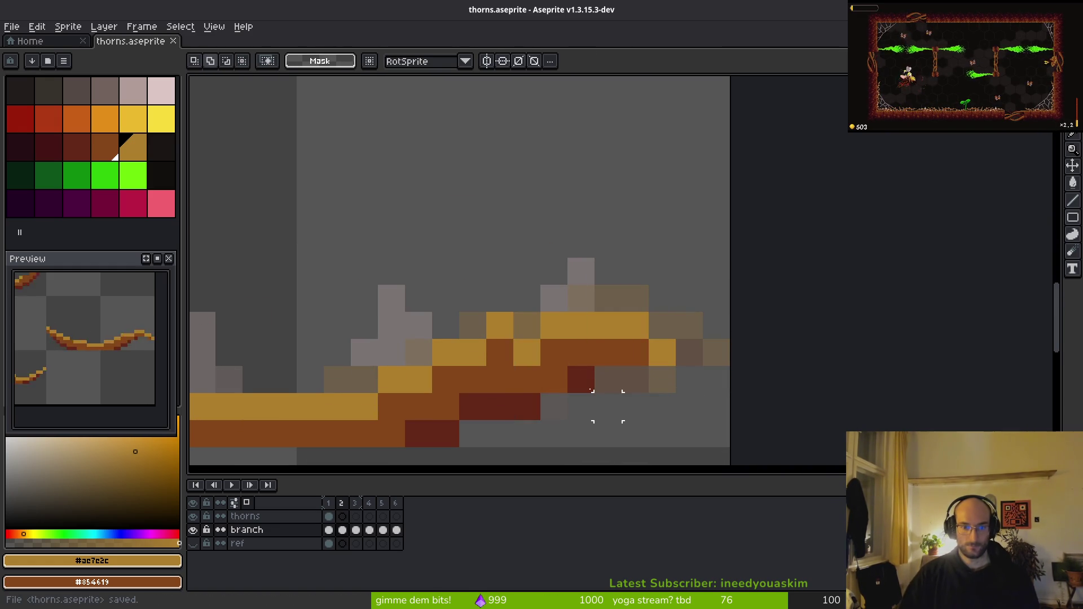
Step: Move a gold pixel near the middle down a row, pick dark red, and go to frame 3
{"action": "left_click_drag", "start_coordinate": [478, 309], "coordinate": [513, 395]}
{"action": "key", "text": "ctrl+d"}
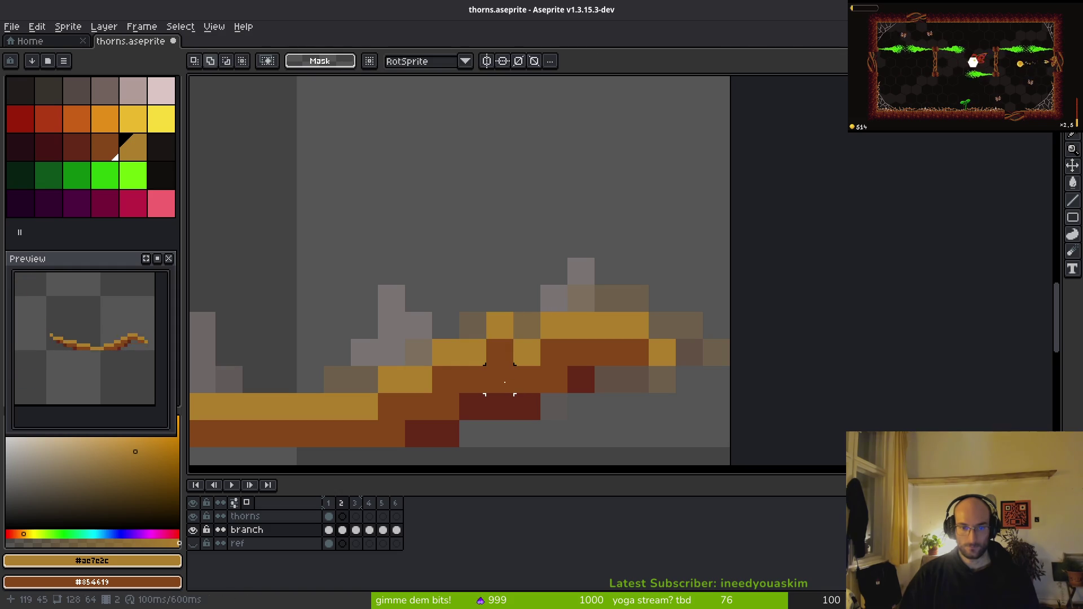
{"action": "left_click_drag", "start_coordinate": [487, 312], "coordinate": [512, 337]}
{"action": "key", "text": "Down"}
{"action": "key", "text": "b"}
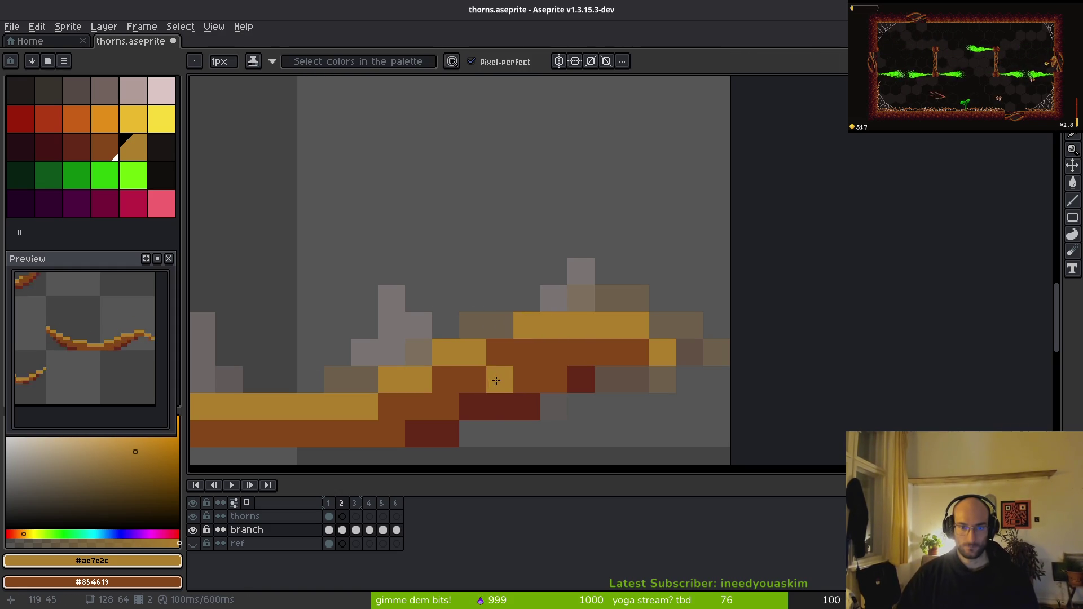
{"action": "scroll", "coordinate": [619, 459], "scroll_direction": "down", "scroll_amount": 5}
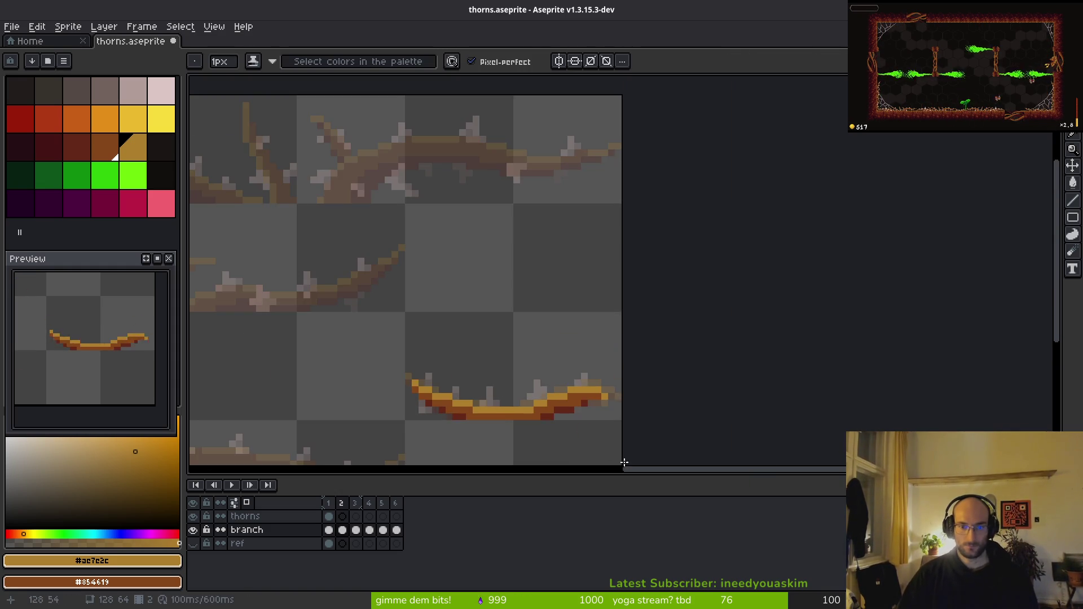
{"action": "scroll", "coordinate": [615, 423], "scroll_direction": "up", "scroll_amount": 4}
{"action": "key", "text": "alt"}
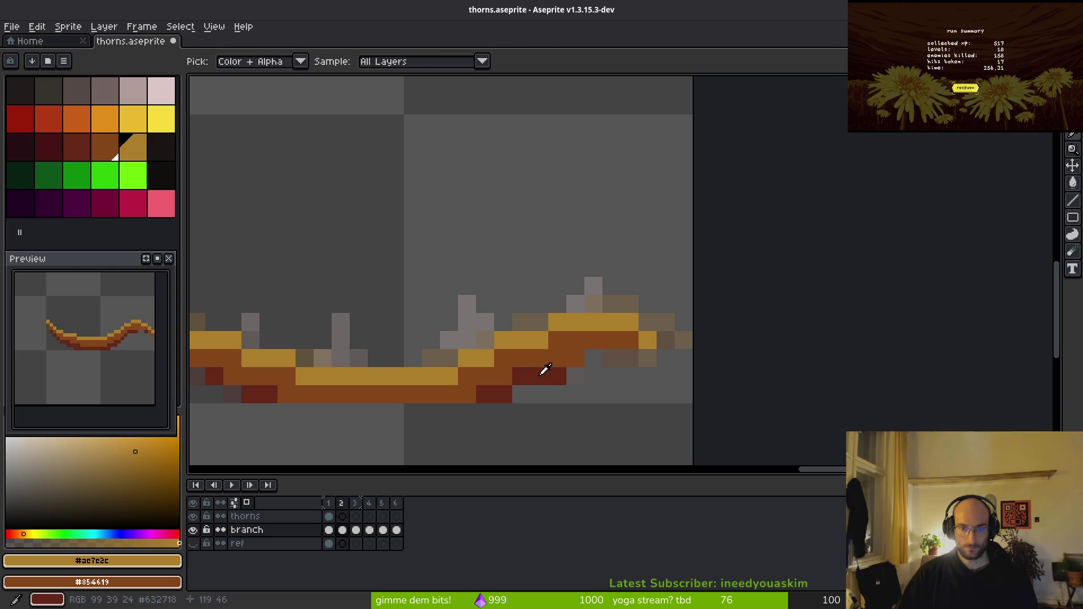
{"action": "left_click", "coordinate": [544, 369], "text": "alt"}
{"action": "scroll", "coordinate": [578, 367], "scroll_direction": "down", "scroll_amount": 3}
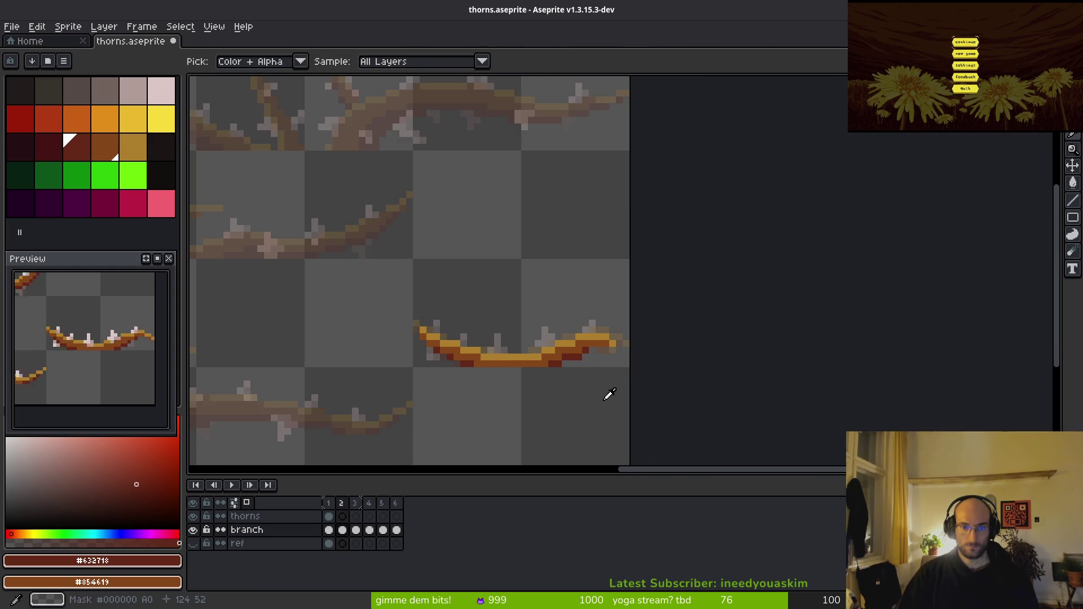
{"action": "key", "text": "Right"}
{"action": "scroll", "coordinate": [620, 361], "scroll_direction": "up", "scroll_amount": 3}
Step: Lift the five branch-tip pixels up a row with a marquee selection
{"action": "key", "text": "m"}
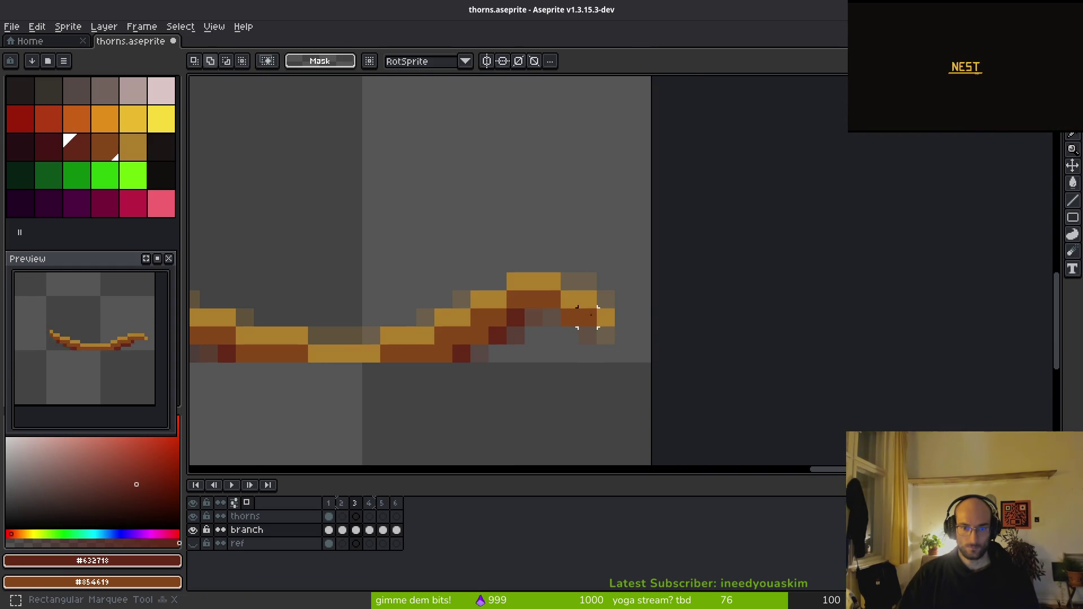
{"action": "left_click_drag", "start_coordinate": [569, 317], "coordinate": [632, 317]}
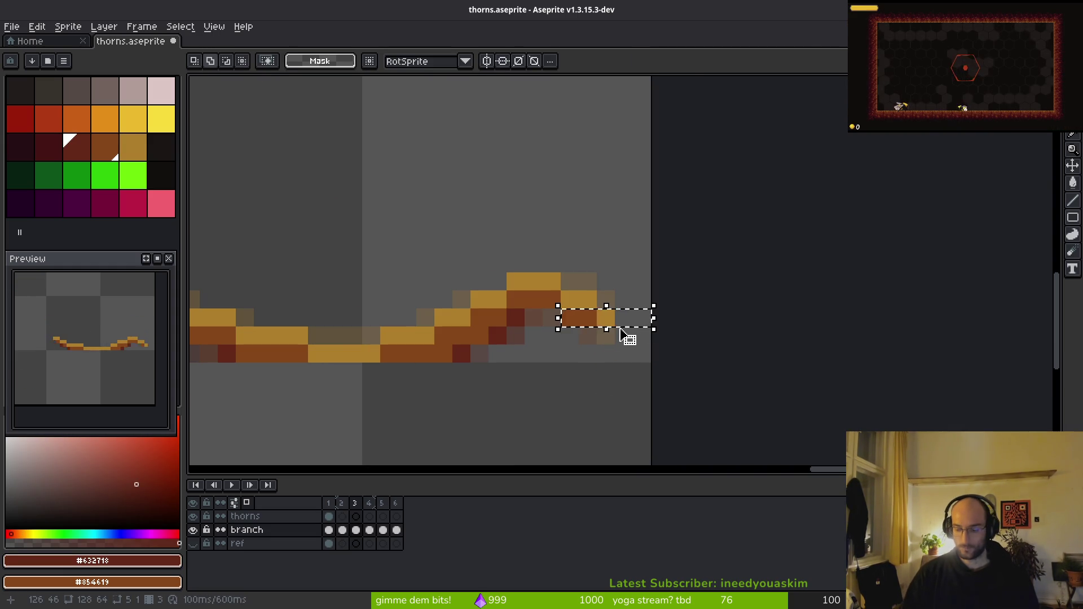
{"action": "key", "text": "Up"}
{"action": "key", "text": "Up"}
{"action": "key", "text": "ctrl+d"}
{"action": "key", "text": "e"}
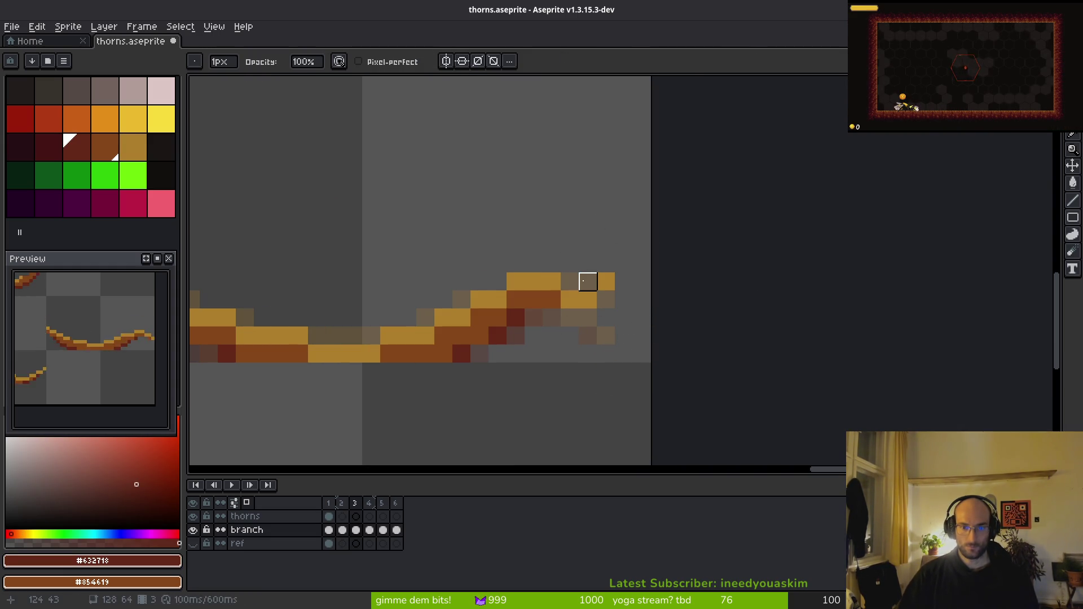
Step: Repaint the grey-brown tip pixel with the branch's brown
{"action": "scroll", "coordinate": [588, 281], "scroll_direction": "up", "scroll_amount": 2}
{"action": "left_click", "coordinate": [551, 367], "text": "alt"}
{"action": "left_click", "coordinate": [570, 369]}
{"action": "scroll", "coordinate": [660, 384], "scroll_direction": "down", "scroll_amount": 2}
{"action": "key", "text": "e"}
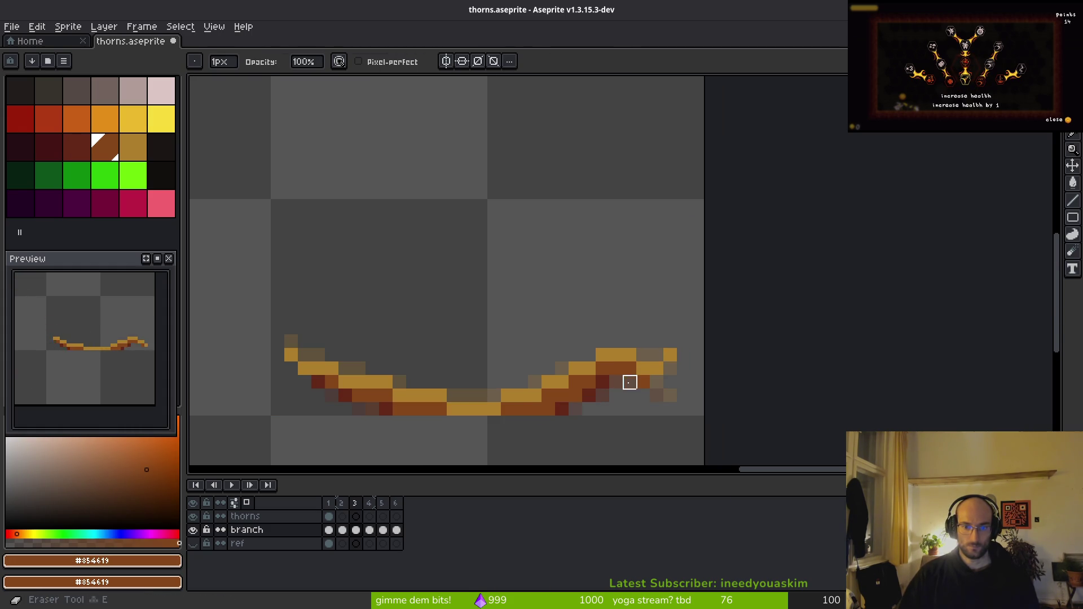
{"action": "scroll", "coordinate": [629, 382], "scroll_direction": "down", "scroll_amount": 2}
{"action": "scroll", "coordinate": [643, 382], "scroll_direction": "up", "scroll_amount": 2}
Step: Pencil two more tip pixels brown
{"action": "key", "text": "b"}
{"action": "left_click", "coordinate": [670, 357]}
{"action": "left_click", "coordinate": [656, 371]}
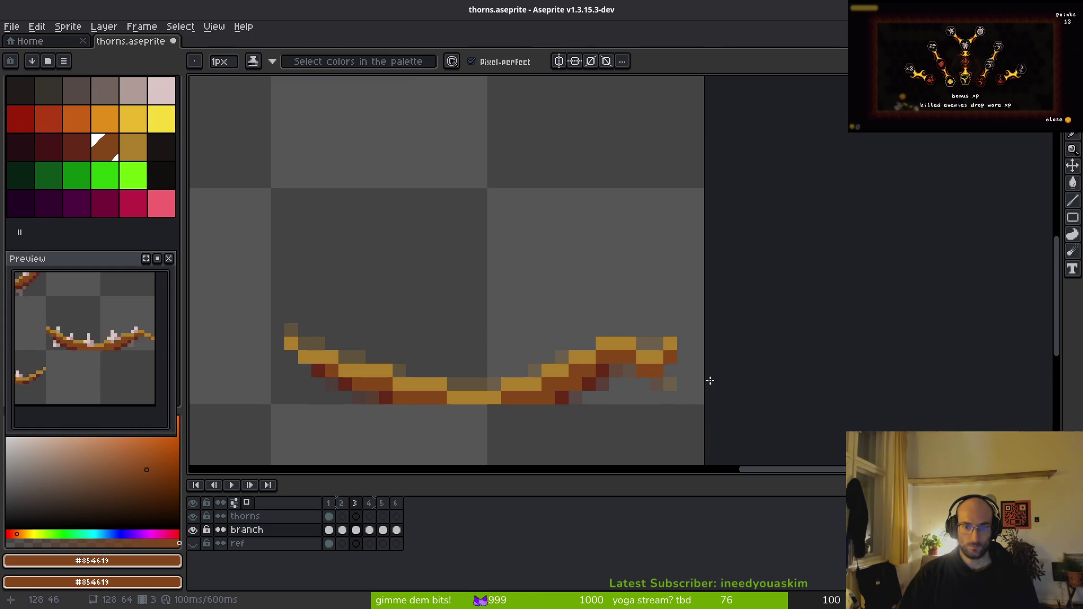
{"action": "scroll", "coordinate": [709, 381], "scroll_direction": "down", "scroll_amount": 3}
{"action": "key", "text": "i"}
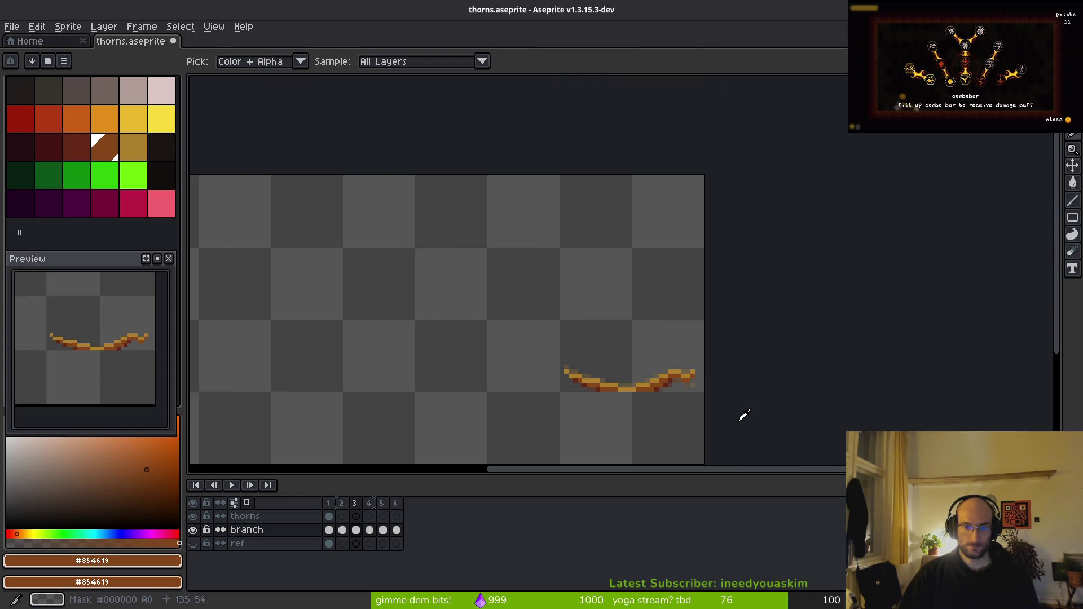
{"action": "scroll", "coordinate": [725, 409], "scroll_direction": "up", "scroll_amount": 2}
Step: Step back and forth between frames to compare the branch shape
{"action": "key", "text": "b"}
{"action": "key", "text": "comma"}
{"action": "key", "text": "i"}
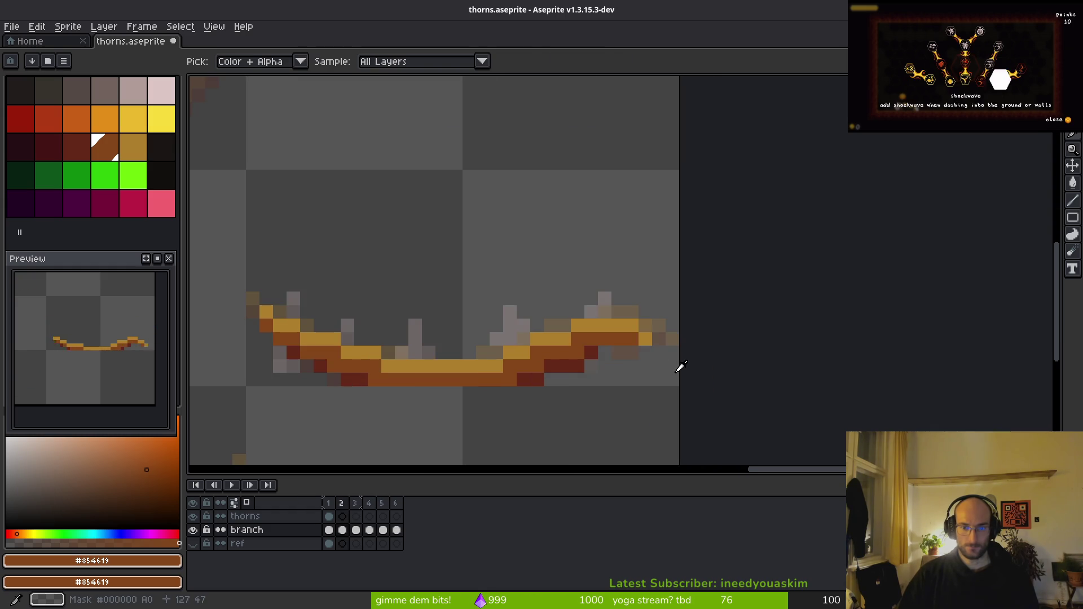
{"action": "key", "text": "period"}
{"action": "key", "text": "period"}
{"action": "key", "text": "period"}
{"action": "key", "text": "period"}
{"action": "key", "text": "period"}
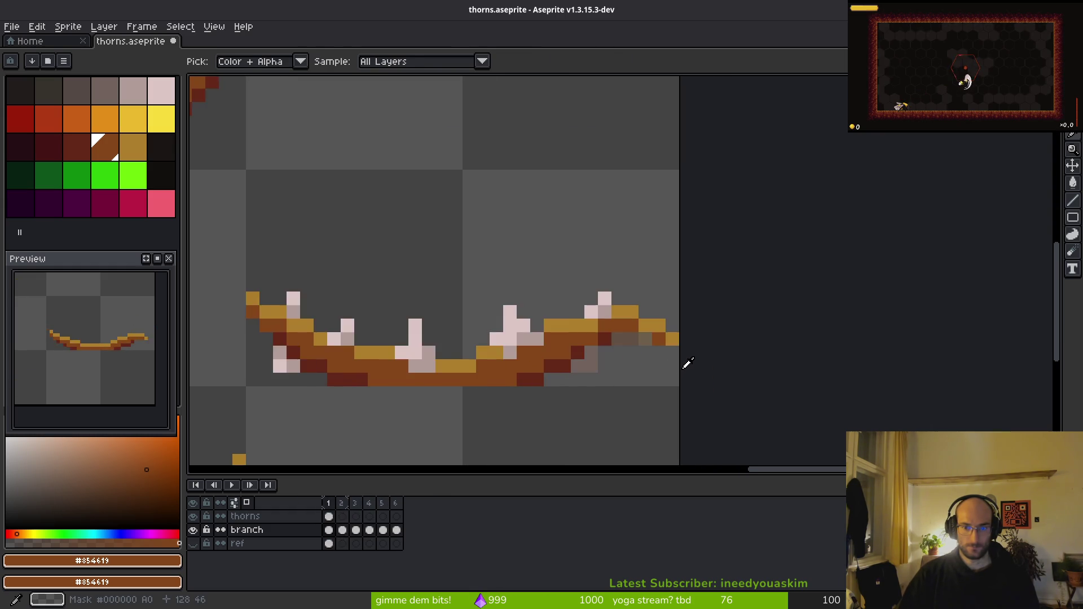
Step: Move the golden pixel one row lower and recolour the golden tip pixel brown
{"action": "key", "text": "b"}
{"action": "scroll", "coordinate": [660, 346], "scroll_direction": "up", "scroll_amount": 2}
{"action": "left_click", "coordinate": [572, 241], "text": "alt"}
{"action": "left_click", "coordinate": [609, 265]}
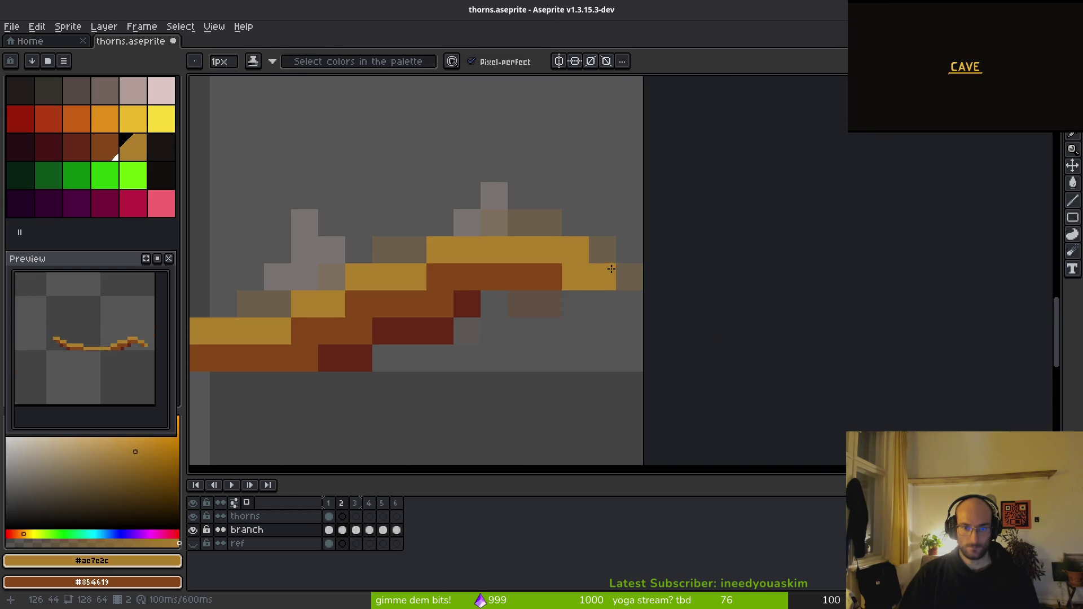
{"action": "left_click", "coordinate": [570, 280], "text": "alt"}
{"action": "left_click", "coordinate": [571, 280]}
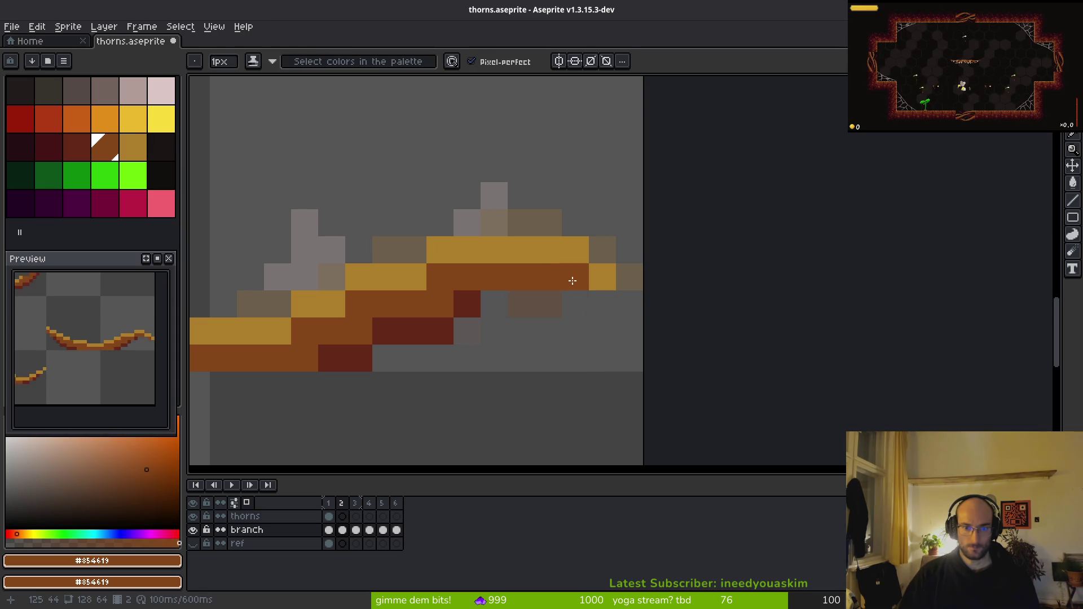
Step: Paint the lower tip pixel with the branch's dark red
{"action": "scroll", "coordinate": [623, 326], "scroll_direction": "down", "scroll_amount": 1}
{"action": "scroll", "coordinate": [580, 326], "scroll_direction": "up", "scroll_amount": 1}
{"action": "left_click", "coordinate": [543, 294], "text": "alt"}
{"action": "left_click", "coordinate": [621, 336]}
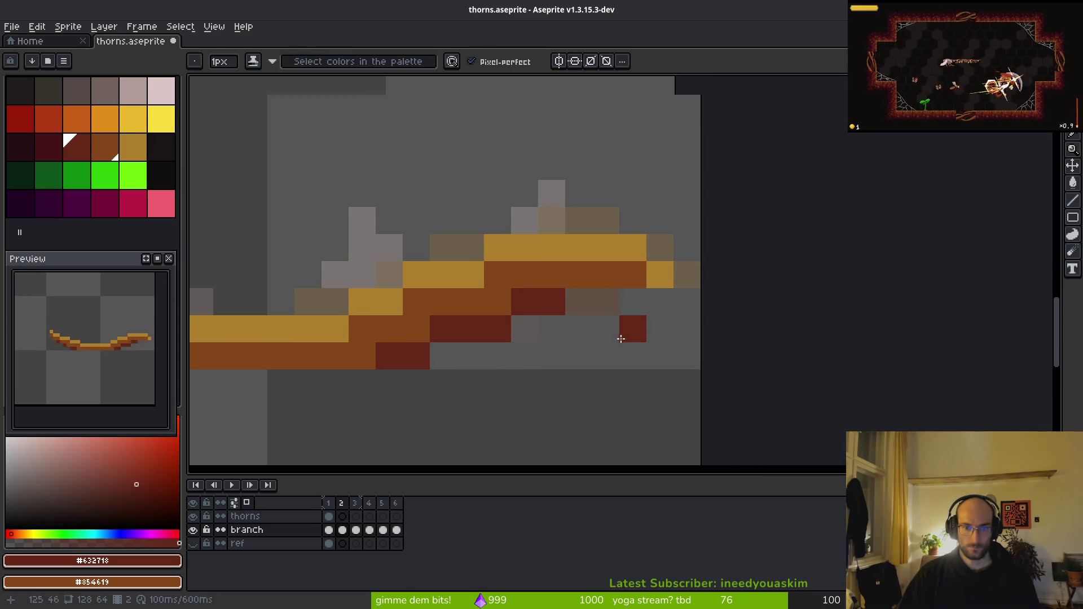
{"action": "scroll", "coordinate": [621, 336], "scroll_direction": "down", "scroll_amount": 3}
Step: On frame 3, select two tip pixels and compare them against frame 2
{"action": "key", "text": "Right"}
{"action": "key", "text": "m"}
{"action": "scroll", "coordinate": [623, 338], "scroll_direction": "up", "scroll_amount": 3}
{"action": "left_click_drag", "start_coordinate": [661, 362], "coordinate": [587, 289]}
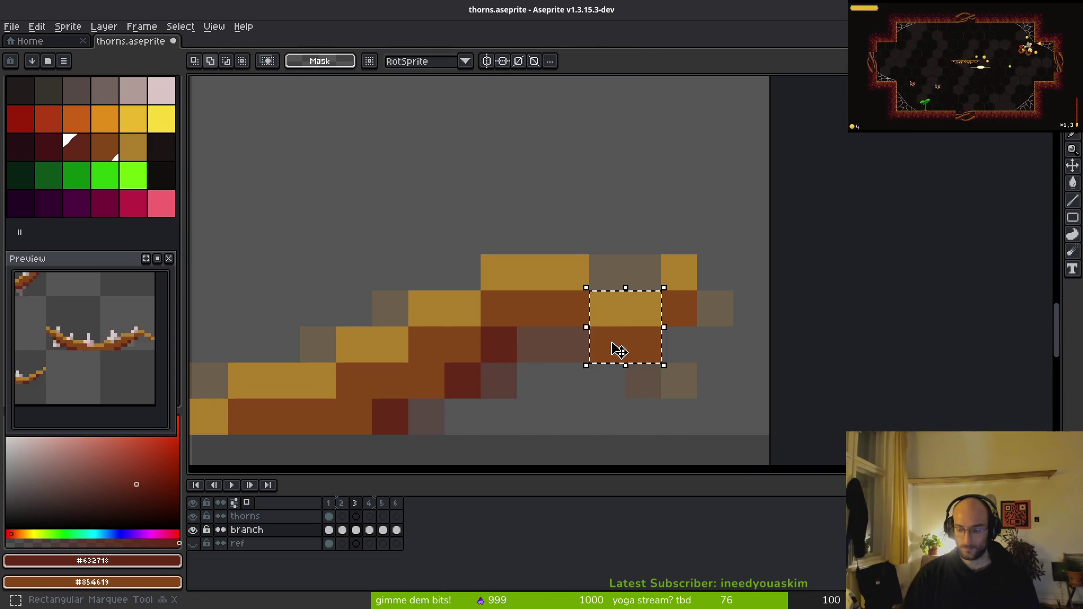
{"action": "key", "text": "b"}
{"action": "key", "text": "Left"}
{"action": "scroll", "coordinate": [637, 378], "scroll_direction": "down", "scroll_amount": 3}
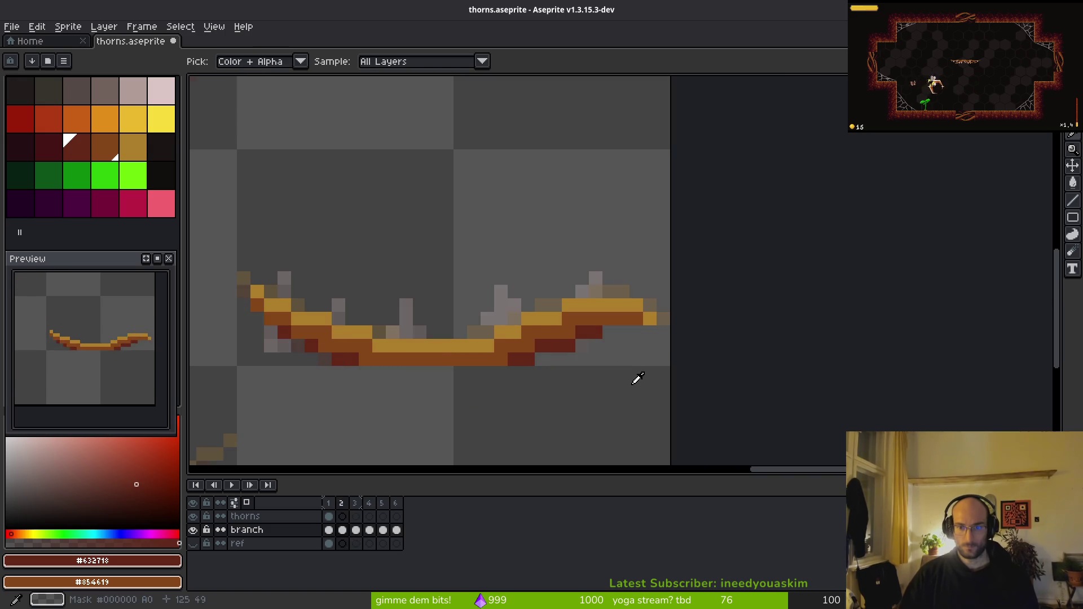
{"action": "key", "text": "Right"}
{"action": "scroll", "coordinate": [638, 338], "scroll_direction": "up", "scroll_amount": 3}
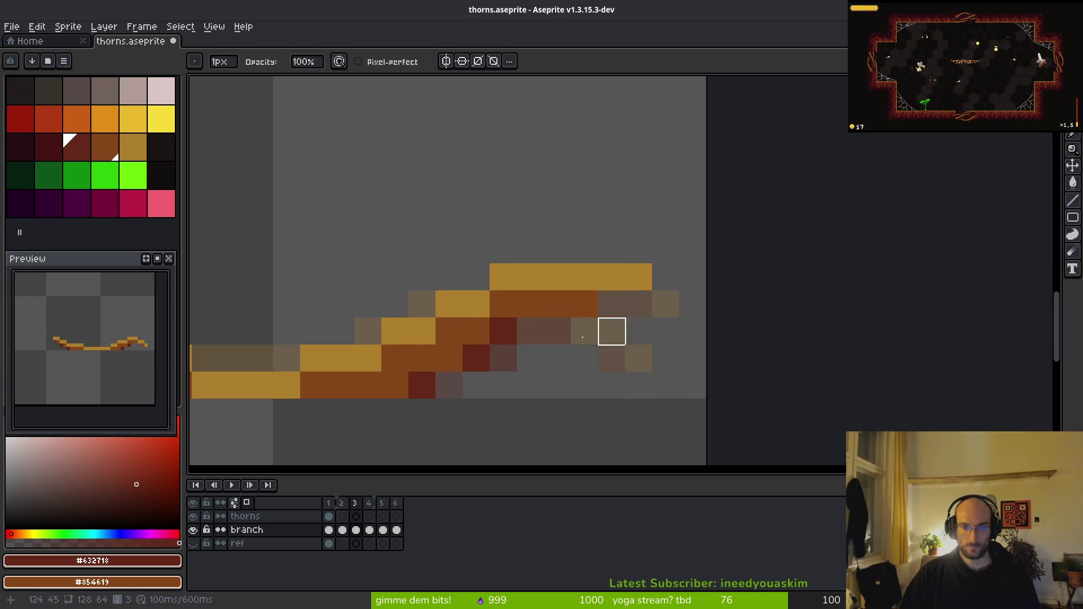
{"action": "scroll", "coordinate": [631, 364], "scroll_direction": "down", "scroll_amount": 3}
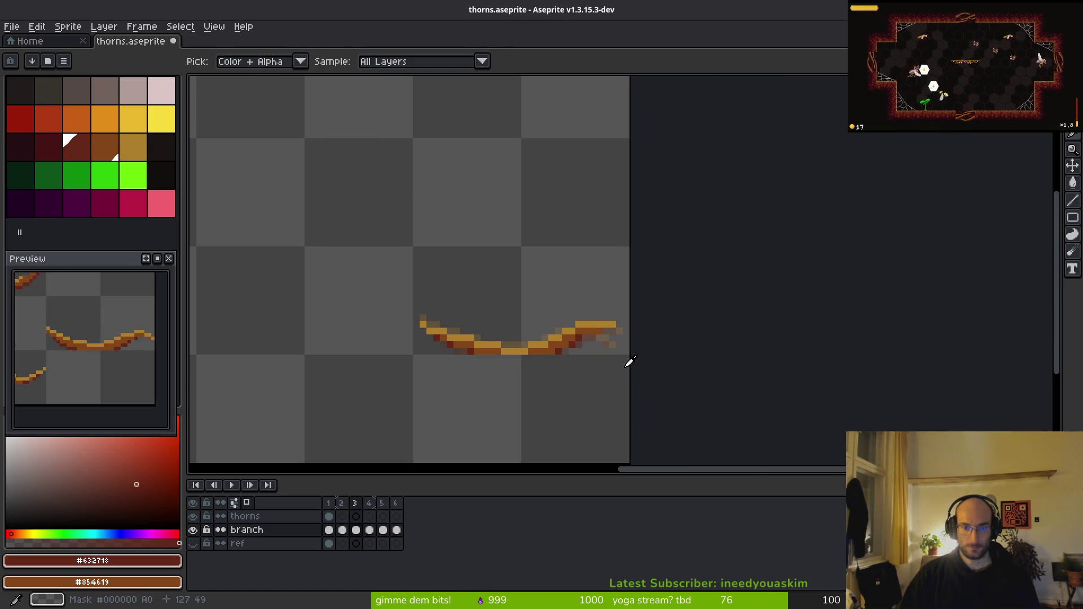
{"action": "scroll", "coordinate": [622, 358], "scroll_direction": "up", "scroll_amount": 2}
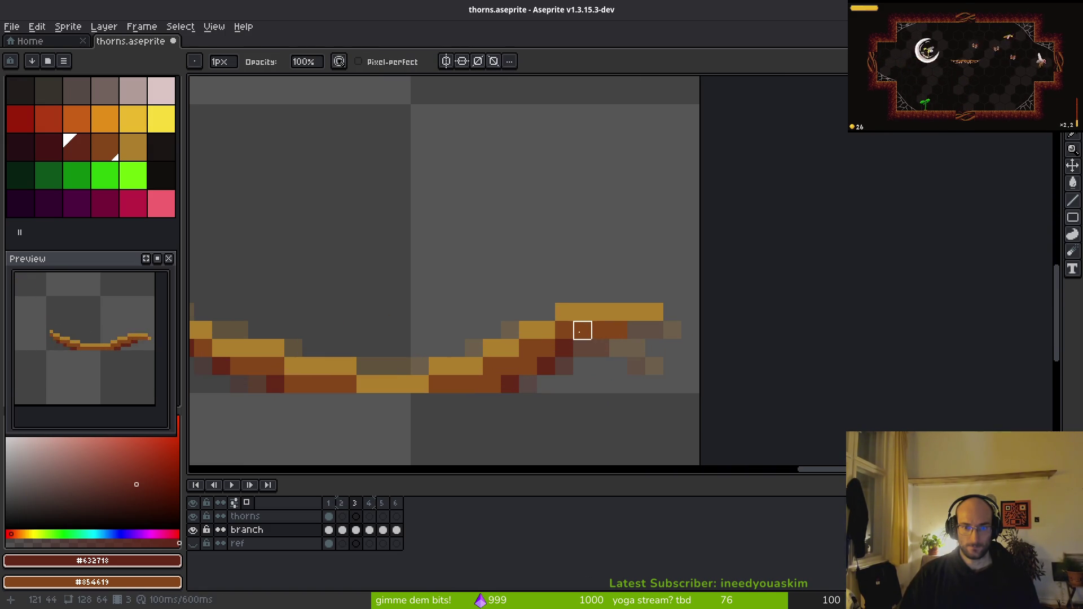
Step: Paint a frame 3 tip pixel with the branch's gold colour
{"action": "left_click", "coordinate": [549, 326], "text": "alt"}
{"action": "left_click", "coordinate": [564, 330]}
{"action": "key", "text": "e"}
{"action": "key", "text": "comma"}
{"action": "scroll", "coordinate": [589, 358], "scroll_direction": "down", "scroll_amount": 3}
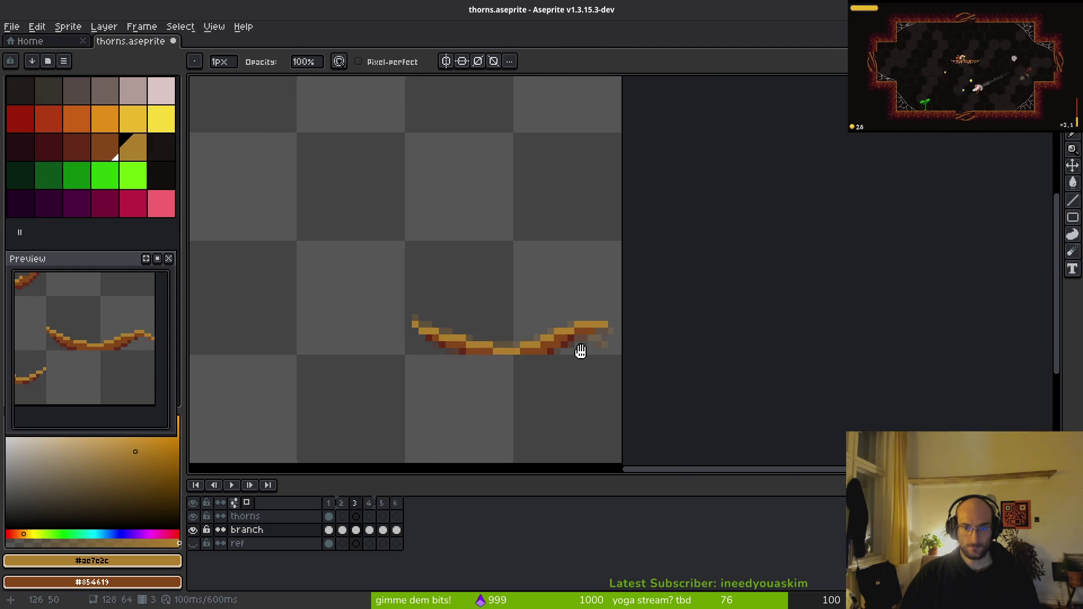
{"action": "key", "text": "period"}
{"action": "key", "text": "period"}
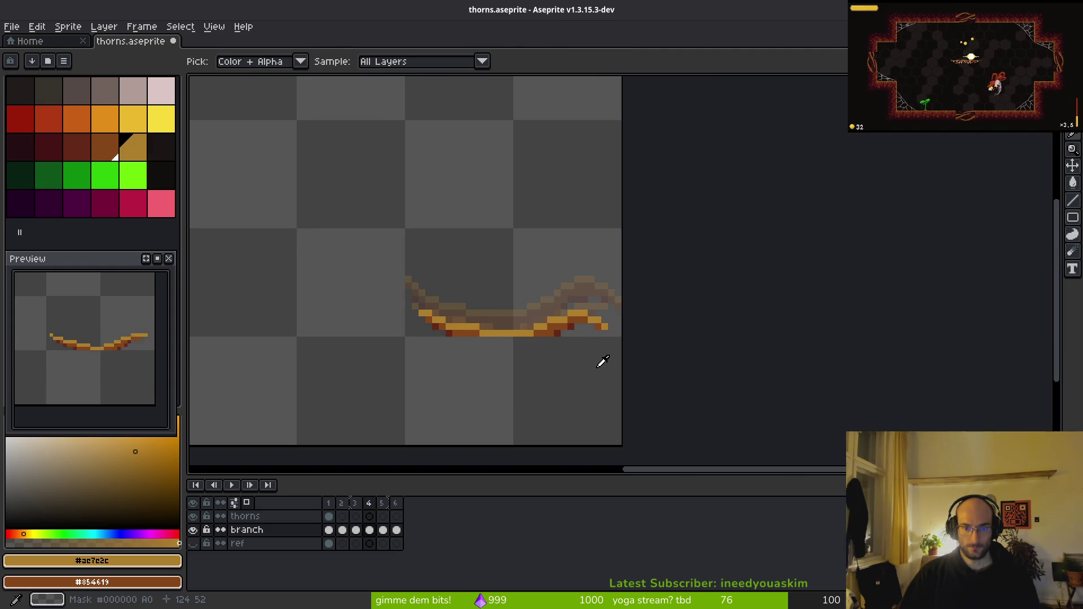
Step: Raise the frame 4 branch tip one pixel and pencil a gold pixel at its end
{"action": "scroll", "coordinate": [611, 338], "scroll_direction": "up", "scroll_amount": 3}
{"action": "key", "text": "m"}
{"action": "left_click_drag", "start_coordinate": [568, 290], "coordinate": [651, 345]}
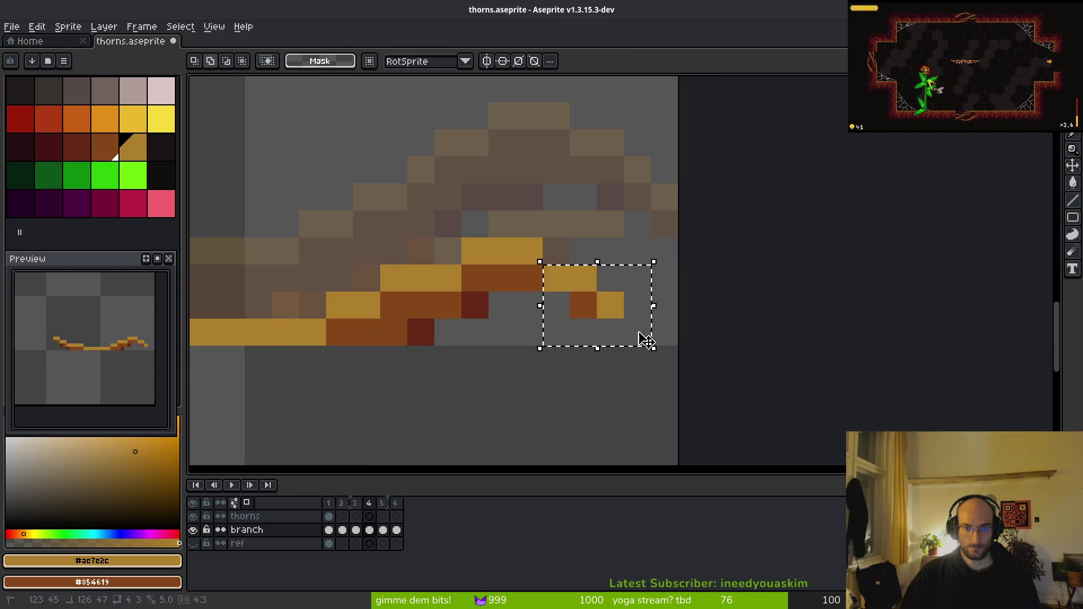
{"action": "key", "text": "Up"}
{"action": "key", "text": "ctrl+d"}
{"action": "key", "text": "b"}
{"action": "left_click", "coordinate": [564, 281]}
{"action": "scroll", "coordinate": [648, 367], "scroll_direction": "down", "scroll_amount": 4}
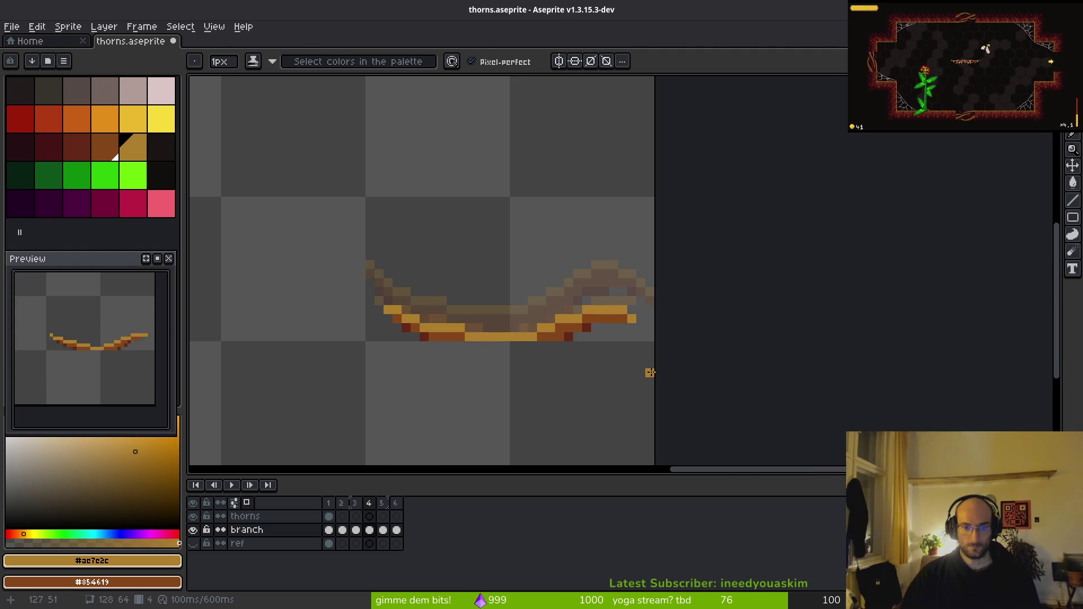
{"action": "key", "text": "i"}
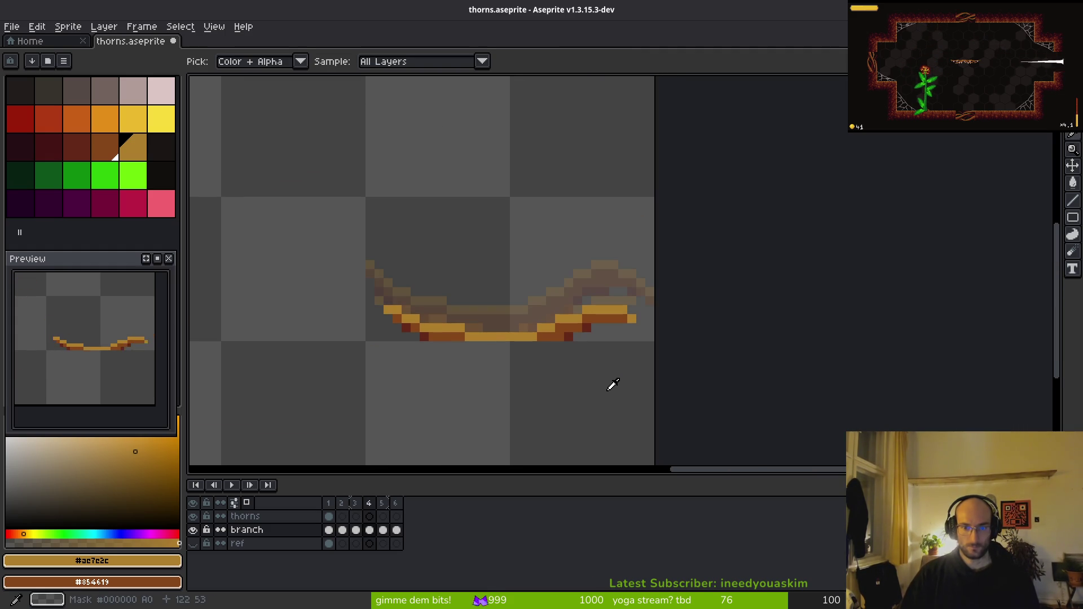
{"action": "key", "text": "b"}
{"action": "scroll", "coordinate": [620, 316], "scroll_direction": "up", "scroll_amount": 4}
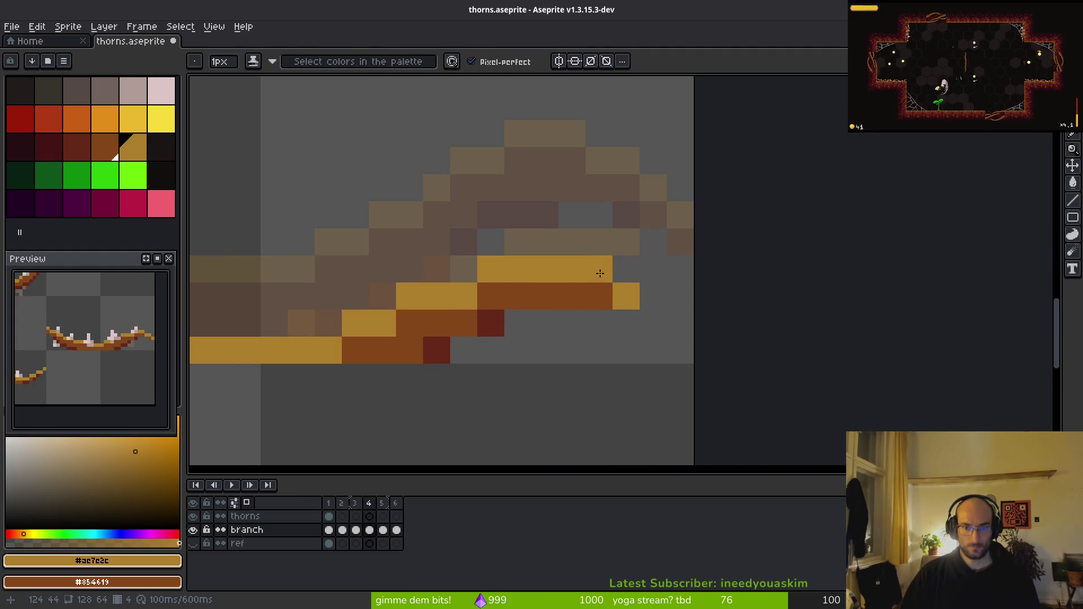
Step: Delete the two rightmost orange tip pixels and save thorns.aseprite
{"action": "key", "text": "m"}
{"action": "left_click_drag", "start_coordinate": [581, 231], "coordinate": [671, 333]}
{"action": "key", "text": "Delete"}
{"action": "key", "text": "ctrl+s"}
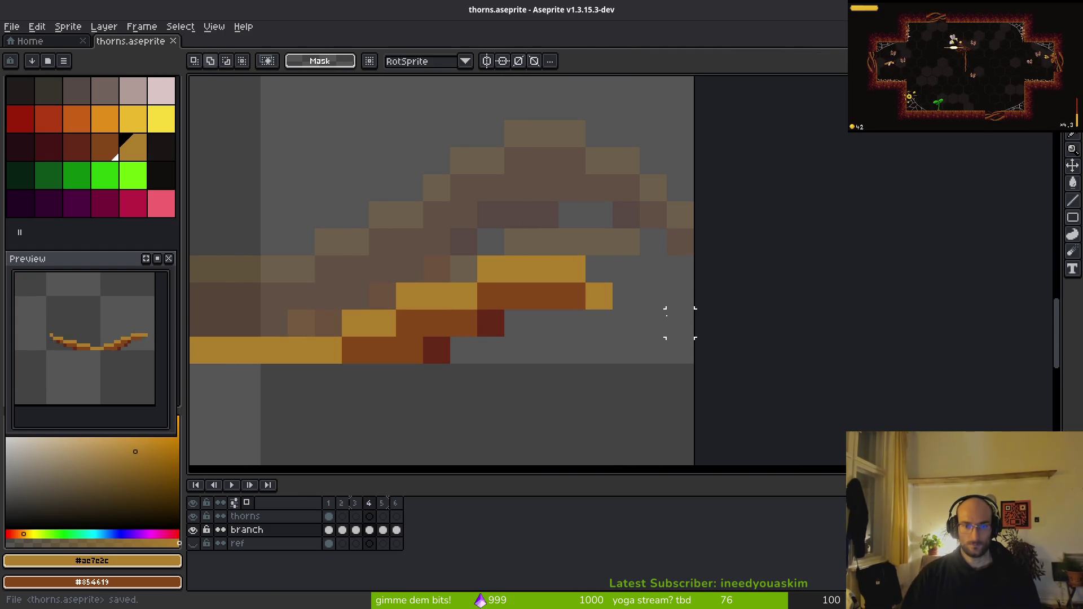
{"action": "scroll", "coordinate": [109, 365], "scroll_direction": "down", "scroll_amount": 1}
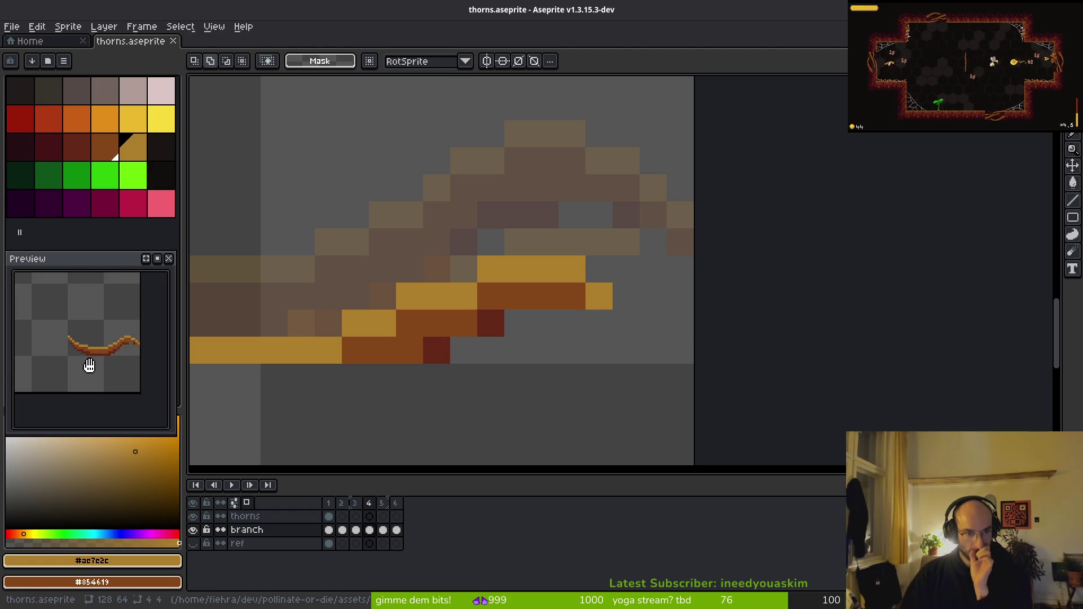
{"action": "scroll", "coordinate": [96, 362], "scroll_direction": "up", "scroll_amount": 1}
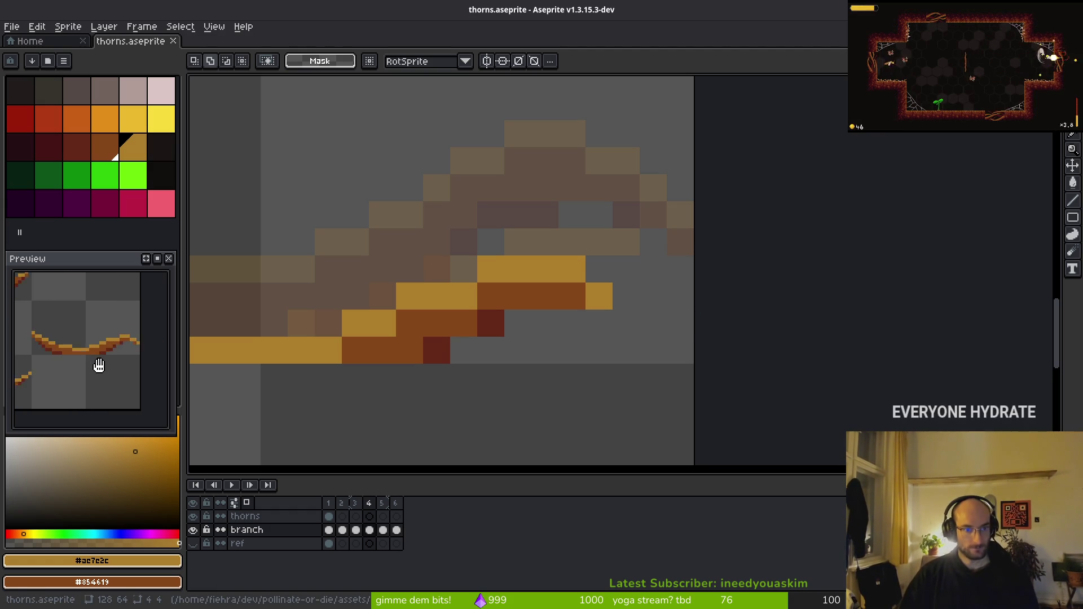
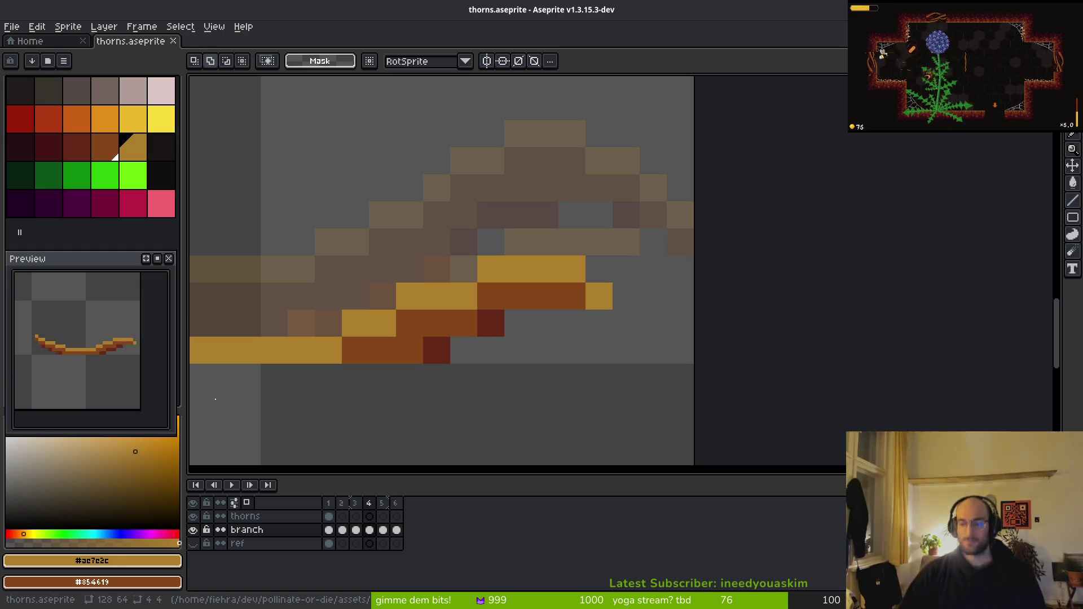
Step: Save the thorns sprite and return to frame 1
{"action": "scroll", "coordinate": [564, 305], "scroll_direction": "left", "scroll_amount": 2}
{"action": "scroll", "coordinate": [564, 304], "scroll_direction": "down", "scroll_amount": 1}
{"action": "key", "text": "ctrl+s"}
{"action": "key", "text": "Home"}
{"action": "key", "text": "i"}
Step: Step forward through frames 4 and 5, then save the sprite again
{"action": "key", "text": "Right"}
{"action": "key", "text": "Right"}
{"action": "key", "text": "Right"}
{"action": "key", "text": "m"}
{"action": "scroll", "coordinate": [543, 403], "scroll_direction": "down", "scroll_amount": 2}
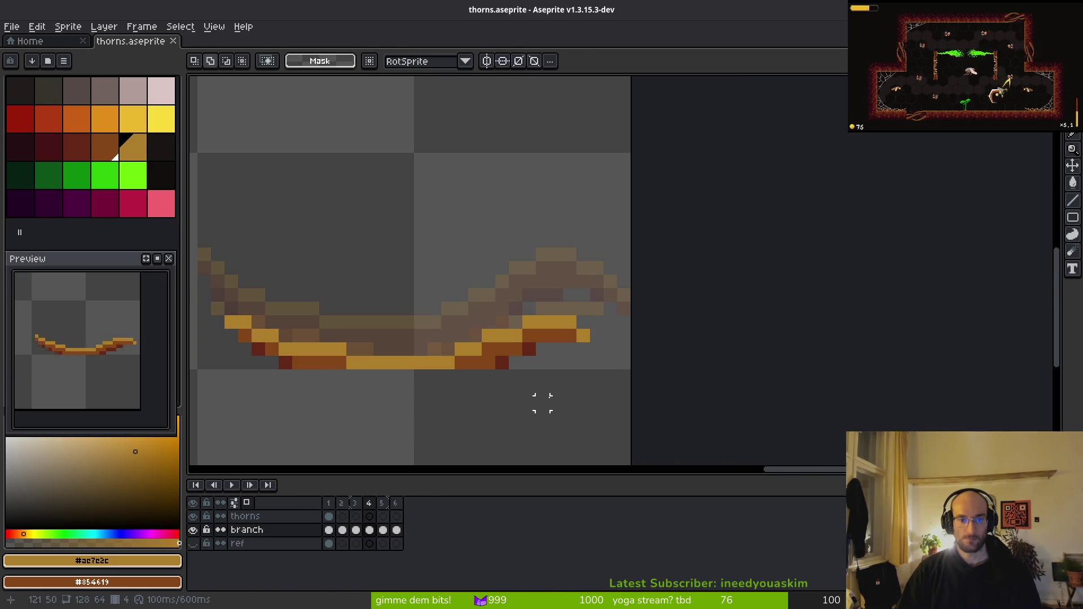
{"action": "key", "text": "Right"}
{"action": "key", "text": "Right"}
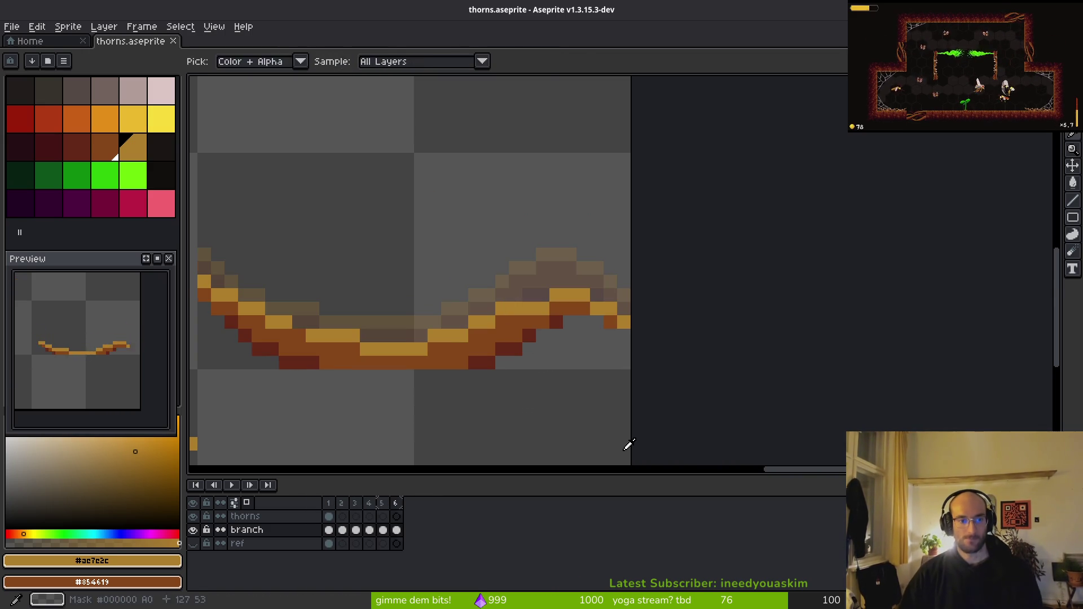
{"action": "key", "text": "ctrl+s"}
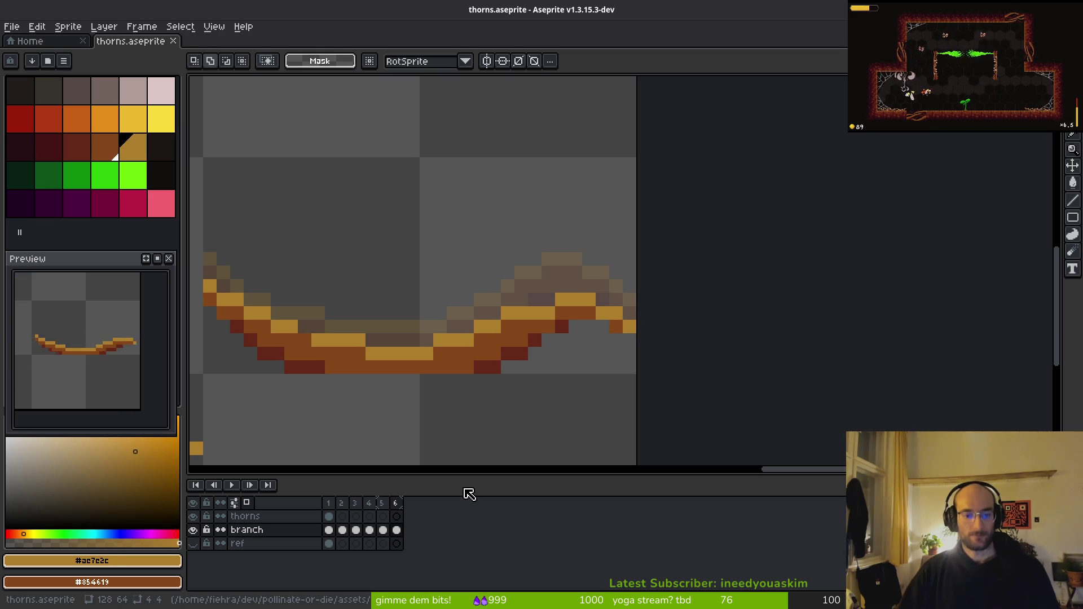
Step: Go to the final frame 6 and delete that extra frame
{"action": "key", "text": "i"}
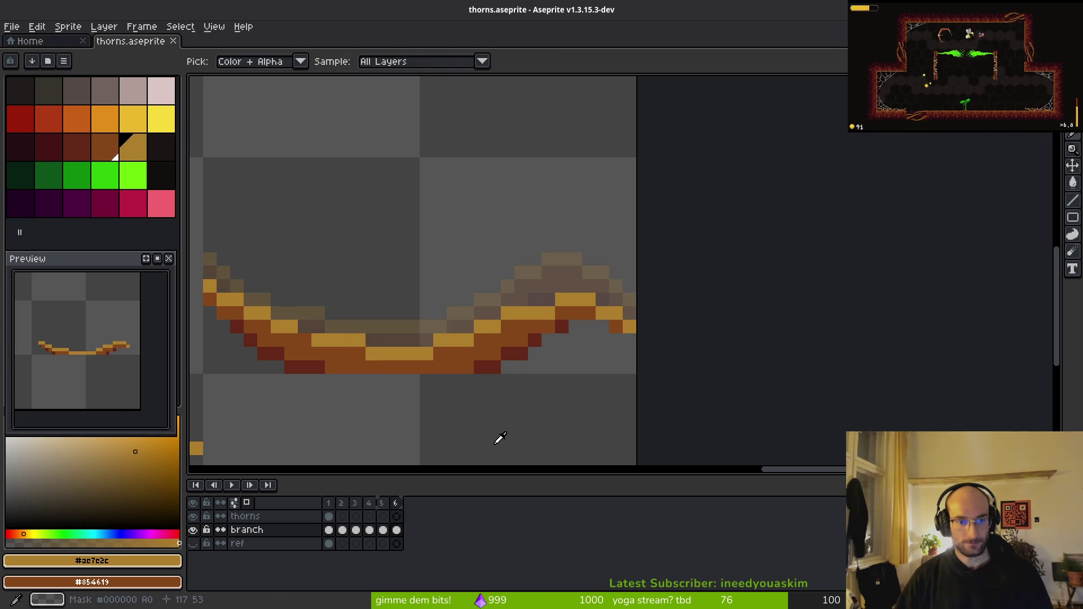
{"action": "key", "text": "m"}
{"action": "key", "text": "ctrl+z"}
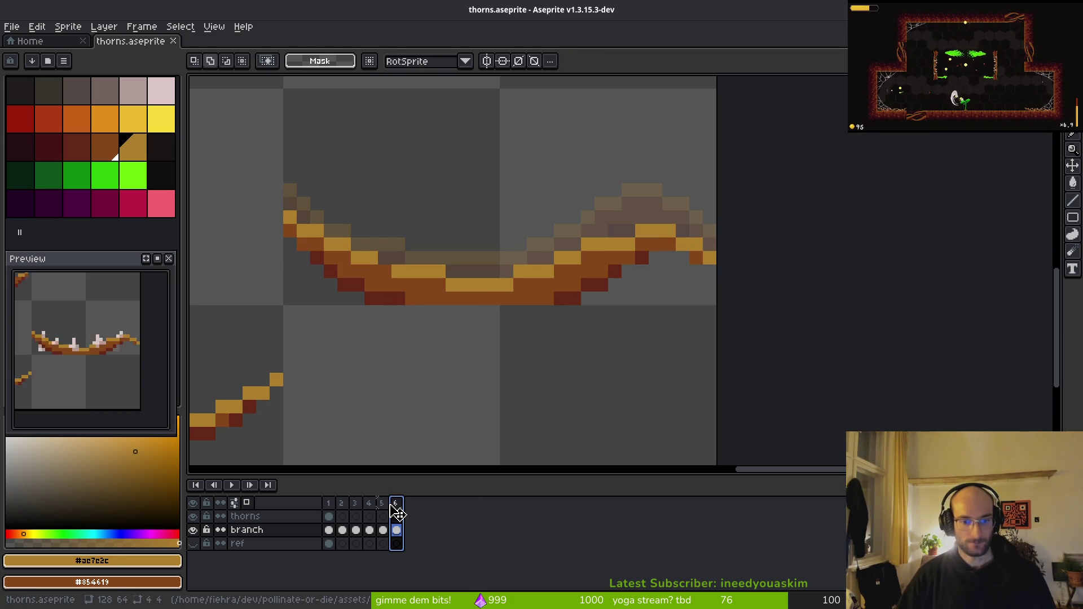
{"action": "key", "text": "ctrl+z"}
{"action": "key", "text": "ctrl+z"}
{"action": "key", "text": "Return"}
Step: Preview the animation playback, stop it, and save the five-frame animation
{"action": "scroll", "coordinate": [593, 331], "scroll_direction": "down", "scroll_amount": 2}
{"action": "key", "text": "Return"}
{"action": "key", "text": "ctrl+s"}
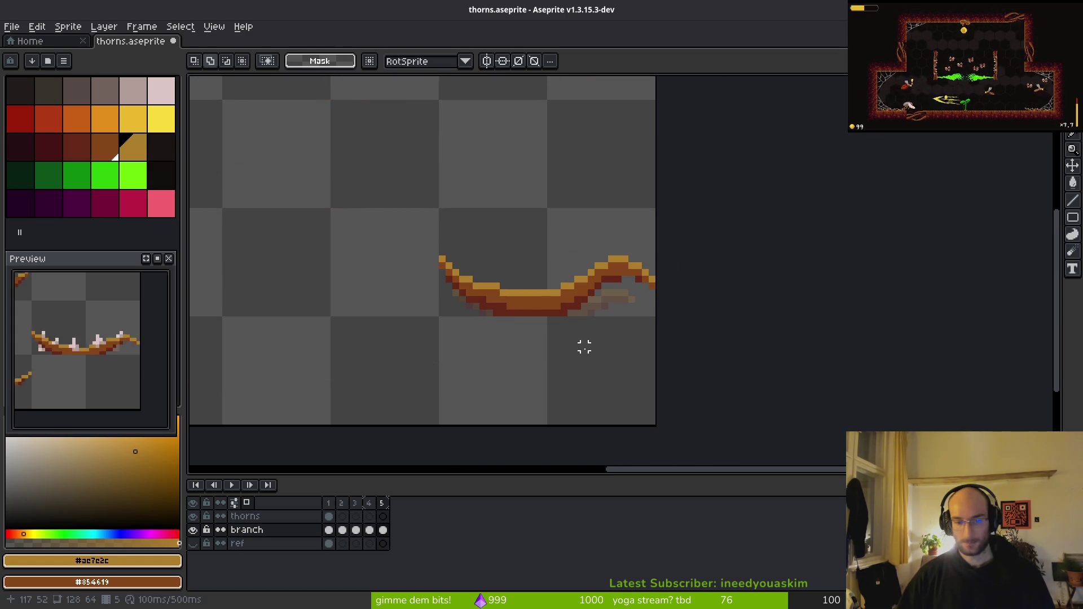
{"action": "scroll", "coordinate": [637, 394], "scroll_direction": "right", "scroll_amount": 2}
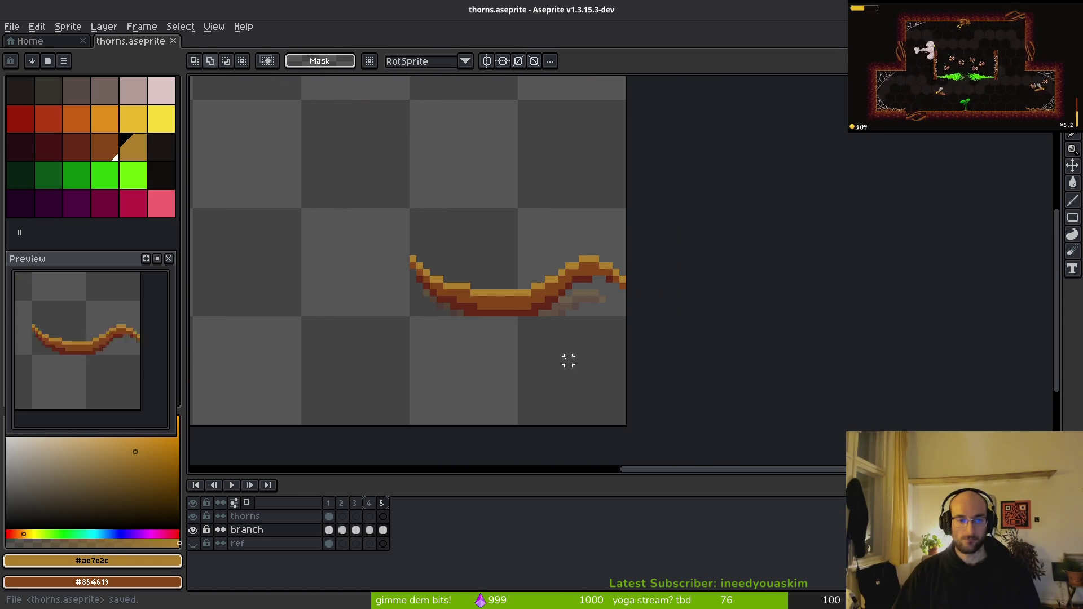
Step: Step back to frame 3, forward to frame 4, and save the sprite
{"action": "key", "text": "i"}
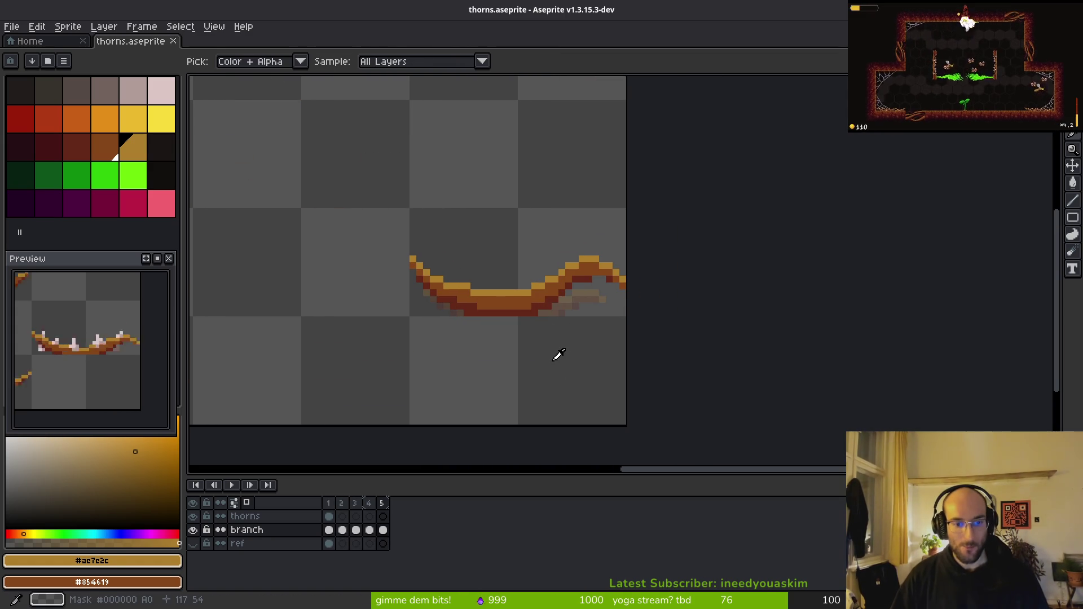
{"action": "key", "text": "Left"}
{"action": "key", "text": "Left"}
{"action": "key", "text": "Right"}
{"action": "key", "text": "m"}
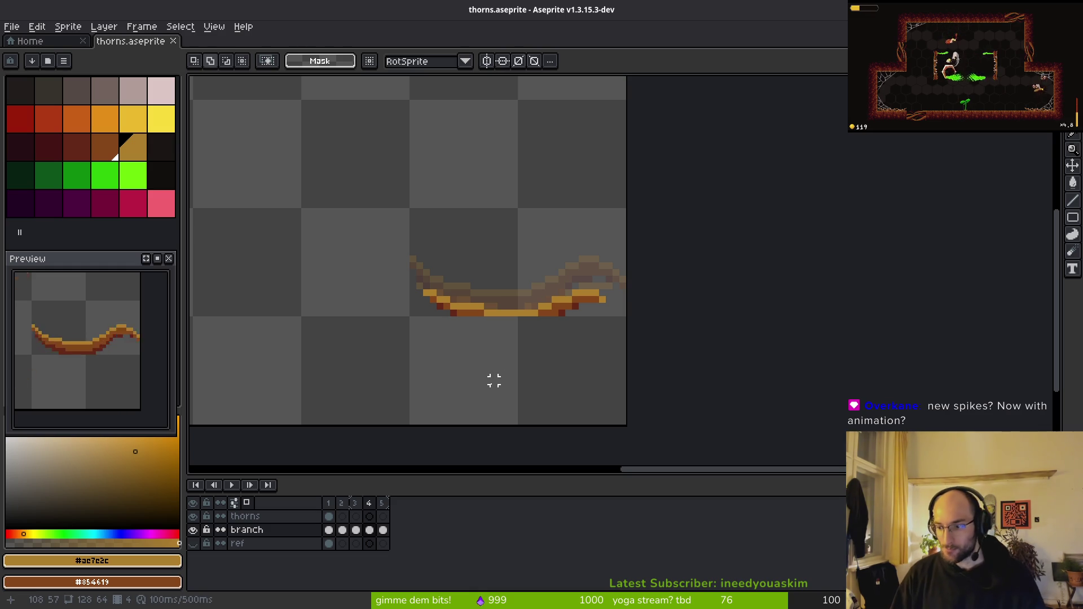
{"action": "key", "text": "ctrl+s"}
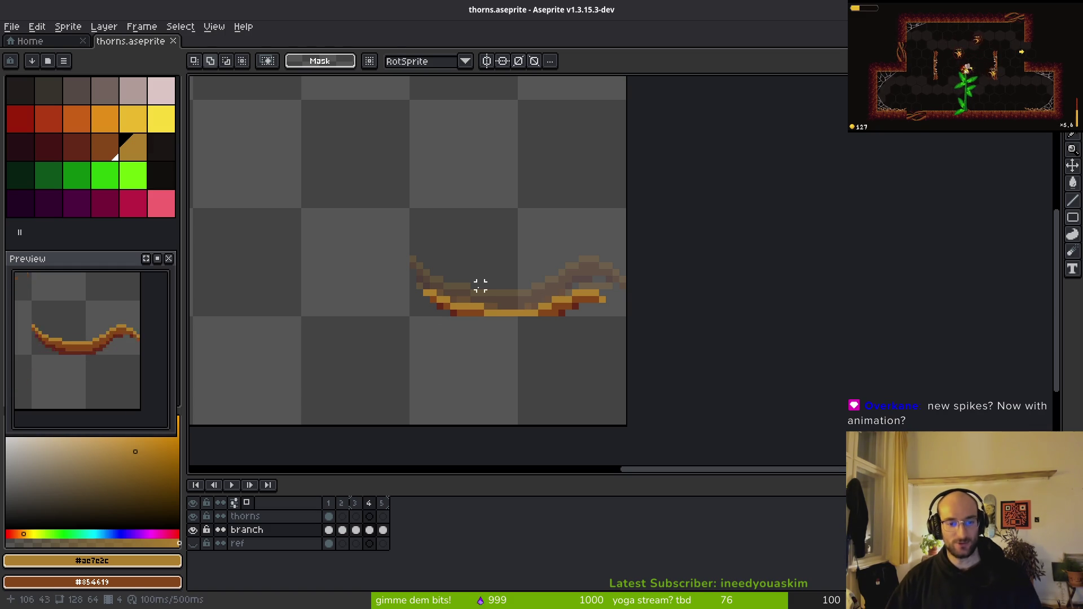
Step: Cycle through the five frames, comparing the first and last frames
{"action": "key", "text": "Home"}
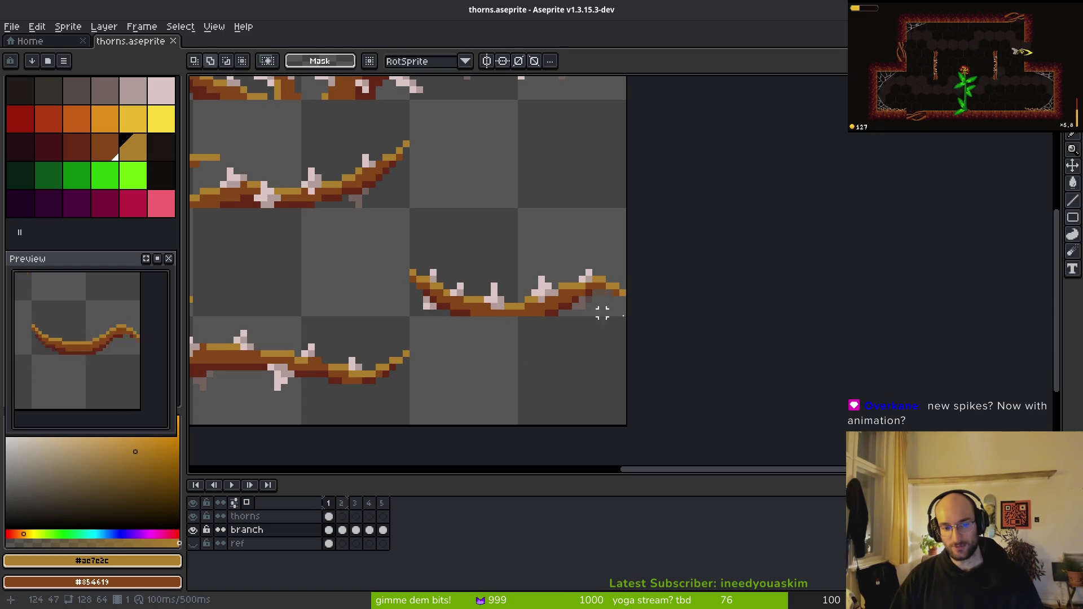
{"action": "key", "text": "Left"}
{"action": "key", "text": "Left"}
{"action": "key", "text": "i"}
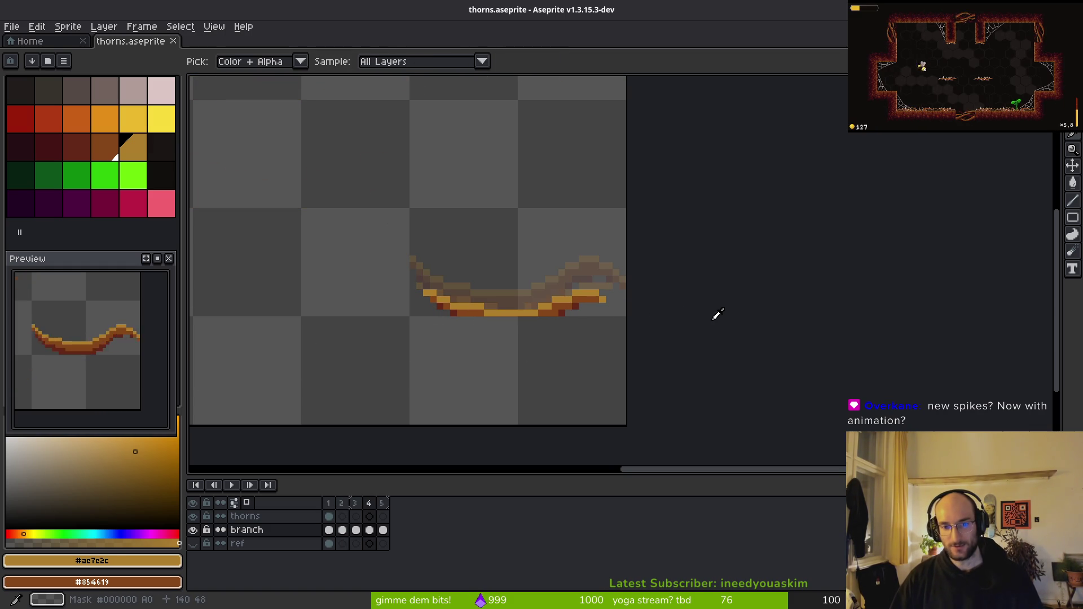
{"action": "key", "text": "Right"}
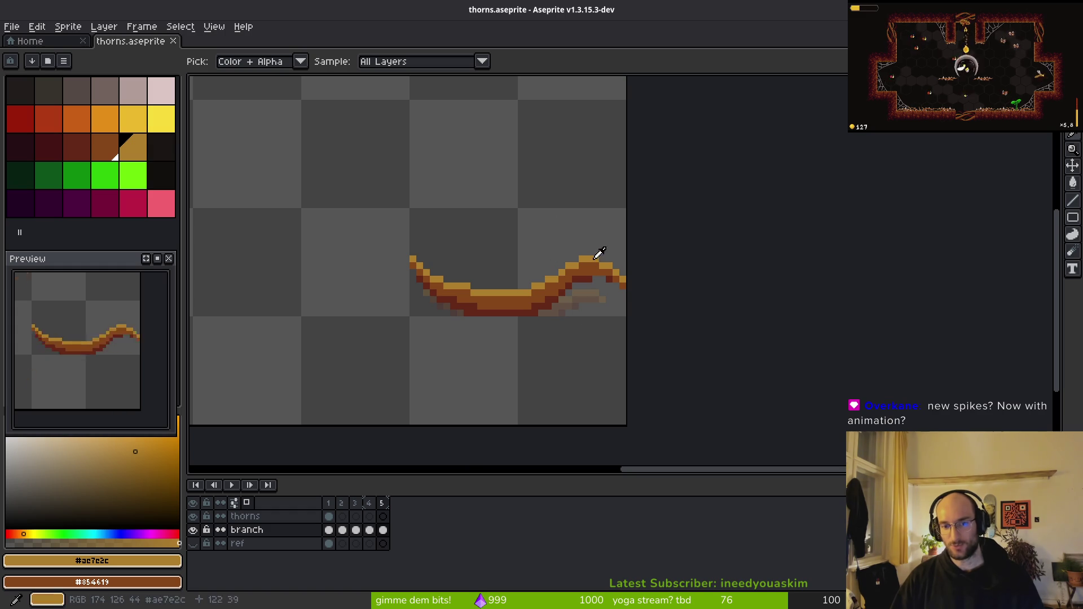
{"action": "key", "text": "Right"}
{"action": "key", "text": "m"}
{"action": "key", "text": "Left"}
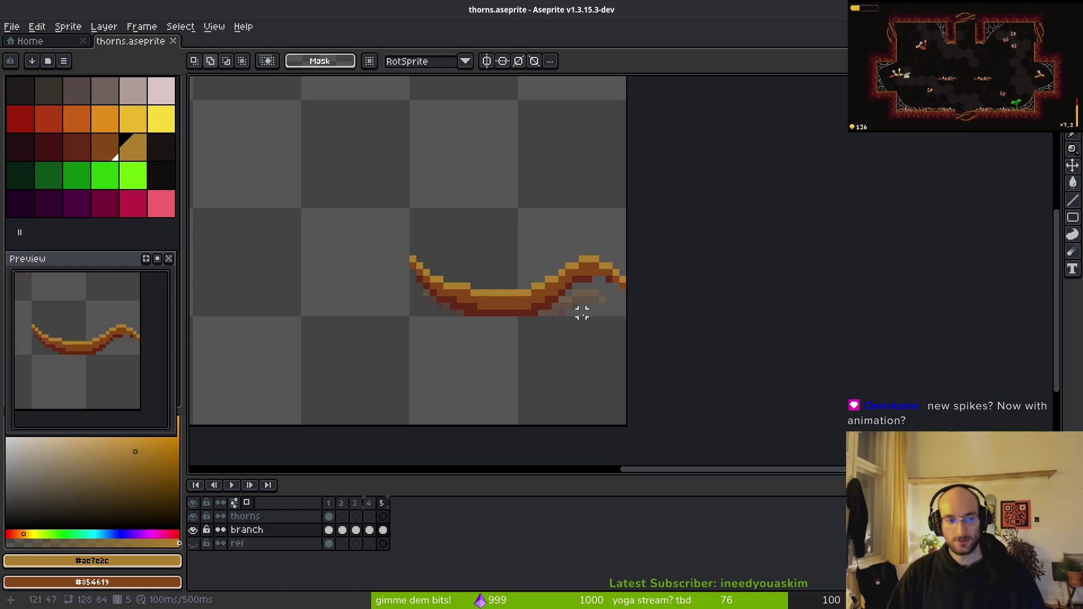
{"action": "key", "text": "Right"}
{"action": "key", "text": "Left"}
{"action": "key", "text": "Right"}
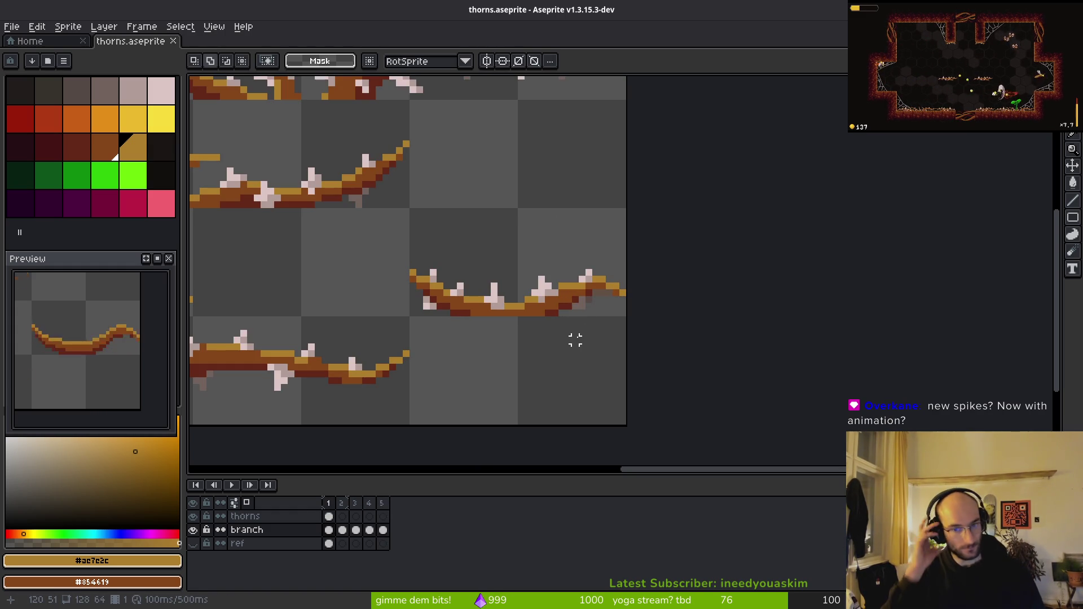
Step: Pick the pale spike colour as foreground and the darker shade as background
{"action": "scroll", "coordinate": [525, 276], "scroll_direction": "up", "scroll_amount": 3}
{"action": "key", "text": "i"}
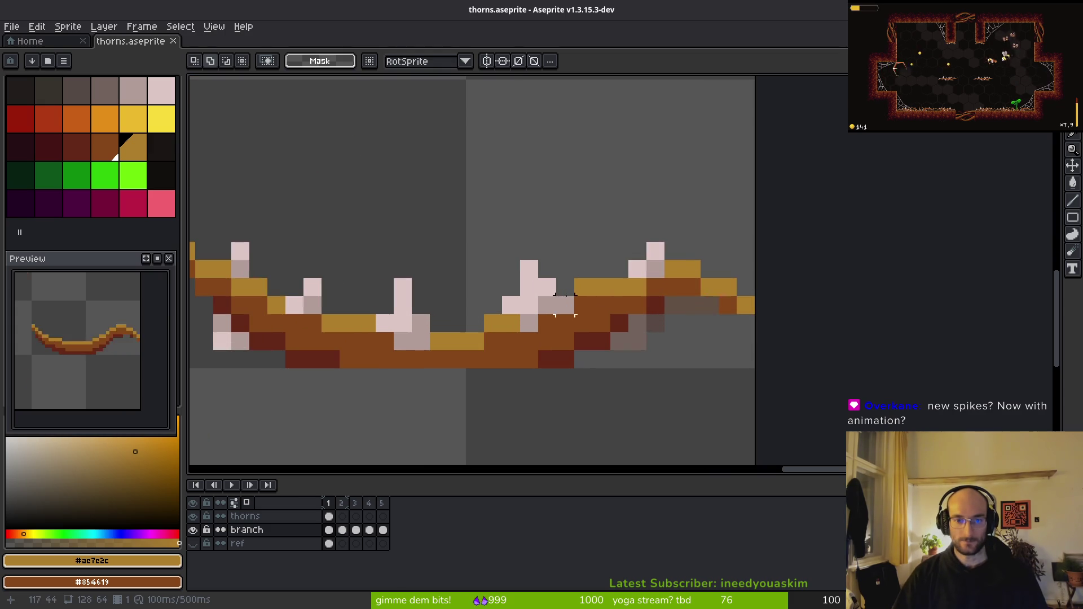
{"action": "left_click", "coordinate": [532, 290]}
{"action": "right_click", "coordinate": [550, 298]}
Step: Make the thorns layer active and select the thorns and branch cels on frame 5
{"action": "key", "text": "Left"}
{"action": "key", "text": "Right"}
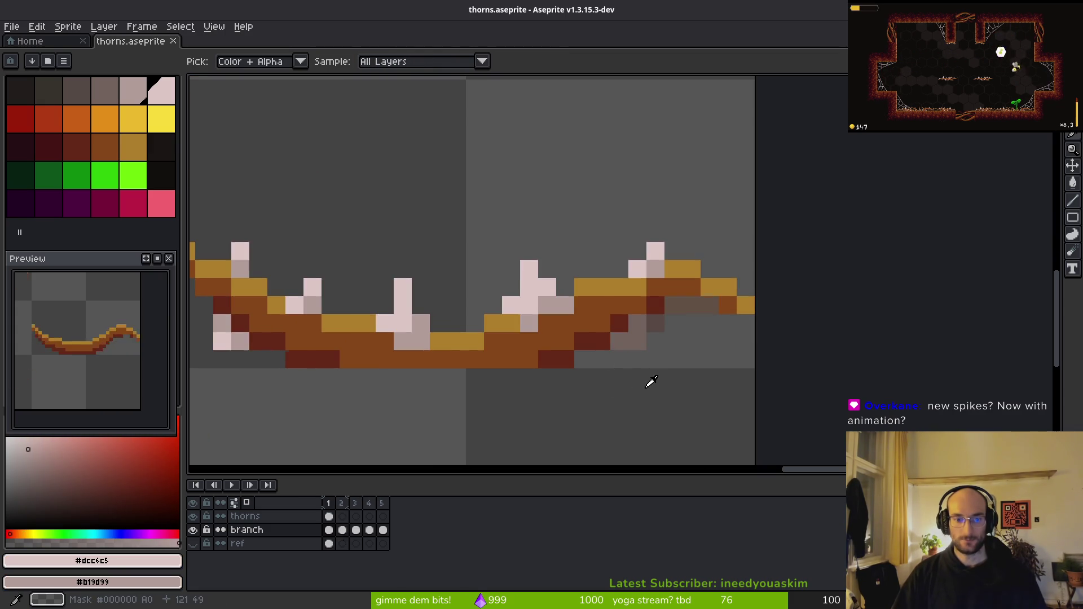
{"action": "key", "text": "Right"}
{"action": "left_click", "coordinate": [329, 516]}
{"action": "left_click", "coordinate": [382, 517]}
{"action": "scroll", "coordinate": [512, 423], "scroll_direction": "down", "scroll_amount": 3}
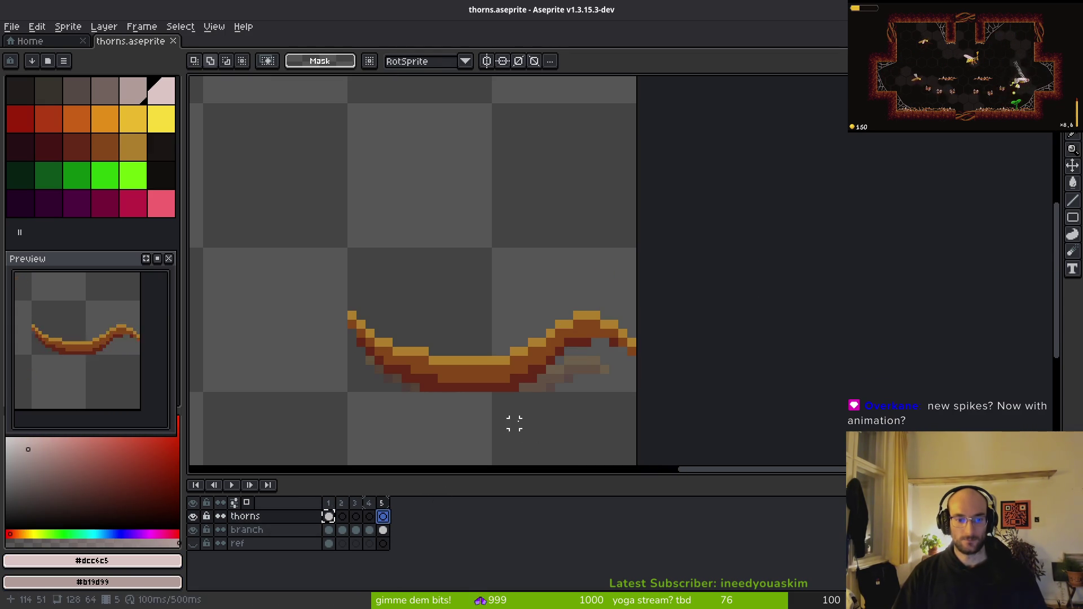
{"action": "left_click", "coordinate": [383, 530]}
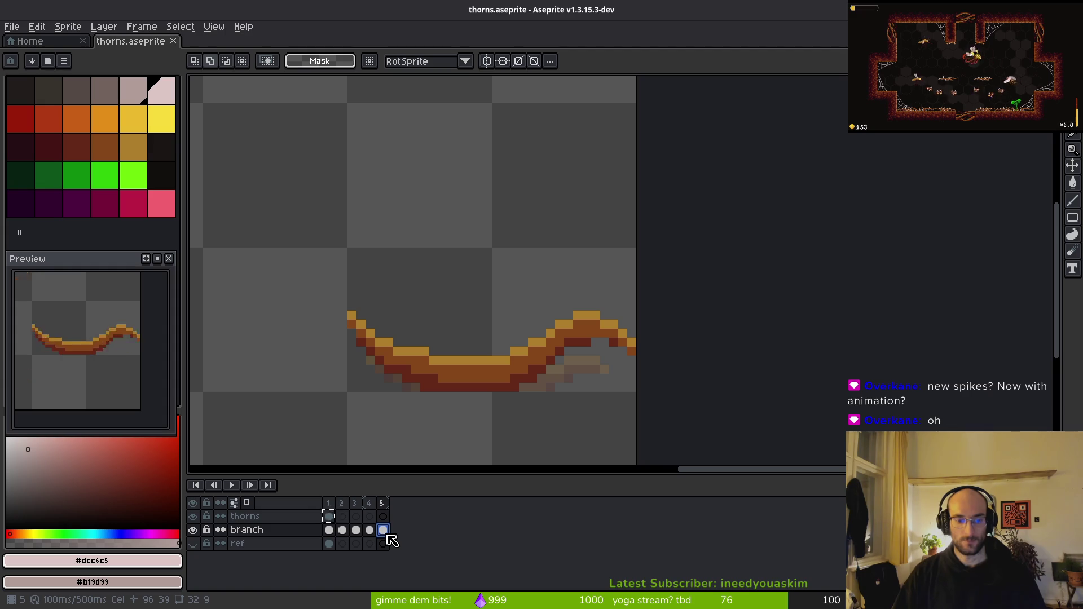
Step: Add an empty frame 6, then return to frame 5 on the thorns layer with the pencil
{"action": "key", "text": "alt+n"}
{"action": "left_click", "coordinate": [330, 533]}
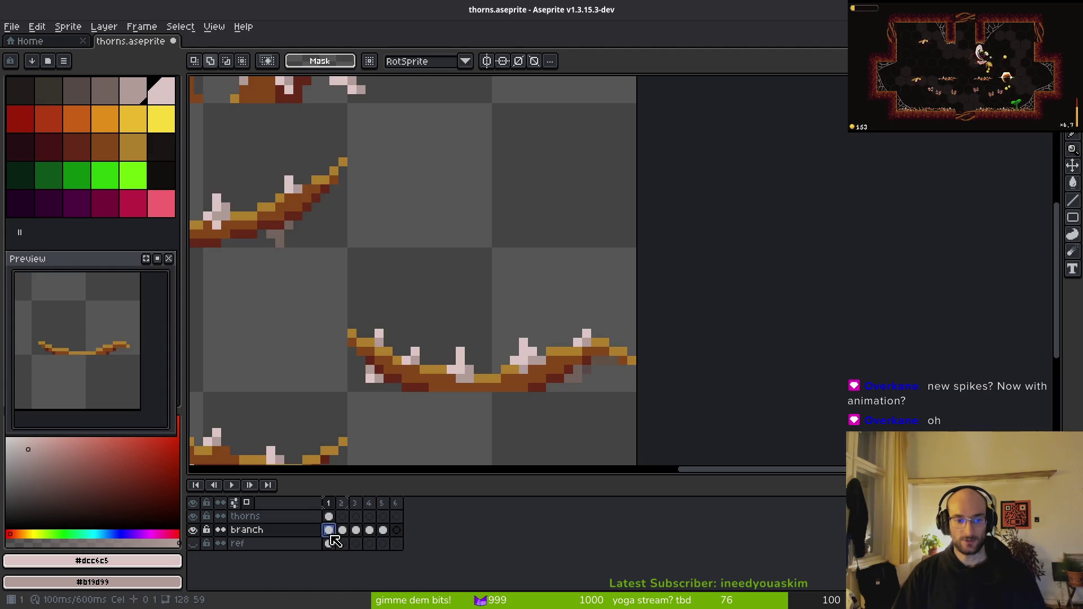
{"action": "left_click", "coordinate": [396, 516]}
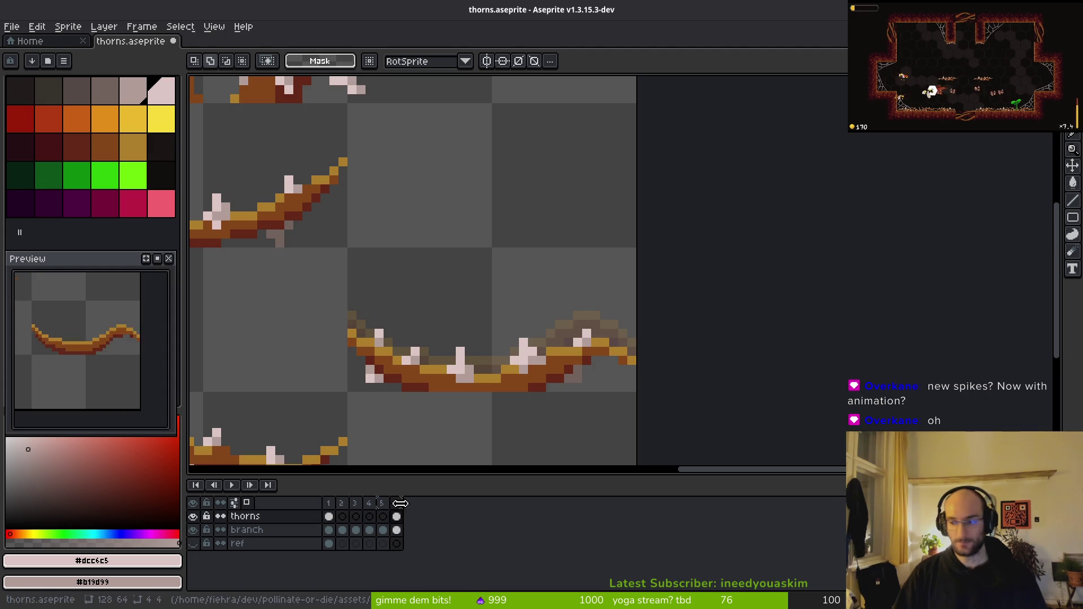
{"action": "left_click", "coordinate": [383, 530]}
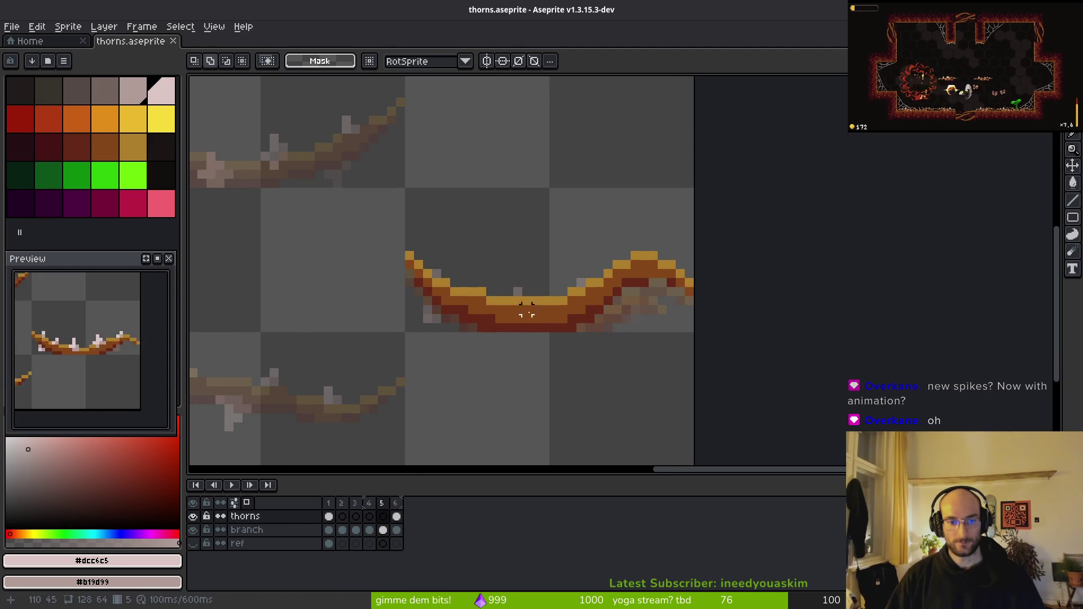
{"action": "key", "text": "Right"}
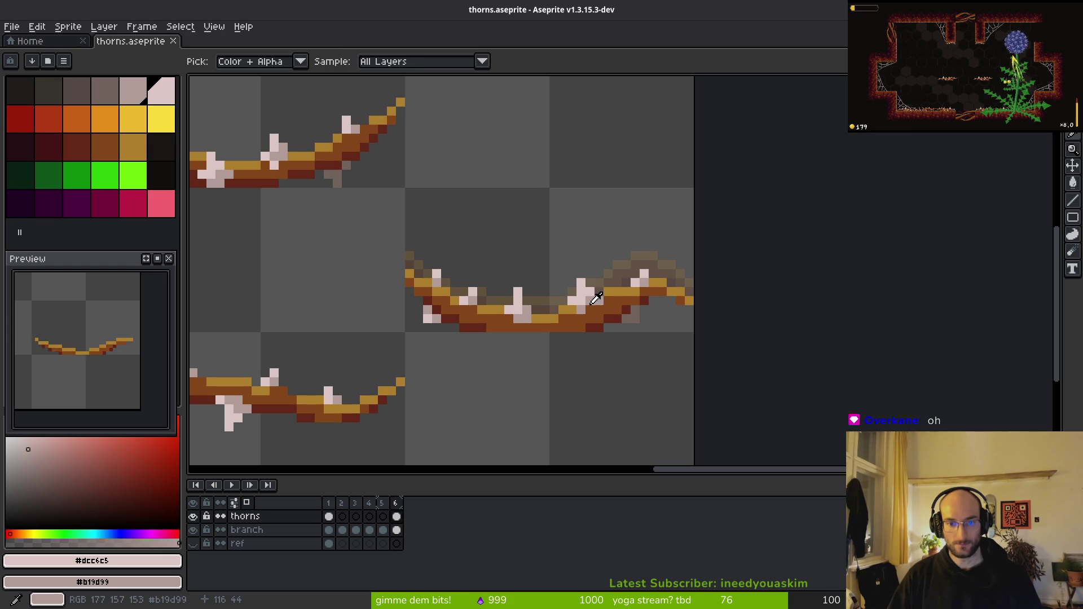
{"action": "scroll", "coordinate": [591, 302], "scroll_direction": "up", "scroll_amount": 5}
{"action": "key", "text": "Left"}
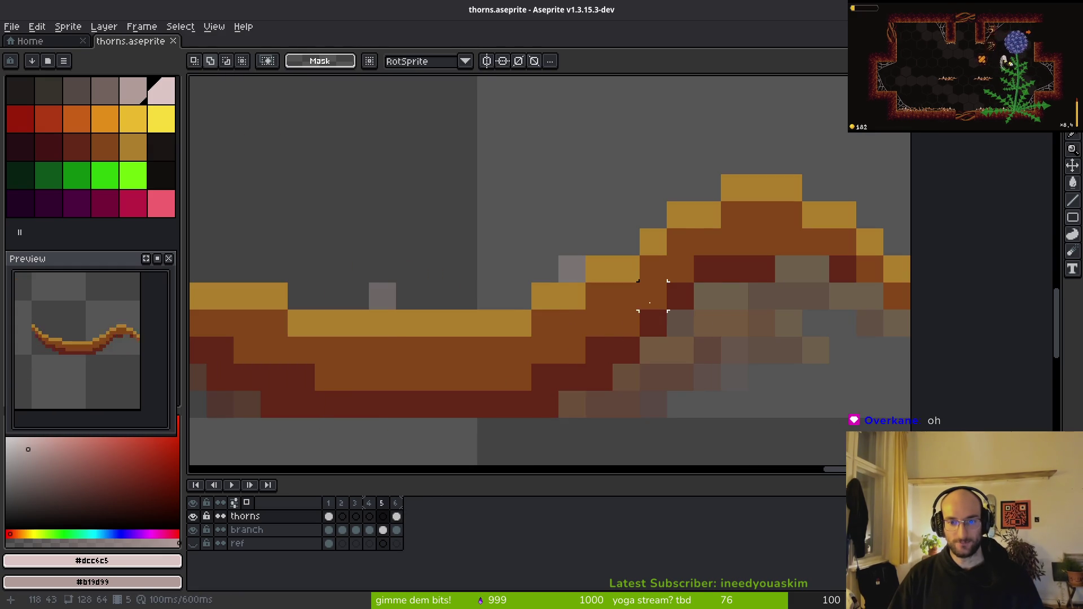
{"action": "scroll", "coordinate": [650, 303], "scroll_direction": "down", "scroll_amount": 2}
{"action": "key", "text": "b"}
{"action": "key", "text": "Right"}
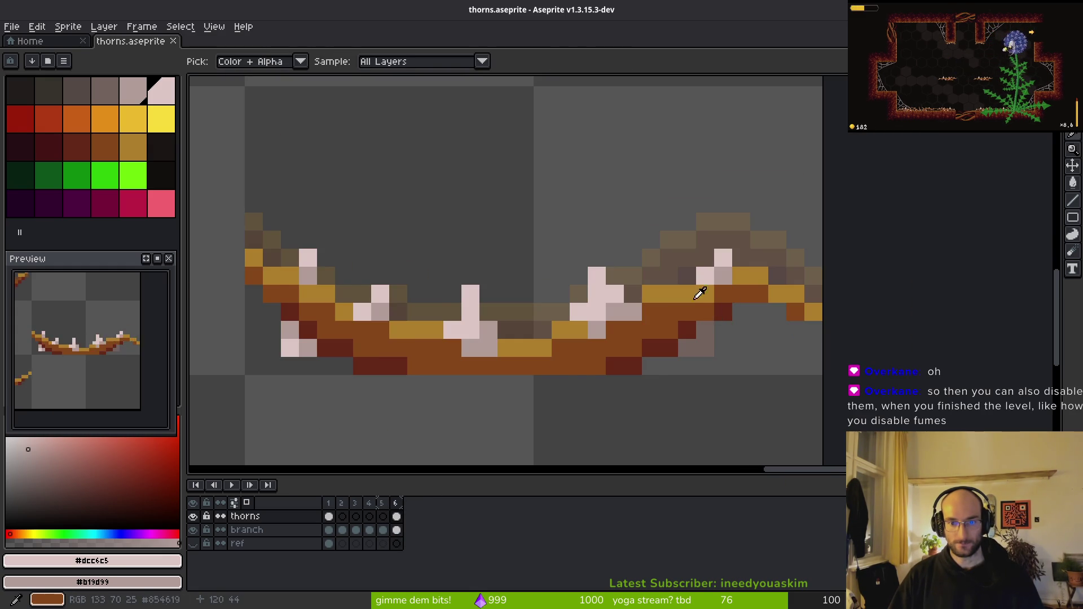
{"action": "key", "text": "Right"}
{"action": "key", "text": "Left"}
{"action": "key", "text": "Left"}
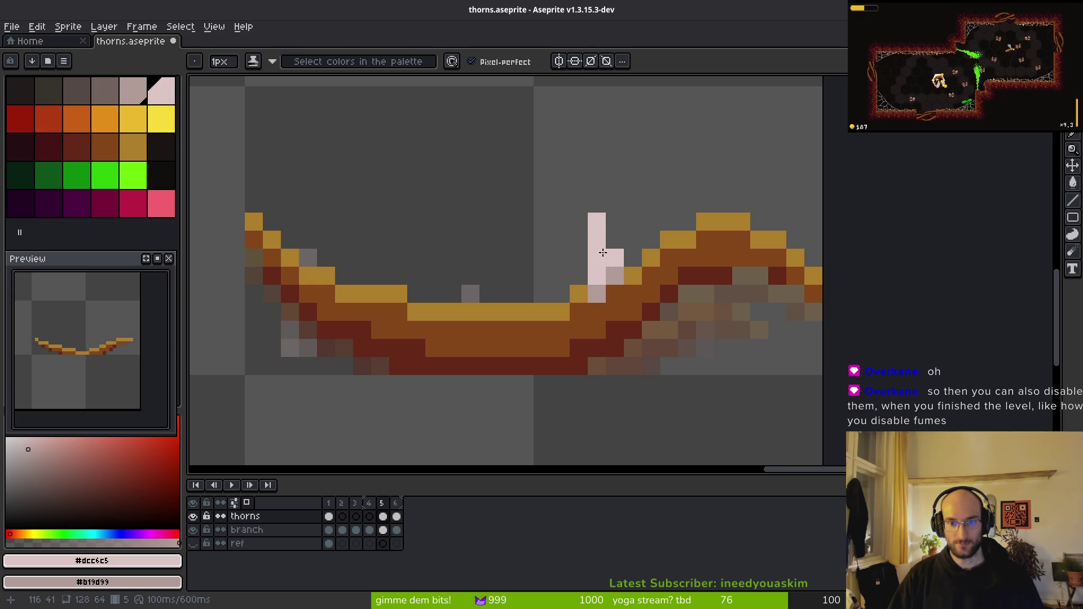
Step: Paint pale pink pixels beside the spike, undoing the stray ones
{"action": "left_click", "coordinate": [624, 287]}
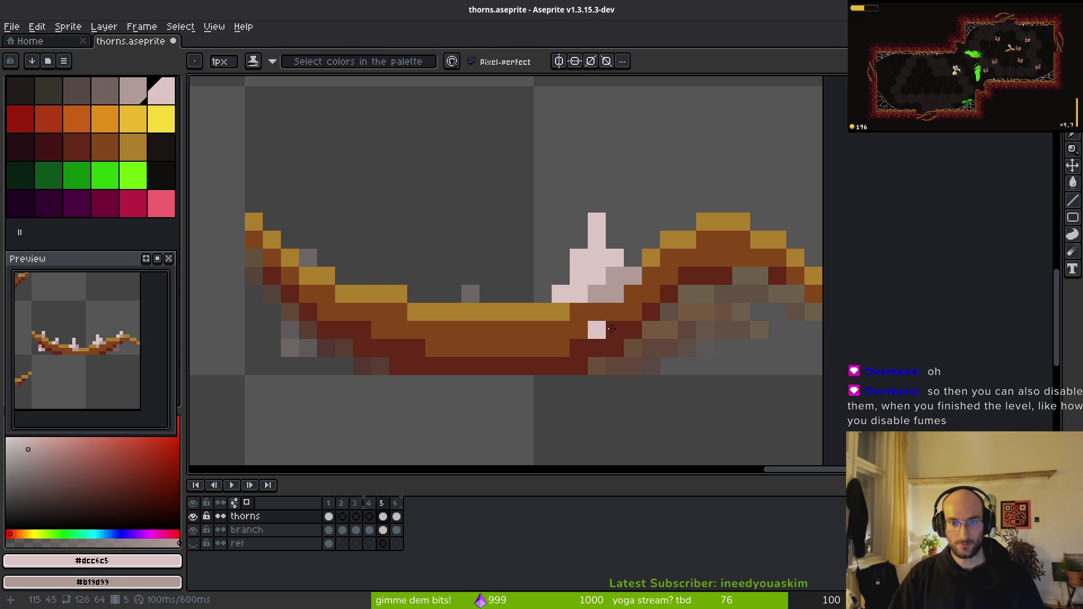
{"action": "scroll", "coordinate": [598, 326], "scroll_direction": "down", "scroll_amount": 1}
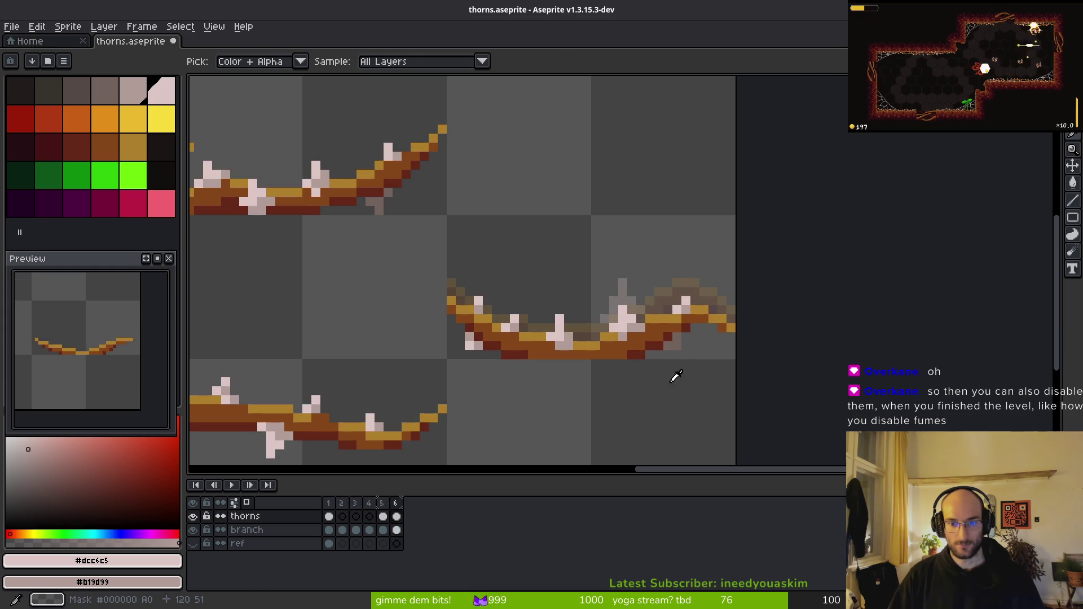
{"action": "scroll", "coordinate": [669, 363], "scroll_direction": "up", "scroll_amount": 1}
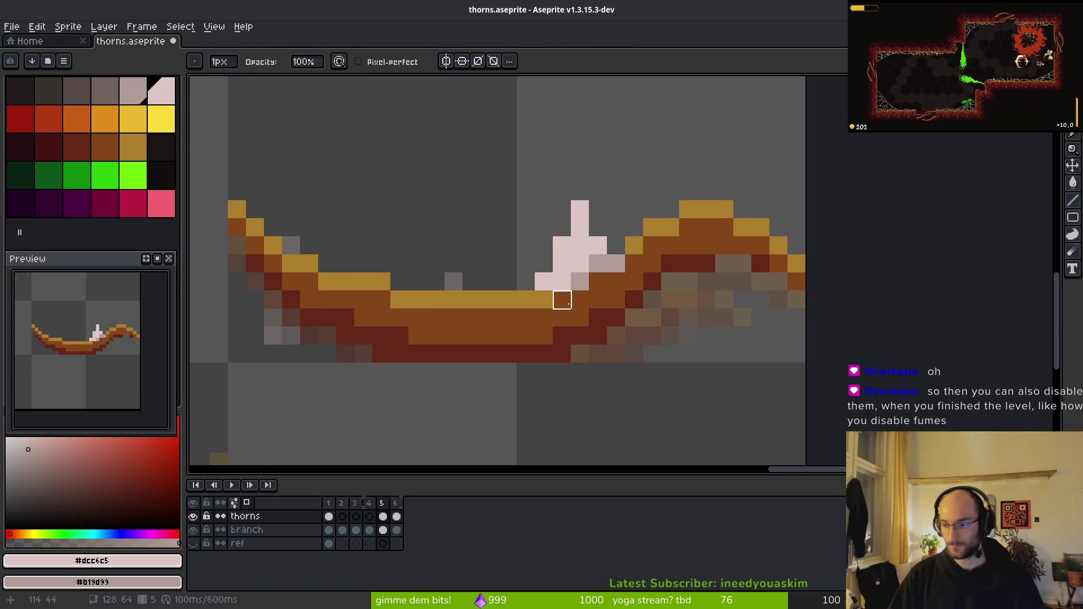
{"action": "left_click", "coordinate": [598, 318]}
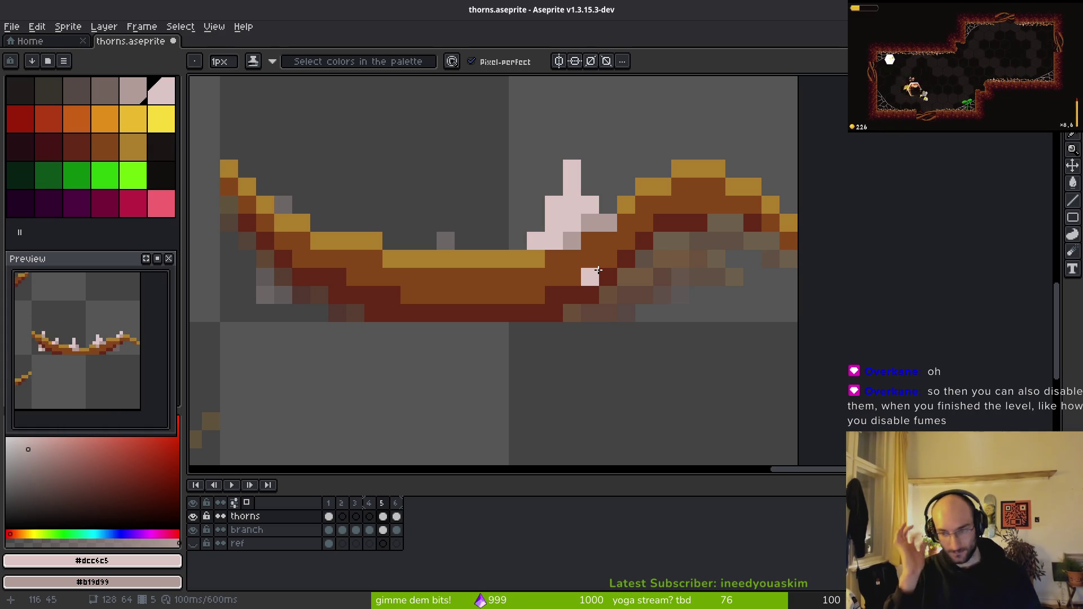
{"action": "key", "text": "ctrl+z"}
{"action": "scroll", "coordinate": [572, 278], "scroll_direction": "down", "scroll_amount": 3}
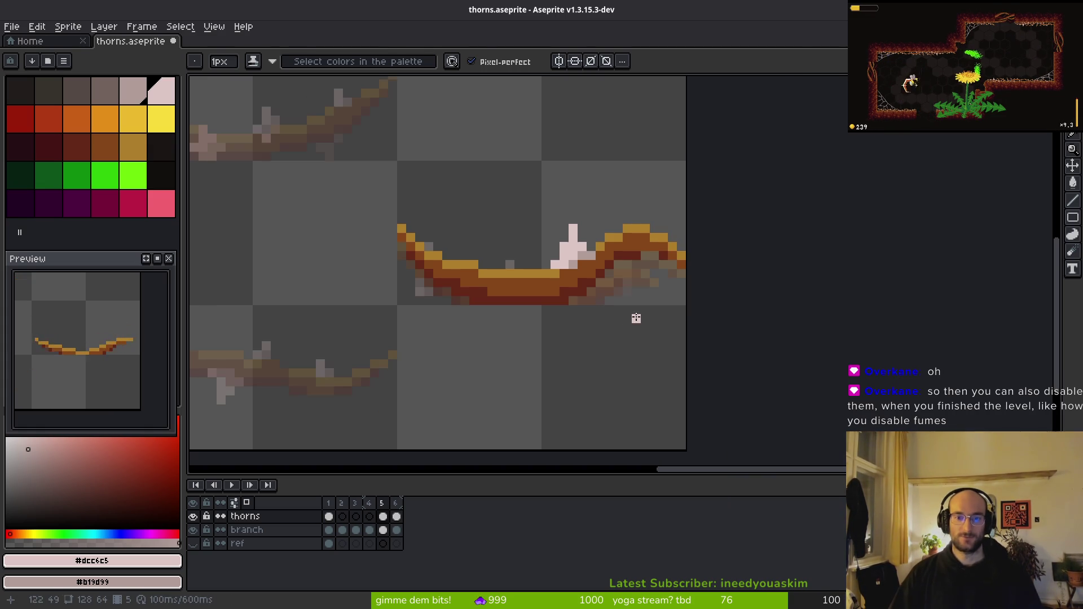
{"action": "key", "text": "i"}
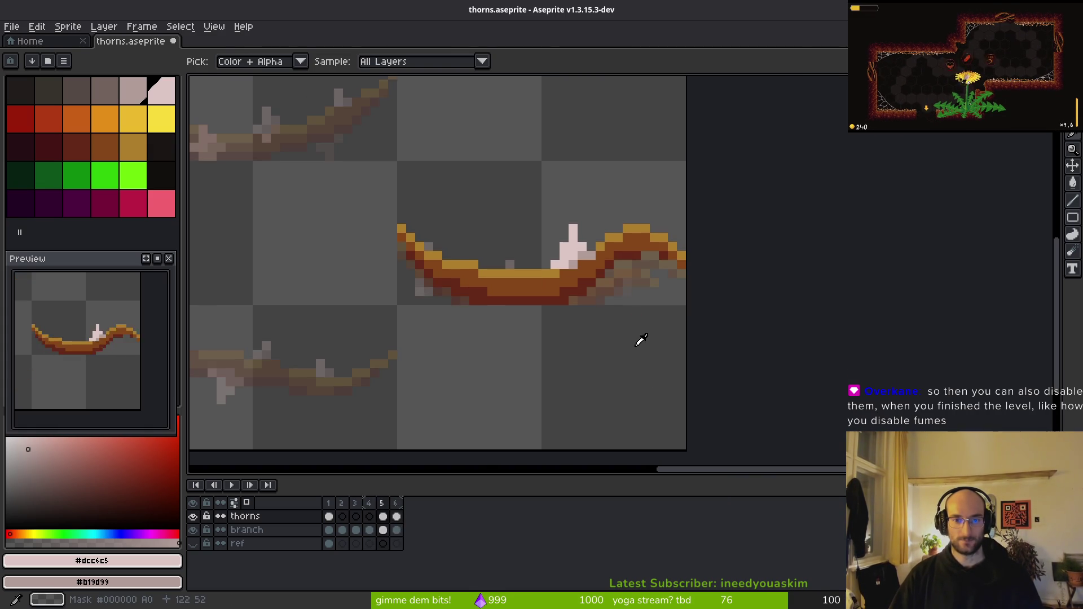
{"action": "key", "text": "b"}
{"action": "scroll", "coordinate": [570, 259], "scroll_direction": "up", "scroll_amount": 3}
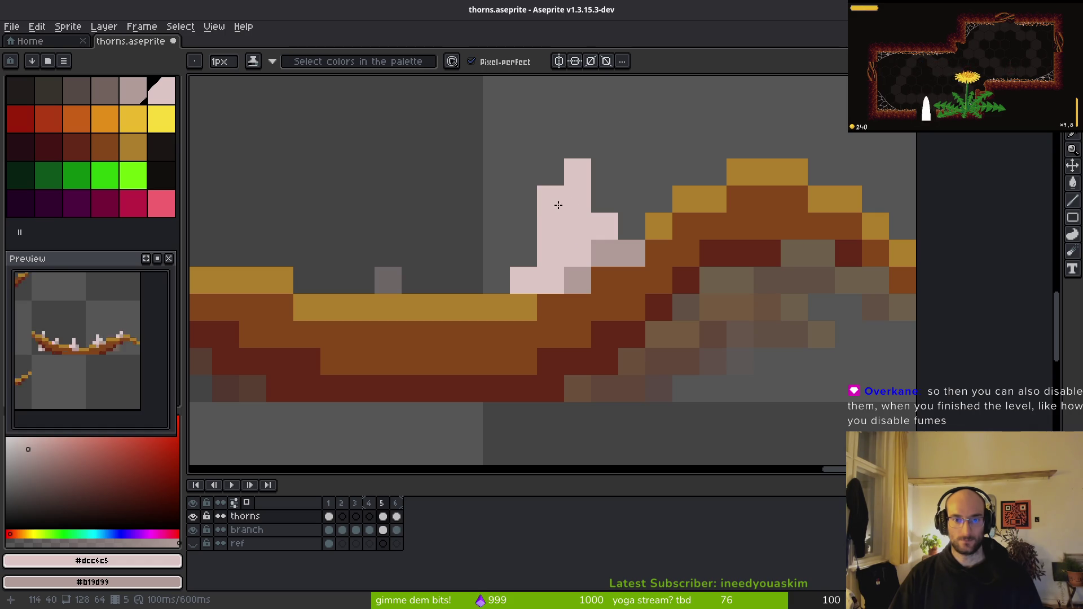
{"action": "key", "text": "ctrl+z"}
{"action": "left_click", "coordinate": [604, 203]}
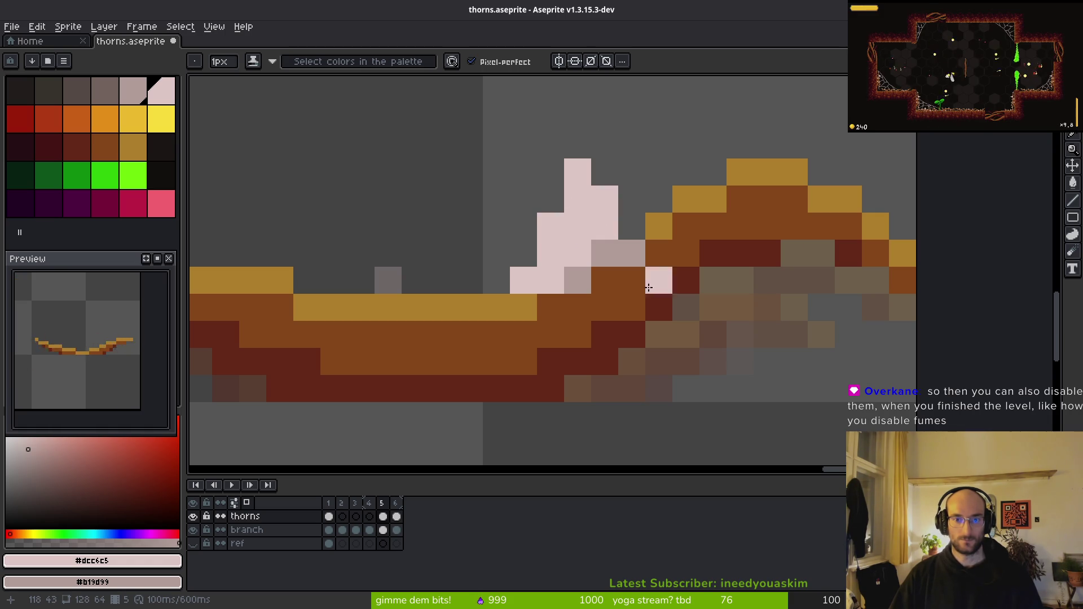
{"action": "scroll", "coordinate": [645, 274], "scroll_direction": "down", "scroll_amount": 8}
{"action": "scroll", "coordinate": [689, 362], "scroll_direction": "up", "scroll_amount": 4}
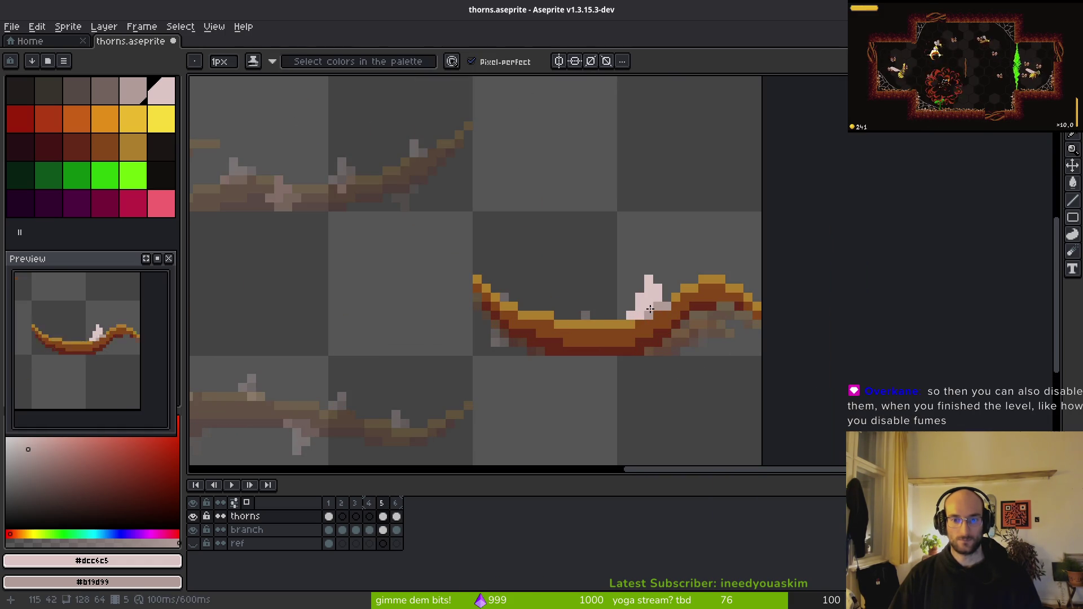
{"action": "scroll", "coordinate": [664, 340], "scroll_direction": "up", "scroll_amount": 4}
Step: Try a recolour at the thorn's base, then add a pink pixel beside the thorn tip
{"action": "left_click", "coordinate": [603, 263]}
{"action": "key", "text": "ctrl+z"}
{"action": "key", "text": "ctrl+y"}
{"action": "key", "text": "ctrl+z"}
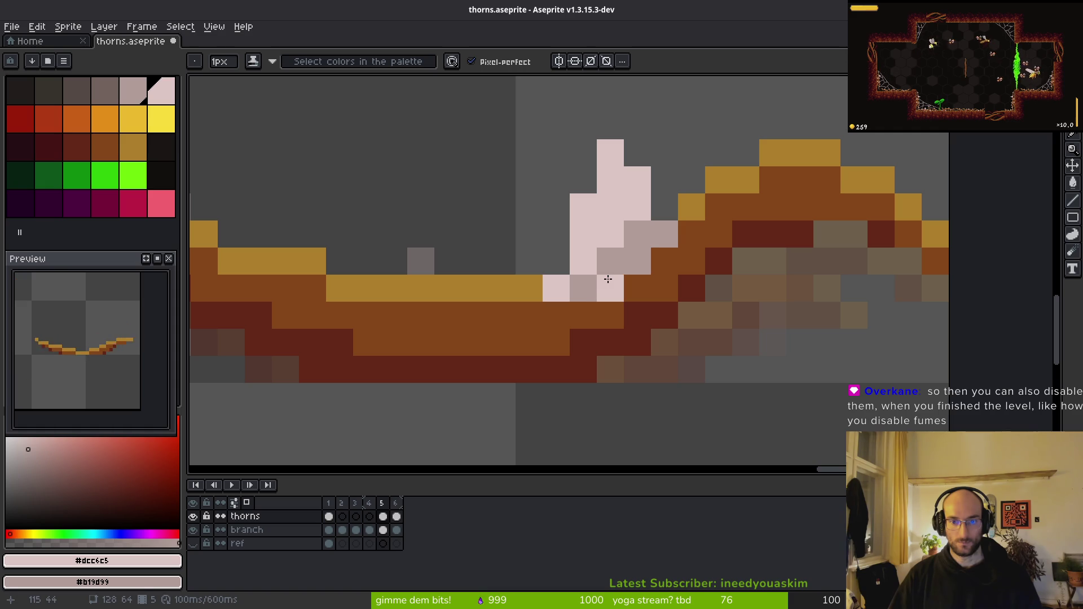
{"action": "key", "text": "ctrl+z"}
{"action": "scroll", "coordinate": [733, 350], "scroll_direction": "down", "scroll_amount": 9}
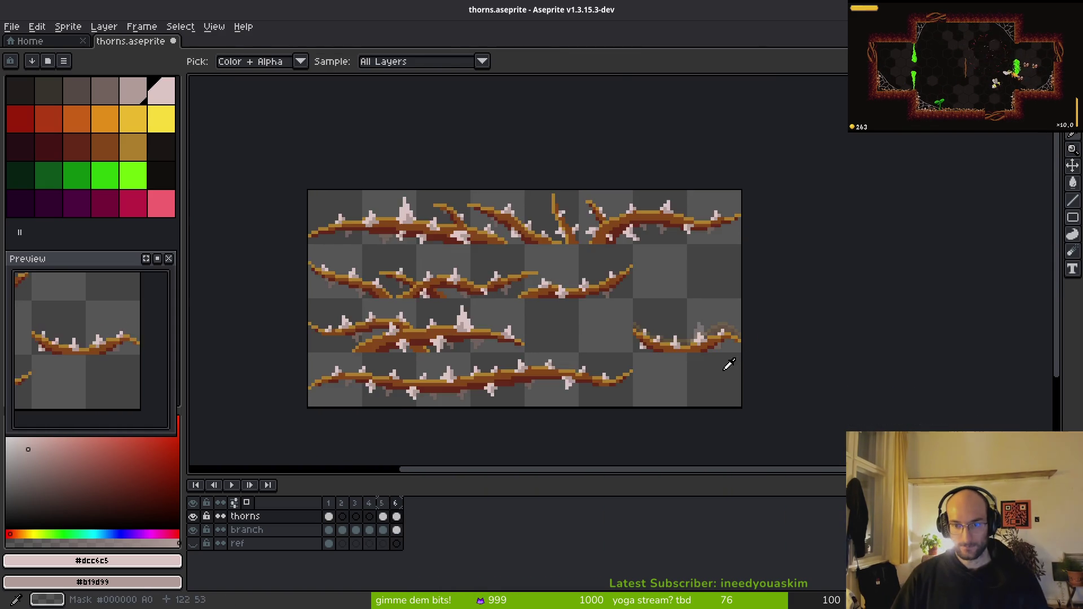
{"action": "scroll", "coordinate": [723, 361], "scroll_direction": "up", "scroll_amount": 4}
{"action": "scroll", "coordinate": [712, 295], "scroll_direction": "up", "scroll_amount": 2}
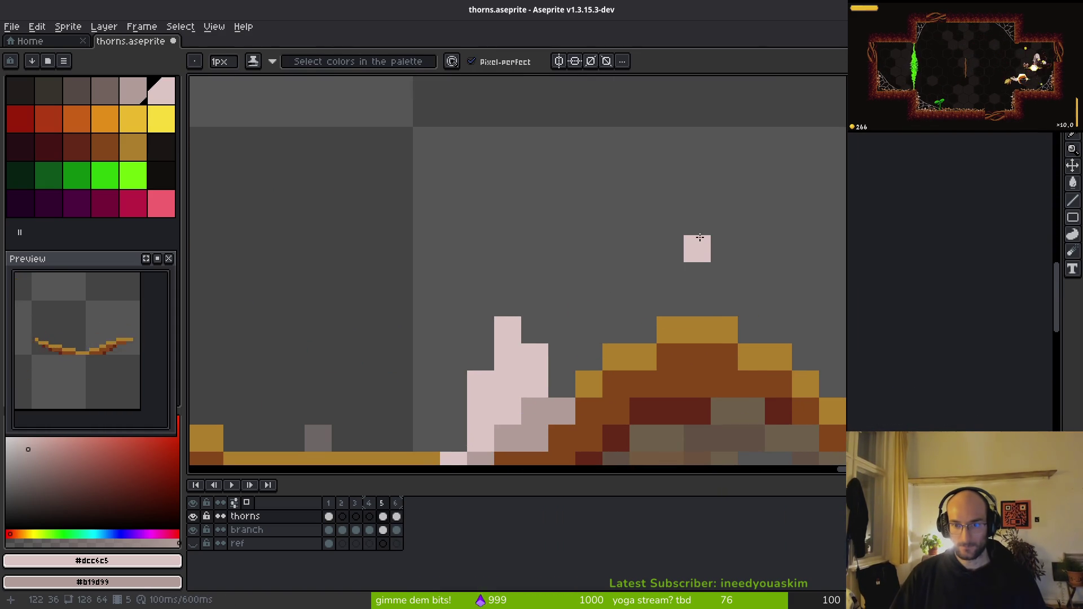
{"action": "left_click", "coordinate": [643, 330]}
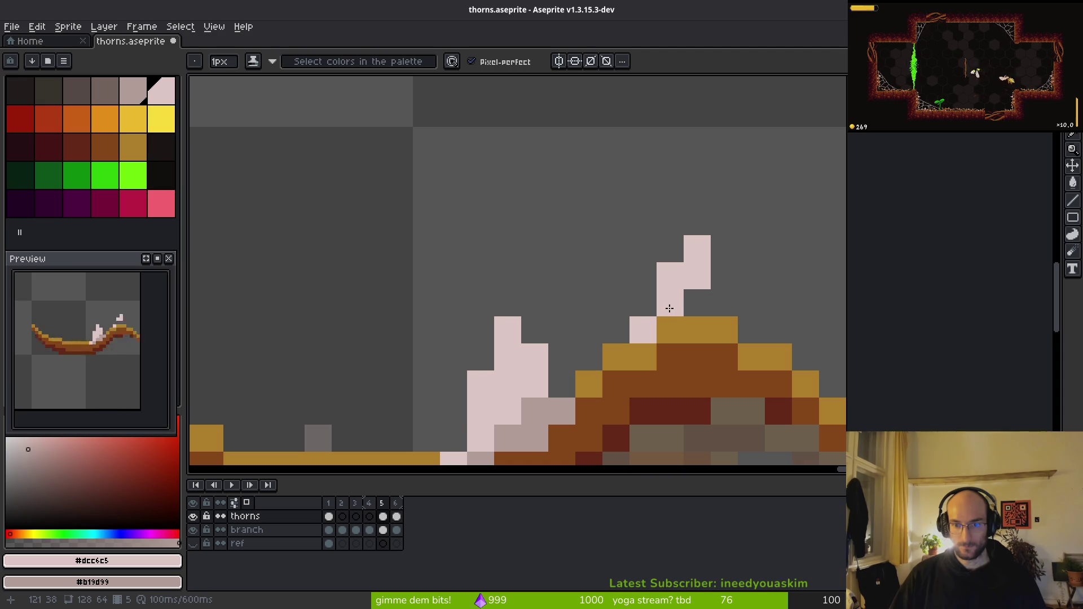
Step: Move the top thorn pixels down by one pixel
{"action": "key", "text": "m"}
{"action": "mouse_move", "coordinate": [654, 233]}
{"action": "left_mouse_down"}
{"action": "mouse_move", "coordinate": [708, 297]}
{"action": "mouse_move", "coordinate": [708, 325]}
{"action": "left_mouse_up"}
{"action": "key", "text": "f"}
{"action": "scroll", "coordinate": [717, 315], "scroll_direction": "down", "scroll_amount": 3}
{"action": "key", "text": "alt"}
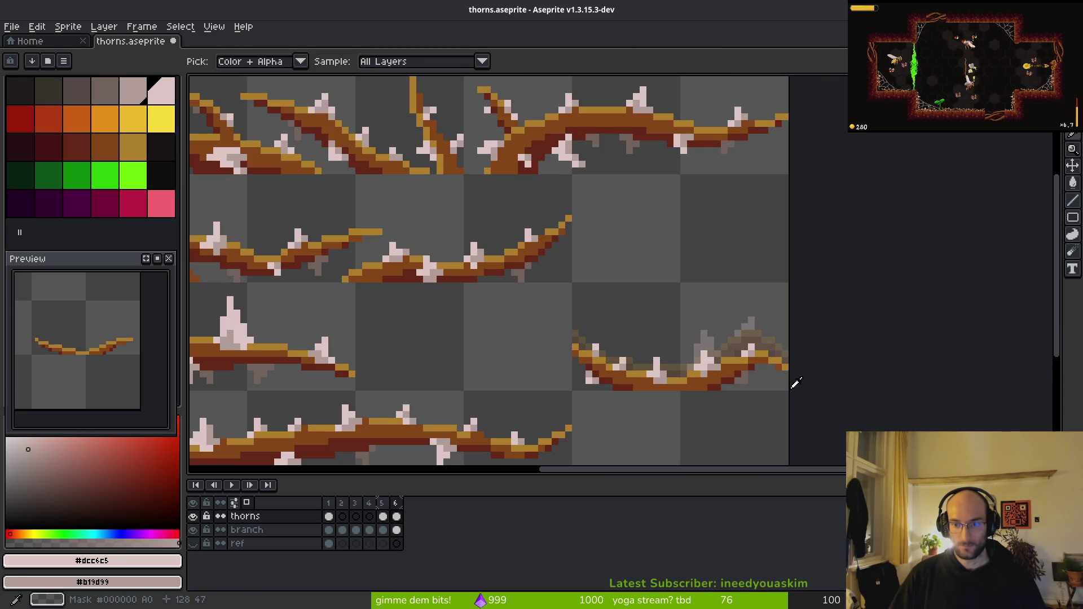
Step: Compare against frames 4 and 6, then shade the thorn base with two grey-pink pixels
{"action": "key", "text": "comma"}
{"action": "scroll", "coordinate": [779, 367], "scroll_direction": "up", "scroll_amount": 4}
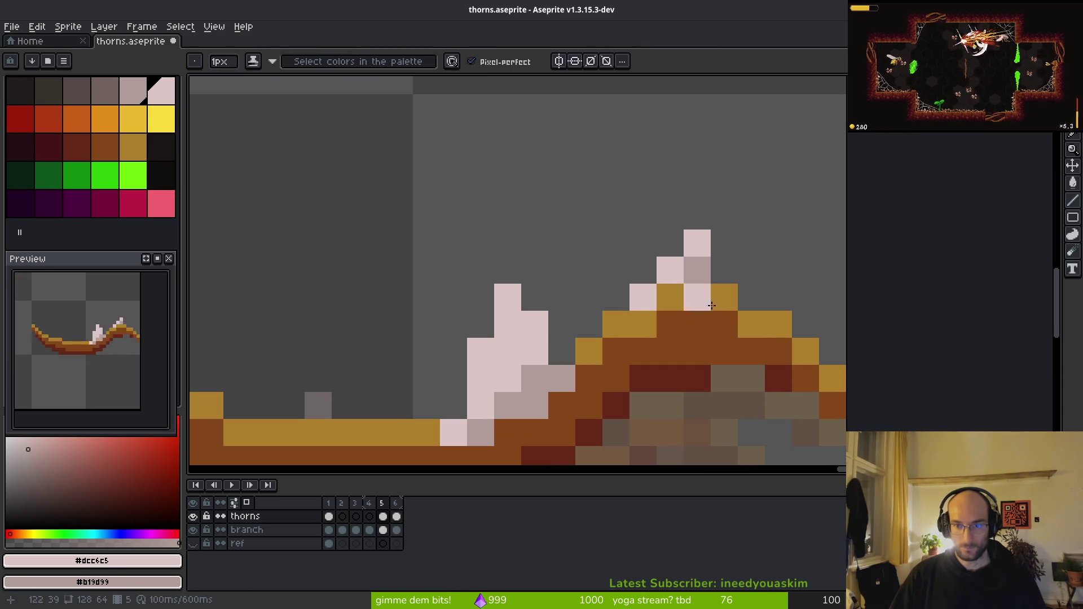
{"action": "scroll", "coordinate": [725, 348], "scroll_direction": "down", "scroll_amount": 3}
{"action": "scroll", "coordinate": [733, 381], "scroll_direction": "up", "scroll_amount": 3}
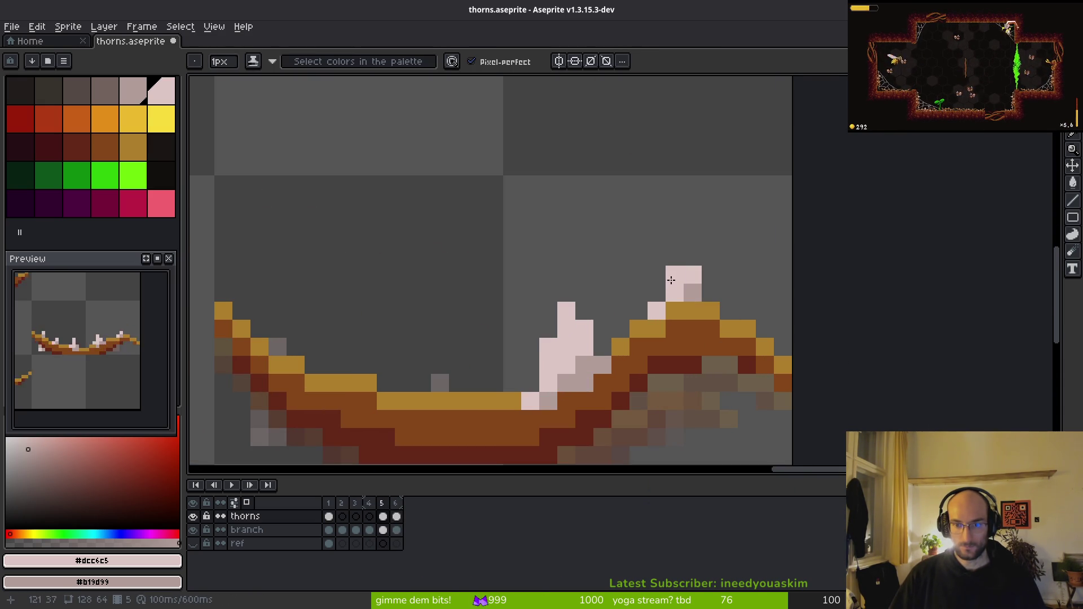
{"action": "scroll", "coordinate": [756, 353], "scroll_direction": "down", "scroll_amount": 3}
{"action": "scroll", "coordinate": [746, 360], "scroll_direction": "up", "scroll_amount": 3}
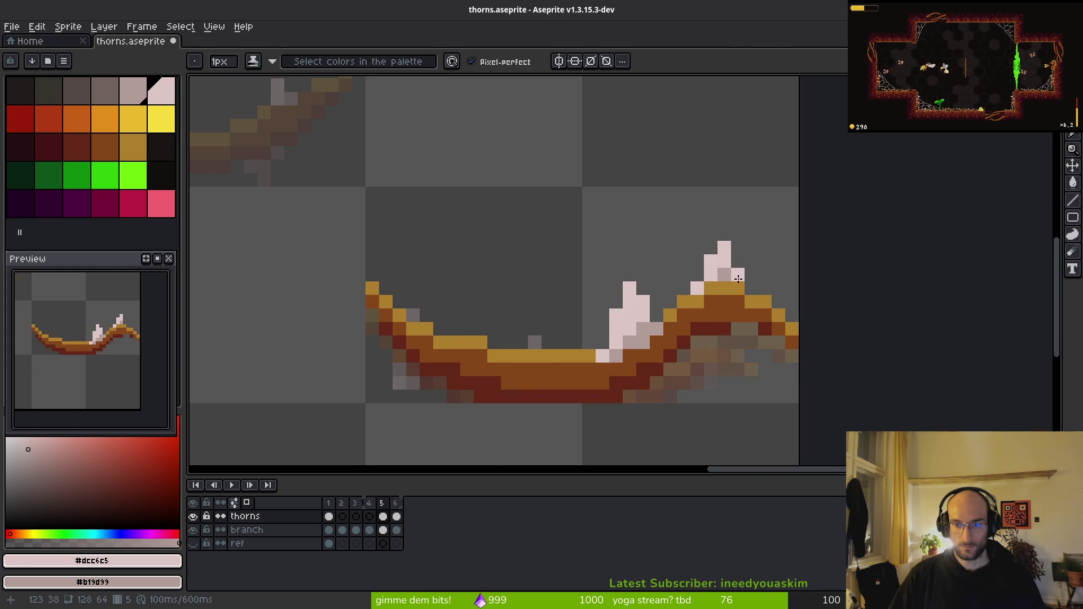
{"action": "scroll", "coordinate": [761, 355], "scroll_direction": "down", "scroll_amount": 3}
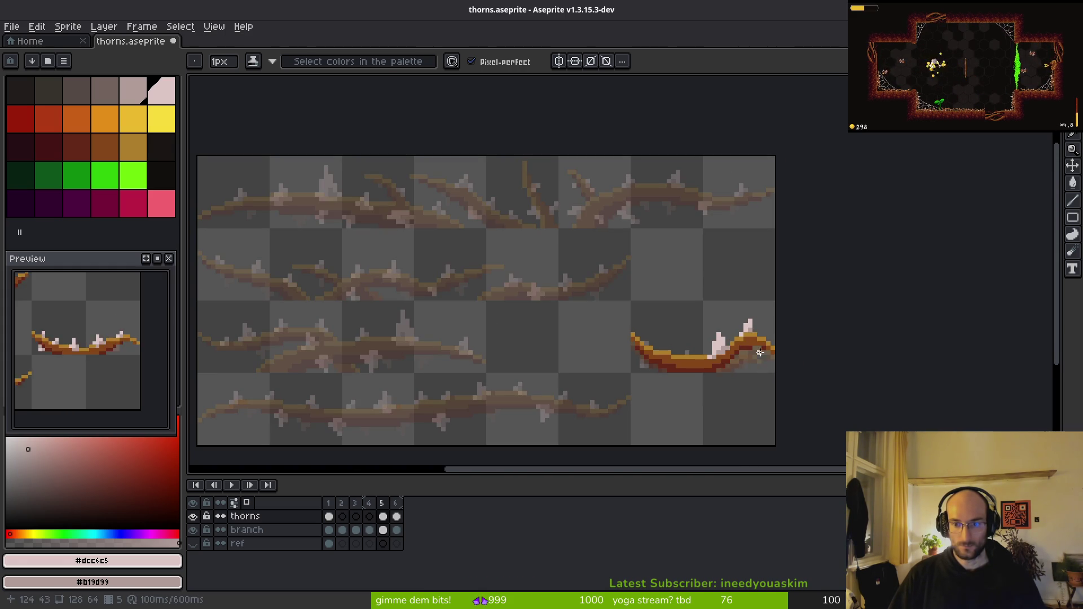
{"action": "scroll", "coordinate": [759, 363], "scroll_direction": "up", "scroll_amount": 3}
{"action": "key", "text": "Left"}
{"action": "scroll", "coordinate": [778, 381], "scroll_direction": "down", "scroll_amount": 3}
{"action": "key", "text": "Left"}
{"action": "scroll", "coordinate": [698, 382], "scroll_direction": "up", "scroll_amount": 2}
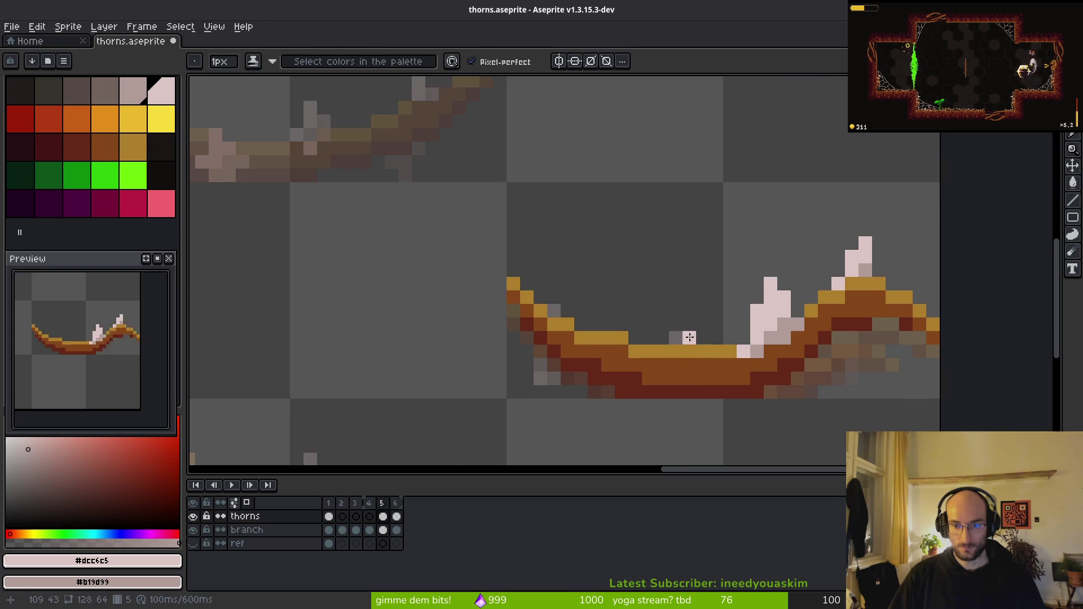
{"action": "key", "text": "Right"}
{"action": "key", "text": "Left"}
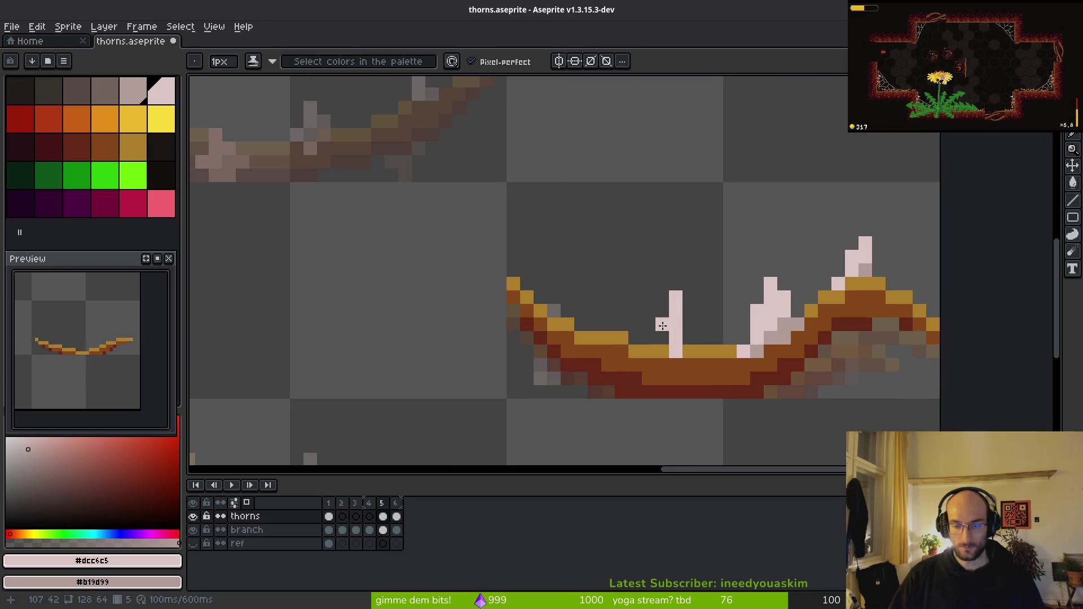
{"action": "key", "text": "Right"}
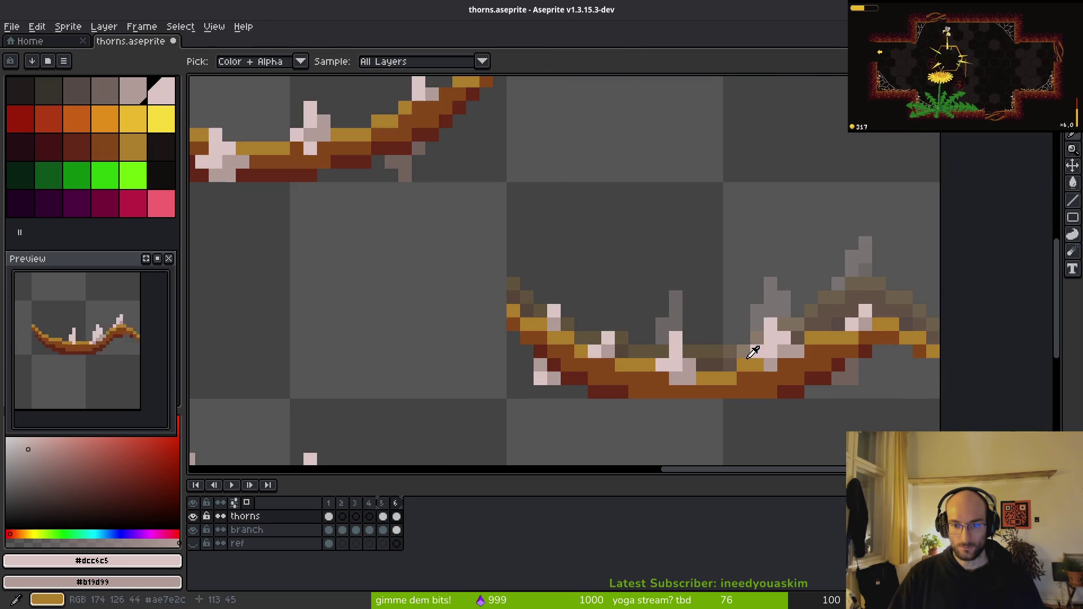
{"action": "key", "text": "Left"}
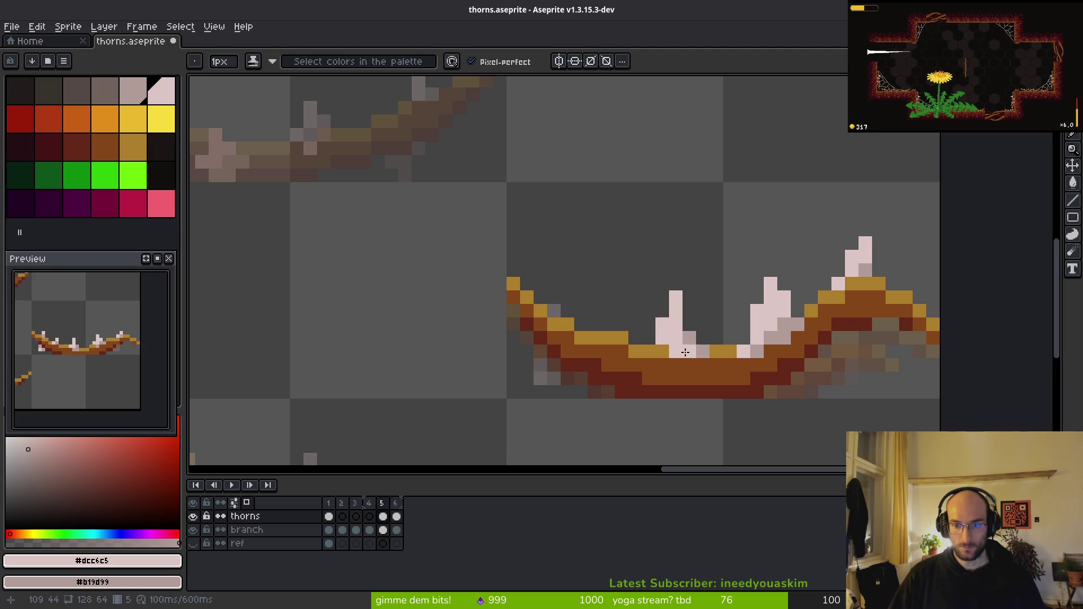
{"action": "right_click", "coordinate": [689, 352]}
{"action": "right_click", "coordinate": [691, 361]}
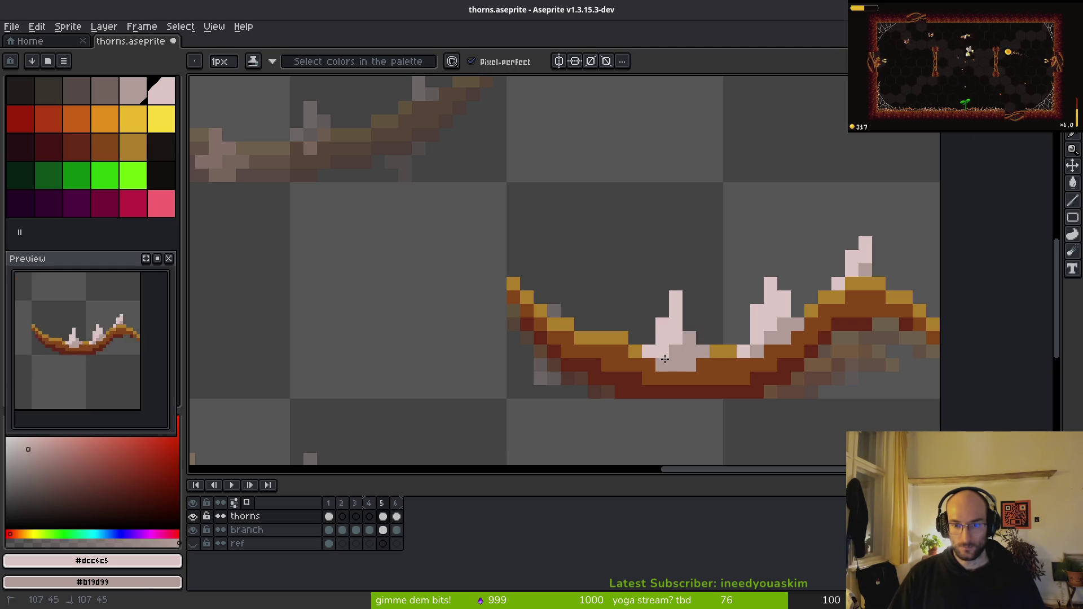
Step: Add pink pixels below and left of the thorn tip on frame 5
{"action": "scroll", "coordinate": [705, 384], "scroll_direction": "down", "scroll_amount": 2}
{"action": "scroll", "coordinate": [719, 394], "scroll_direction": "down", "scroll_amount": 1}
{"action": "key", "text": "Left"}
{"action": "key", "text": "alt"}
{"action": "key", "text": "Right"}
{"action": "key", "text": "Right"}
{"action": "key", "text": "Left"}
{"action": "key", "text": "Right"}
{"action": "key", "text": "Left"}
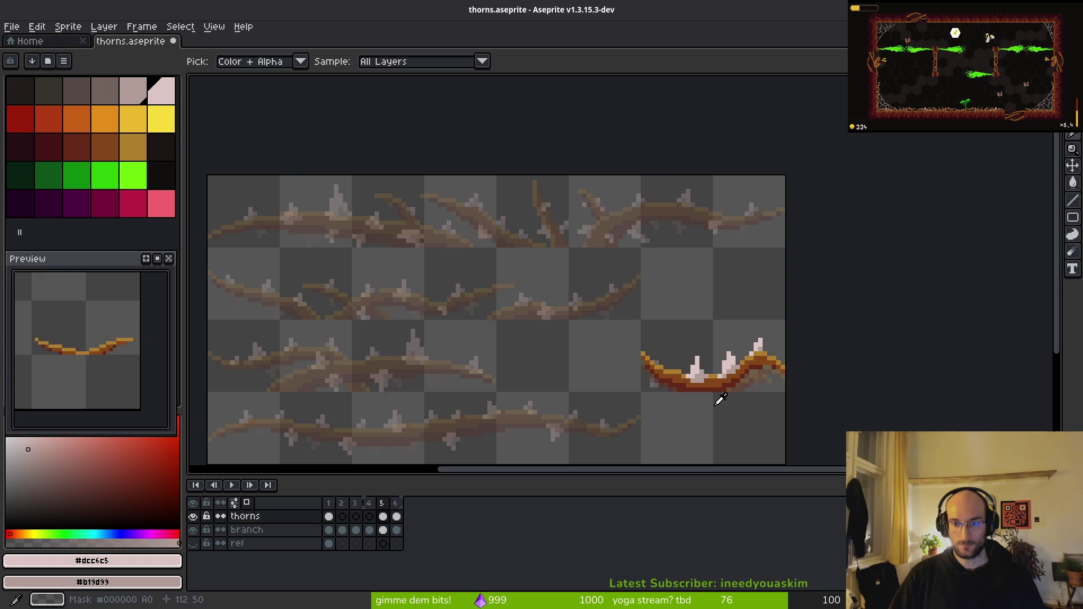
{"action": "key", "text": "Right"}
{"action": "scroll", "coordinate": [679, 367], "scroll_direction": "up", "scroll_amount": 4}
{"action": "key", "text": "Left"}
{"action": "scroll", "coordinate": [680, 353], "scroll_direction": "up", "scroll_amount": 2}
{"action": "left_click_drag", "start_coordinate": [676, 312], "coordinate": [675, 326]}
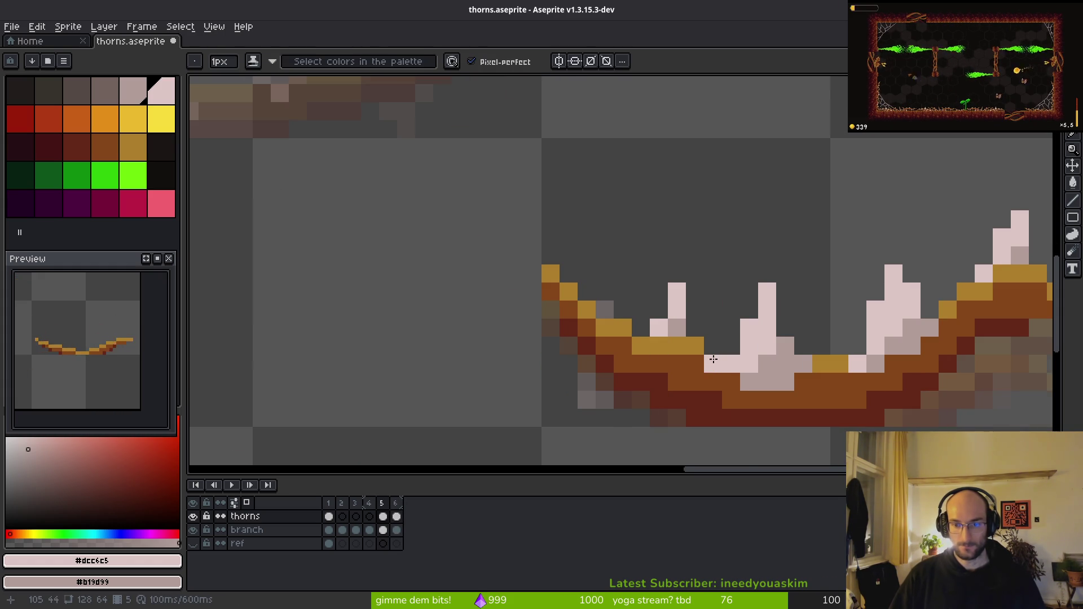
{"action": "scroll", "coordinate": [714, 356], "scroll_direction": "down", "scroll_amount": 3}
{"action": "scroll", "coordinate": [718, 387], "scroll_direction": "up", "scroll_amount": 3}
Step: Turn the gold pixels right of the thorn grey-pink, undo one, and save the sprite
{"action": "key", "text": "Right"}
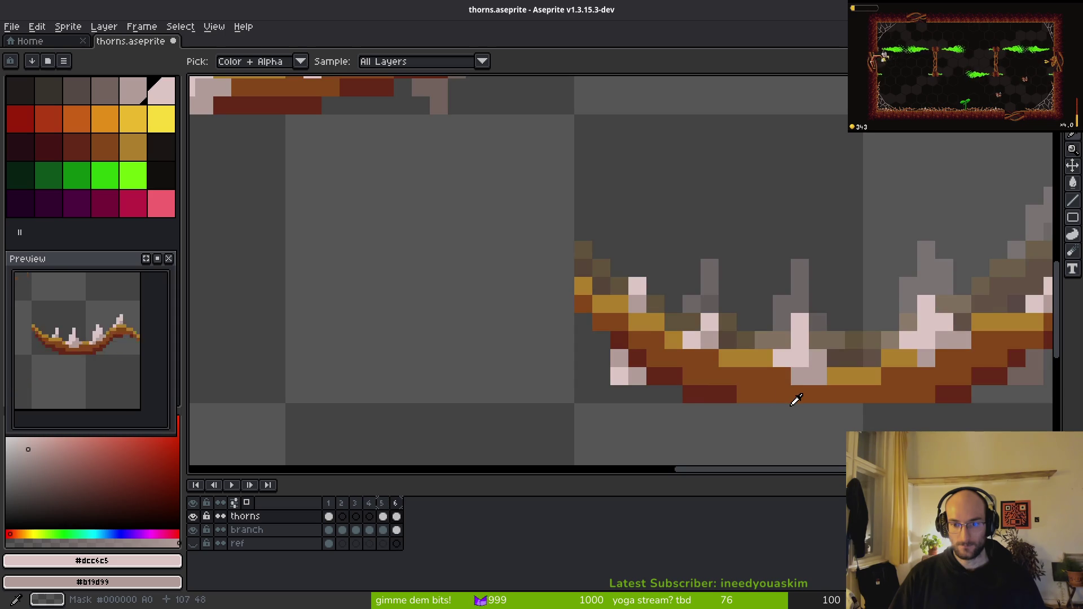
{"action": "key", "text": "Left"}
{"action": "scroll", "coordinate": [686, 314], "scroll_direction": "up", "scroll_amount": 2}
{"action": "right_click", "coordinate": [724, 326]}
{"action": "right_click", "coordinate": [760, 327]}
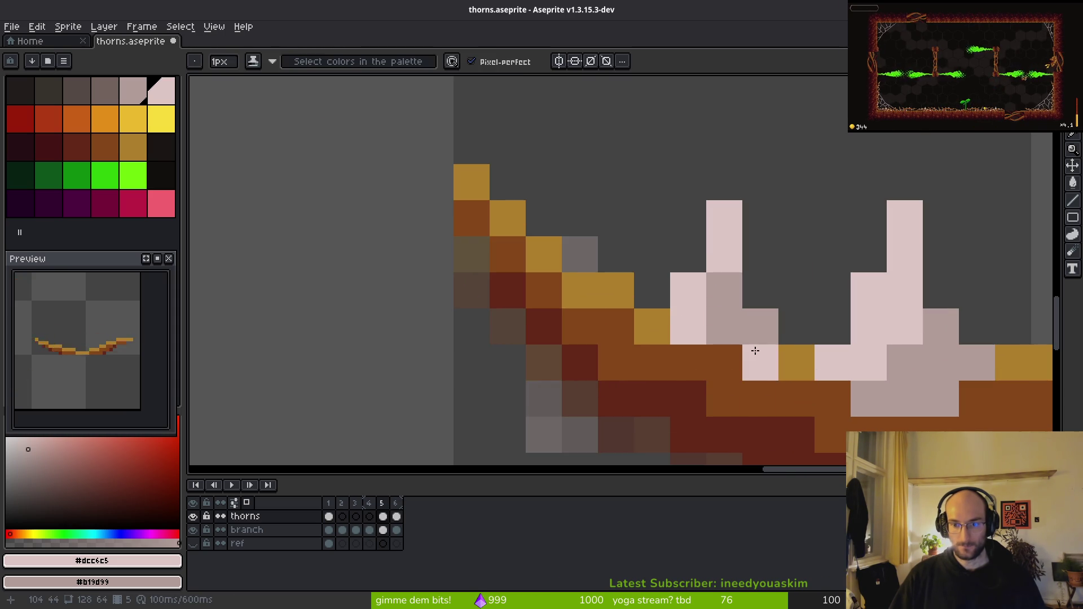
{"action": "key", "text": "ctrl+z"}
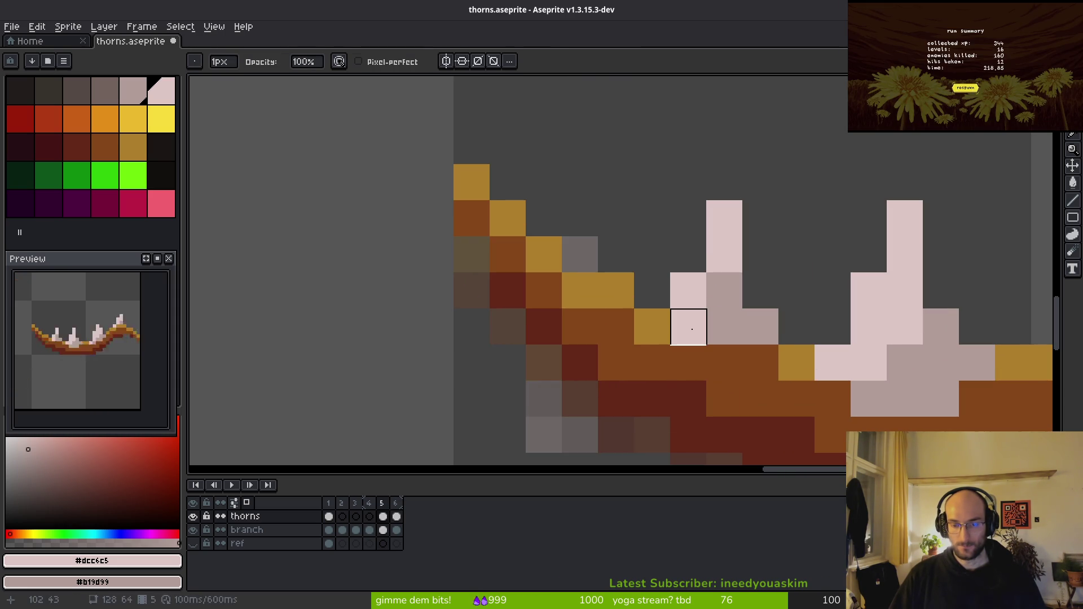
{"action": "left_click", "coordinate": [659, 326], "text": "alt"}
{"action": "scroll", "coordinate": [709, 333], "scroll_direction": "down", "scroll_amount": 5}
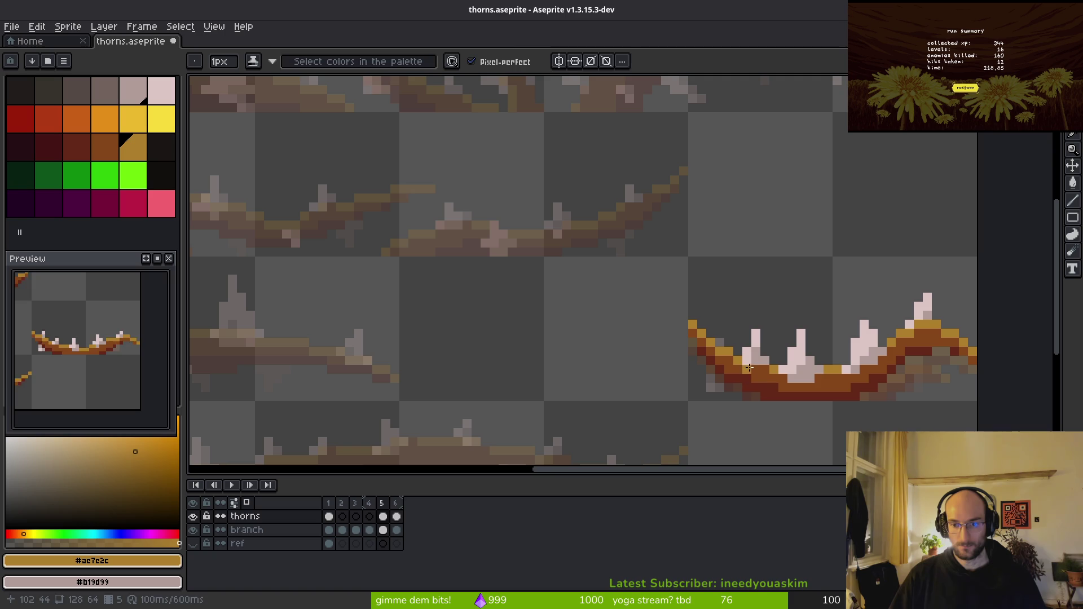
{"action": "key", "text": "ctrl+s"}
{"action": "scroll", "coordinate": [715, 312], "scroll_direction": "up", "scroll_amount": 5}
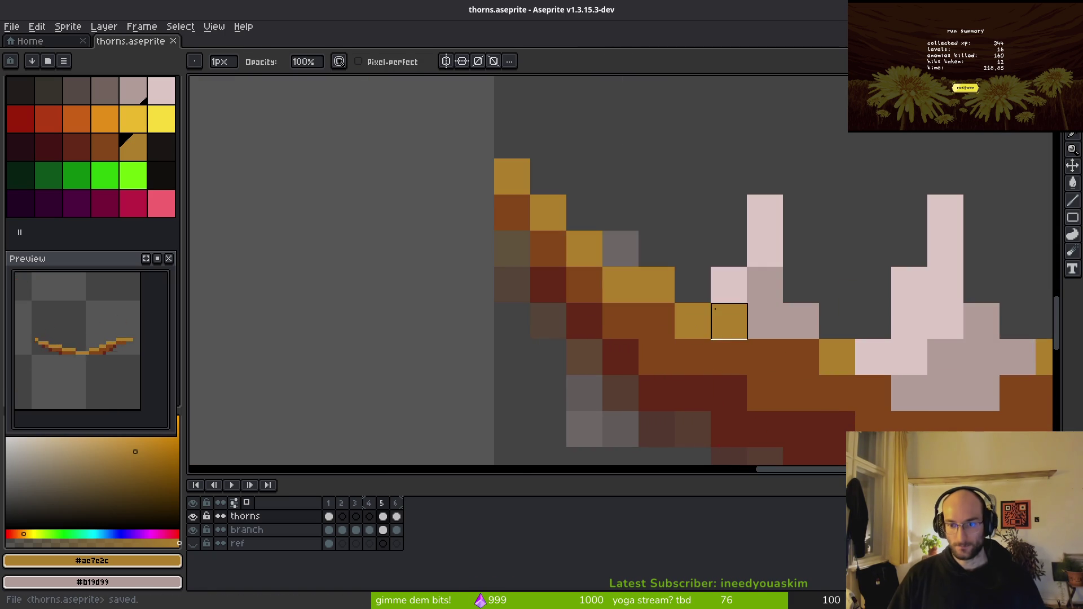
Step: Widen the thorn base by painting several gold pixels light pink
{"action": "left_click", "coordinate": [723, 285], "text": "alt"}
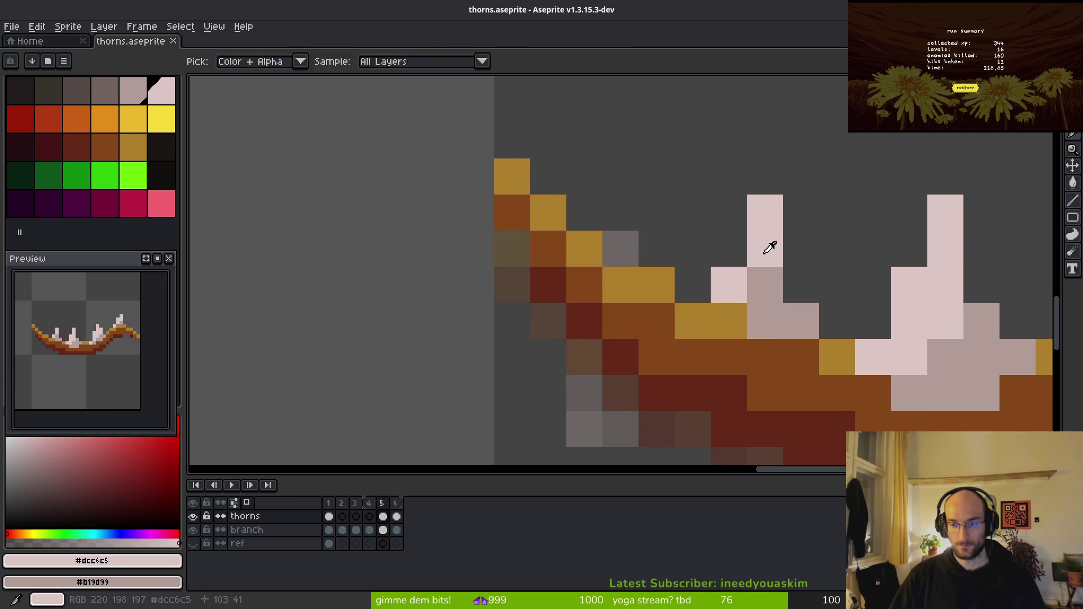
{"action": "left_click", "coordinate": [732, 291]}
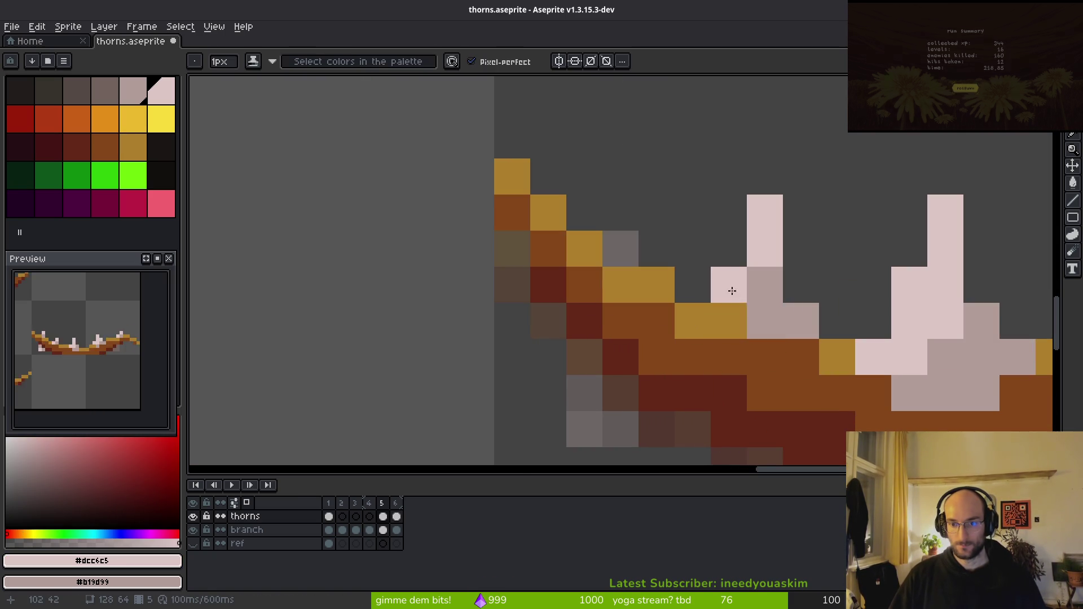
{"action": "left_click", "coordinate": [739, 306]}
{"action": "left_click", "coordinate": [799, 357]}
{"action": "left_click", "coordinate": [764, 357]}
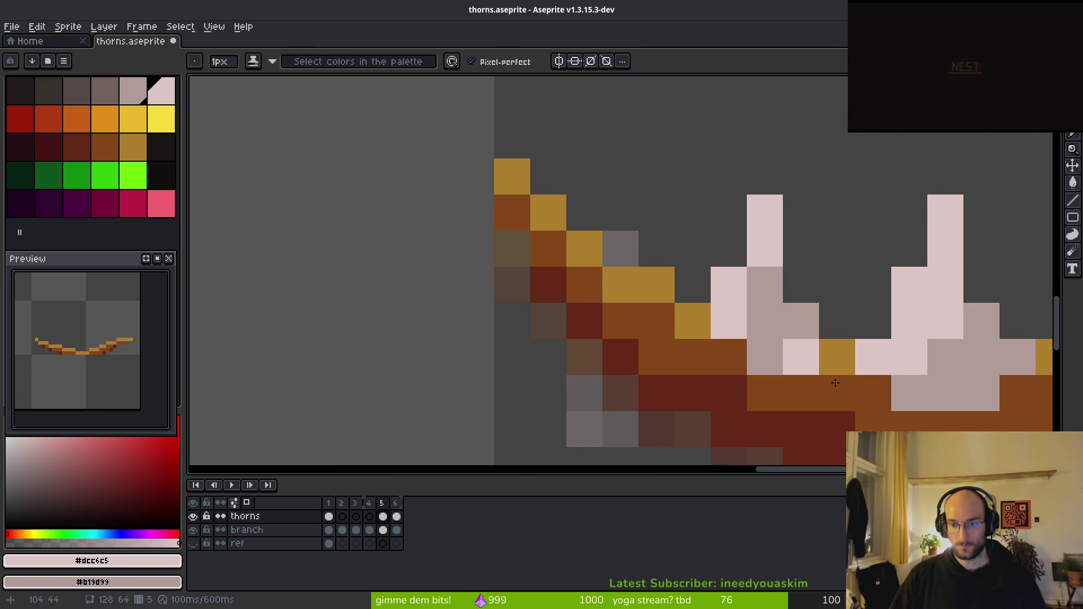
{"action": "scroll", "coordinate": [821, 415], "scroll_direction": "down", "scroll_amount": 10}
{"action": "scroll", "coordinate": [820, 415], "scroll_direction": "down", "scroll_amount": 2}
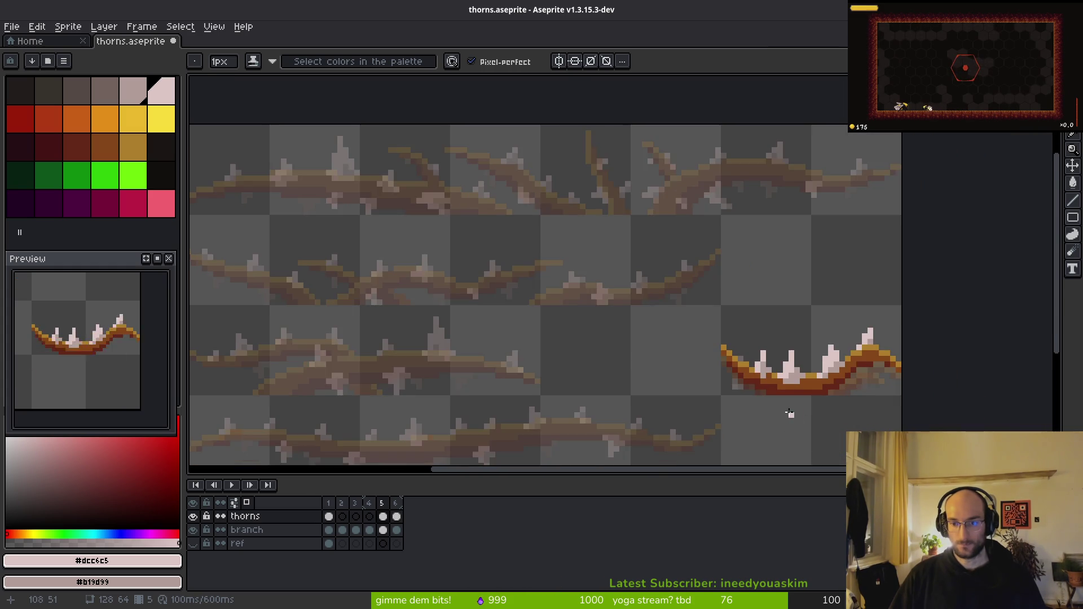
{"action": "scroll", "coordinate": [820, 415], "scroll_direction": "up", "scroll_amount": 4}
{"action": "scroll", "coordinate": [818, 414], "scroll_direction": "down", "scroll_amount": 4}
{"action": "scroll", "coordinate": [821, 417], "scroll_direction": "down", "scroll_amount": 1}
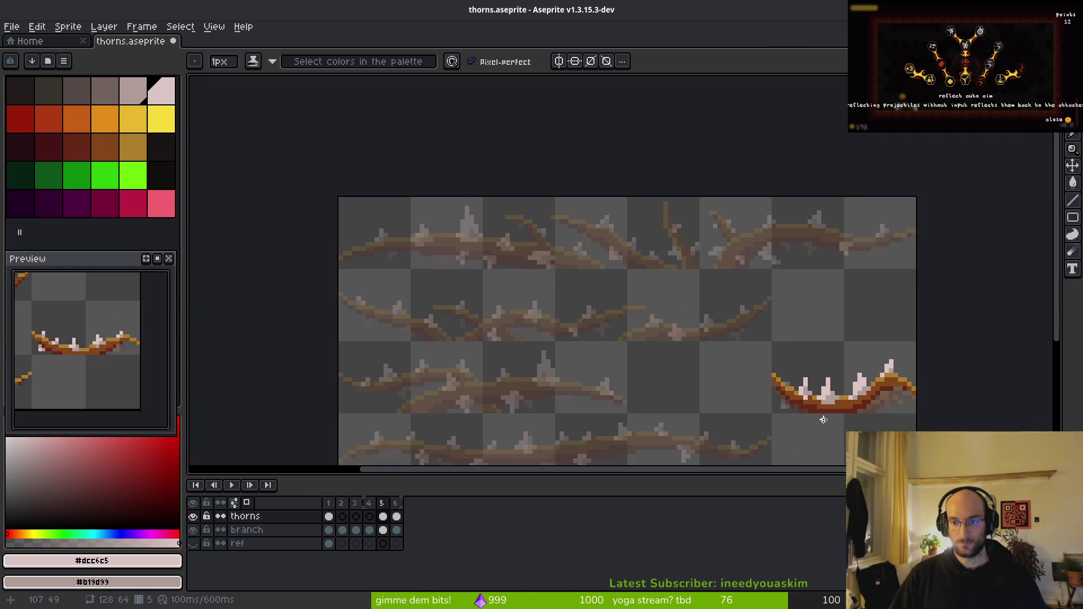
Step: Draw a new pink thorn with a diagonal tip at the branch's left end, shaded grey-pink
{"action": "left_click_drag", "start_coordinate": [823, 419], "coordinate": [773, 389]}
{"action": "scroll", "coordinate": [778, 385], "scroll_direction": "up", "scroll_amount": 3}
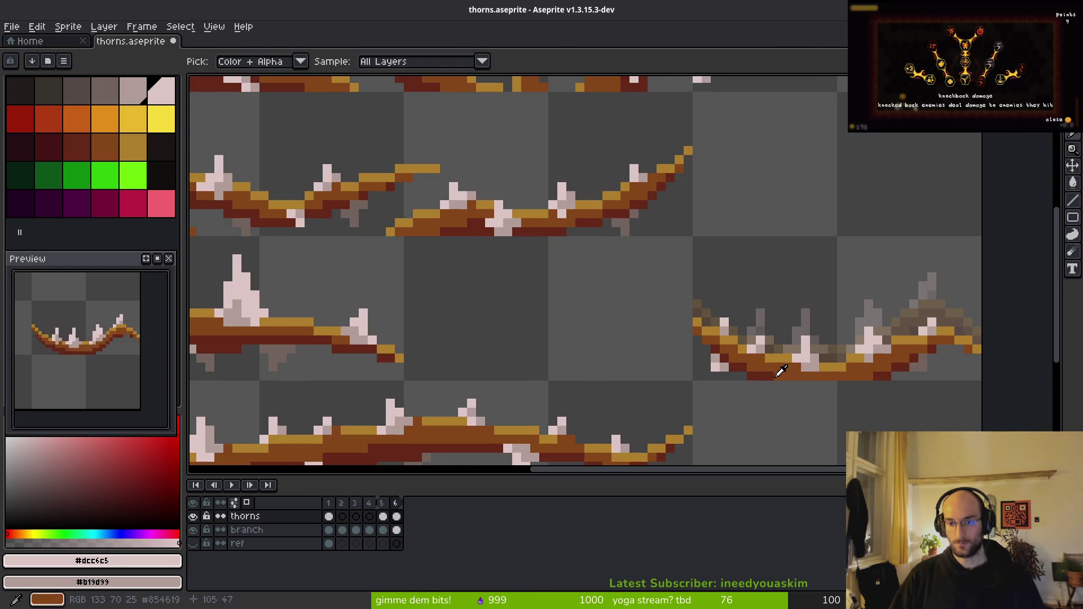
{"action": "scroll", "coordinate": [711, 363], "scroll_direction": "up", "scroll_amount": 1}
{"action": "scroll", "coordinate": [710, 363], "scroll_direction": "up", "scroll_amount": 1}
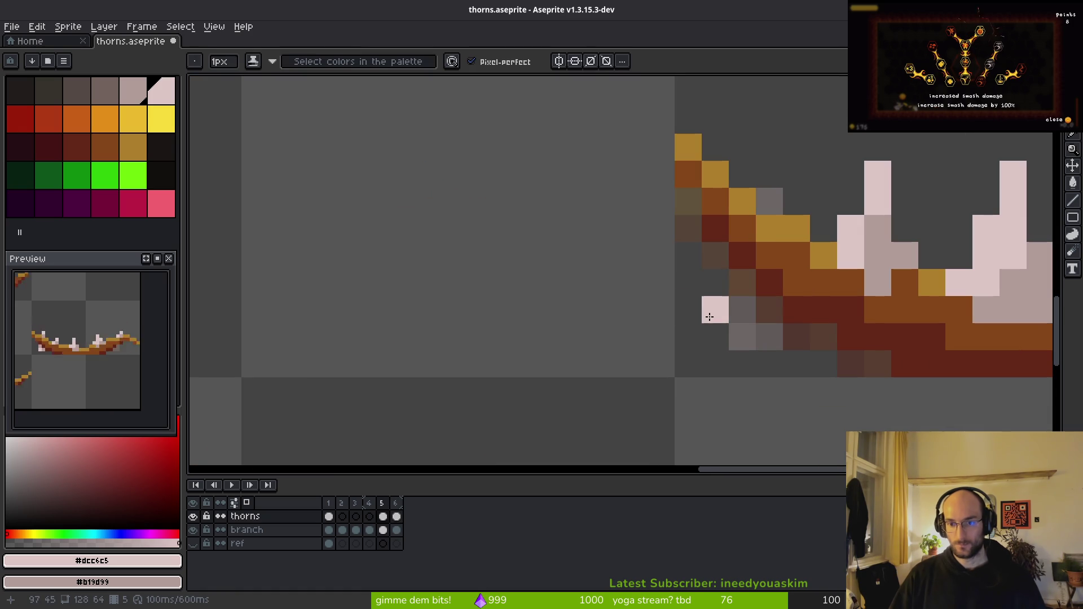
{"action": "left_click", "coordinate": [716, 310]}
{"action": "left_click_drag", "start_coordinate": [724, 315], "coordinate": [737, 287]}
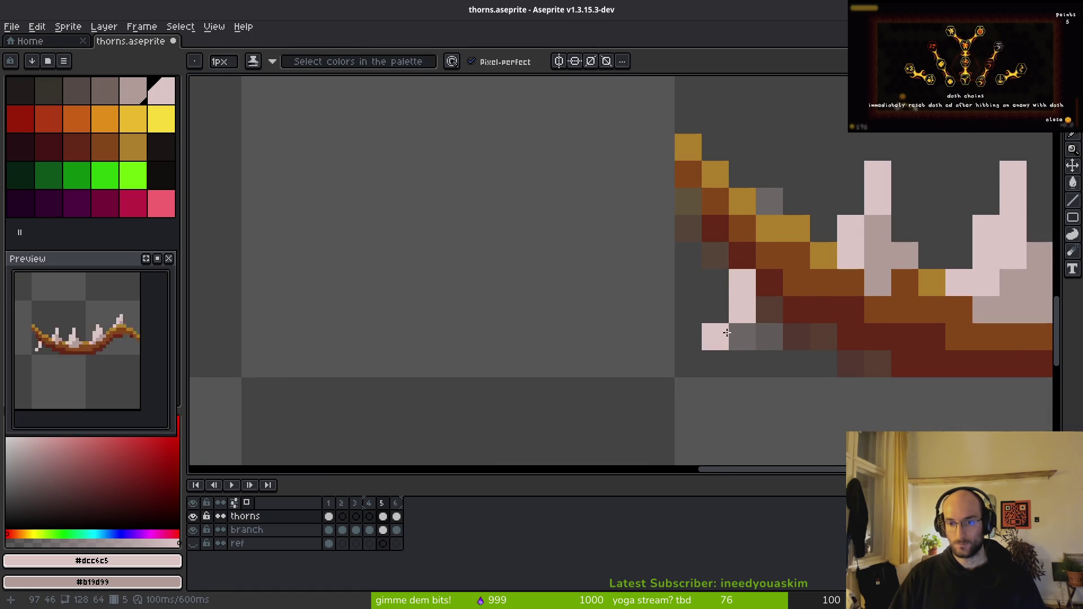
{"action": "right_click", "coordinate": [769, 310]}
{"action": "right_click", "coordinate": [742, 337]}
{"action": "scroll", "coordinate": [817, 383], "scroll_direction": "down", "scroll_amount": 5}
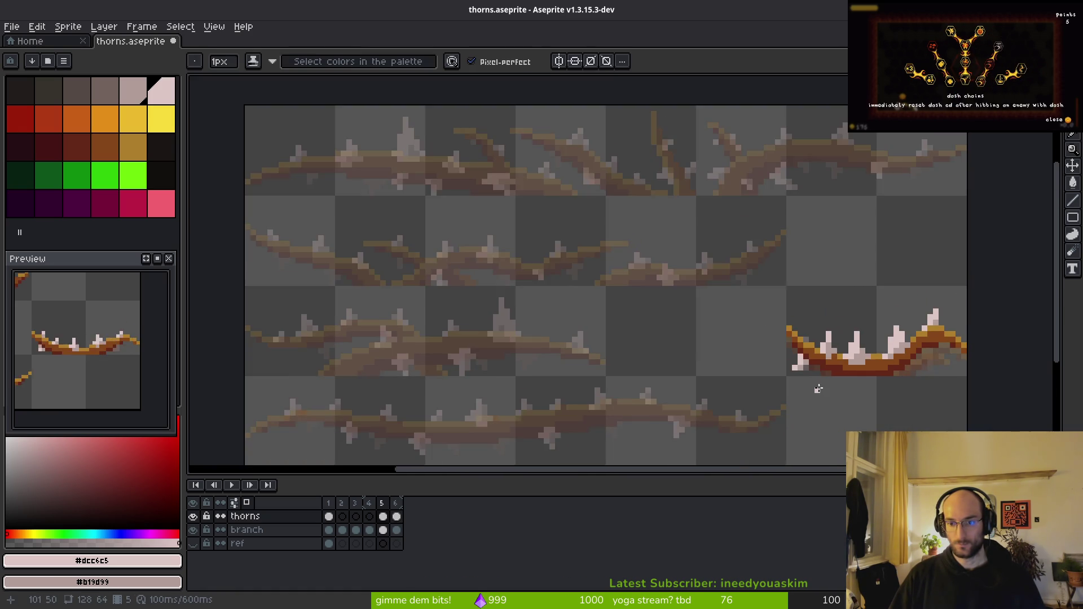
{"action": "scroll", "coordinate": [824, 374], "scroll_direction": "up", "scroll_amount": 3}
{"action": "scroll", "coordinate": [829, 378], "scroll_direction": "down", "scroll_amount": 4}
Step: Add a pale-pink pixel on top of the leftmost thorn
{"action": "key", "text": "alt"}
{"action": "key", "text": "Right"}
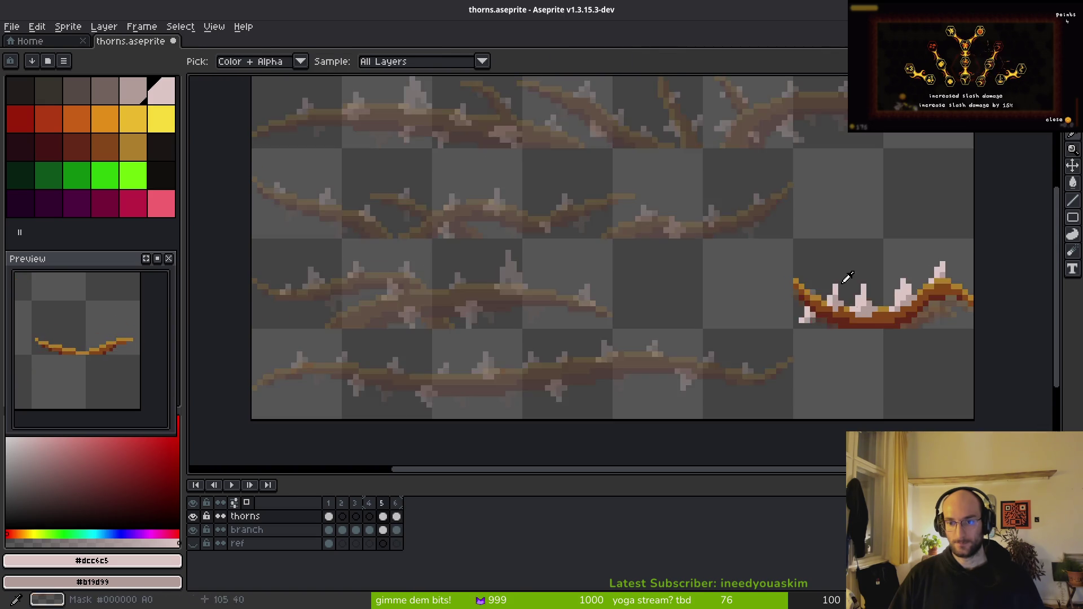
{"action": "scroll", "coordinate": [806, 242], "scroll_direction": "up", "scroll_amount": 5}
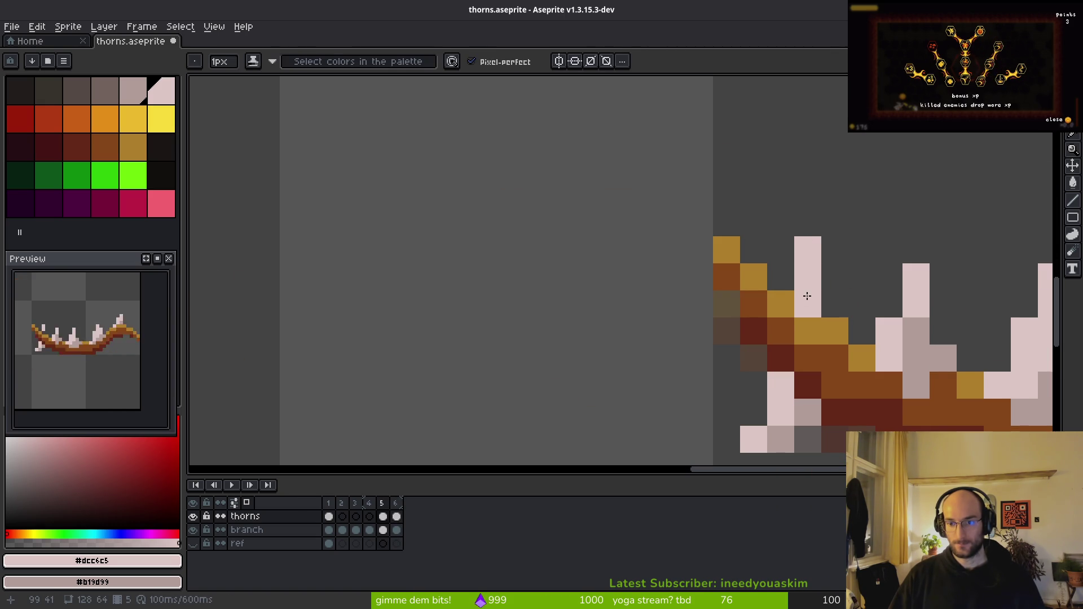
{"action": "scroll", "coordinate": [820, 294], "scroll_direction": "down", "scroll_amount": 2}
{"action": "left_click", "coordinate": [831, 265]}
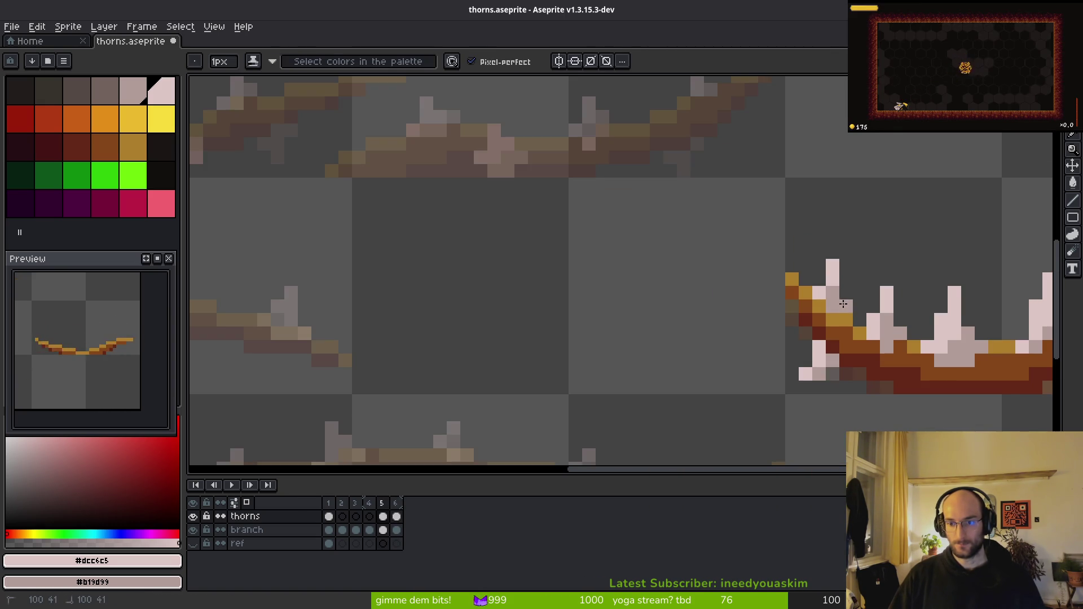
{"action": "scroll", "coordinate": [840, 383], "scroll_direction": "down", "scroll_amount": 3}
{"action": "scroll", "coordinate": [840, 384], "scroll_direction": "down", "scroll_amount": 2}
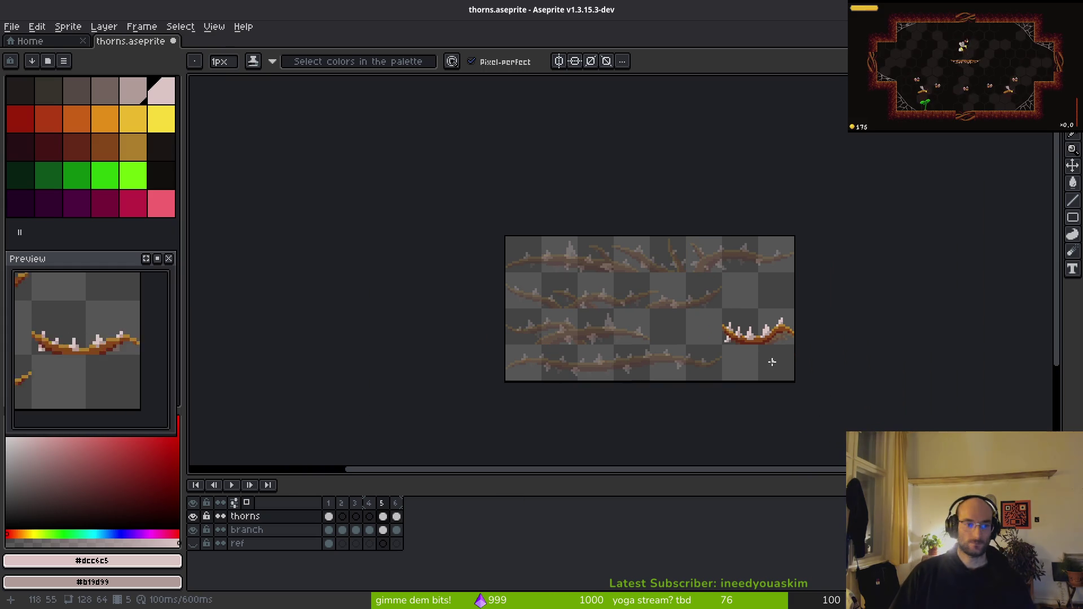
{"action": "scroll", "coordinate": [85, 375], "scroll_direction": "down", "scroll_amount": 1}
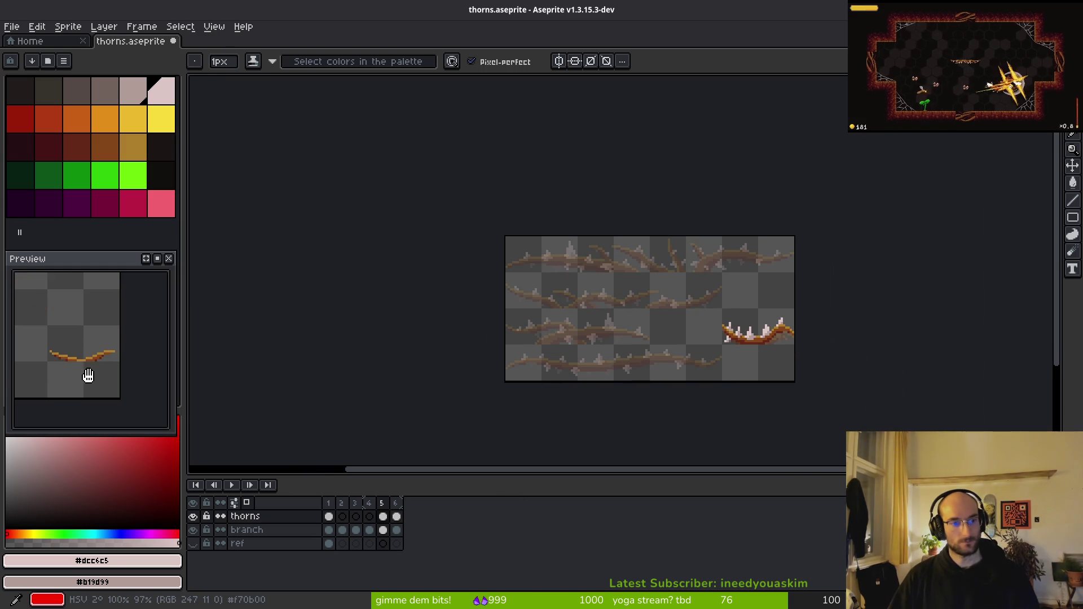
Step: Add a trial seventh frame, undoing and redoing the addition
{"action": "left_click", "coordinate": [384, 532]}
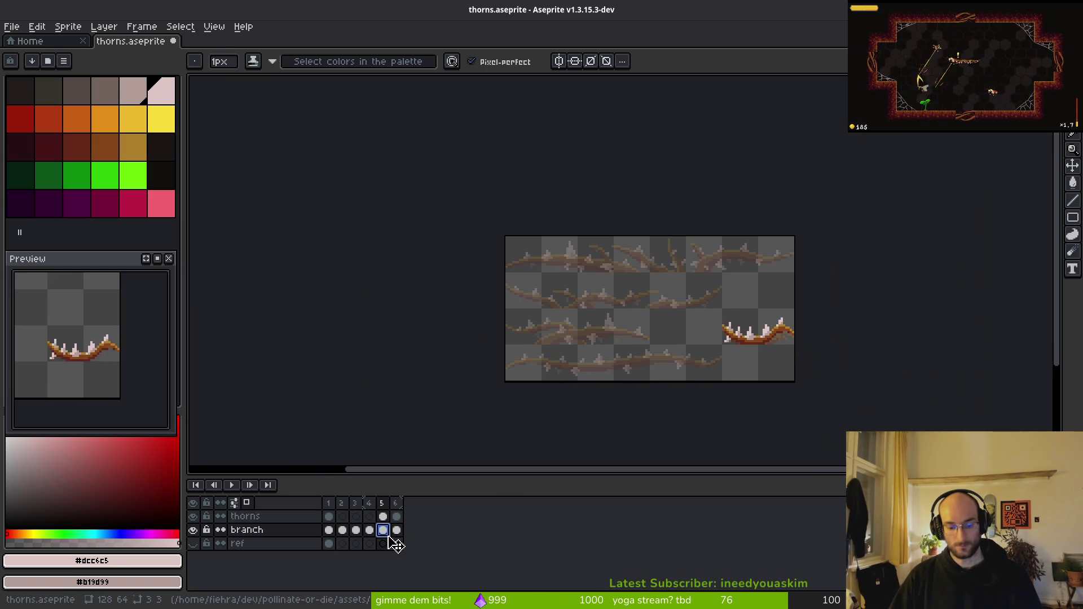
{"action": "key", "text": "alt+n"}
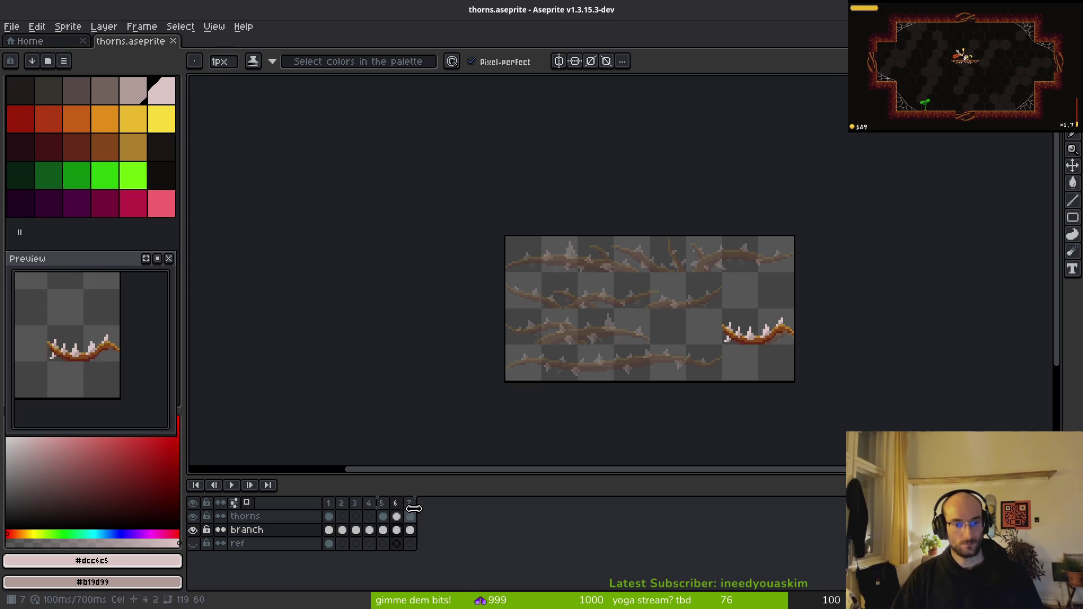
{"action": "left_click", "coordinate": [335, 506]}
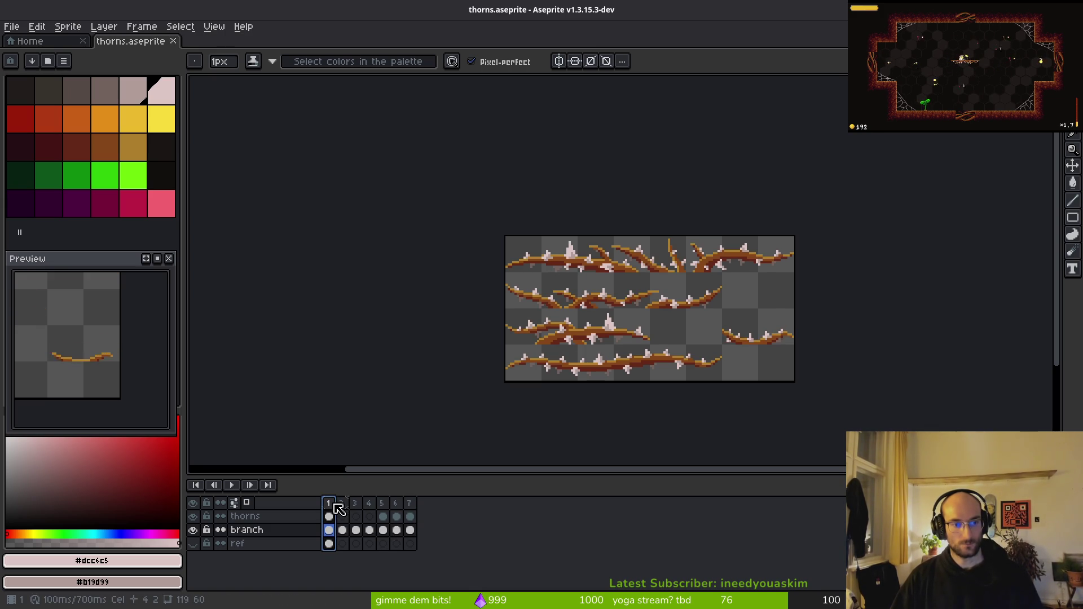
{"action": "left_click", "coordinate": [411, 503]}
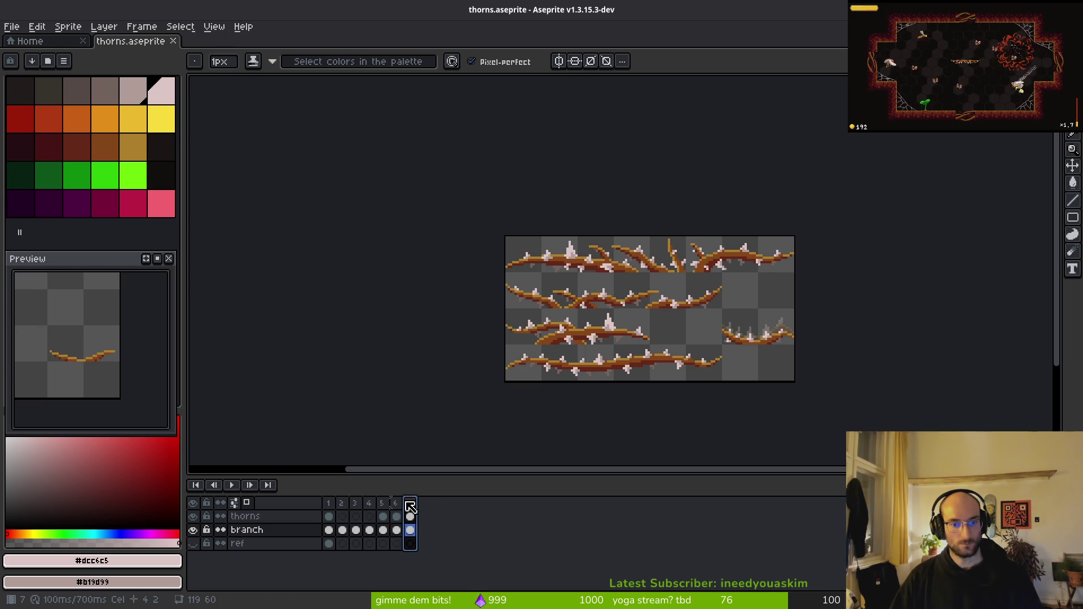
{"action": "key", "text": "ctrl+z"}
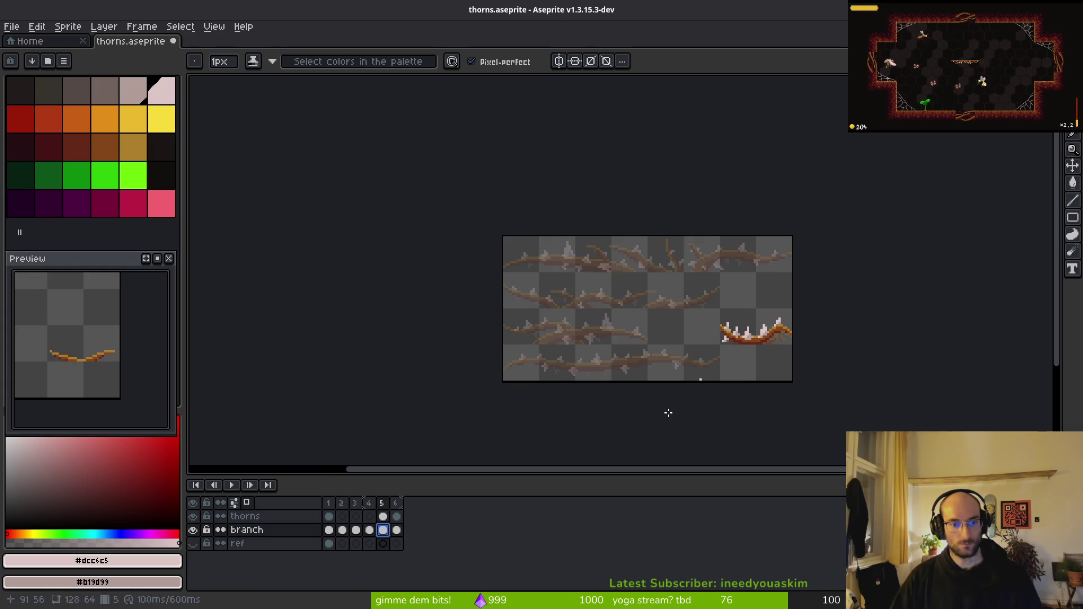
{"action": "key", "text": "ctrl+y"}
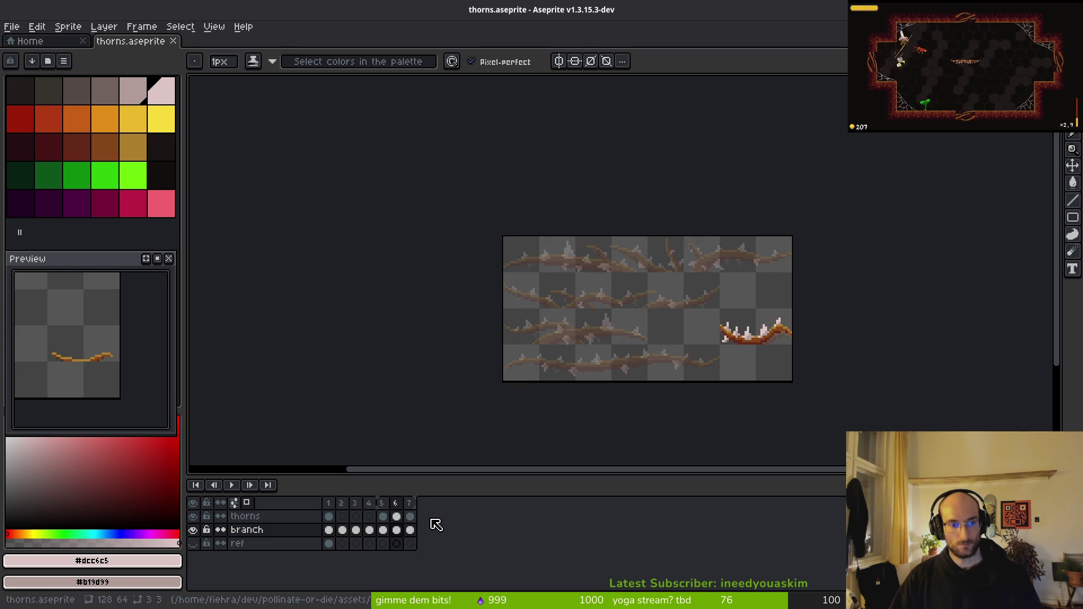
{"action": "left_click_drag", "start_coordinate": [659, 347], "coordinate": [600, 340]}
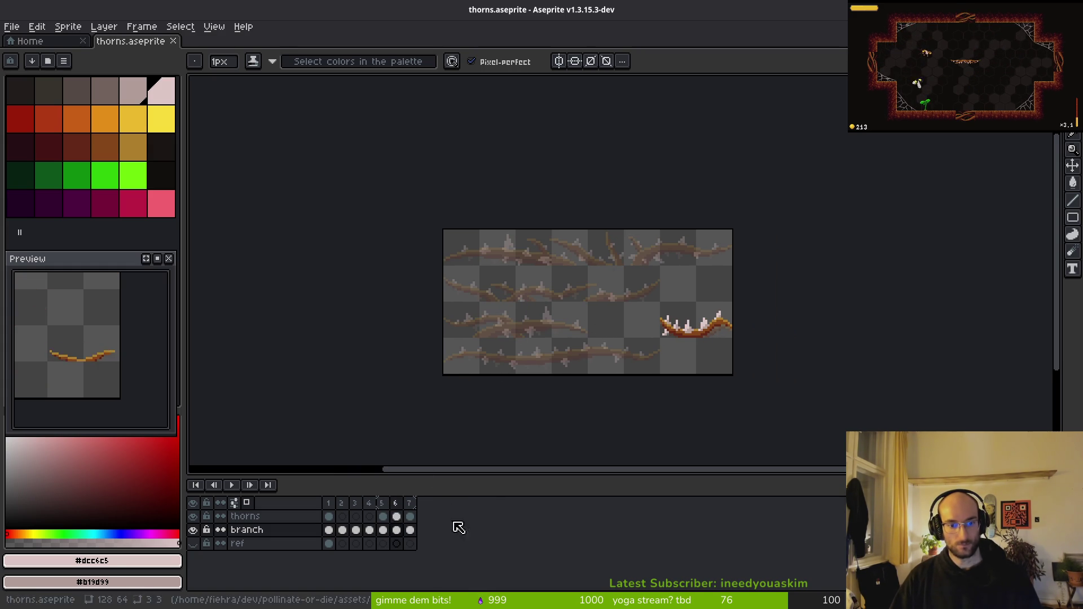
Step: Delete frame 7 to keep six frames and save thorns.aseprite
{"action": "left_click", "coordinate": [331, 531]}
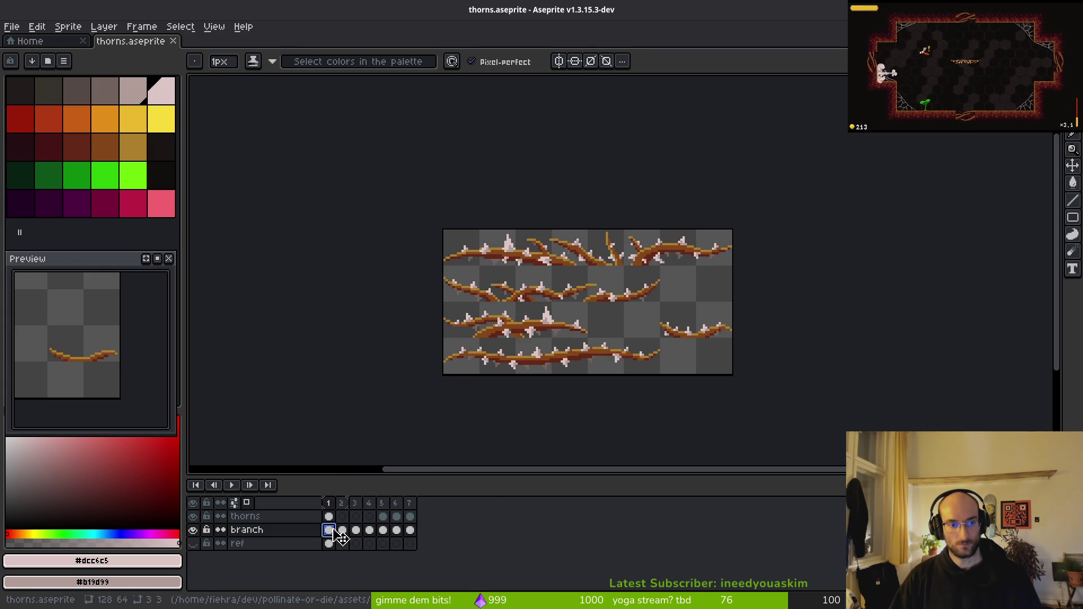
{"action": "left_click", "coordinate": [411, 502]}
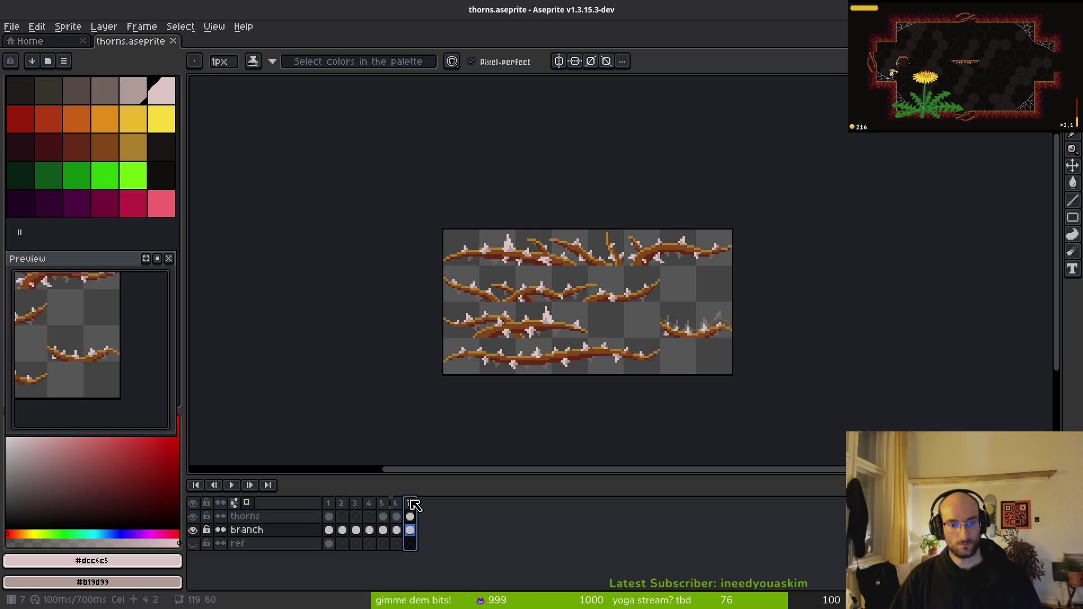
{"action": "key", "text": "alt+Delete"}
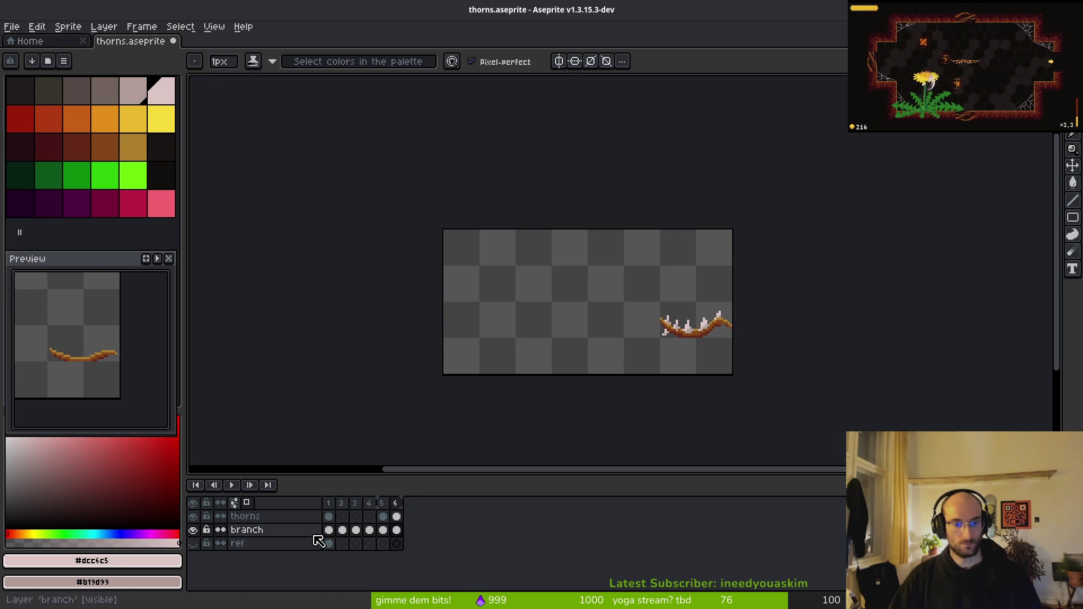
{"action": "left_click", "coordinate": [329, 530]}
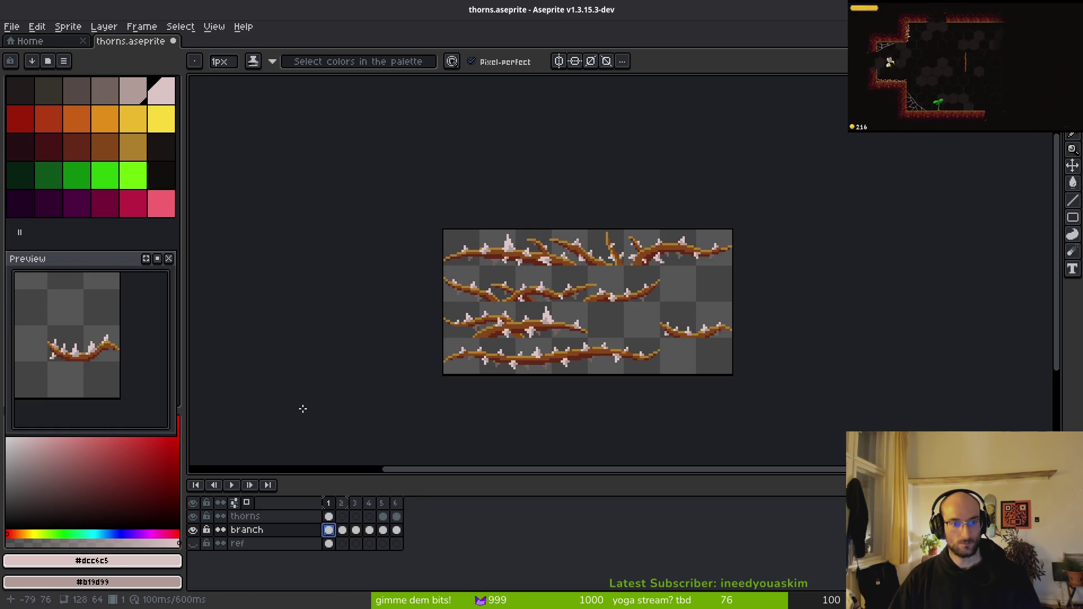
{"action": "key", "text": "ctrl+z"}
{"action": "key", "text": "ctrl+y"}
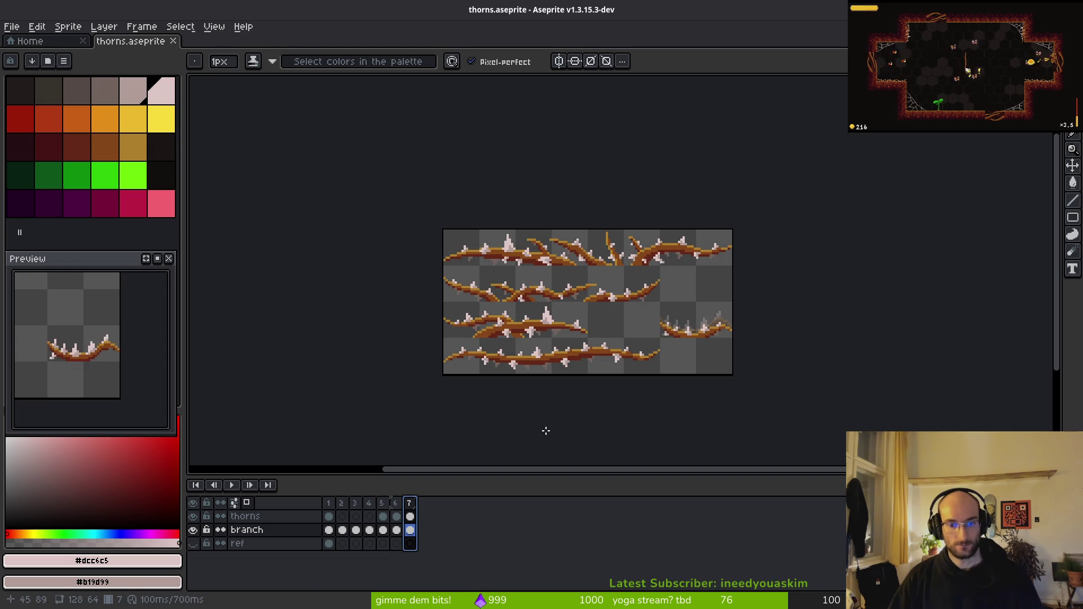
{"action": "key", "text": "Left"}
{"action": "key", "text": "ctrl+s"}
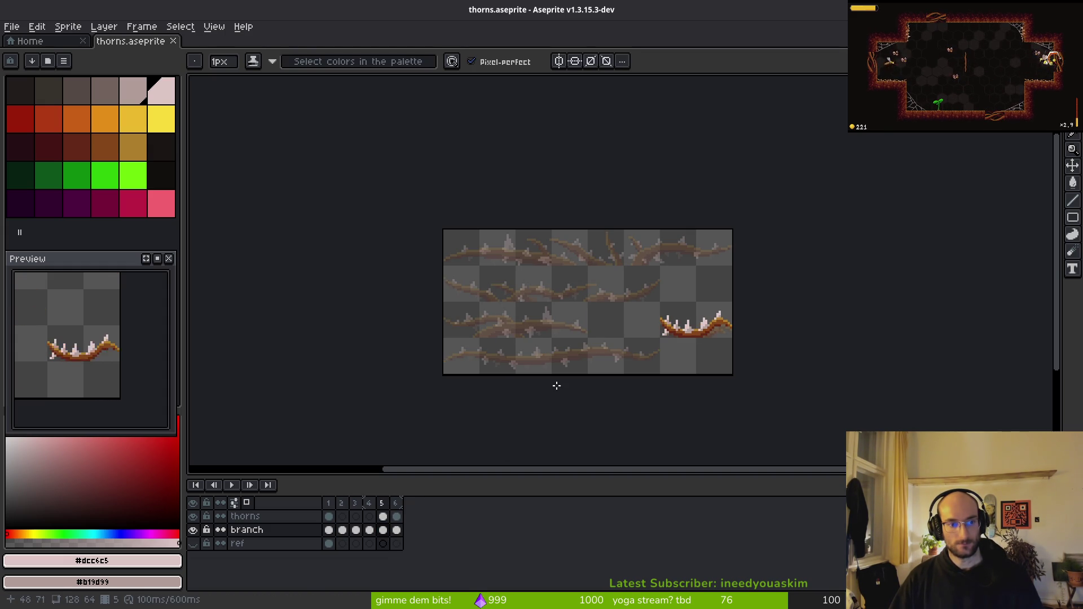
{"action": "scroll", "coordinate": [558, 374], "scroll_direction": "down", "scroll_amount": 1}
{"action": "scroll", "coordinate": [644, 363], "scroll_direction": "up", "scroll_amount": 4}
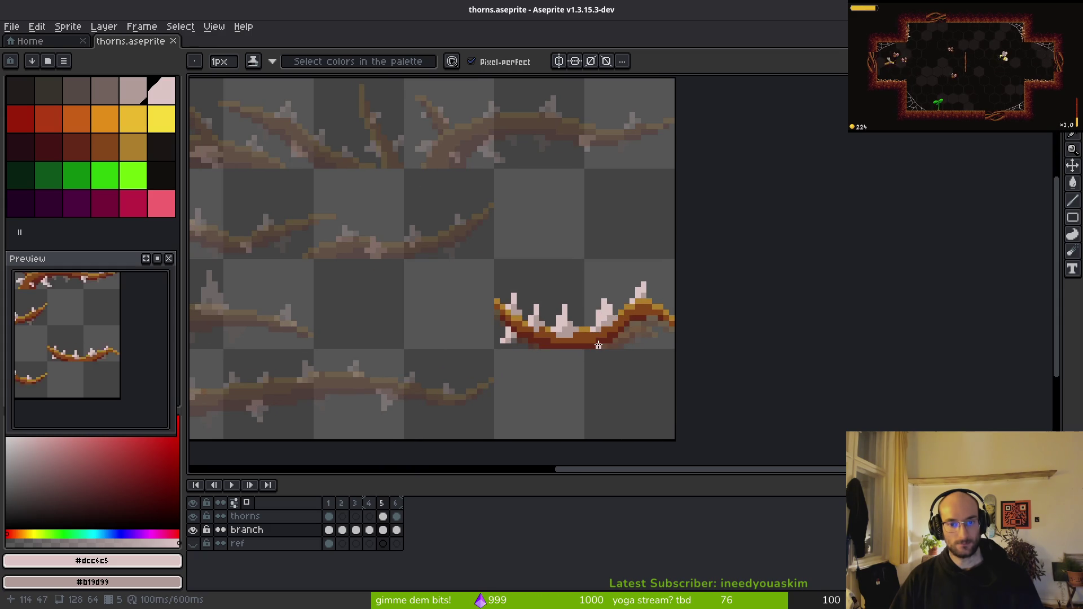
Step: Flip between frames 1 and 2 and paint a grey-pink pixel on the branch
{"action": "scroll", "coordinate": [624, 329], "scroll_direction": "up", "scroll_amount": 4}
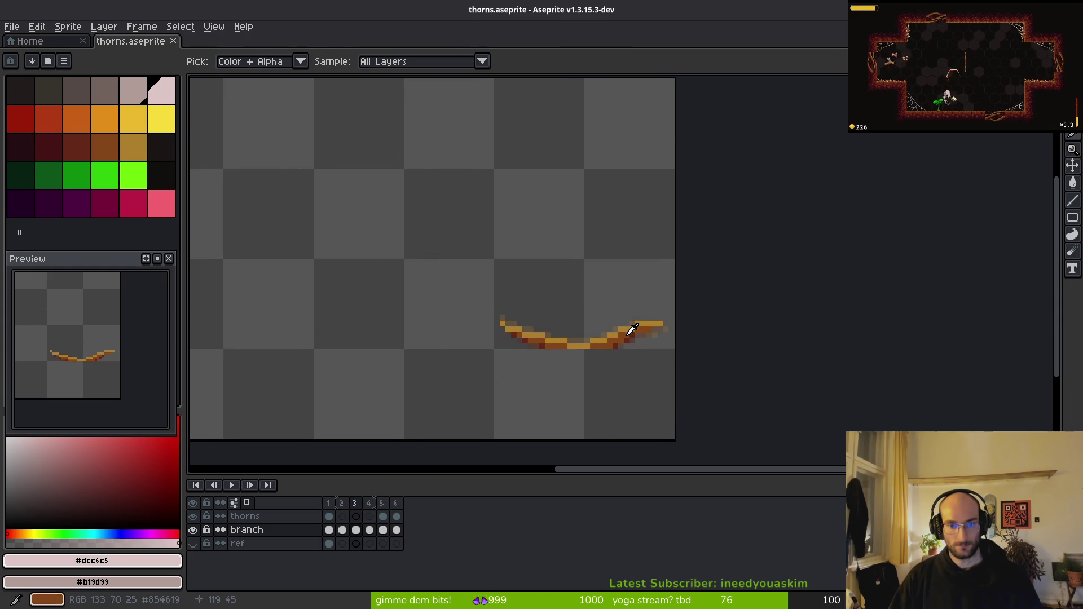
{"action": "scroll", "coordinate": [562, 337], "scroll_direction": "up", "scroll_amount": 1}
{"action": "scroll", "coordinate": [507, 316], "scroll_direction": "up", "scroll_amount": 1}
{"action": "key", "text": "i"}
{"action": "scroll", "coordinate": [535, 282], "scroll_direction": "up", "scroll_amount": 1}
{"action": "key", "text": "b"}
{"action": "key", "text": "period"}
{"action": "scroll", "coordinate": [502, 268], "scroll_direction": "up", "scroll_amount": 1}
{"action": "key", "text": "comma"}
{"action": "key", "text": "period"}
{"action": "right_click", "coordinate": [496, 297]}
{"action": "left_click_drag", "start_coordinate": [609, 321], "coordinate": [599, 234]}
Step: Undo the stray pink pixel and compare both frames' thorns along the branch's left part
{"action": "key", "text": "ctrl+z"}
{"action": "key", "text": "i"}
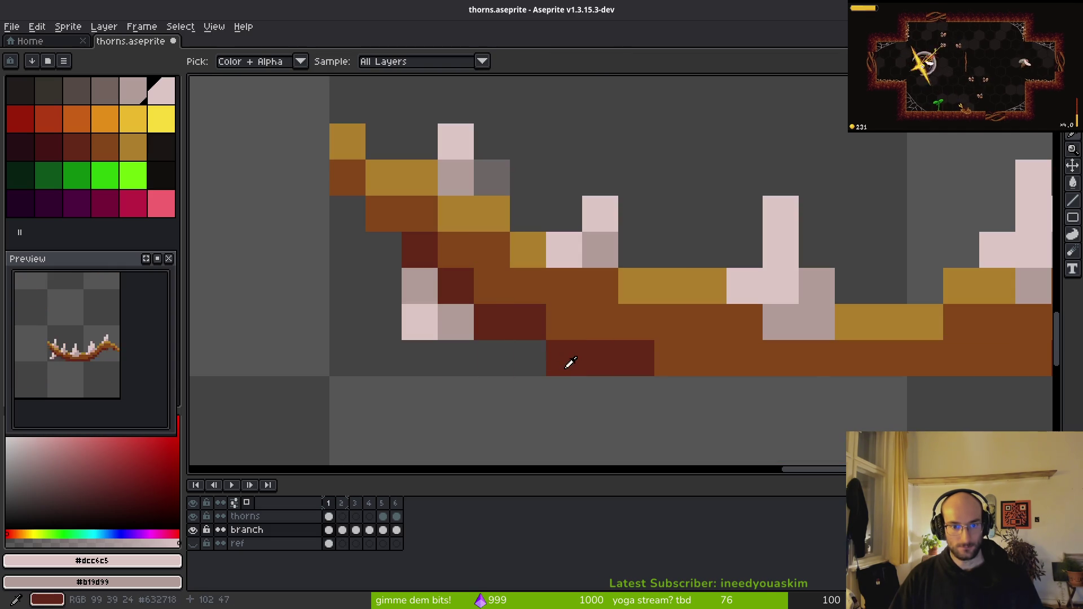
{"action": "key", "text": "comma"}
{"action": "key", "text": "period"}
{"action": "key", "text": "b"}
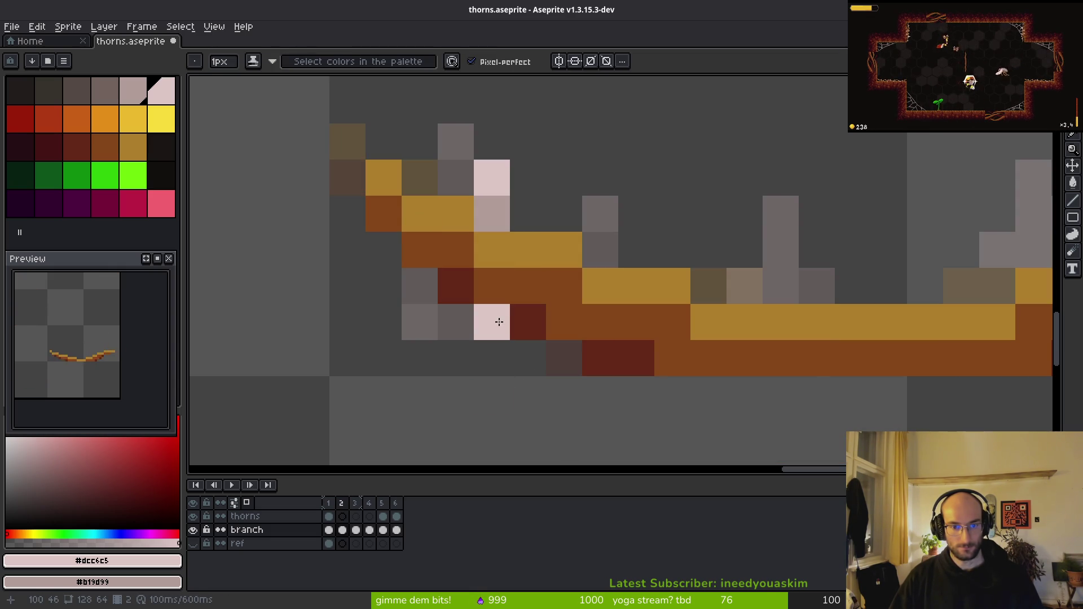
{"action": "scroll", "coordinate": [621, 372], "scroll_direction": "down", "scroll_amount": 5}
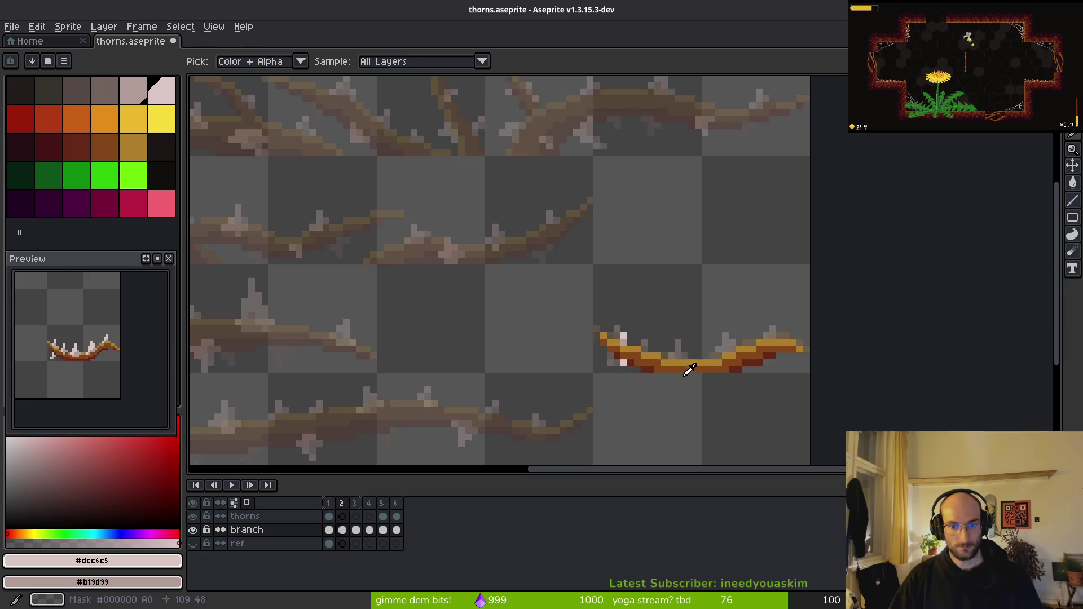
{"action": "scroll", "coordinate": [689, 367], "scroll_direction": "up", "scroll_amount": 4}
{"action": "left_click_drag", "start_coordinate": [611, 399], "coordinate": [608, 287]}
{"action": "scroll", "coordinate": [609, 286], "scroll_direction": "down", "scroll_amount": 3}
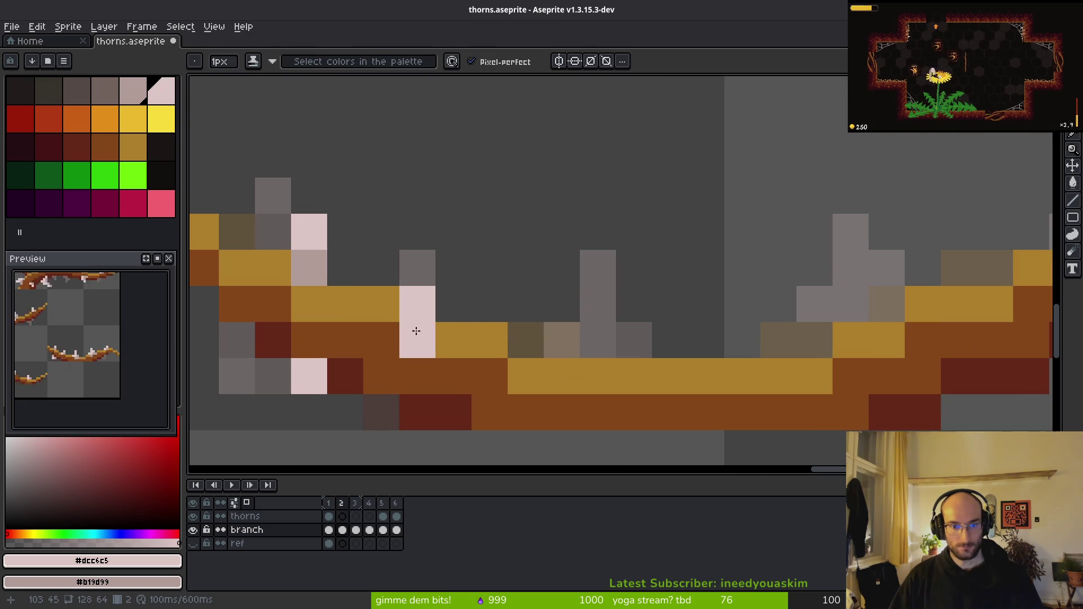
{"action": "scroll", "coordinate": [562, 310], "scroll_direction": "up", "scroll_amount": 2}
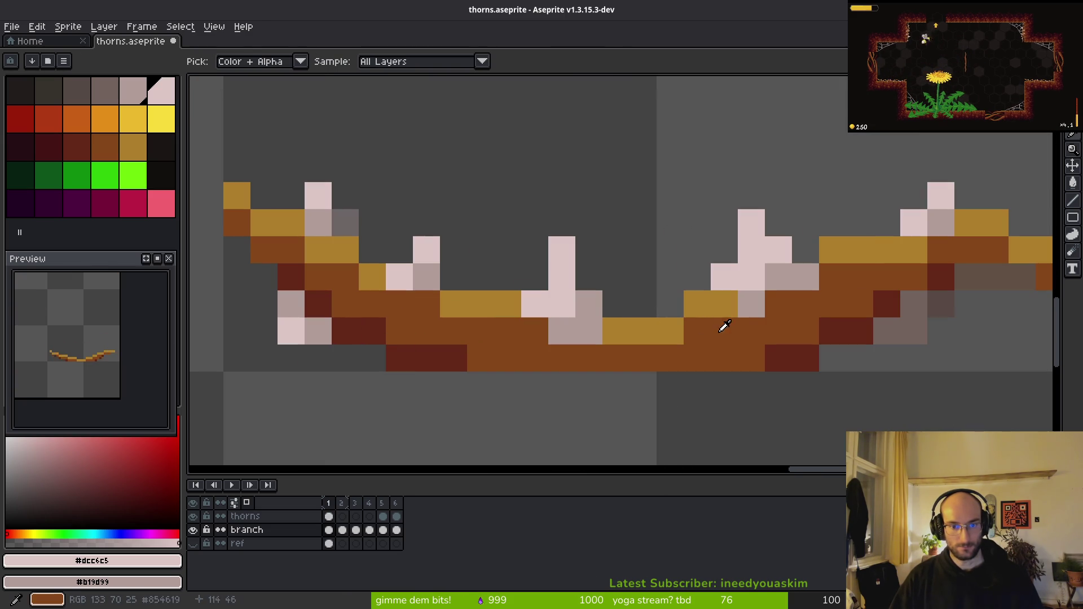
{"action": "key", "text": "Right"}
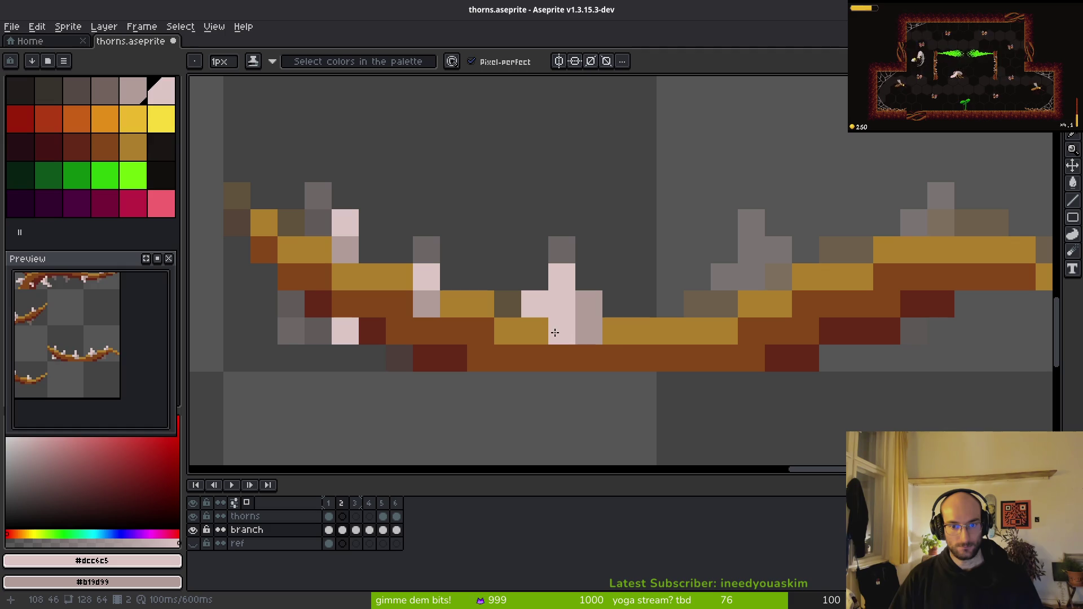
Step: Undo the last three middle-spike thorn pixels and select the thorns layer's frame 2 cel
{"action": "scroll", "coordinate": [673, 352], "scroll_direction": "down", "scroll_amount": 2}
{"action": "scroll", "coordinate": [673, 352], "scroll_direction": "down", "scroll_amount": 2}
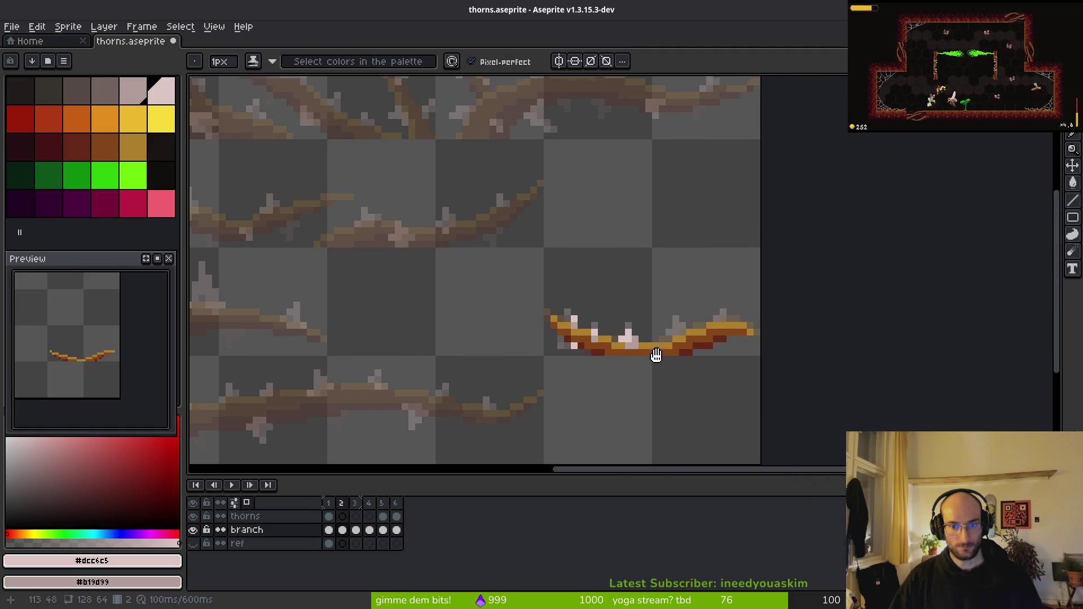
{"action": "scroll", "coordinate": [672, 358], "scroll_direction": "up", "scroll_amount": 3}
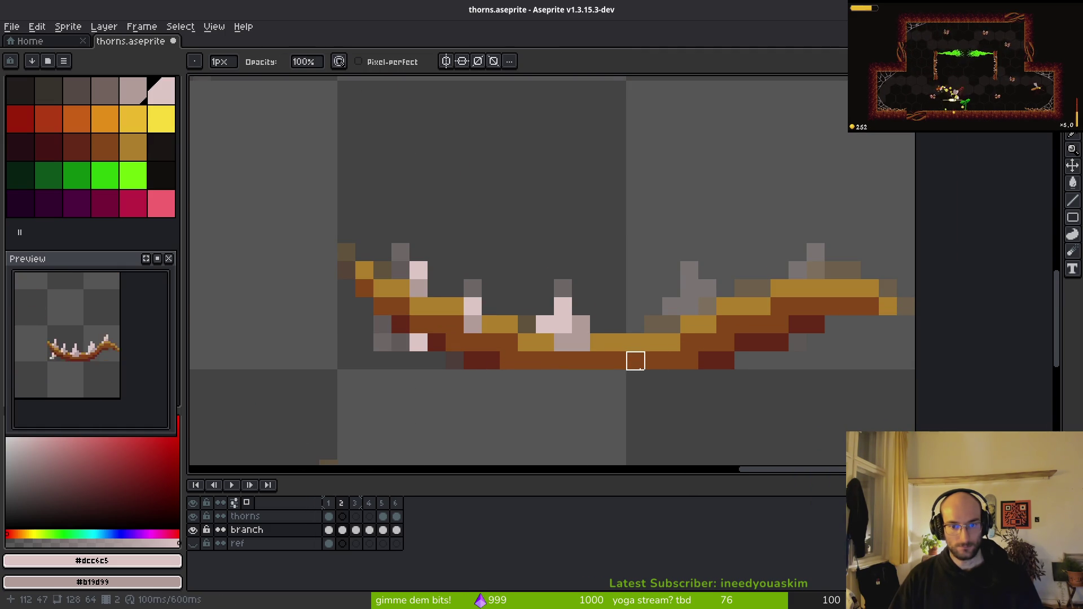
{"action": "key", "text": "ctrl+z"}
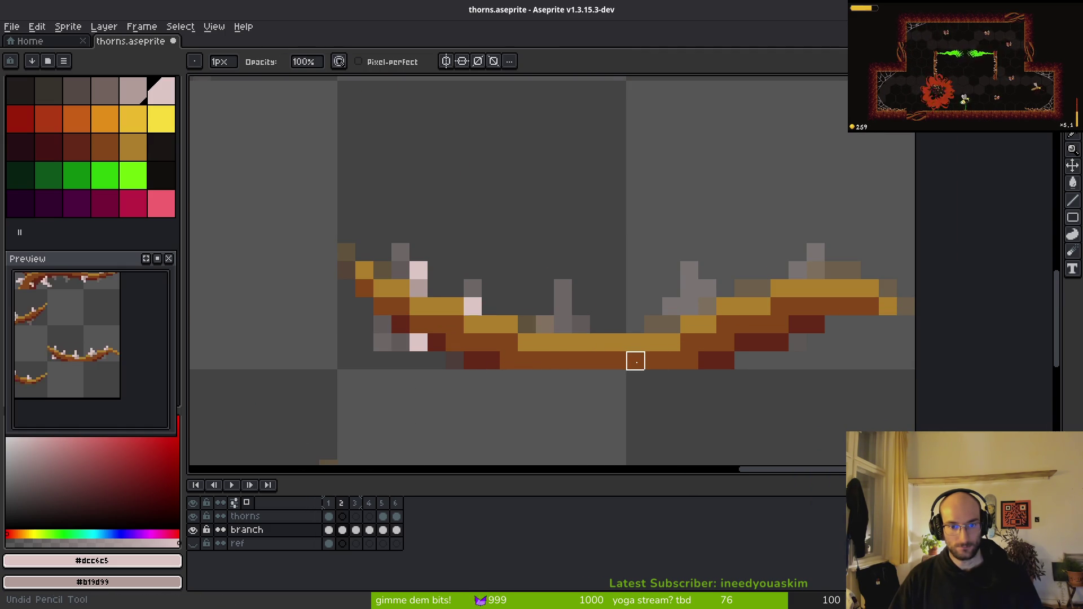
{"action": "key", "text": "ctrl+z"}
{"action": "key", "text": "ctrl+z"}
{"action": "key", "text": "b"}
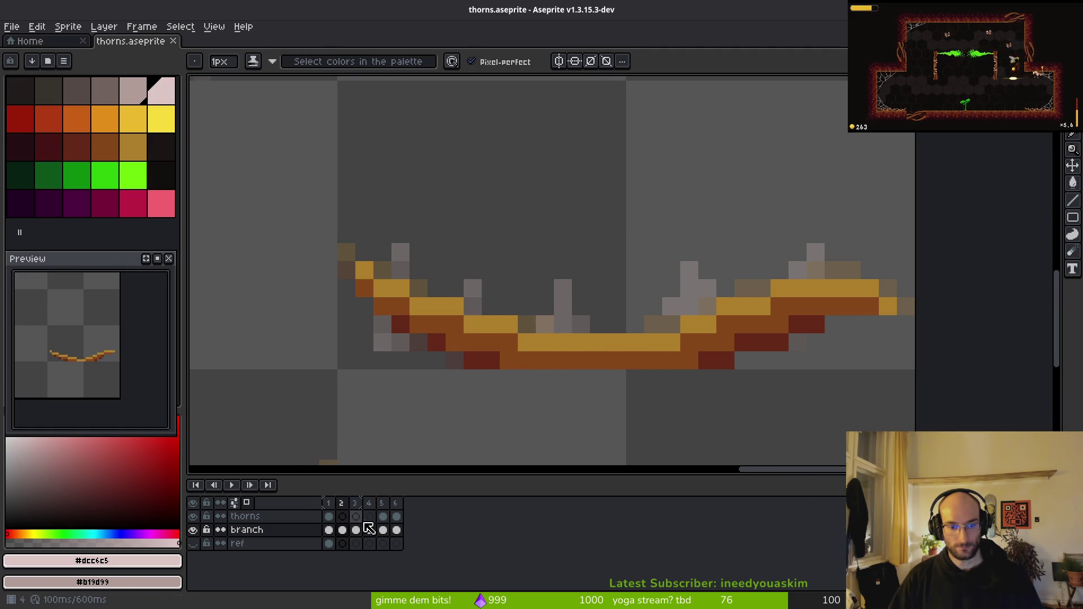
{"action": "left_click", "coordinate": [343, 517]}
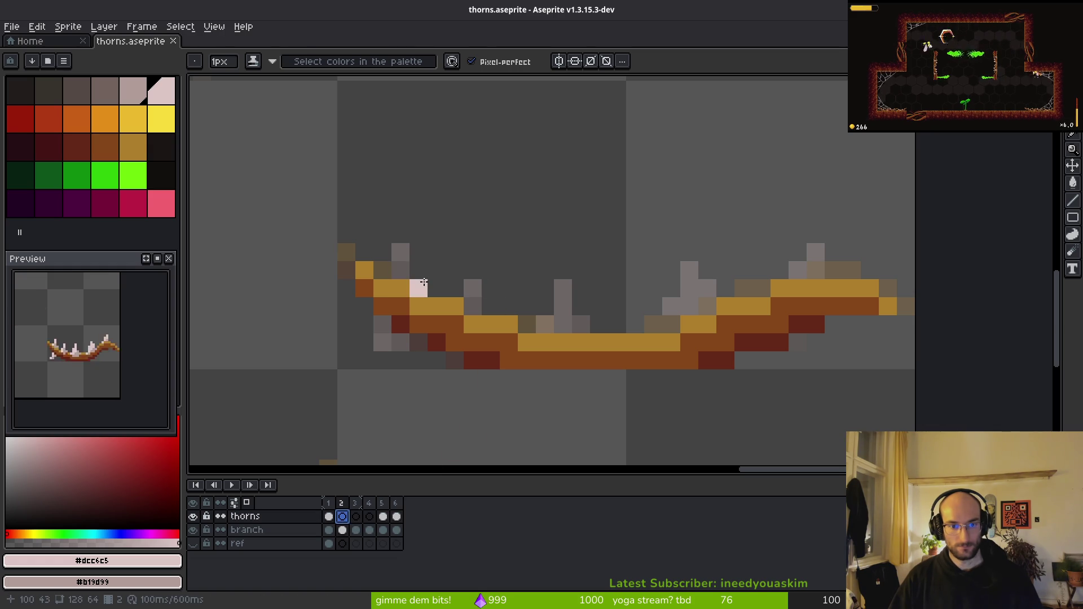
Step: Paint a pink thorn pixel on frame 2's branch, replacing a misplaced one
{"action": "left_click", "coordinate": [418, 285]}
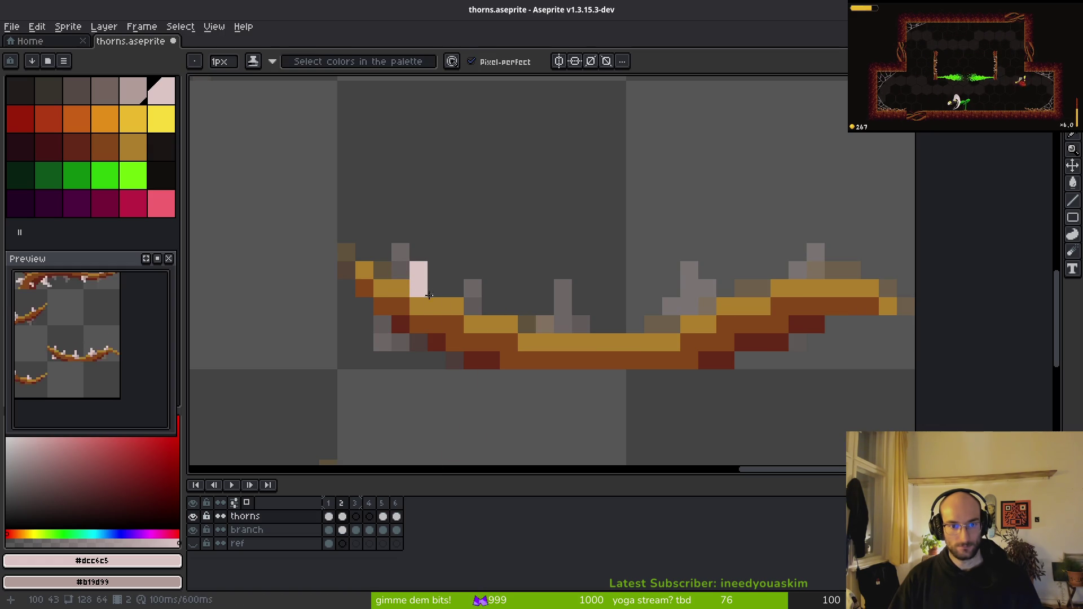
{"action": "key", "text": "ctrl+z"}
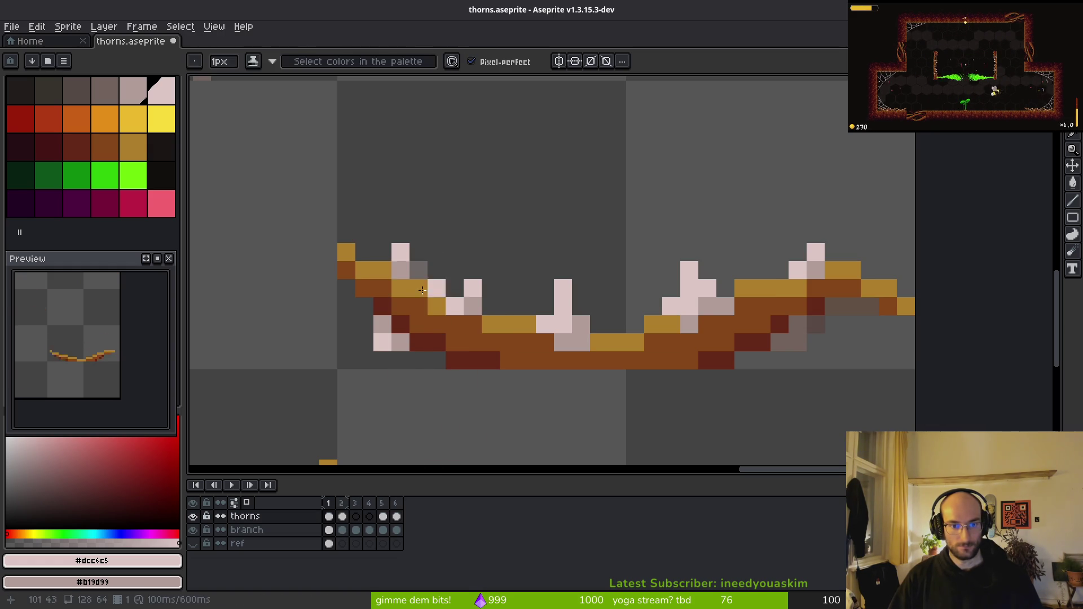
{"action": "left_click", "coordinate": [419, 289]}
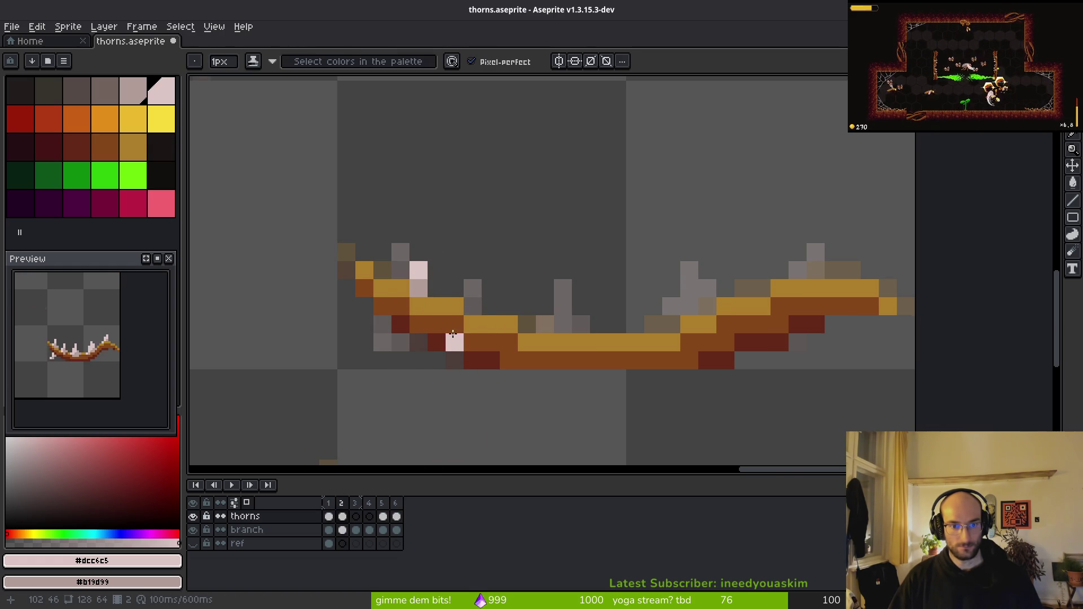
{"action": "scroll", "coordinate": [456, 335], "scroll_direction": "up", "scroll_amount": 3}
{"action": "key", "text": "i"}
{"action": "key", "text": "b"}
{"action": "key", "text": "Right"}
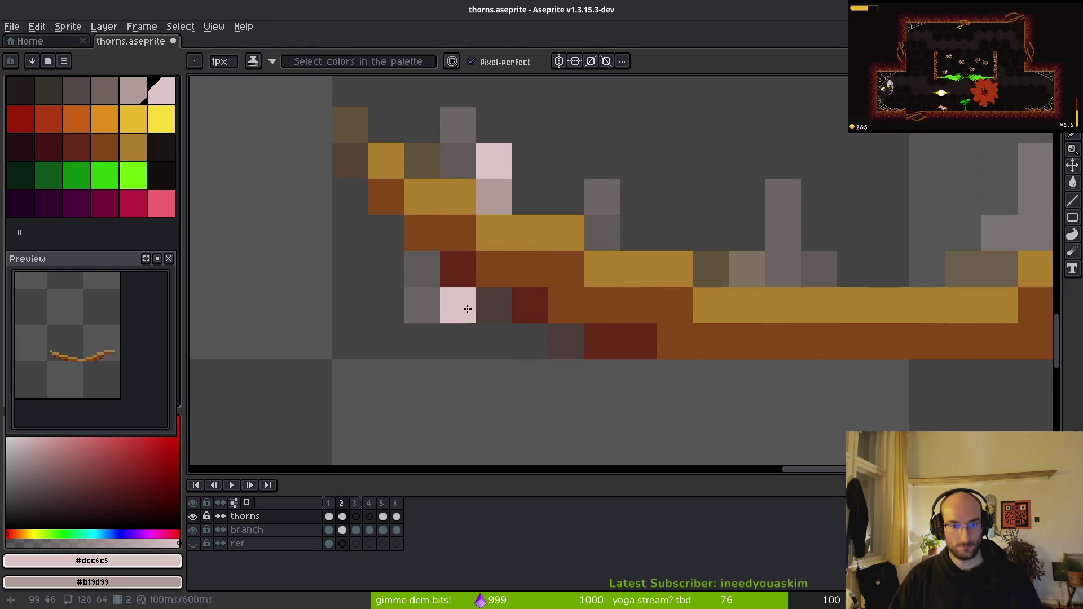
{"action": "scroll", "coordinate": [636, 344], "scroll_direction": "down", "scroll_amount": 3}
{"action": "scroll", "coordinate": [609, 365], "scroll_direction": "up", "scroll_amount": 1}
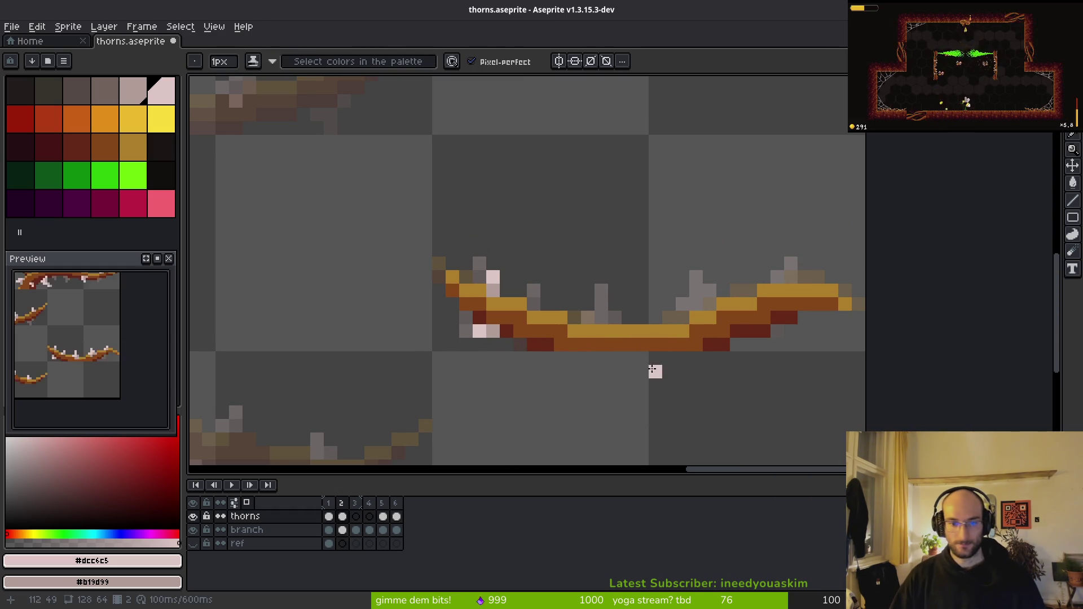
Step: Paint pale pink thorn-tip pixels on the branch, undoing a stray pixel below it
{"action": "key", "text": "i"}
{"action": "scroll", "coordinate": [530, 293], "scroll_direction": "up", "scroll_amount": 2}
{"action": "key", "text": "b"}
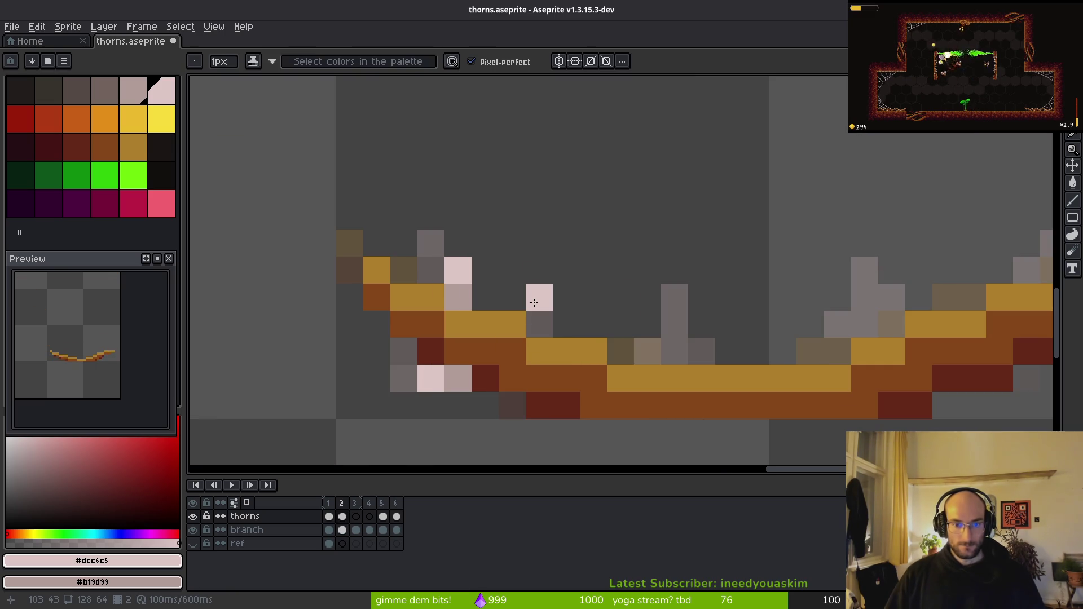
{"action": "scroll", "coordinate": [539, 323], "scroll_direction": "down", "scroll_amount": 3}
{"action": "left_click", "coordinate": [637, 338]}
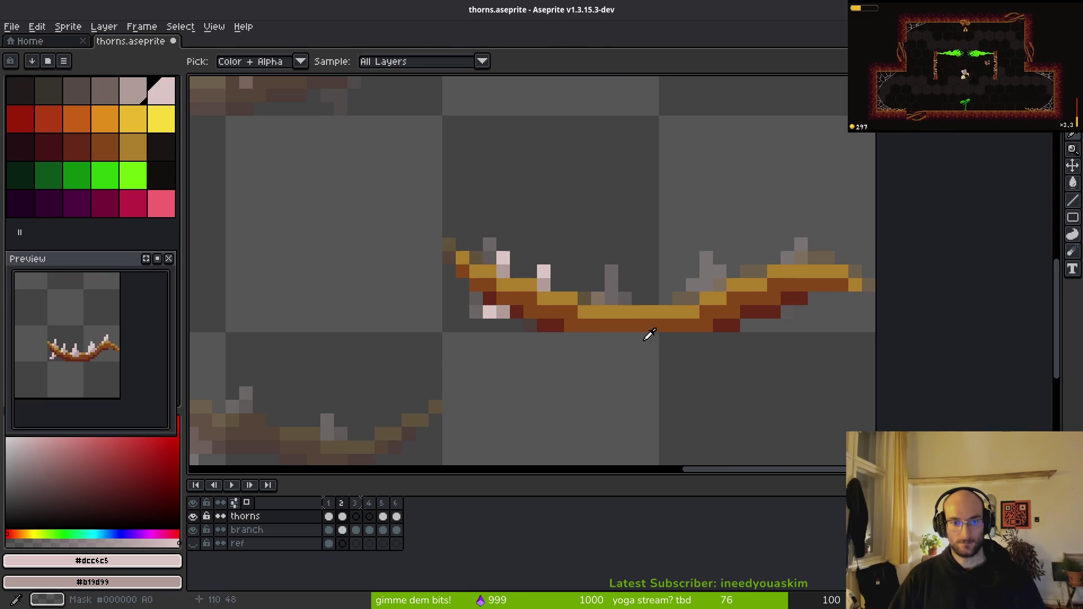
{"action": "key", "text": "ctrl+z"}
{"action": "scroll", "coordinate": [550, 284], "scroll_direction": "up", "scroll_amount": 2}
{"action": "left_click", "coordinate": [570, 292]}
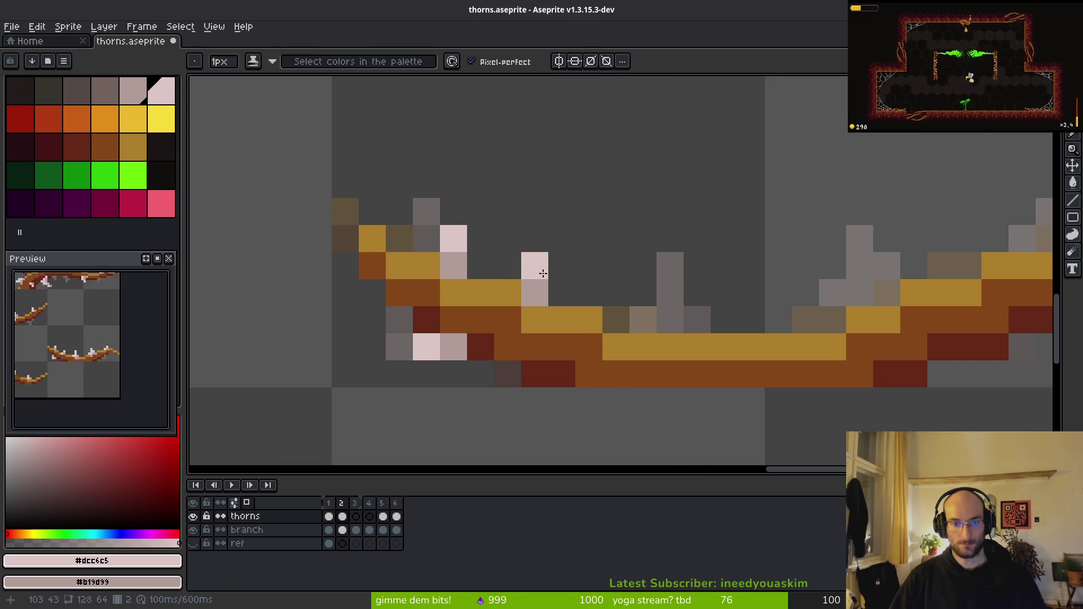
{"action": "left_click", "coordinate": [557, 274]}
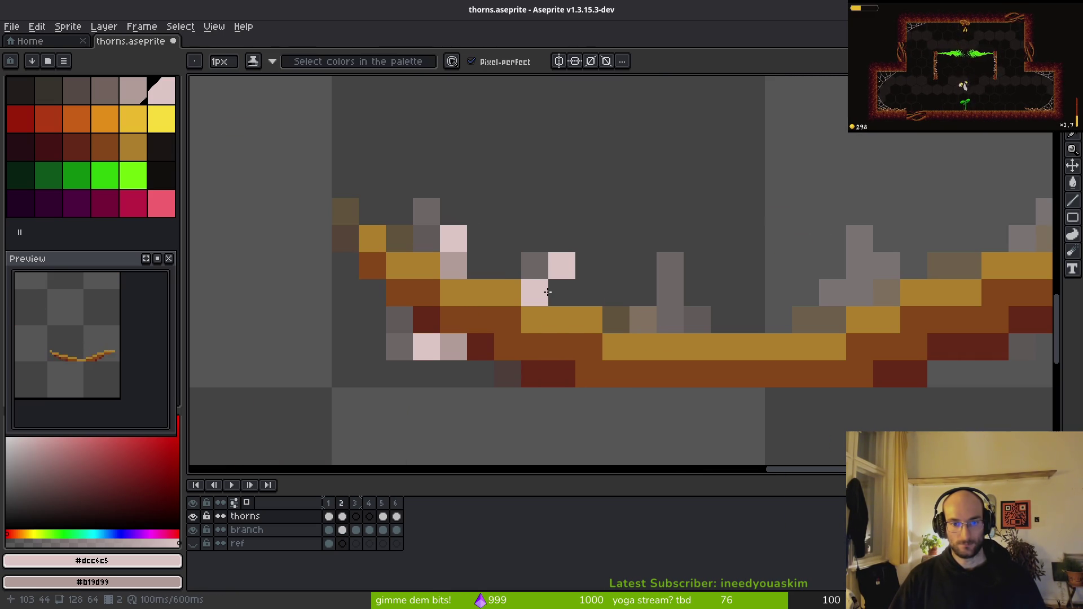
Step: Compare thorn positions between frames 1 and 2, then paint a pale pink stroke on a thorn
{"action": "scroll", "coordinate": [693, 379], "scroll_direction": "down", "scroll_amount": 3}
{"action": "key", "text": "i"}
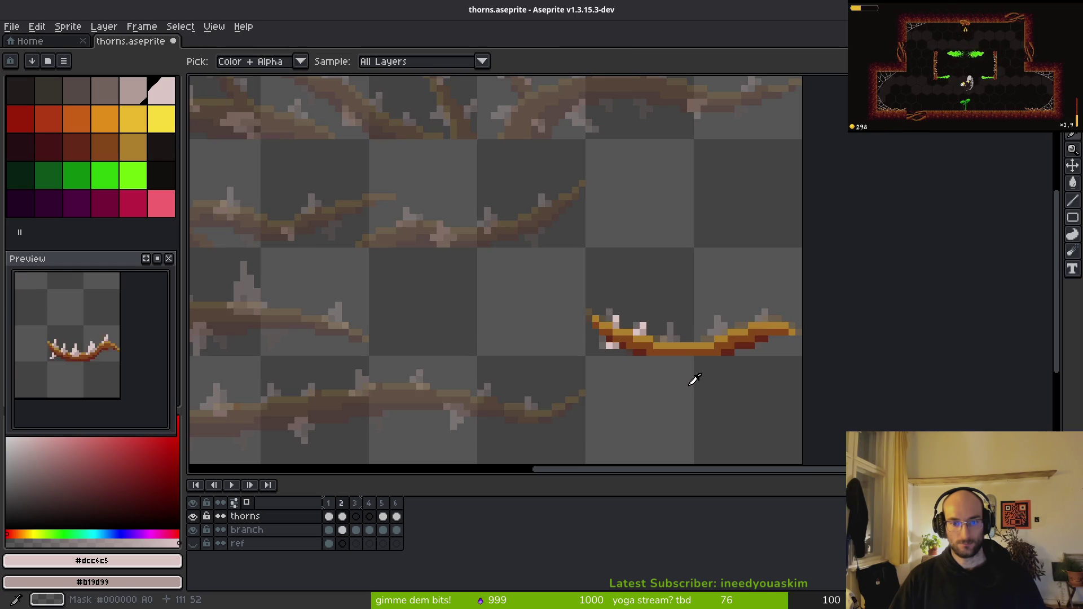
{"action": "key", "text": "Left"}
{"action": "scroll", "coordinate": [653, 387], "scroll_direction": "up", "scroll_amount": 4}
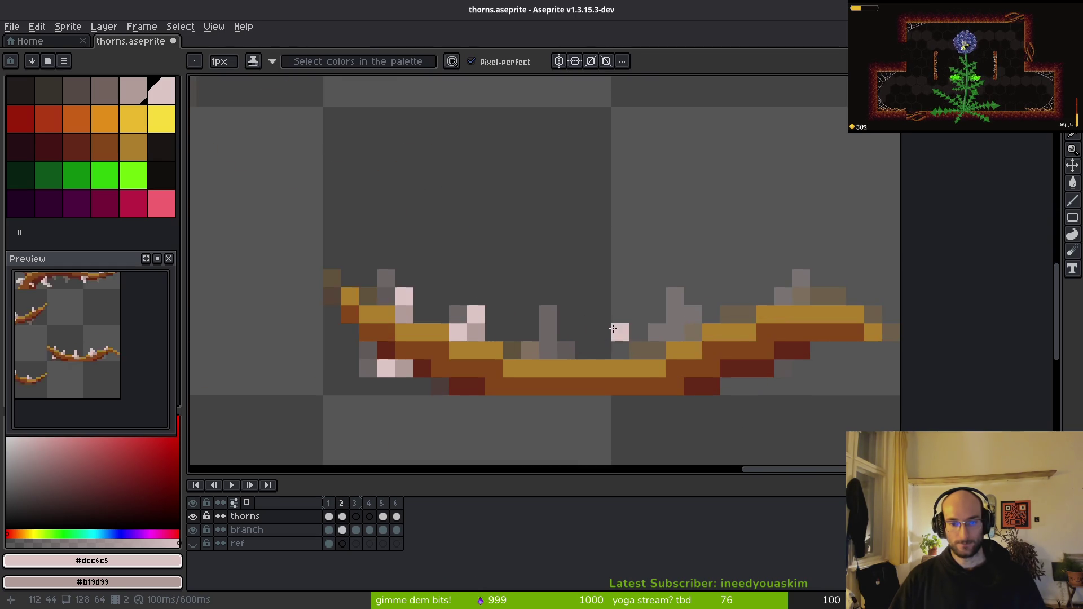
{"action": "key", "text": "Right"}
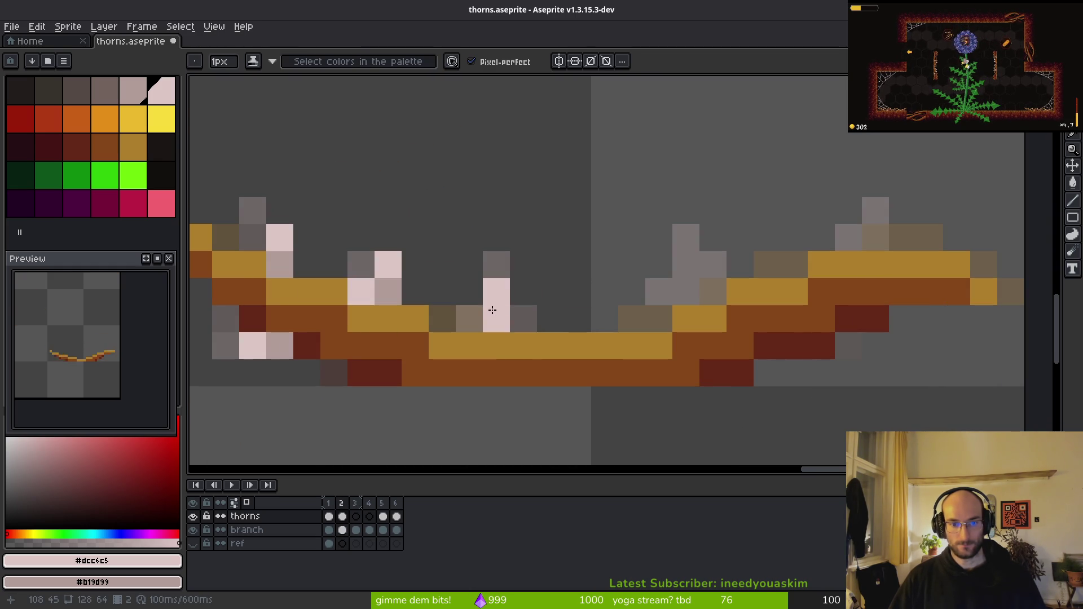
{"action": "key", "text": "Left"}
{"action": "key", "text": "Right"}
{"action": "key", "text": "b"}
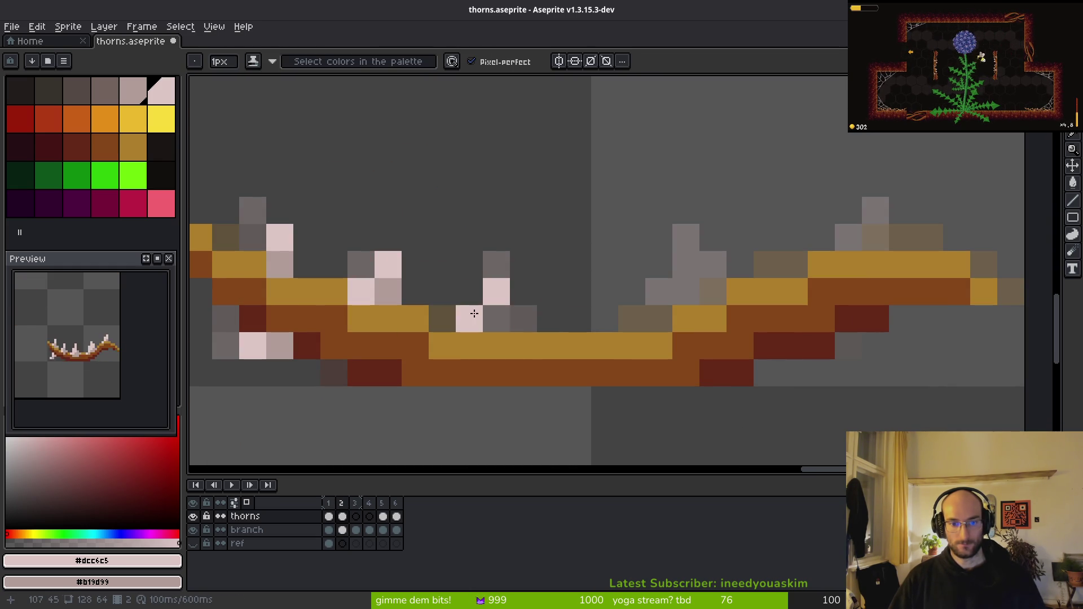
{"action": "scroll", "coordinate": [499, 322], "scroll_direction": "down", "scroll_amount": 3}
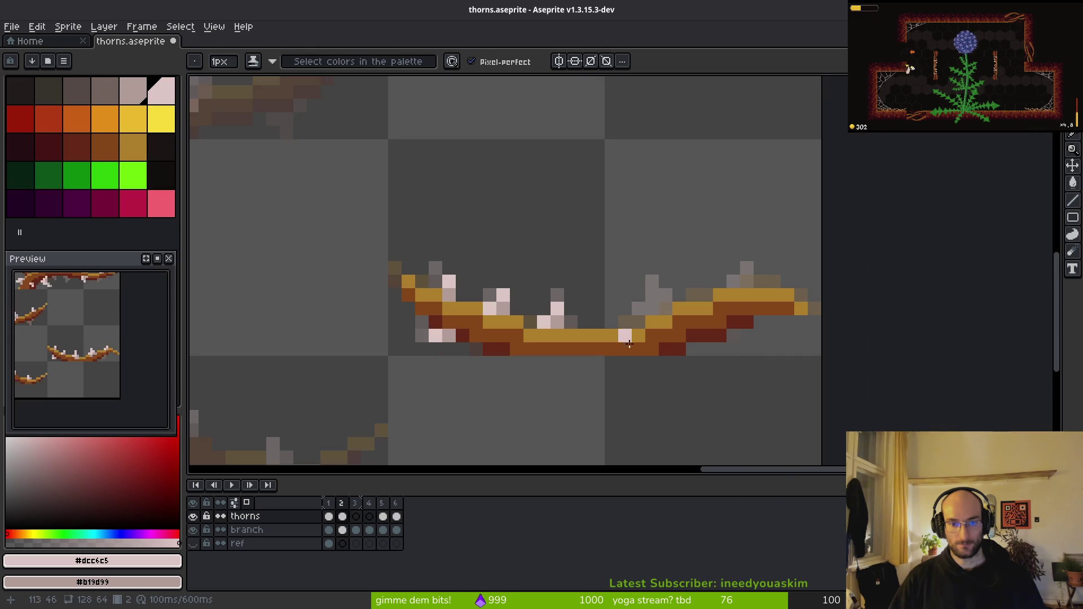
{"action": "scroll", "coordinate": [653, 336], "scroll_direction": "up", "scroll_amount": 4}
{"action": "left_click_drag", "start_coordinate": [653, 337], "coordinate": [609, 291]}
Step: Paint light and darker pink thorn pixels, checking against frame 1 and undoing the last one
{"action": "left_click", "coordinate": [550, 237]}
{"action": "left_click", "coordinate": [550, 272]}
{"action": "right_click", "coordinate": [586, 272]}
{"action": "right_click", "coordinate": [555, 291]}
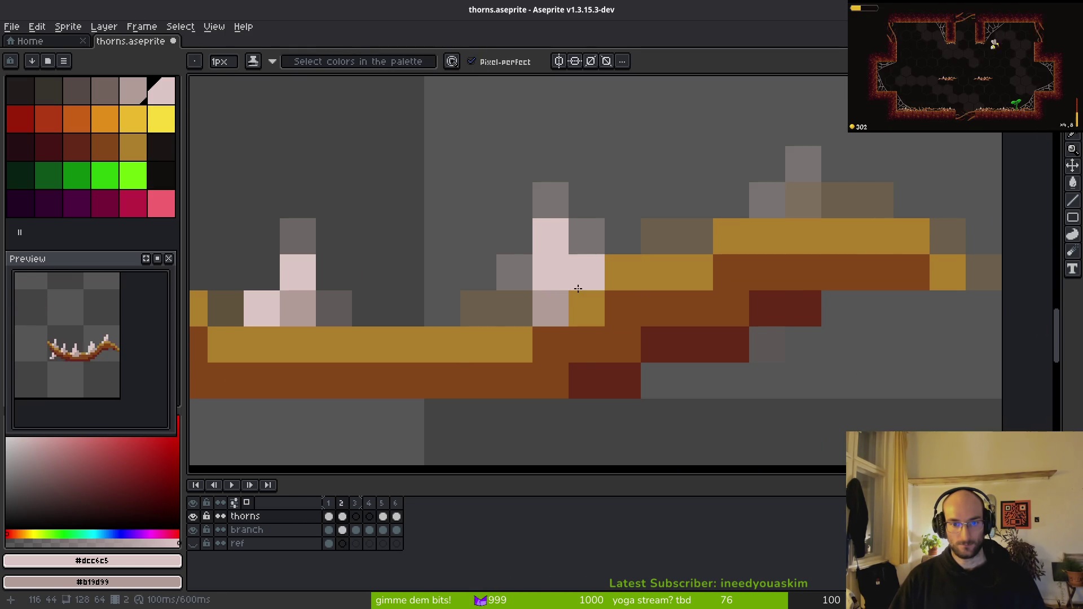
{"action": "left_click", "coordinate": [598, 299]}
{"action": "key", "text": "comma"}
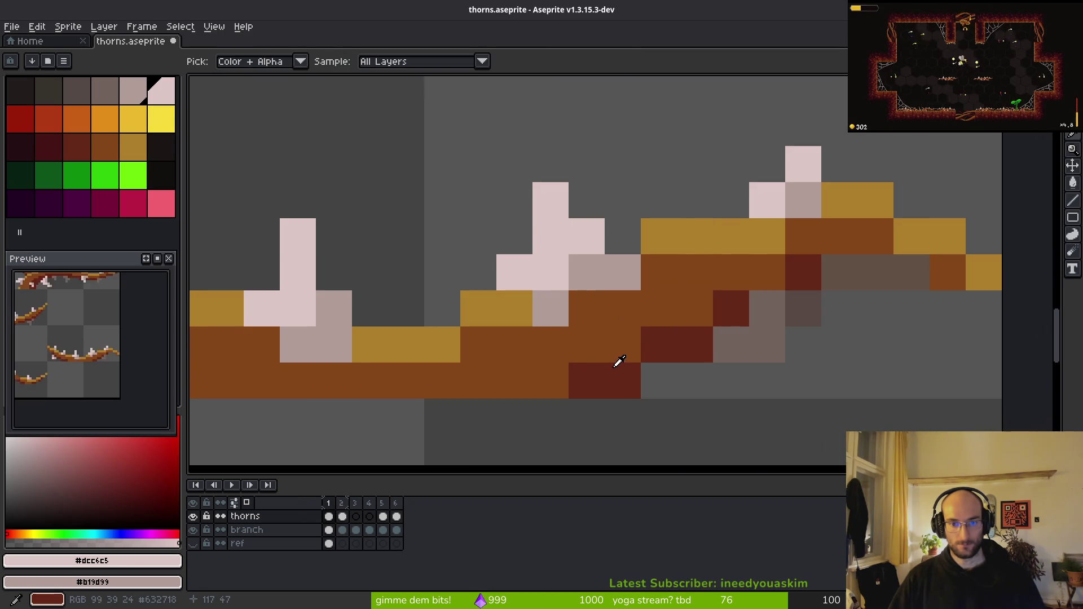
{"action": "key", "text": "period"}
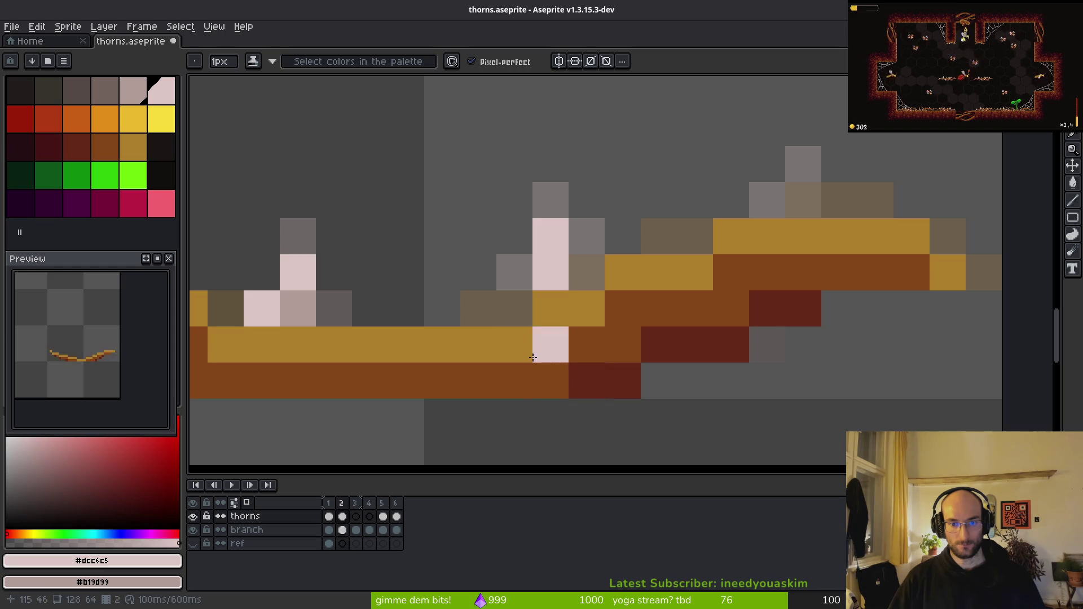
{"action": "key", "text": "ctrl+z"}
Step: Make the thorn taller in light pink with a darker pink base
{"action": "left_click_drag", "start_coordinate": [514, 237], "coordinate": [522, 271]}
{"action": "right_click", "coordinate": [545, 275]}
{"action": "right_click", "coordinate": [585, 303]}
{"action": "right_click", "coordinate": [550, 309]}
{"action": "left_click", "coordinate": [536, 273]}
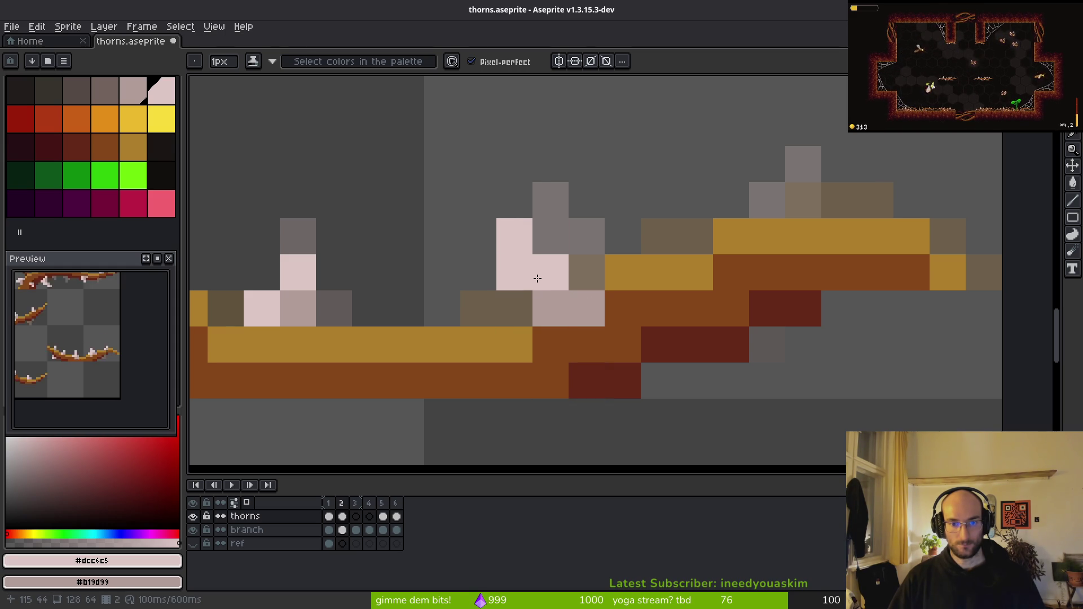
{"action": "key", "text": "period"}
{"action": "key", "text": "comma"}
Step: Add more pink thorn pixels and shade a branch pixel muted pink
{"action": "left_click", "coordinate": [514, 309]}
{"action": "left_click", "coordinate": [478, 309]}
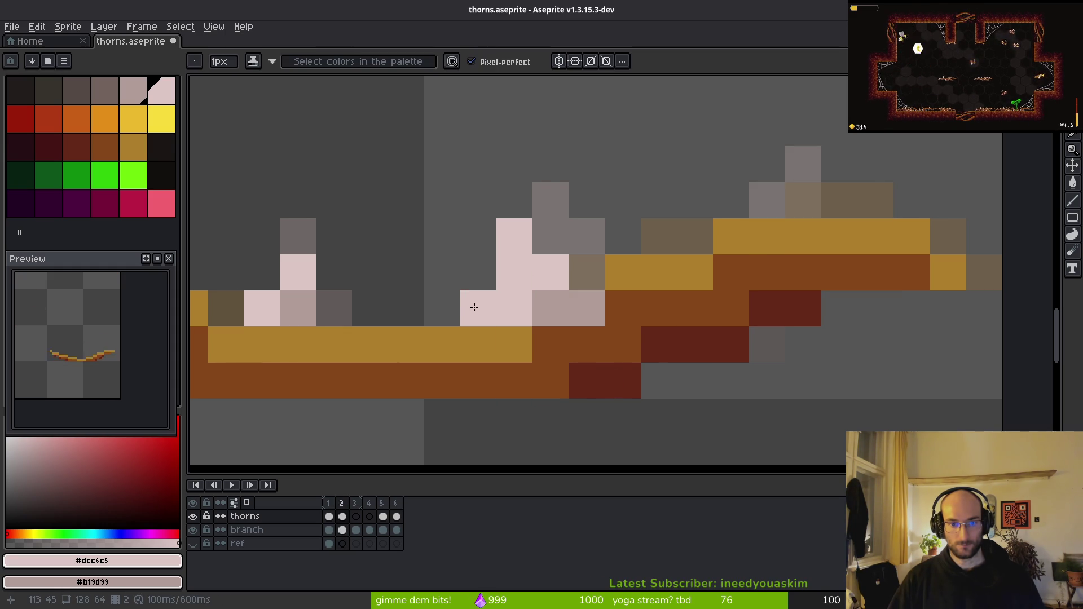
{"action": "left_click", "coordinate": [610, 352]}
{"action": "scroll", "coordinate": [609, 351], "scroll_direction": "down", "scroll_amount": 1}
{"action": "scroll", "coordinate": [614, 353], "scroll_direction": "up", "scroll_amount": 1}
{"action": "left_click", "coordinate": [563, 353]}
{"action": "right_click", "coordinate": [503, 323]}
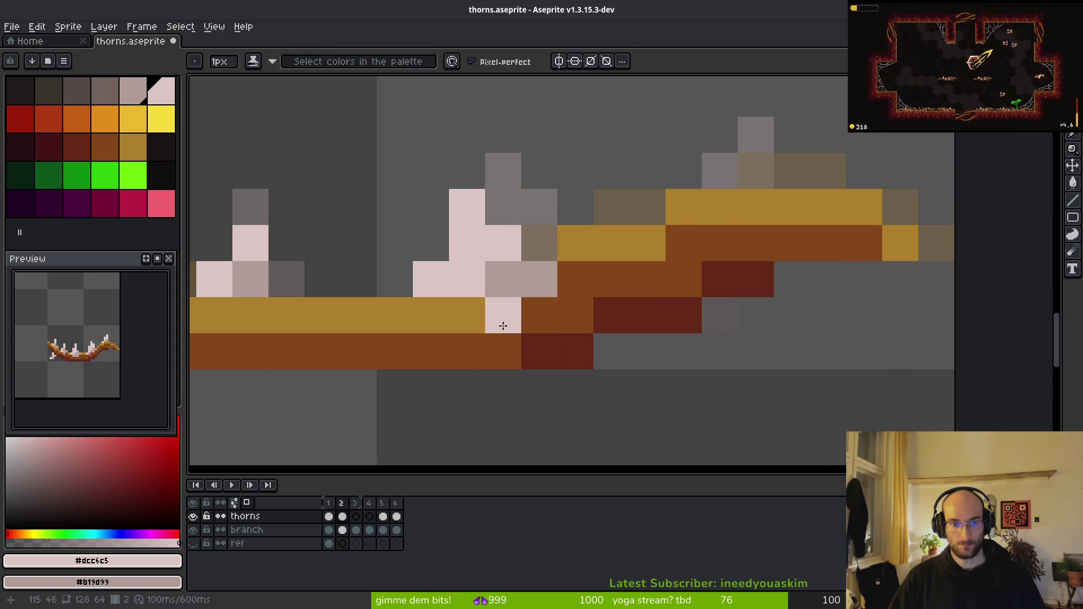
{"action": "scroll", "coordinate": [625, 329], "scroll_direction": "down", "scroll_amount": 1}
{"action": "scroll", "coordinate": [624, 329], "scroll_direction": "down", "scroll_amount": 4}
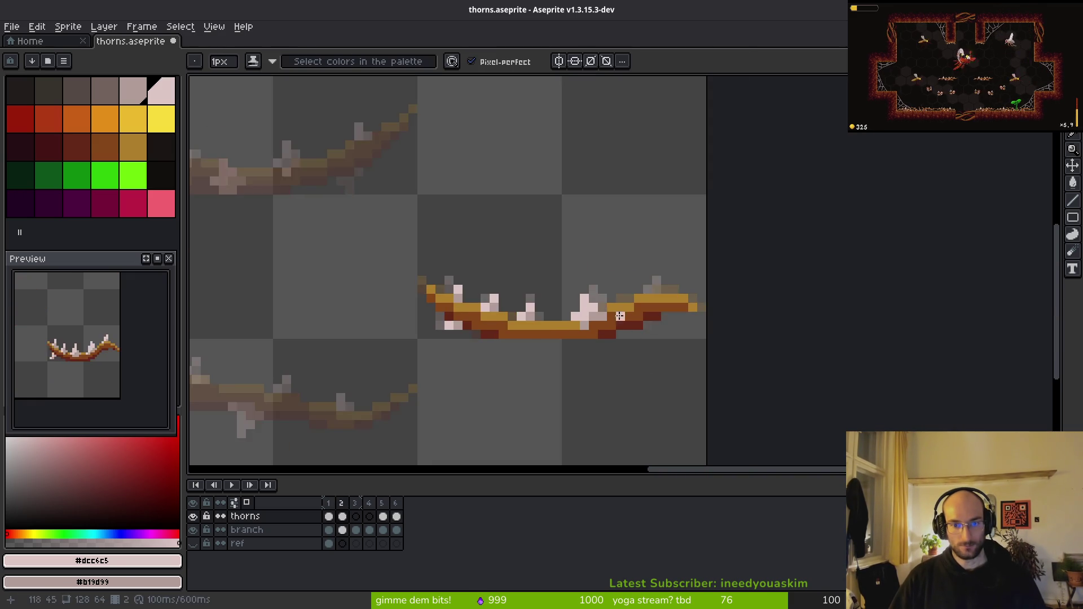
{"action": "scroll", "coordinate": [643, 333], "scroll_direction": "up", "scroll_amount": 3}
Step: Undo several thorn pixels and repaint the thorn in a new position with a darker pink base
{"action": "key", "text": "ctrl+z"}
{"action": "key", "text": "ctrl+z"}
{"action": "key", "text": "ctrl+z"}
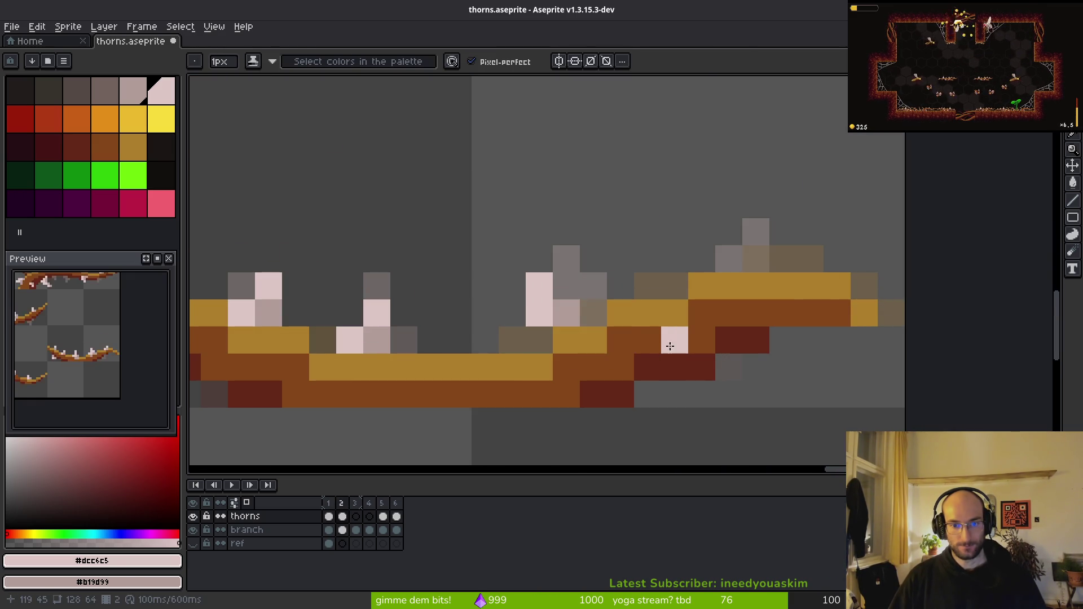
{"action": "key", "text": "ctrl+z"}
{"action": "key", "text": "ctrl+z"}
{"action": "left_click", "coordinate": [566, 285]}
{"action": "left_click", "coordinate": [563, 312]}
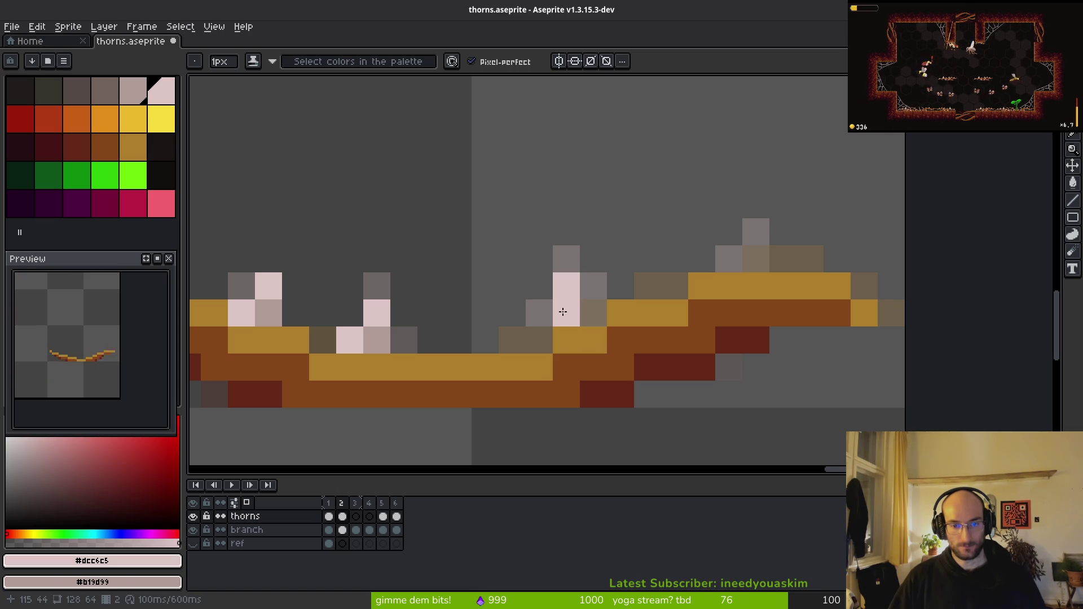
{"action": "right_click", "coordinate": [593, 313]}
{"action": "right_click", "coordinate": [567, 340]}
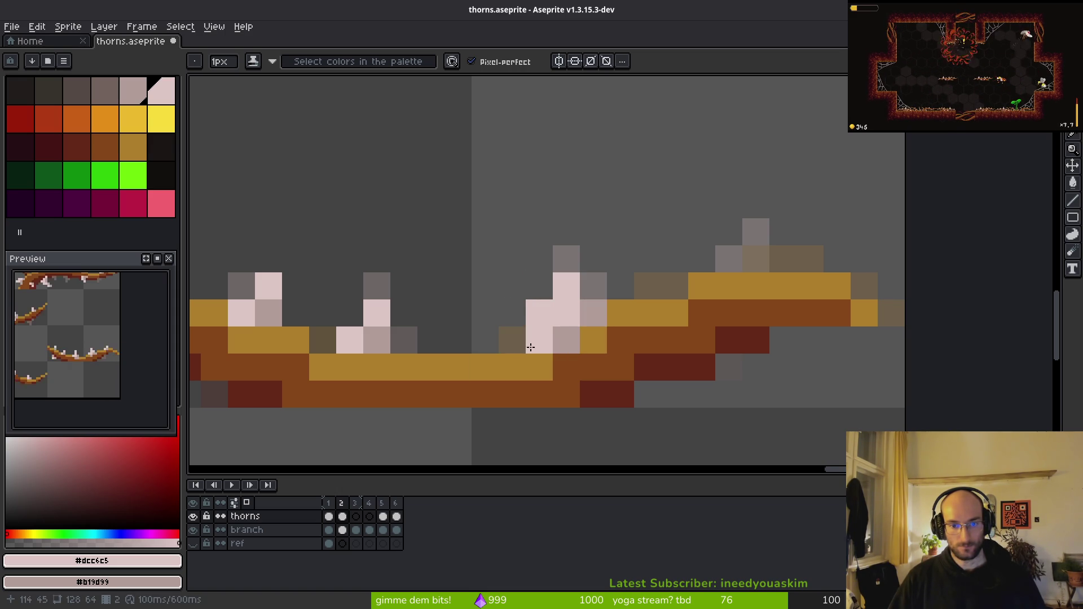
{"action": "scroll", "coordinate": [581, 367], "scroll_direction": "down", "scroll_amount": 6}
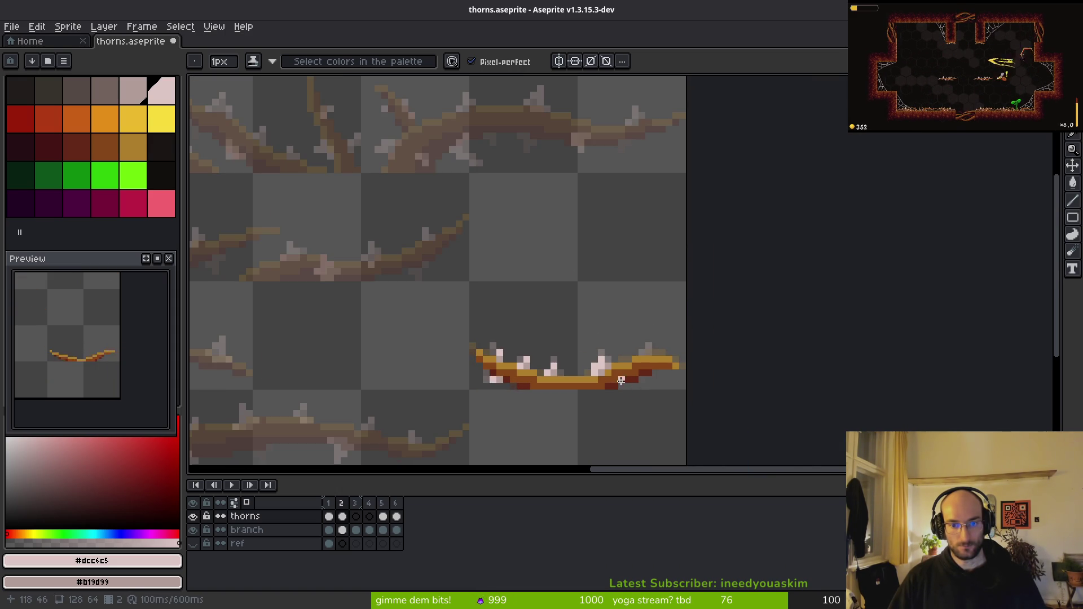
{"action": "scroll", "coordinate": [621, 381], "scroll_direction": "up", "scroll_amount": 6}
Step: Flip back and forth between frames to check the thorn animation along the branch
{"action": "key", "text": "e"}
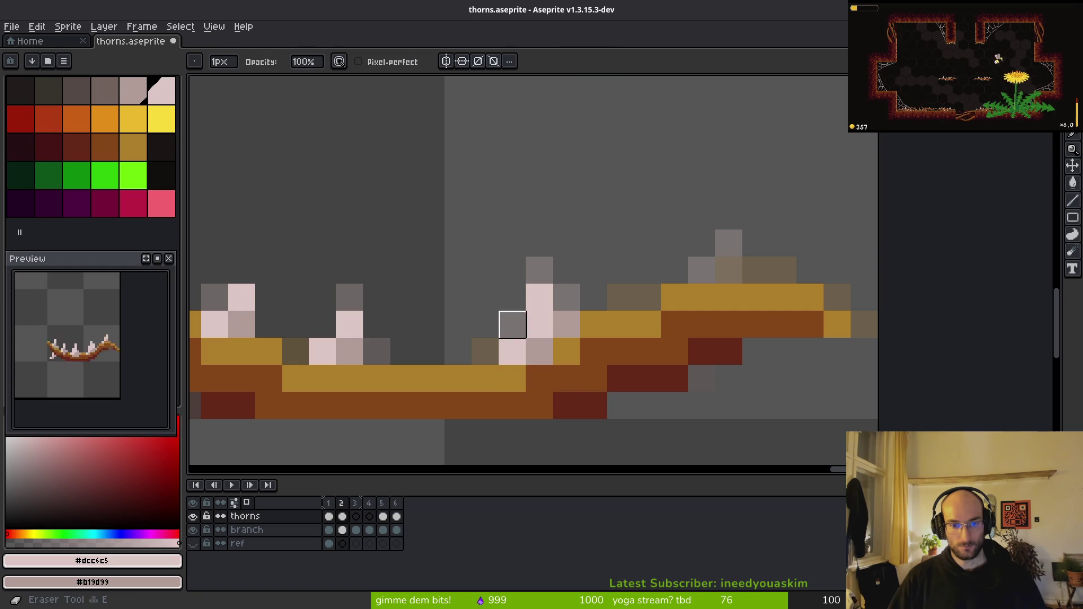
{"action": "scroll", "coordinate": [628, 362], "scroll_direction": "down", "scroll_amount": 6}
{"action": "scroll", "coordinate": [714, 313], "scroll_direction": "up", "scroll_amount": 6}
{"action": "key", "text": "Right"}
{"action": "key", "text": "i"}
{"action": "key", "text": "Left"}
{"action": "key", "text": "Left"}
{"action": "key", "text": "Right"}
{"action": "key", "text": "Left"}
{"action": "key", "text": "Right"}
{"action": "key", "text": "Left"}
{"action": "key", "text": "Right"}
{"action": "left_click_drag", "start_coordinate": [684, 290], "coordinate": [665, 264]}
{"action": "key", "text": "Left"}
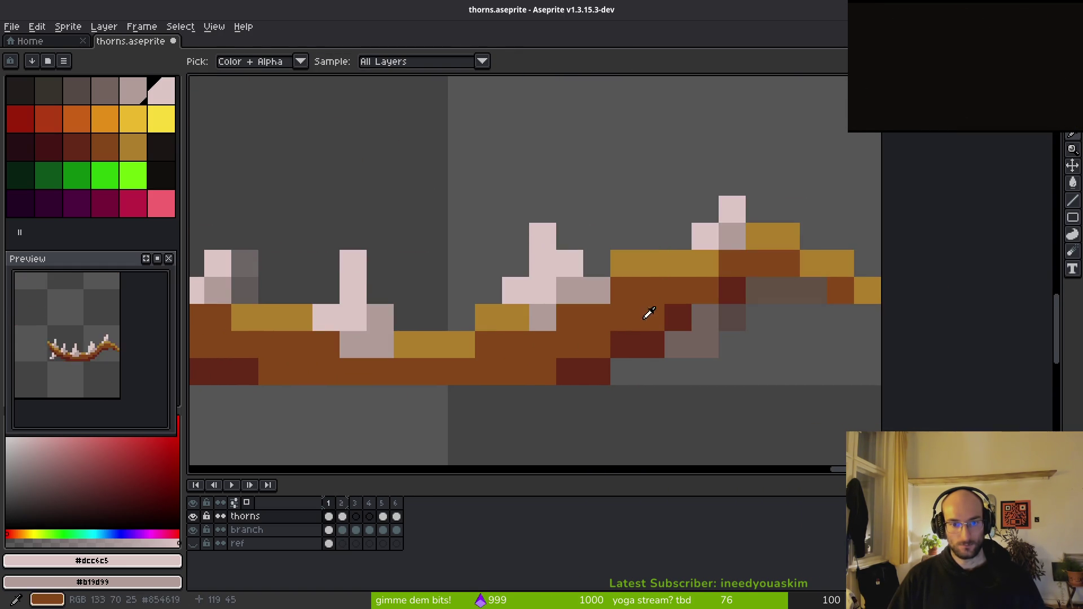
{"action": "key", "text": "Right"}
{"action": "key", "text": "b"}
{"action": "key", "text": "Left"}
{"action": "key", "text": "Right"}
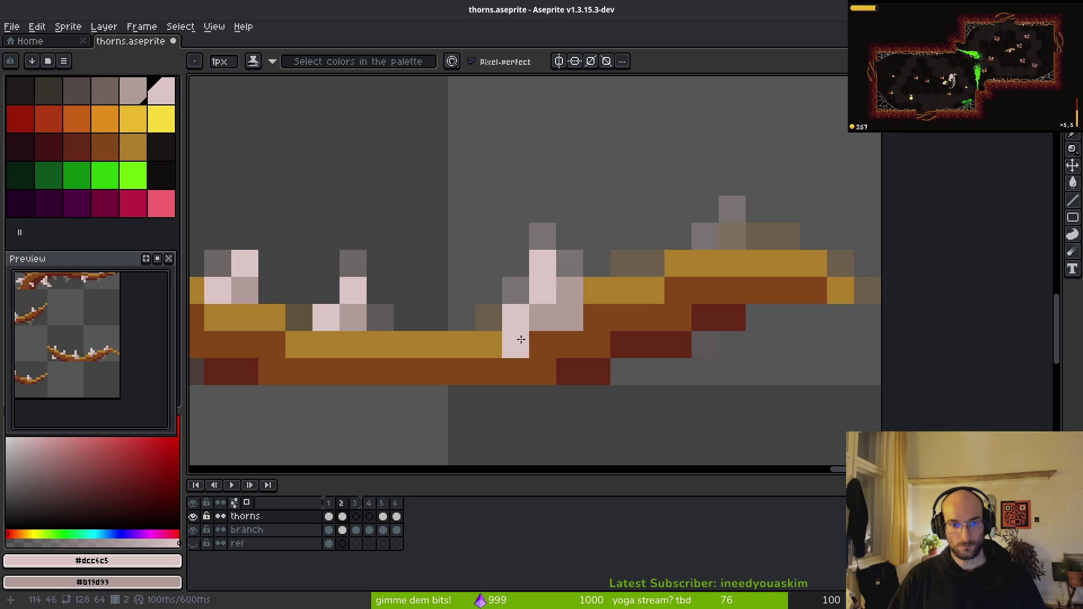
Step: Undo the last thorn pixel and paint a pale pink thorn pixel on the right-hand branch
{"action": "key", "text": "ctrl+z"}
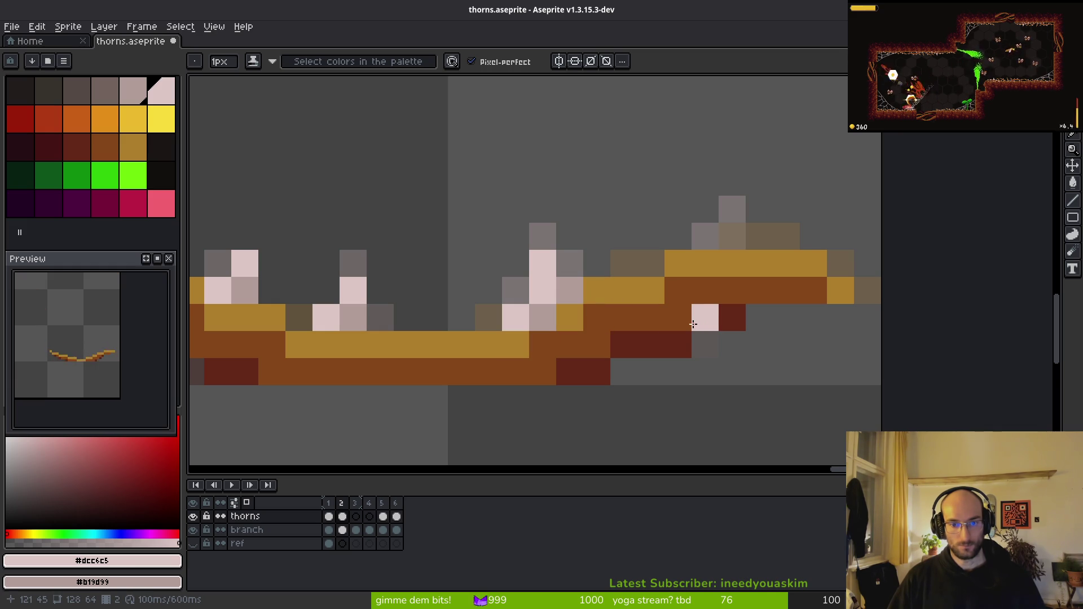
{"action": "scroll", "coordinate": [647, 314], "scroll_direction": "down", "scroll_amount": 3}
{"action": "scroll", "coordinate": [654, 299], "scroll_direction": "right", "scroll_amount": 2}
{"action": "scroll", "coordinate": [602, 255], "scroll_direction": "up", "scroll_amount": 3}
{"action": "left_click", "coordinate": [580, 370]}
{"action": "scroll", "coordinate": [636, 355], "scroll_direction": "down", "scroll_amount": 5}
{"action": "key", "text": "alt"}
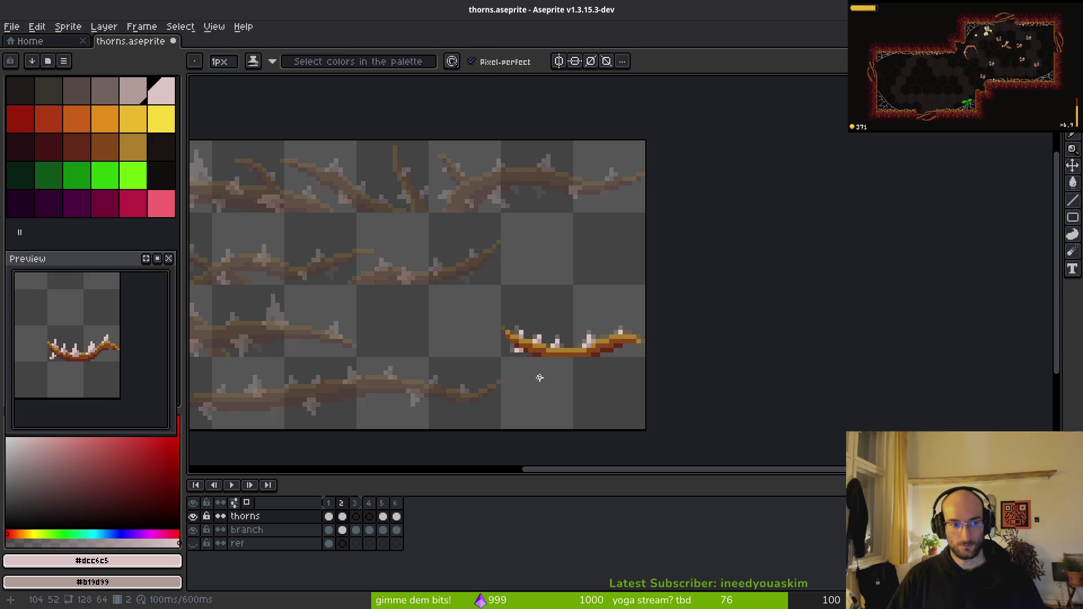
{"action": "scroll", "coordinate": [564, 332], "scroll_direction": "up", "scroll_amount": 5}
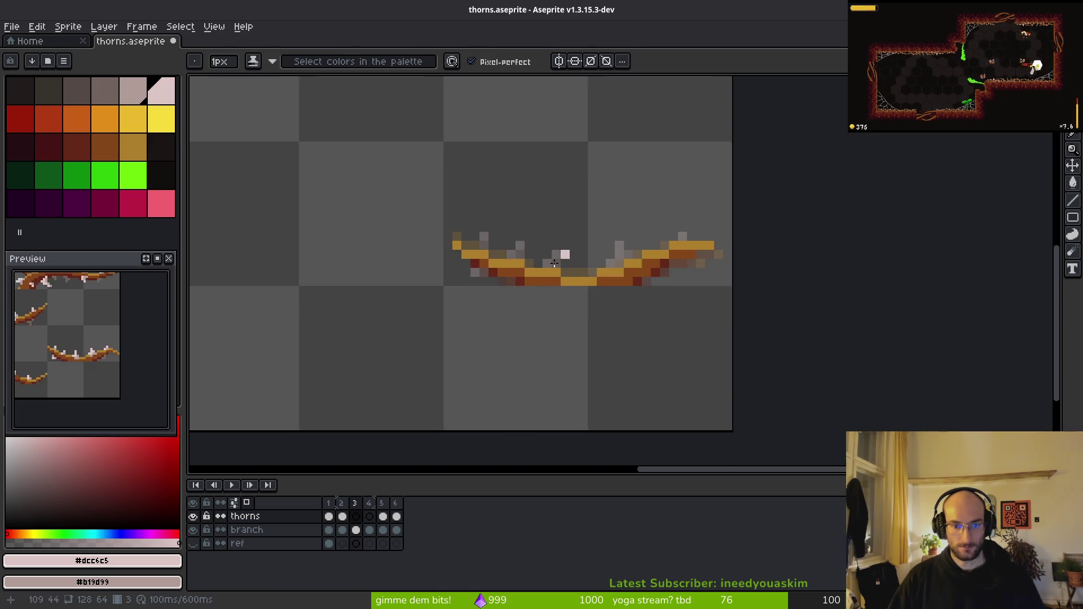
Step: On frame 3, paint pale pink thorn tips, moving one tip a pixel higher
{"action": "key", "text": "alt"}
{"action": "key", "text": "period"}
{"action": "scroll", "coordinate": [445, 225], "scroll_direction": "up", "scroll_amount": 1}
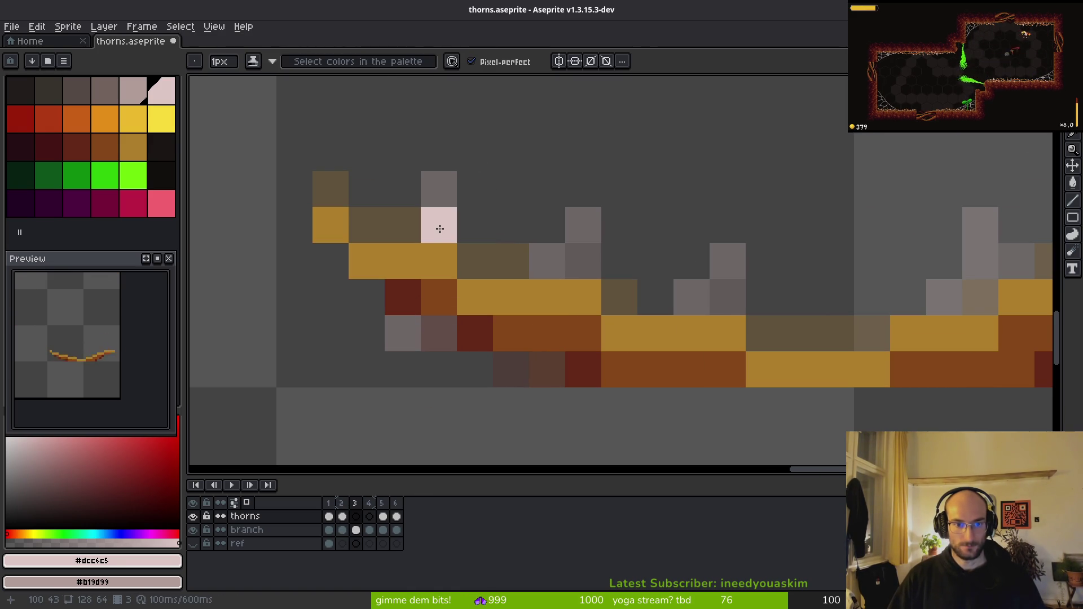
{"action": "key", "text": "ctrl+z"}
{"action": "left_click", "coordinate": [450, 232]}
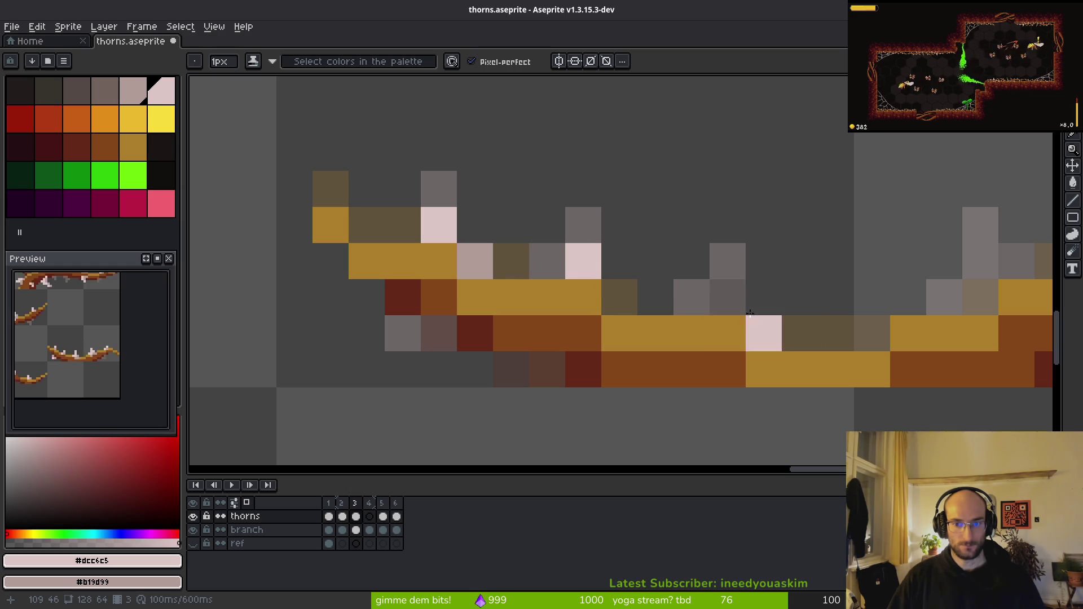
{"action": "left_click", "coordinate": [729, 299]}
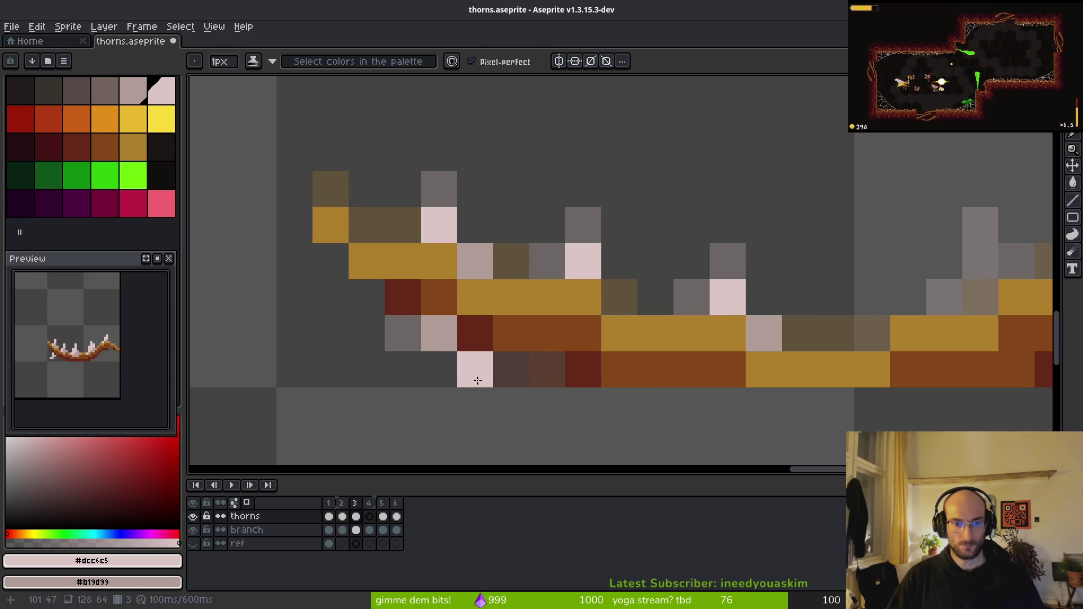
{"action": "scroll", "coordinate": [509, 397], "scroll_direction": "down", "scroll_amount": 5}
{"action": "scroll", "coordinate": [659, 396], "scroll_direction": "up", "scroll_amount": 4}
{"action": "scroll", "coordinate": [510, 252], "scroll_direction": "up", "scroll_amount": 2}
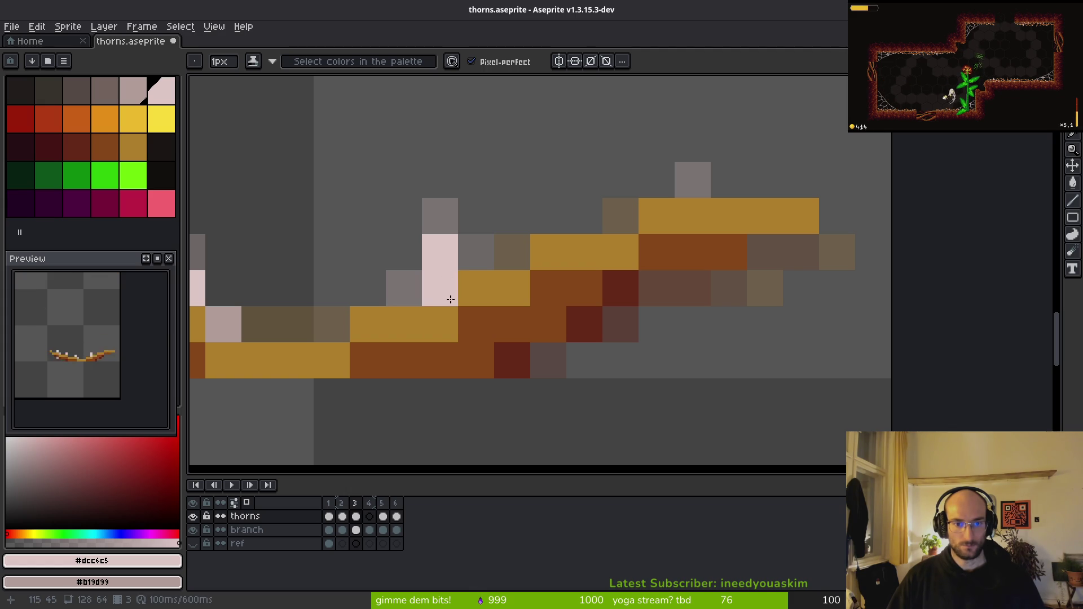
Step: Extend the frame 3 thorns with more pale pink pixels, then advance to frame 4
{"action": "left_click", "coordinate": [403, 288]}
{"action": "scroll", "coordinate": [511, 358], "scroll_direction": "down", "scroll_amount": 5}
{"action": "scroll", "coordinate": [535, 247], "scroll_direction": "up", "scroll_amount": 5}
{"action": "left_click", "coordinate": [553, 251]}
{"action": "left_click", "coordinate": [483, 353]}
{"action": "scroll", "coordinate": [648, 292], "scroll_direction": "down", "scroll_amount": 2}
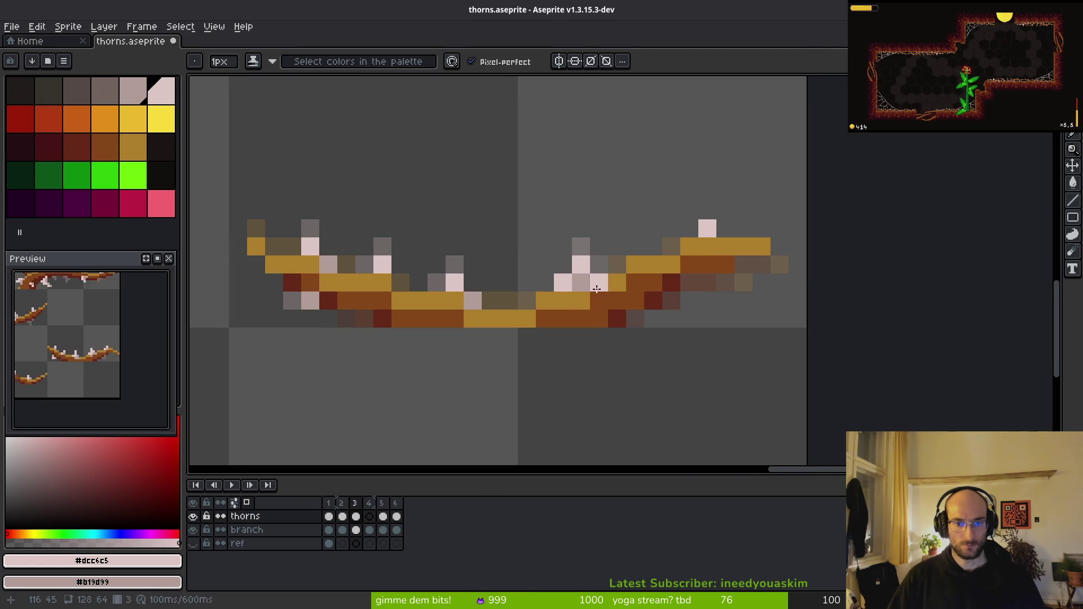
{"action": "scroll", "coordinate": [613, 320], "scroll_direction": "down", "scroll_amount": 3}
{"action": "scroll", "coordinate": [621, 337], "scroll_direction": "down", "scroll_amount": 1}
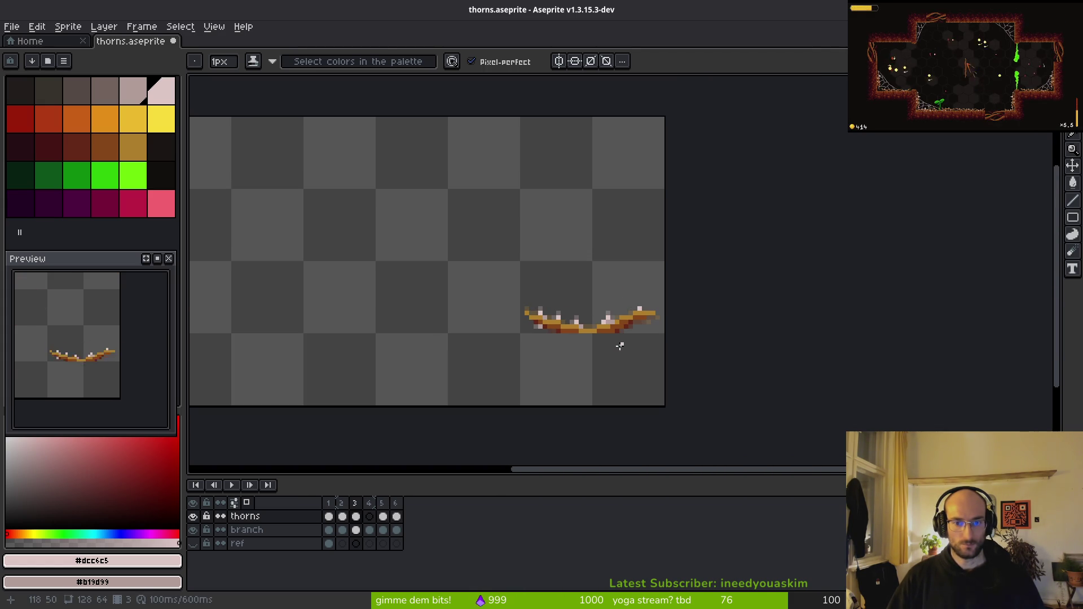
{"action": "key", "text": "Right"}
{"action": "scroll", "coordinate": [629, 350], "scroll_direction": "up", "scroll_amount": 3}
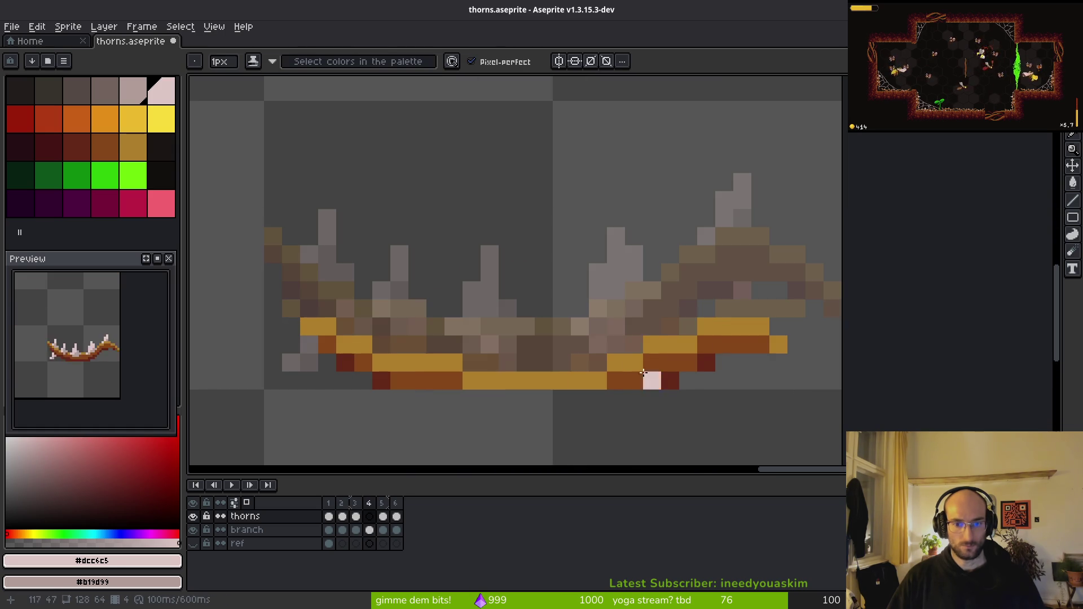
Step: Paint a pale pink thorn pixel on frame 4 and flip to frame 3 to compare
{"action": "left_click", "coordinate": [620, 350]}
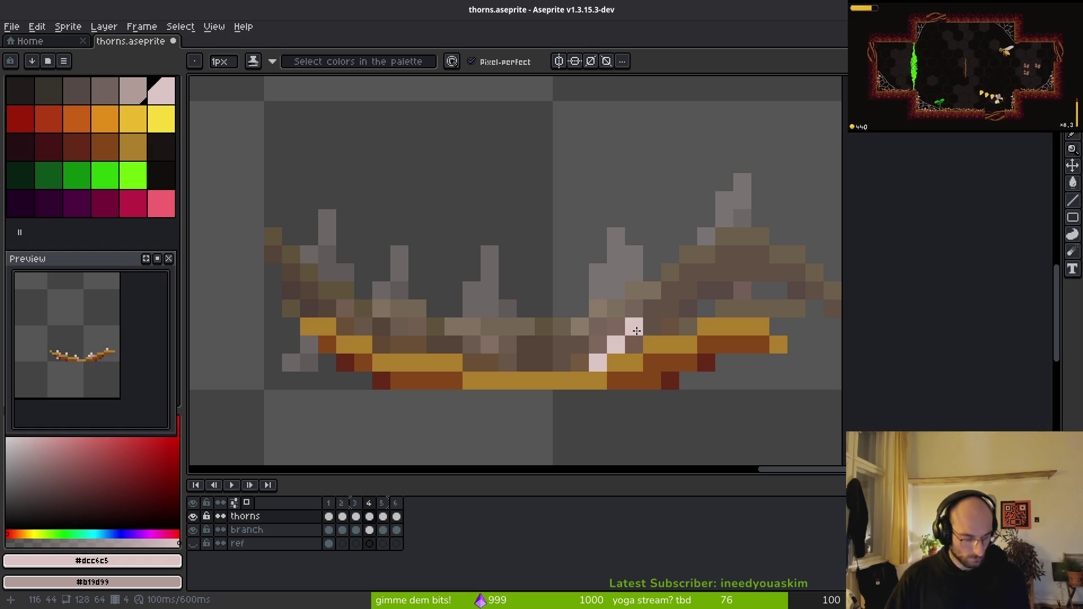
{"action": "scroll", "coordinate": [653, 373], "scroll_direction": "down", "scroll_amount": 5}
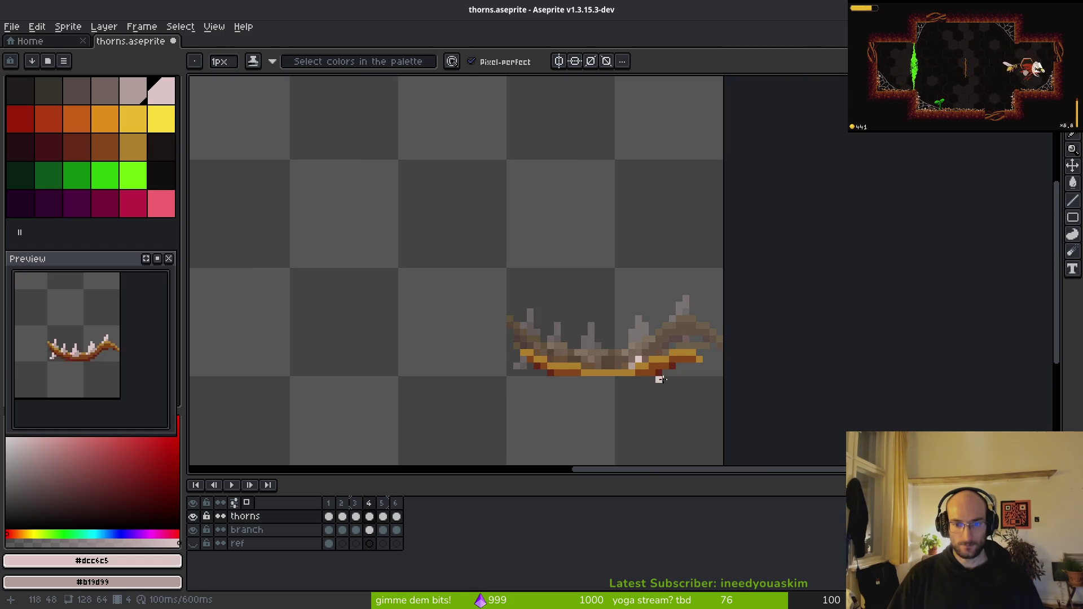
{"action": "key", "text": "Left"}
{"action": "key", "text": "alt"}
{"action": "key", "text": "Right"}
{"action": "scroll", "coordinate": [656, 378], "scroll_direction": "up", "scroll_amount": 5}
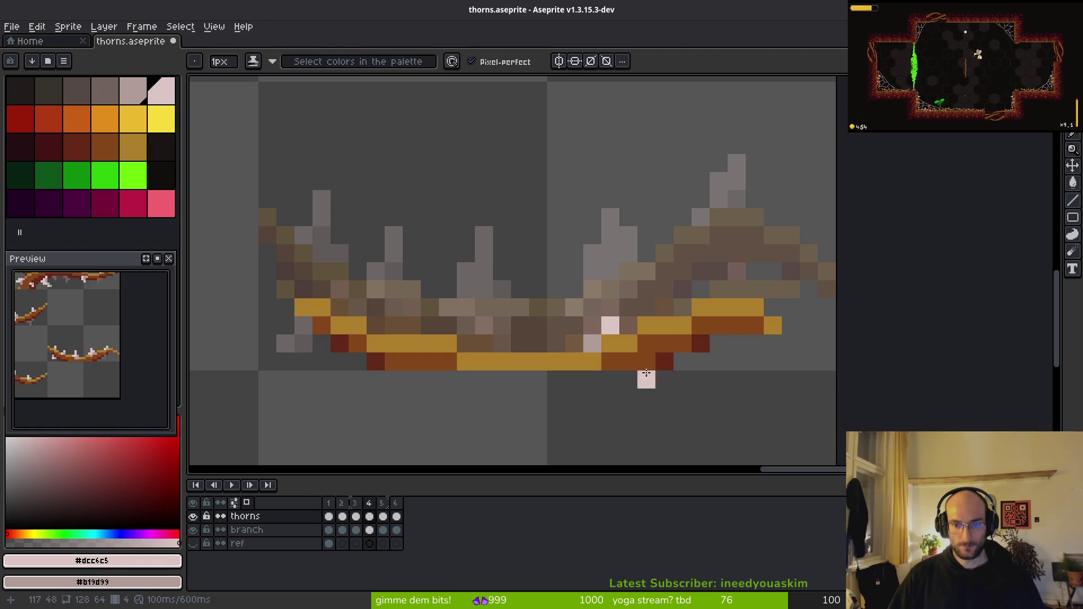
{"action": "key", "text": "Left"}
{"action": "key", "text": "Right"}
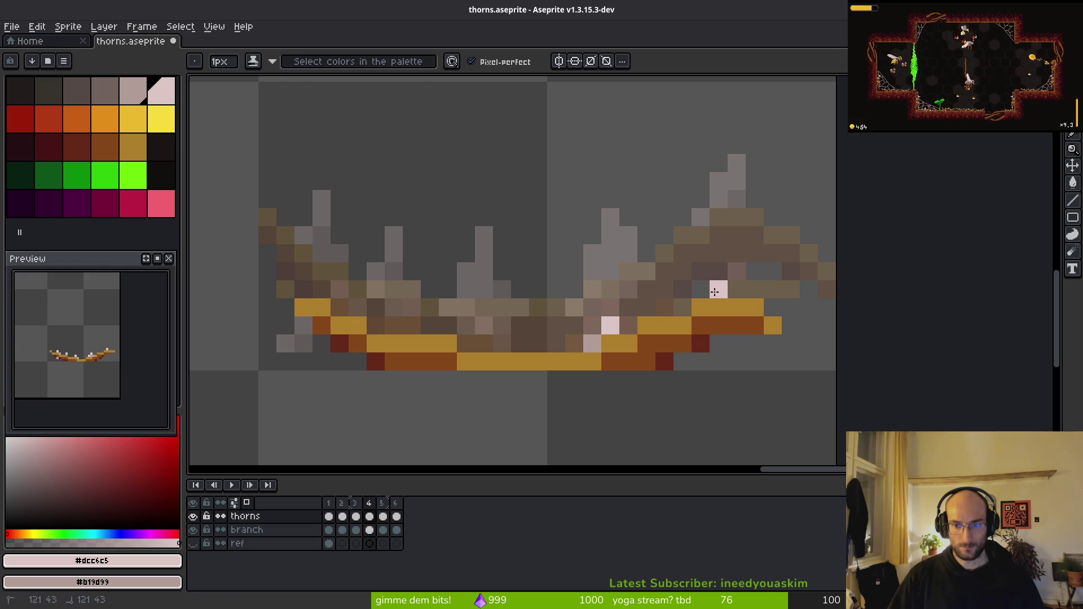
{"action": "scroll", "coordinate": [568, 387], "scroll_direction": "down", "scroll_amount": 5}
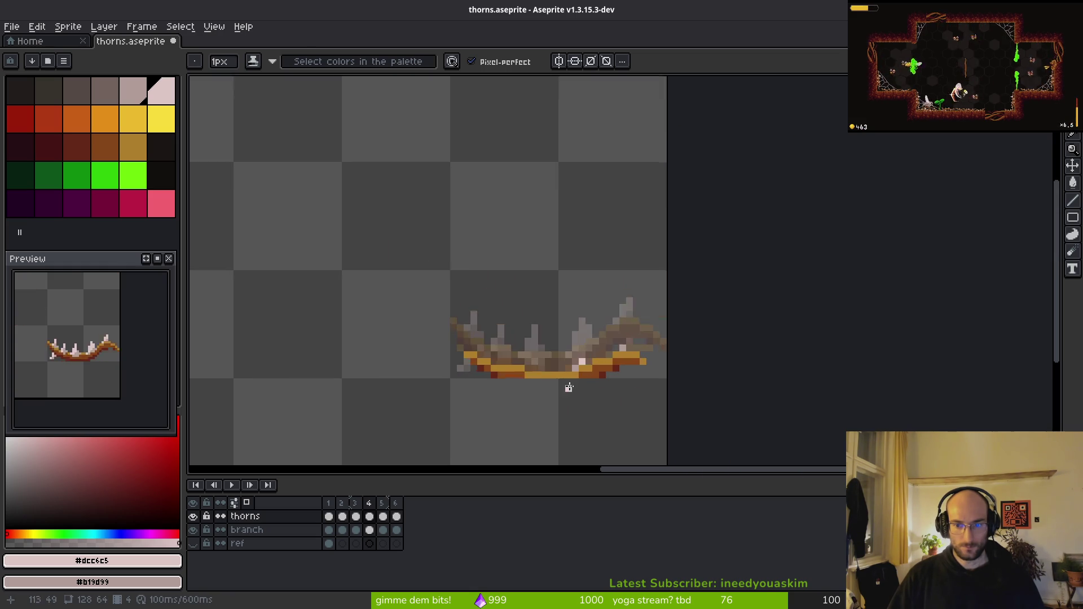
{"action": "key", "text": "alt"}
{"action": "key", "text": "Left"}
{"action": "key", "text": "Right"}
{"action": "scroll", "coordinate": [573, 411], "scroll_direction": "up", "scroll_amount": 5}
{"action": "key", "text": "alt"}
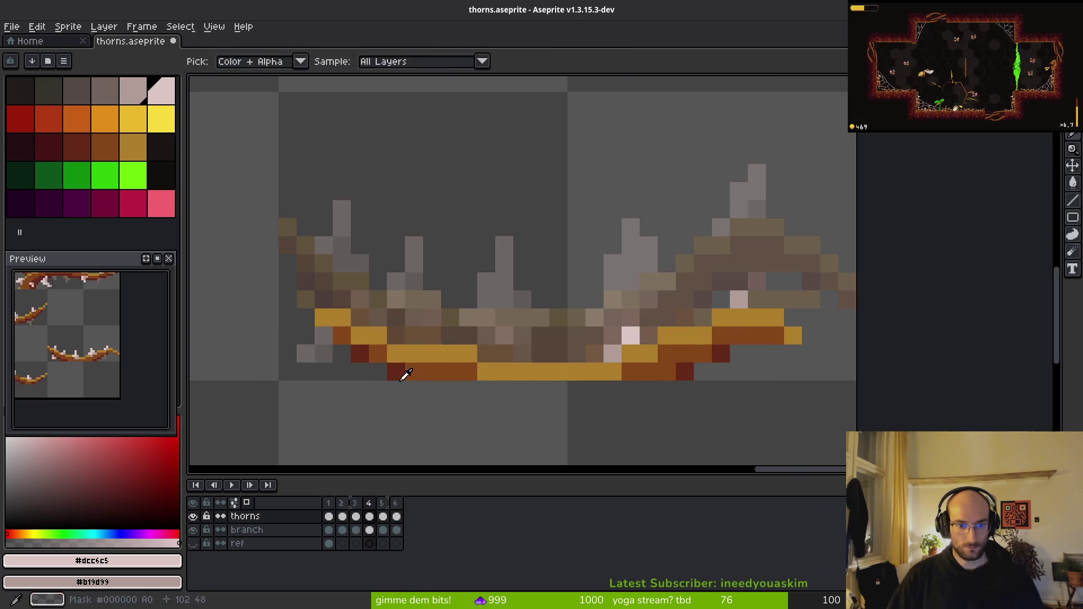
{"action": "scroll", "coordinate": [428, 374], "scroll_direction": "up", "scroll_amount": 5}
{"action": "key", "text": "Left"}
{"action": "key", "text": "Right"}
Step: Recenter the branch and keep flipping between frames 3 and 4 to check the thorn tips
{"action": "left_click_drag", "start_coordinate": [488, 378], "coordinate": [545, 367]}
{"action": "key", "text": "Left"}
{"action": "key", "text": "Right"}
{"action": "key", "text": "alt"}
{"action": "scroll", "coordinate": [732, 398], "scroll_direction": "down", "scroll_amount": 5}
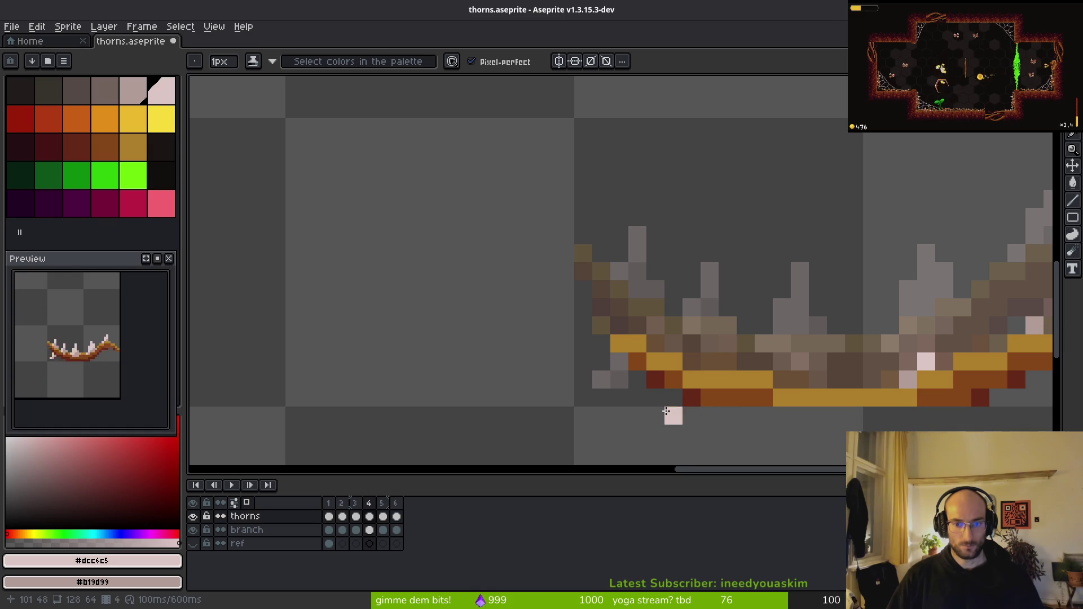
{"action": "key", "text": "alt"}
{"action": "key", "text": "Left"}
{"action": "key", "text": "Right"}
{"action": "key", "text": "Left"}
{"action": "key", "text": "Right"}
{"action": "key", "text": "alt"}
{"action": "key", "text": "Left"}
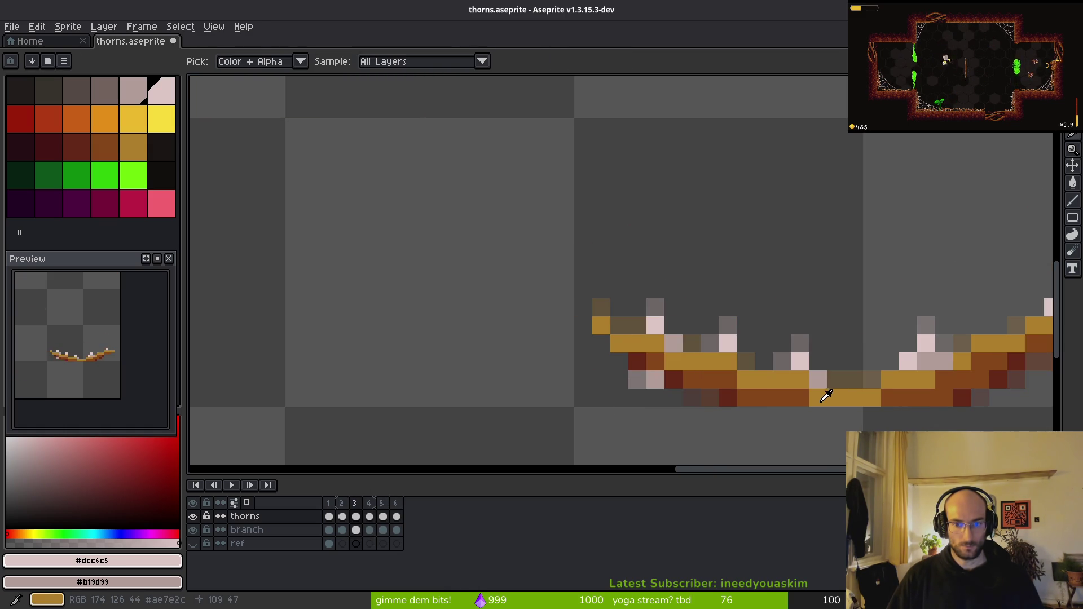
{"action": "key", "text": "Right"}
{"action": "scroll", "coordinate": [708, 368], "scroll_direction": "right", "scroll_amount": 3}
{"action": "key", "text": "alt"}
{"action": "key", "text": "Left"}
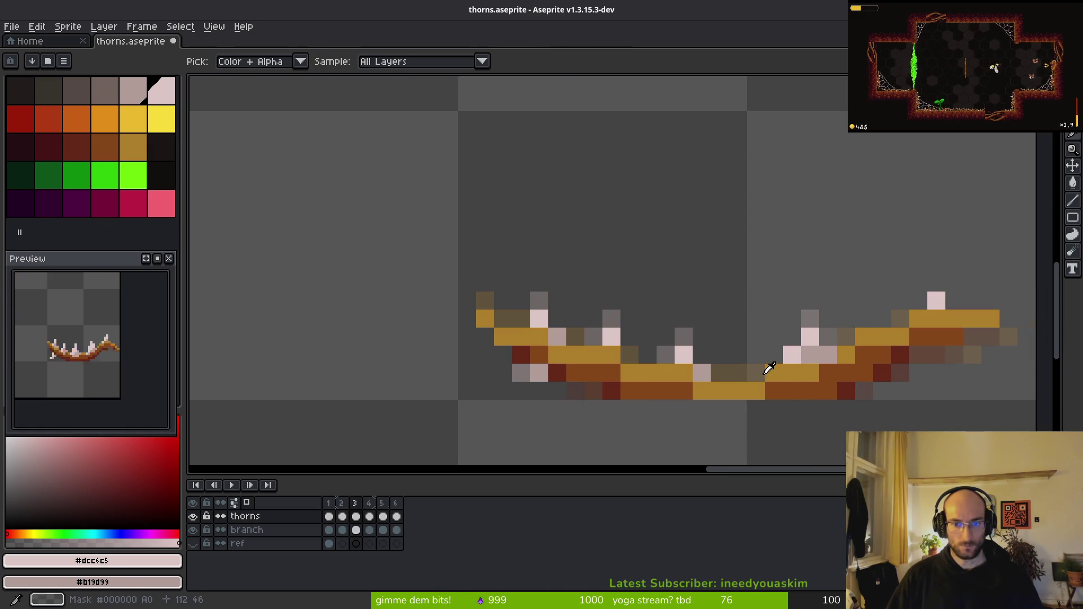
{"action": "key", "text": "Left"}
{"action": "key", "text": "Right"}
{"action": "key", "text": "Right"}
{"action": "key", "text": "alt"}
{"action": "key", "text": "Left"}
{"action": "key", "text": "Right"}
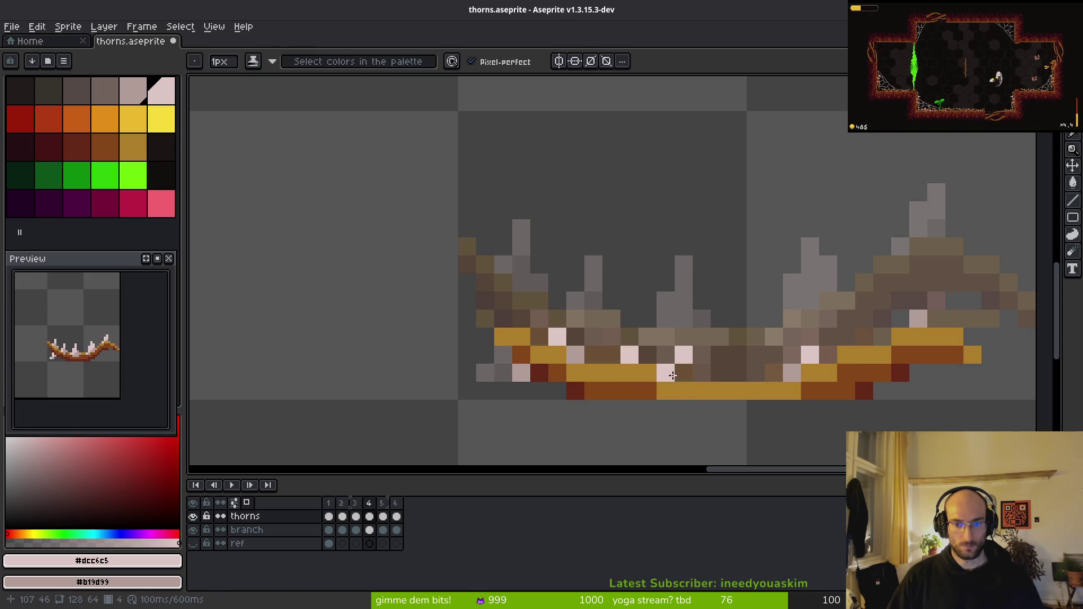
Step: Pan the canvas to show the sprite's right and top edges
{"action": "scroll", "coordinate": [688, 374], "scroll_direction": "down", "scroll_amount": 5}
{"action": "left_click_drag", "start_coordinate": [797, 415], "coordinate": [686, 391]}
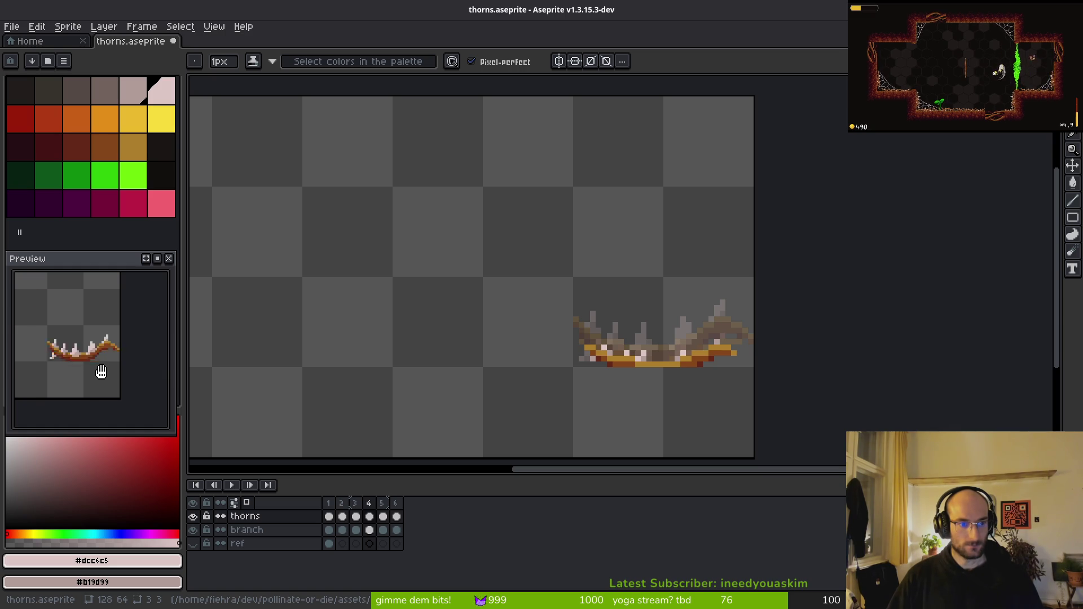
{"action": "scroll", "coordinate": [101, 371], "scroll_direction": "down", "scroll_amount": 1}
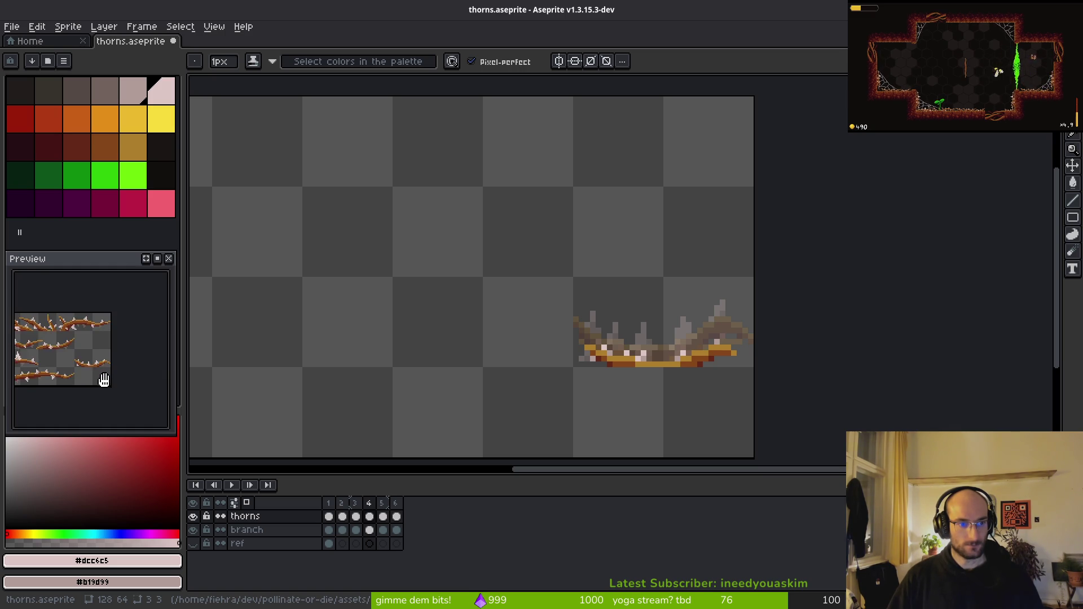
{"action": "scroll", "coordinate": [101, 377], "scroll_direction": "up", "scroll_amount": 2}
{"action": "scroll", "coordinate": [98, 373], "scroll_direction": "up", "scroll_amount": 1}
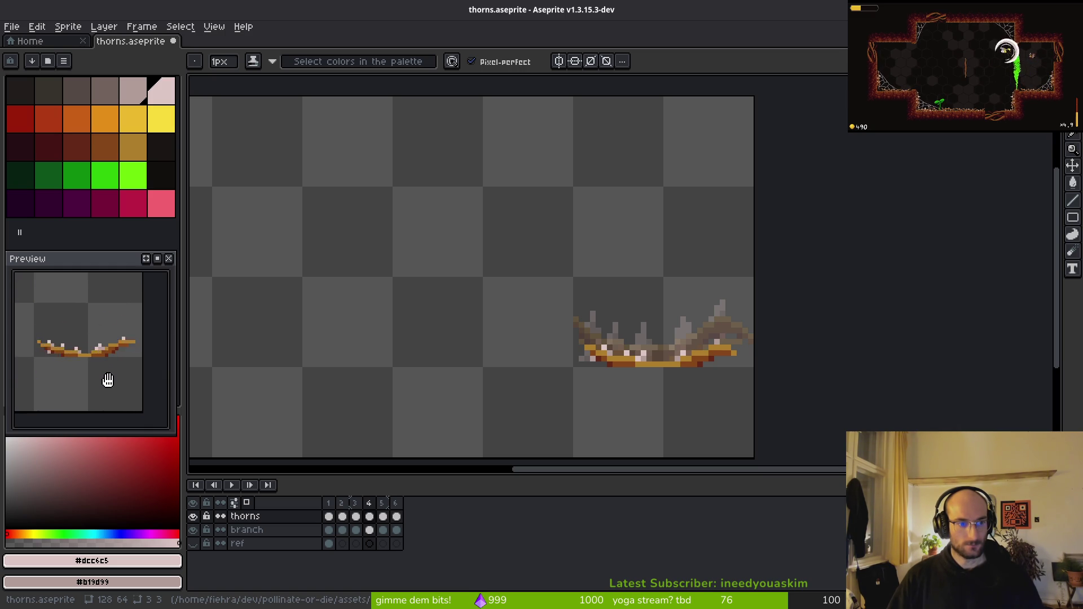
Step: Step through frames 5 and 6 to check their thorns, settling on frame 5 with the Pencil
{"action": "key", "text": "i"}
{"action": "key", "text": "Right"}
{"action": "key", "text": "Right"}
{"action": "key", "text": "Left"}
{"action": "key", "text": "Left"}
{"action": "key", "text": "Right"}
{"action": "key", "text": "Left"}
{"action": "key", "text": "Right"}
{"action": "key", "text": "Left"}
{"action": "key", "text": "Right"}
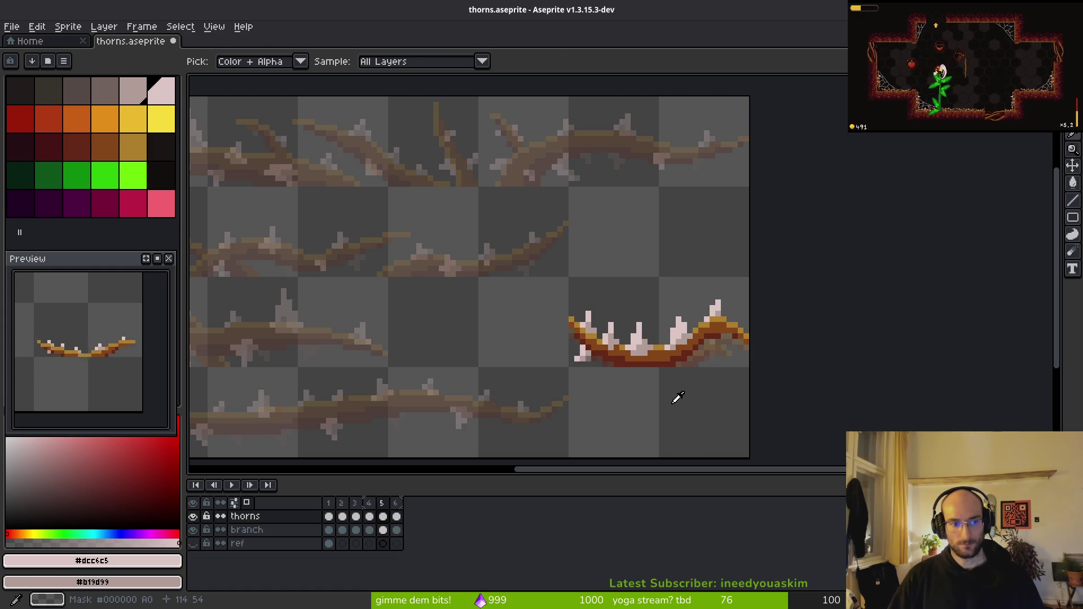
{"action": "key", "text": "b"}
{"action": "key", "text": "i"}
{"action": "key", "text": "Right"}
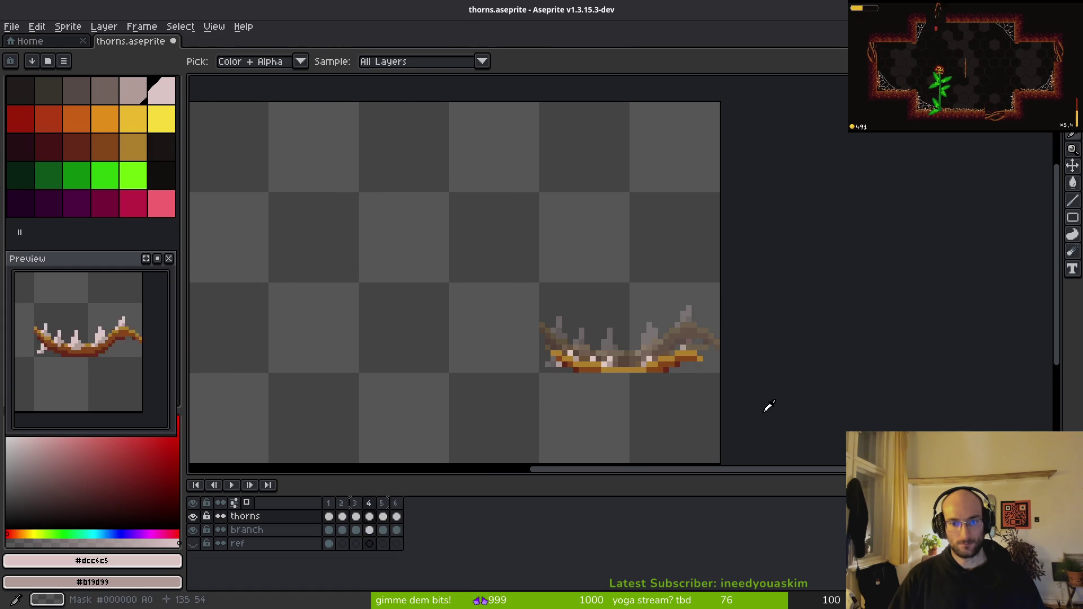
{"action": "key", "text": "Left"}
{"action": "scroll", "coordinate": [705, 350], "scroll_direction": "up", "scroll_amount": 5}
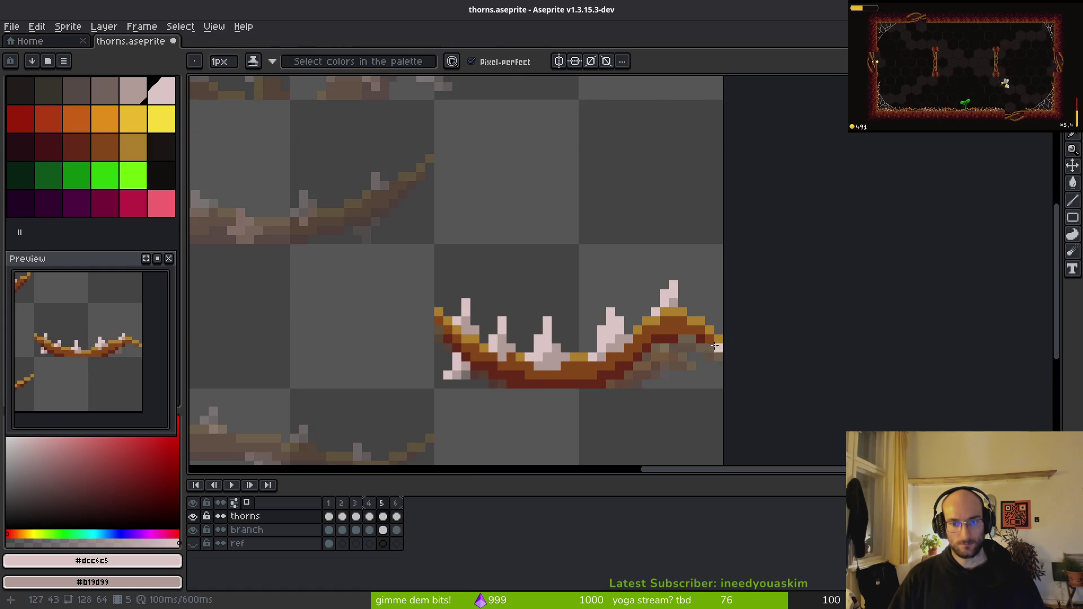
Step: Select the right end of the branch, try nudging the thorn down one pixel, then undo
{"action": "key", "text": "m"}
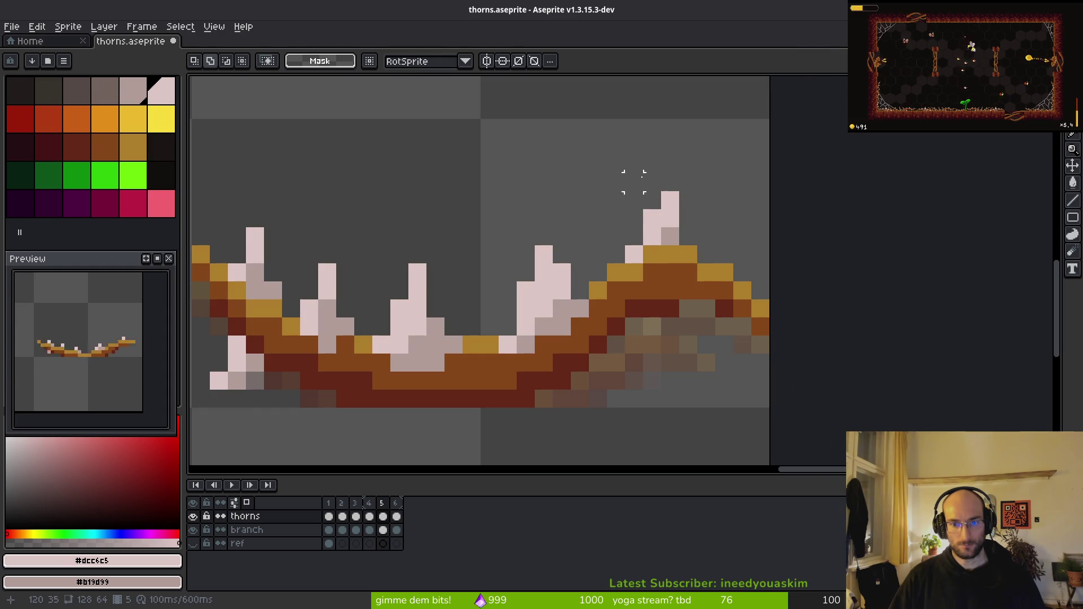
{"action": "left_click_drag", "start_coordinate": [624, 174], "coordinate": [749, 351]}
{"action": "mouse_move", "coordinate": [604, 134]}
{"action": "left_mouse_down"}
{"action": "mouse_move", "coordinate": [812, 374]}
{"action": "mouse_move", "coordinate": [796, 381]}
{"action": "left_mouse_up"}
{"action": "key", "text": "Down"}
{"action": "key", "text": "ctrl+d"}
{"action": "key", "text": "ctrl+z"}
{"action": "key", "text": "ctrl+z"}
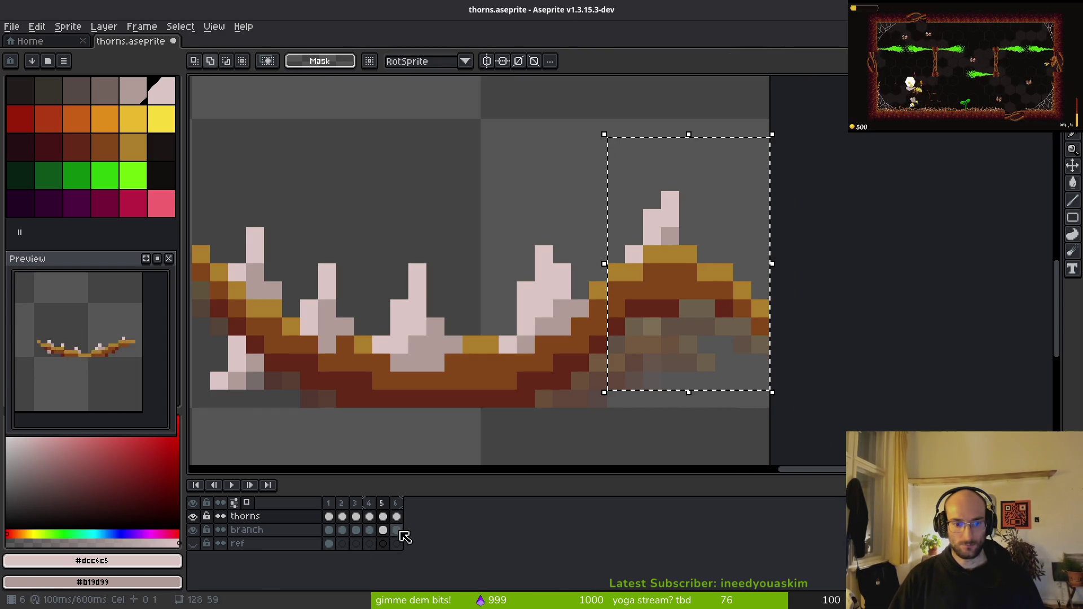
Step: Select frame 5 on the thorns and branch layers and clear the selection
{"action": "left_click", "coordinate": [383, 516]}
{"action": "left_click", "coordinate": [382, 530], "text": "shift"}
{"action": "left_click_drag", "start_coordinate": [643, 336], "coordinate": [664, 355]}
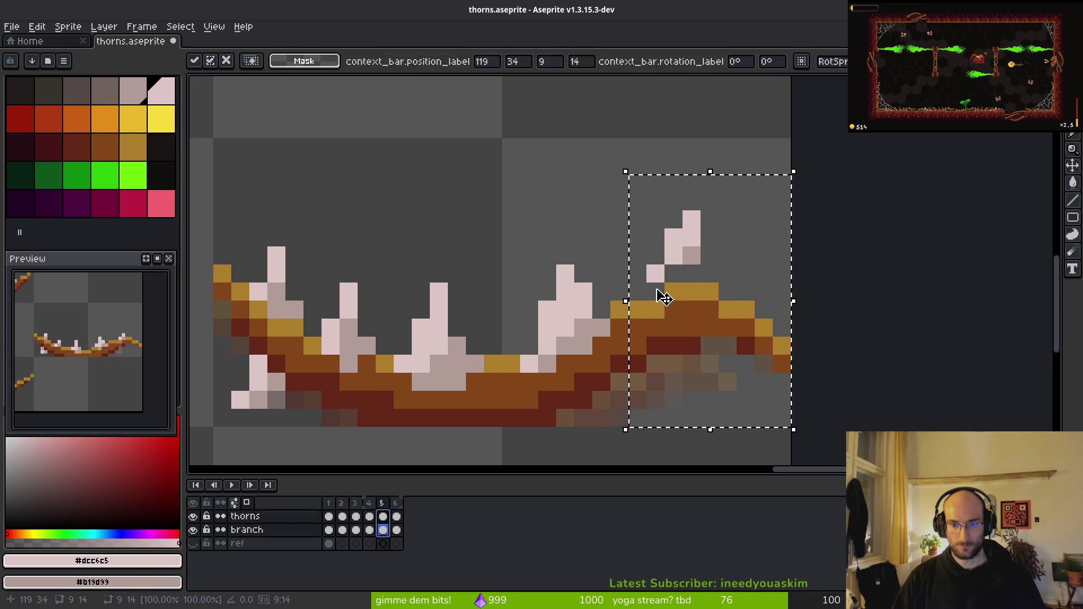
{"action": "key", "text": "ctrl+d"}
{"action": "scroll", "coordinate": [716, 236], "scroll_direction": "down", "scroll_amount": 5}
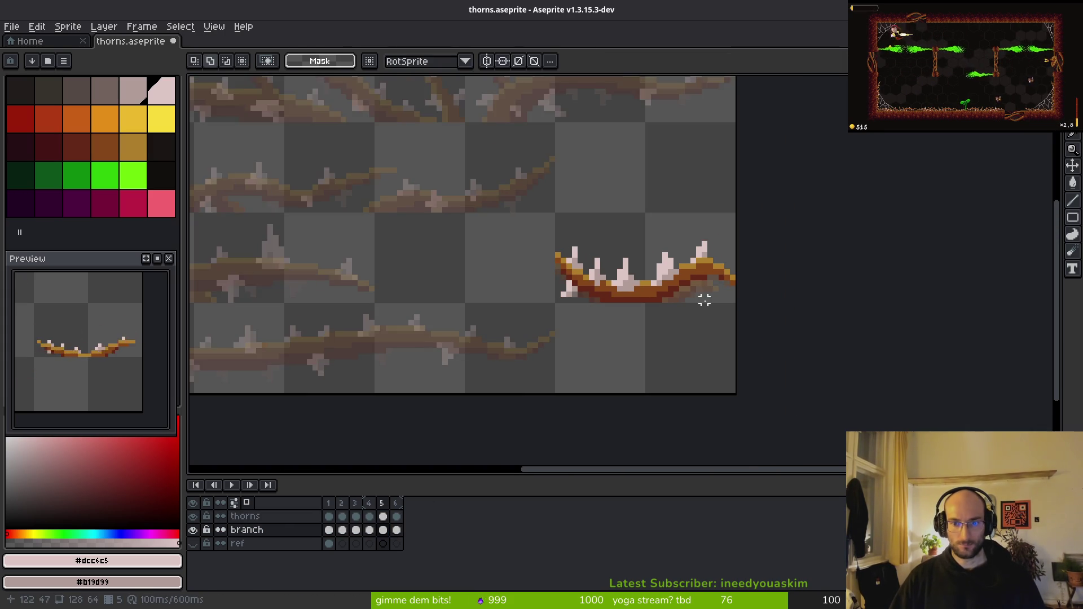
Step: Step back from frame 5 through frames 4, 3 and 2 to compare the thorns
{"action": "key", "text": "Left"}
{"action": "key", "text": "i"}
{"action": "key", "text": "Right"}
{"action": "key", "text": "m"}
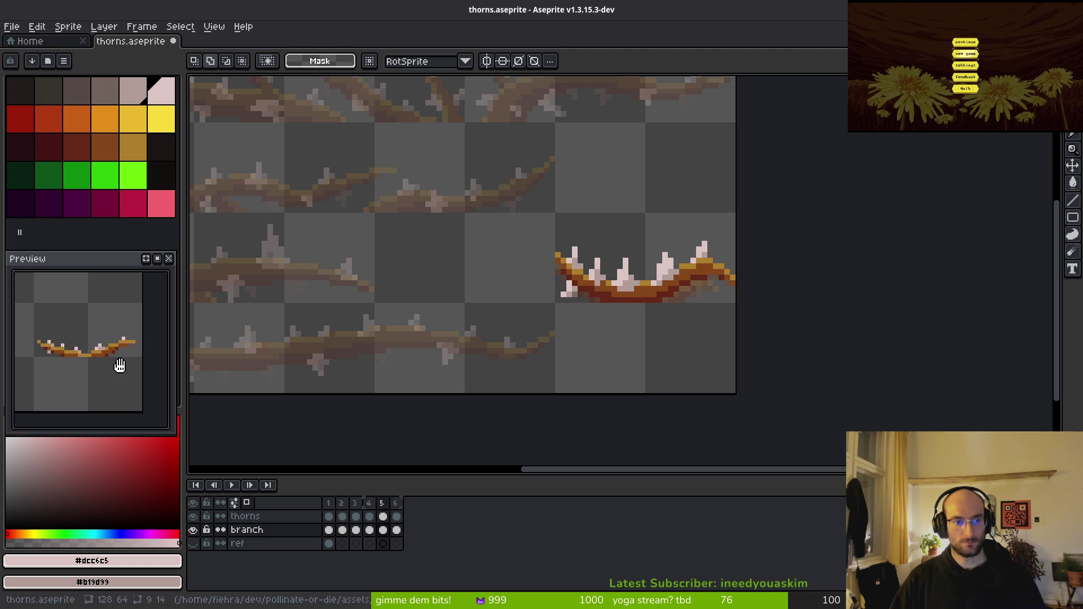
{"action": "key", "text": "i"}
{"action": "key", "text": "Left"}
{"action": "key", "text": "Left"}
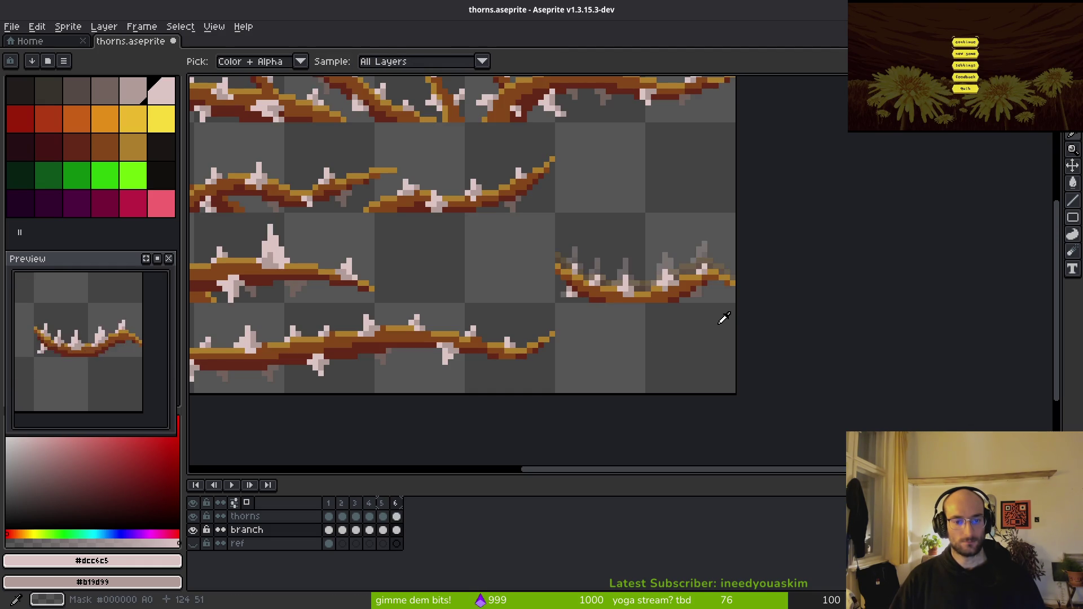
{"action": "key", "text": "Left"}
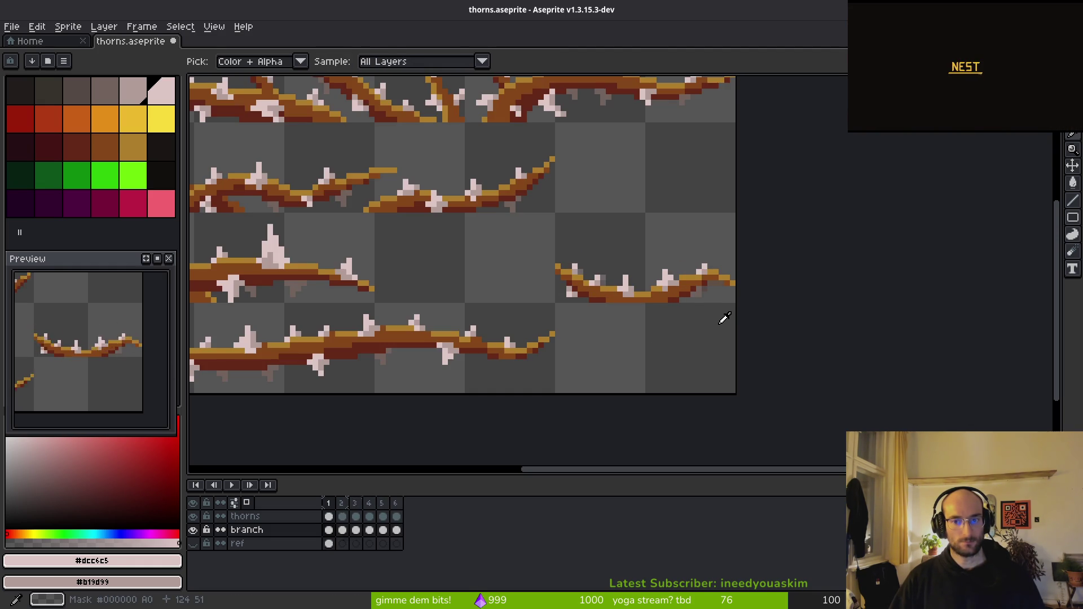
{"action": "key", "text": "f"}
{"action": "scroll", "coordinate": [705, 293], "scroll_direction": "up", "scroll_amount": 2}
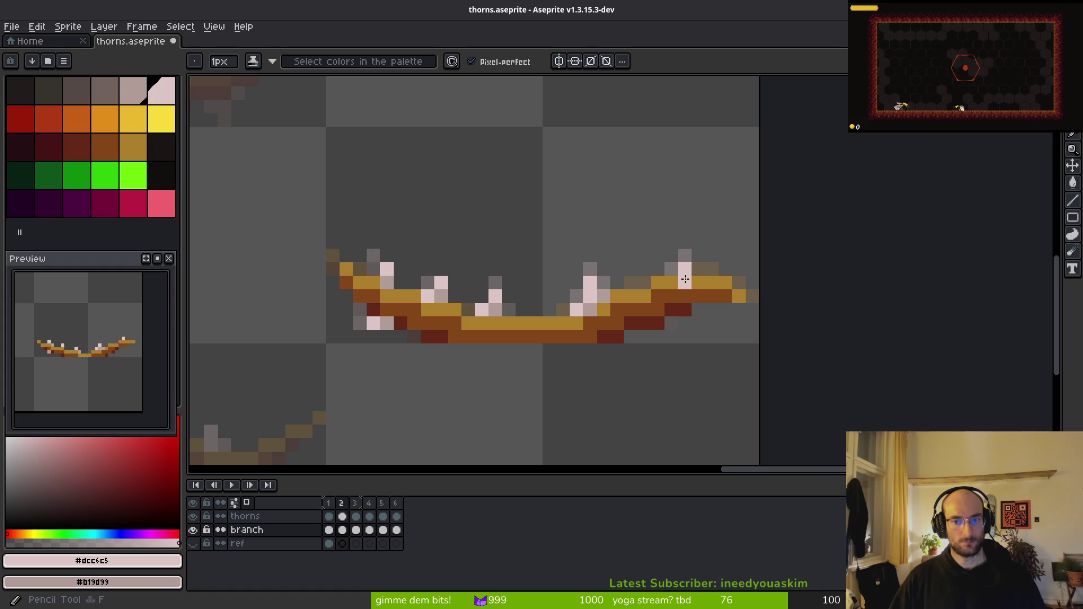
{"action": "scroll", "coordinate": [725, 341], "scroll_direction": "down", "scroll_amount": 4}
Step: Advance to frame 4, alternating Eyedropper and Pencil, and fix its thorn tip pixels
{"action": "key", "text": "i"}
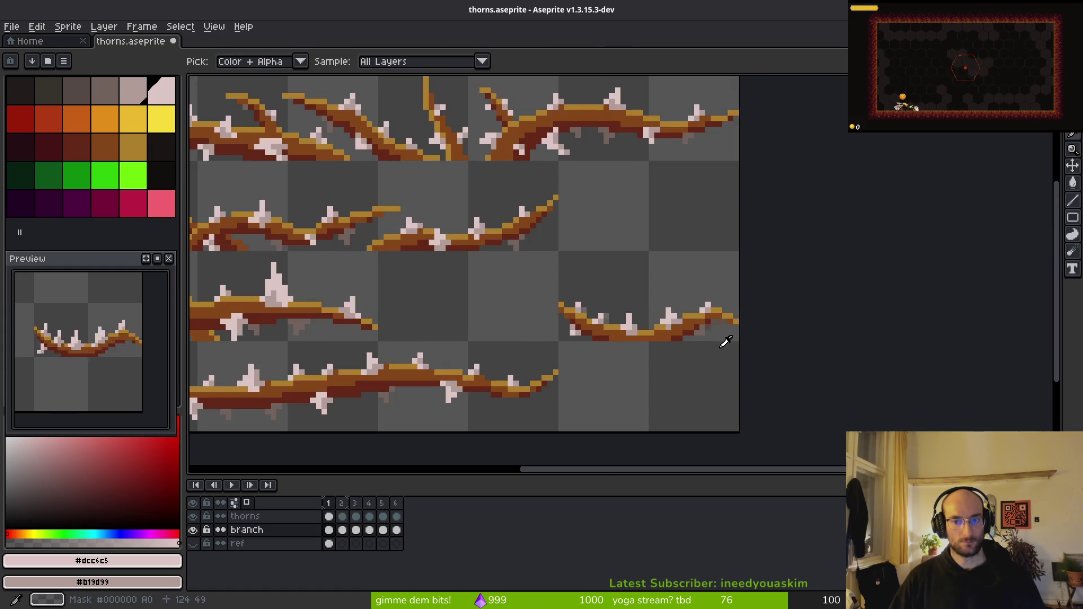
{"action": "key", "text": "Right"}
{"action": "key", "text": "b"}
{"action": "scroll", "coordinate": [716, 321], "scroll_direction": "up", "scroll_amount": 2}
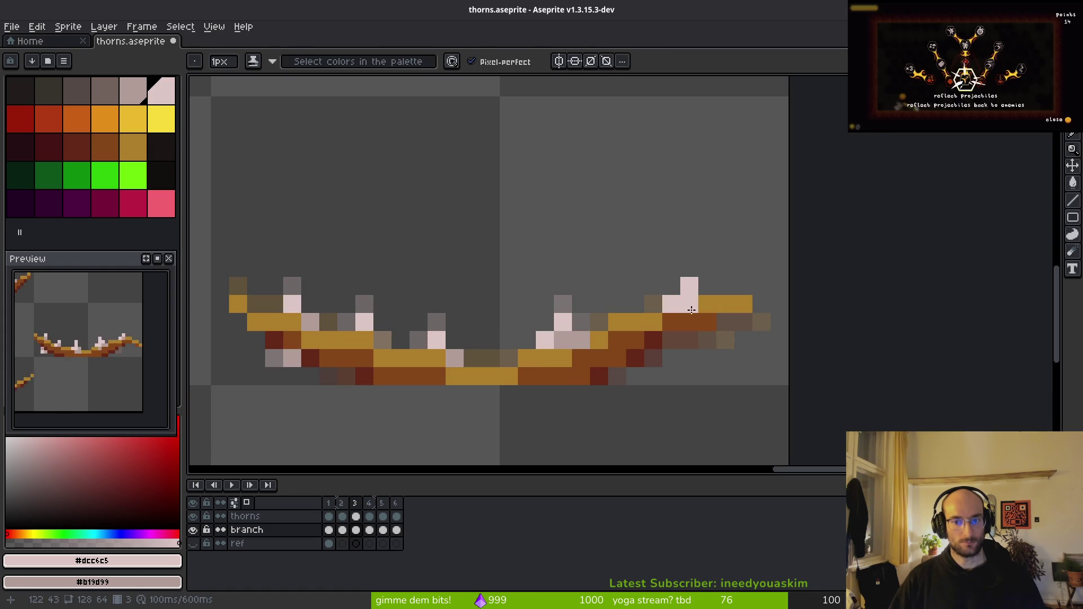
{"action": "scroll", "coordinate": [723, 358], "scroll_direction": "down", "scroll_amount": 3}
{"action": "key", "text": "i"}
{"action": "key", "text": "Right"}
{"action": "key", "text": "b"}
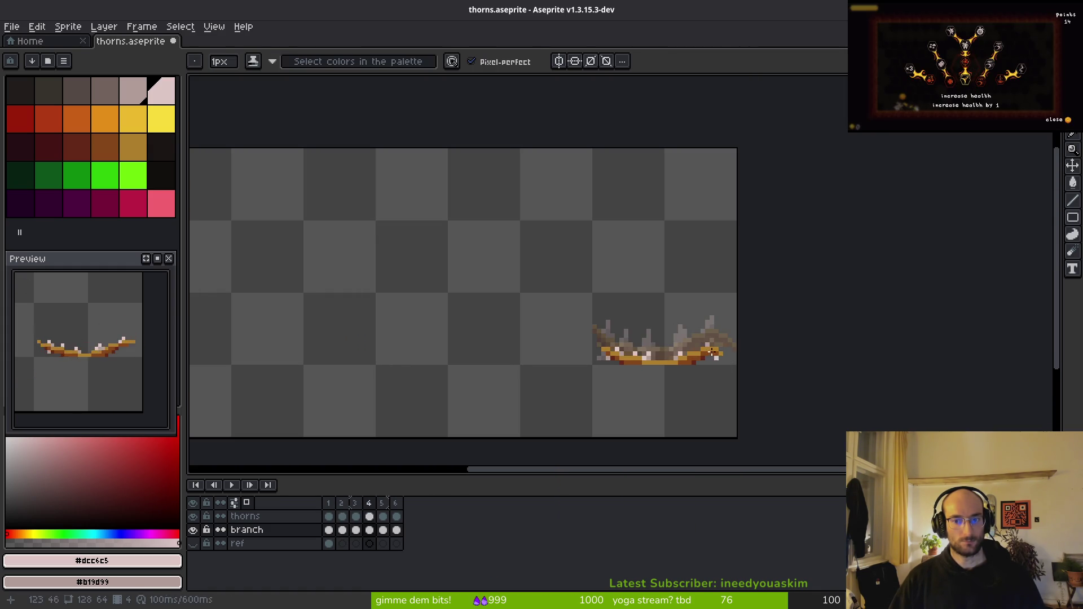
{"action": "scroll", "coordinate": [722, 361], "scroll_direction": "up", "scroll_amount": 3}
{"action": "key", "text": "ctrl+z"}
{"action": "scroll", "coordinate": [701, 338], "scroll_direction": "down", "scroll_amount": 3}
{"action": "scroll", "coordinate": [703, 349], "scroll_direction": "up", "scroll_amount": 4}
{"action": "left_click", "coordinate": [702, 353]}
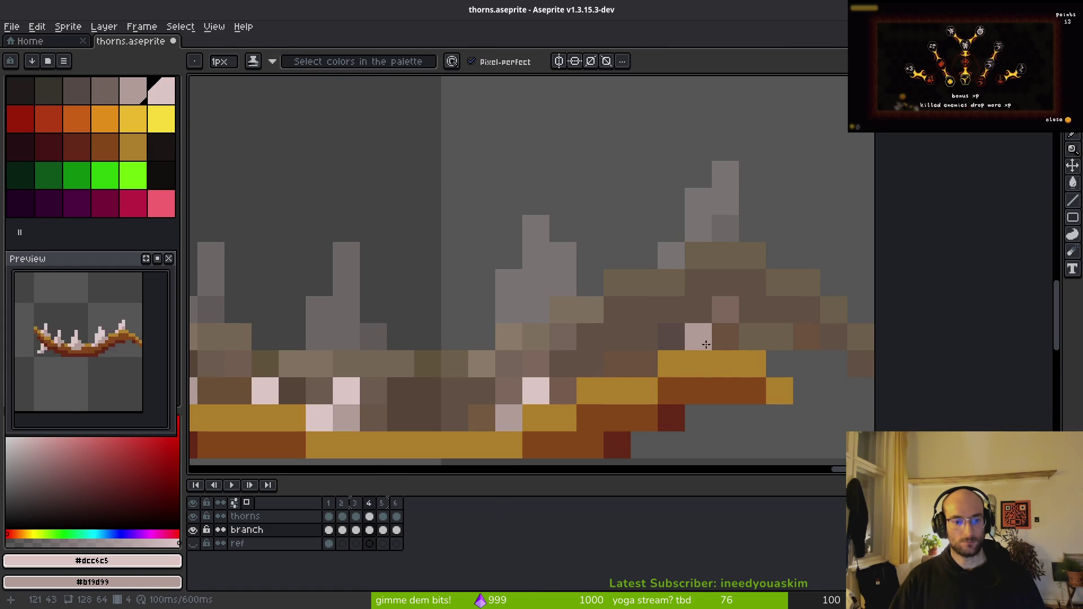
Step: Deselect and flip from frame 5 back through frames 1 and 2
{"action": "key", "text": "Left"}
{"action": "key", "text": "Left"}
{"action": "key", "text": "ctrl+shift+d"}
{"action": "left_click", "coordinate": [383, 516]}
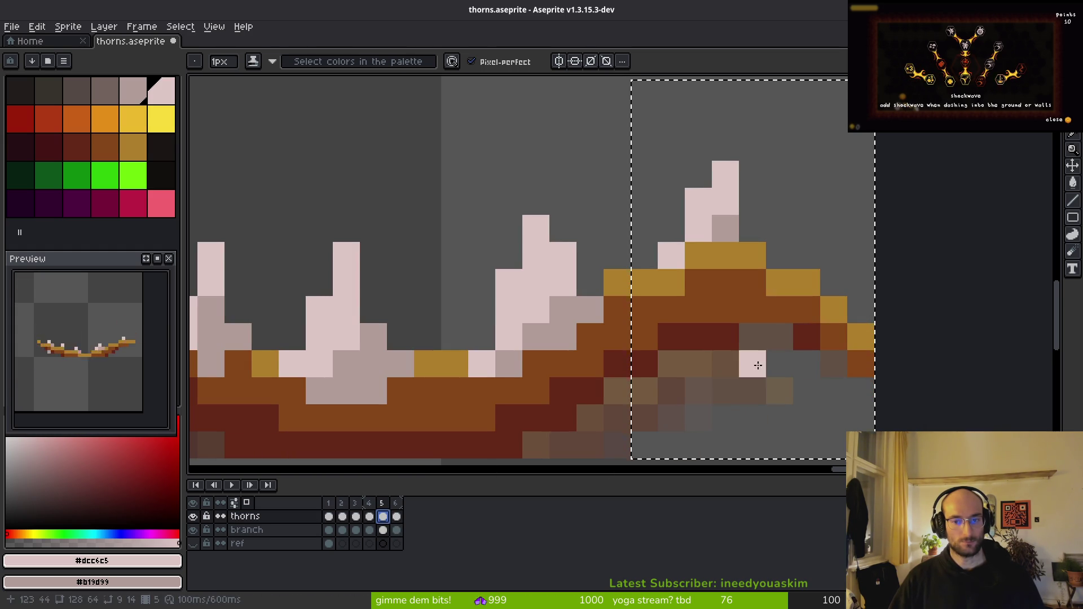
{"action": "key", "text": "Left"}
{"action": "key", "text": "Left"}
{"action": "key", "text": "Left"}
{"action": "key", "text": "Right"}
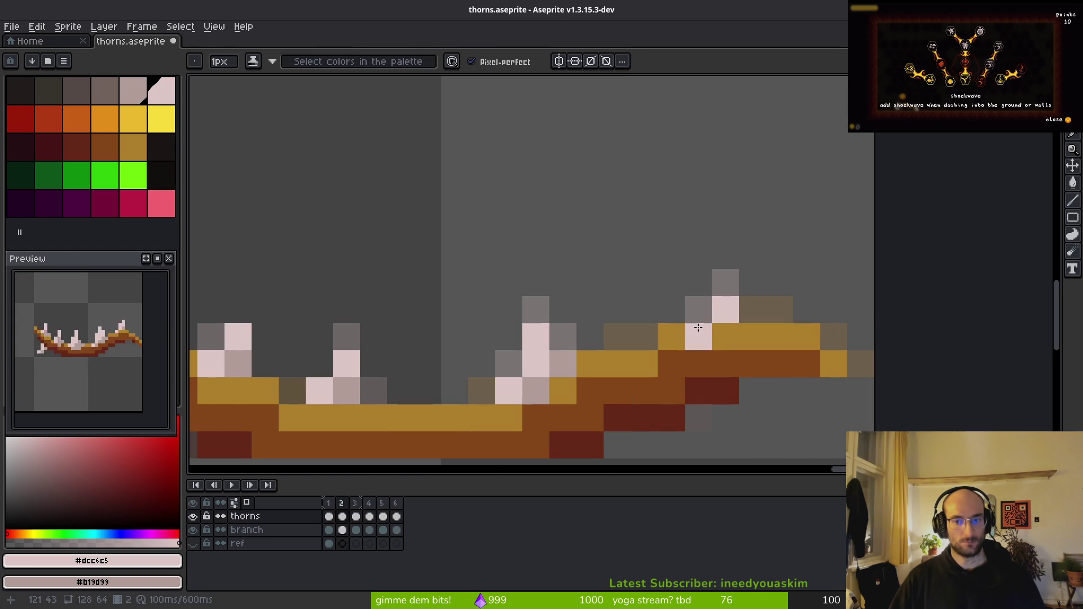
Step: Review frames 3 to 5 of the thorns animation, returning to the Pencil
{"action": "key", "text": "Right"}
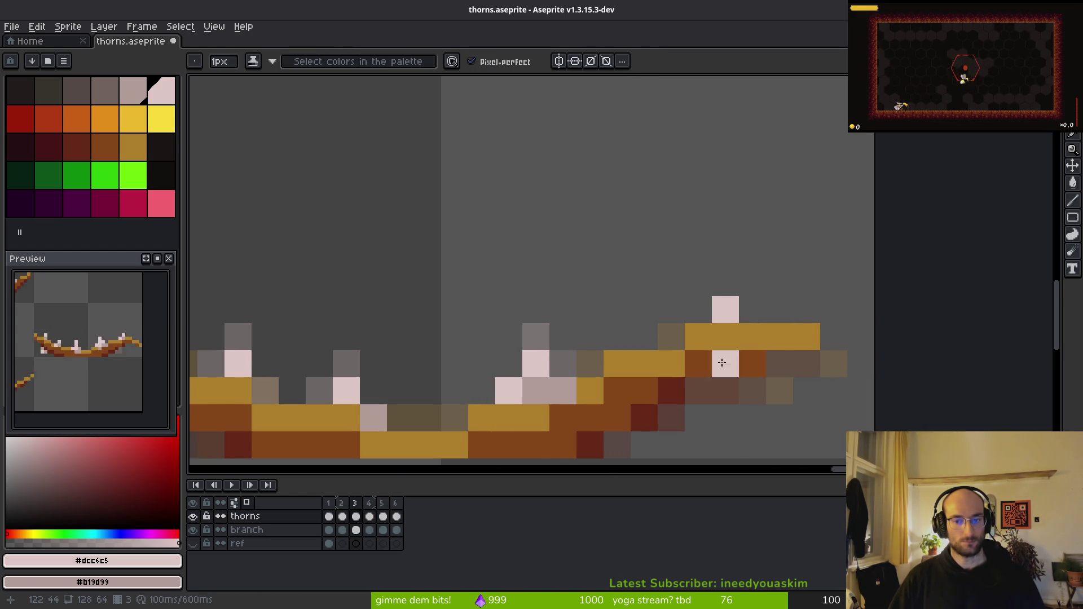
{"action": "key", "text": "Right"}
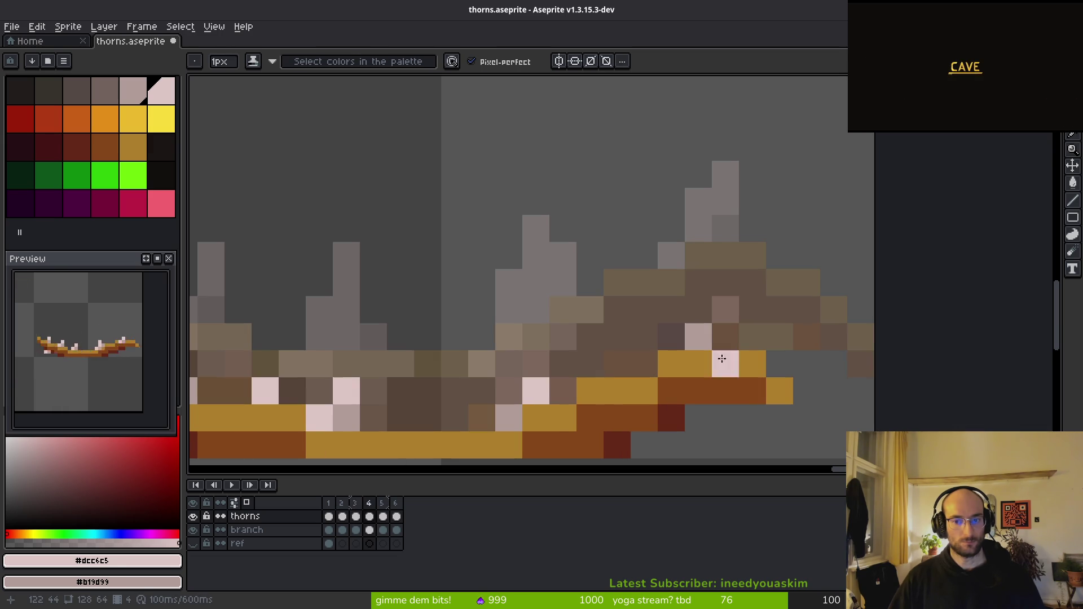
{"action": "scroll", "coordinate": [790, 397], "scroll_direction": "down", "scroll_amount": 4}
{"action": "scroll", "coordinate": [790, 396], "scroll_direction": "up", "scroll_amount": 1}
{"action": "scroll", "coordinate": [790, 397], "scroll_direction": "down", "scroll_amount": 2}
{"action": "key", "text": "Left"}
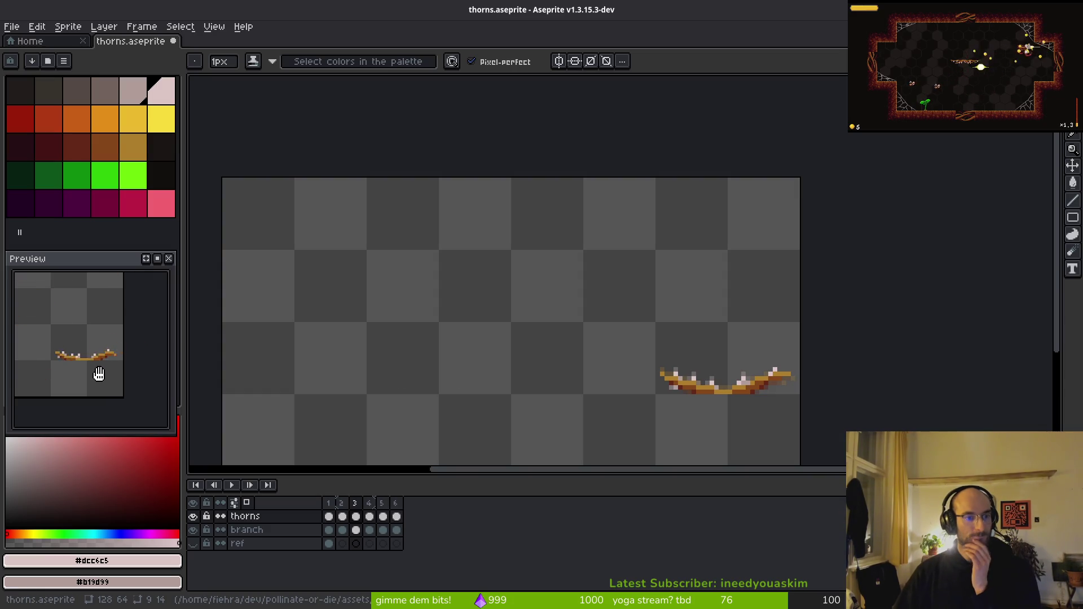
{"action": "key", "text": "Right"}
{"action": "key", "text": "alt"}
{"action": "key", "text": "Right"}
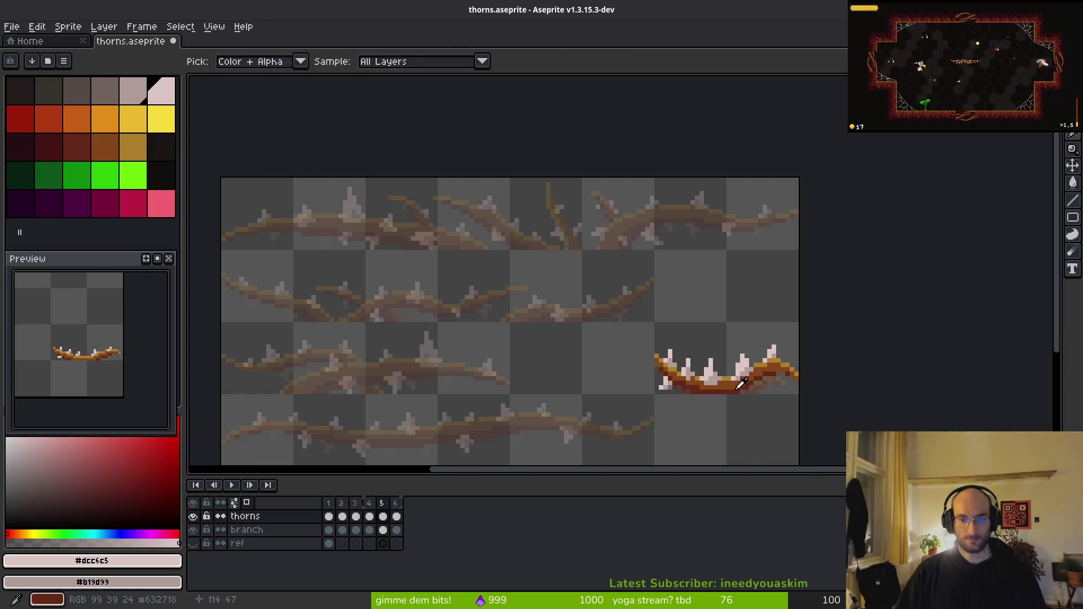
{"action": "scroll", "coordinate": [676, 395], "scroll_direction": "up", "scroll_amount": 5}
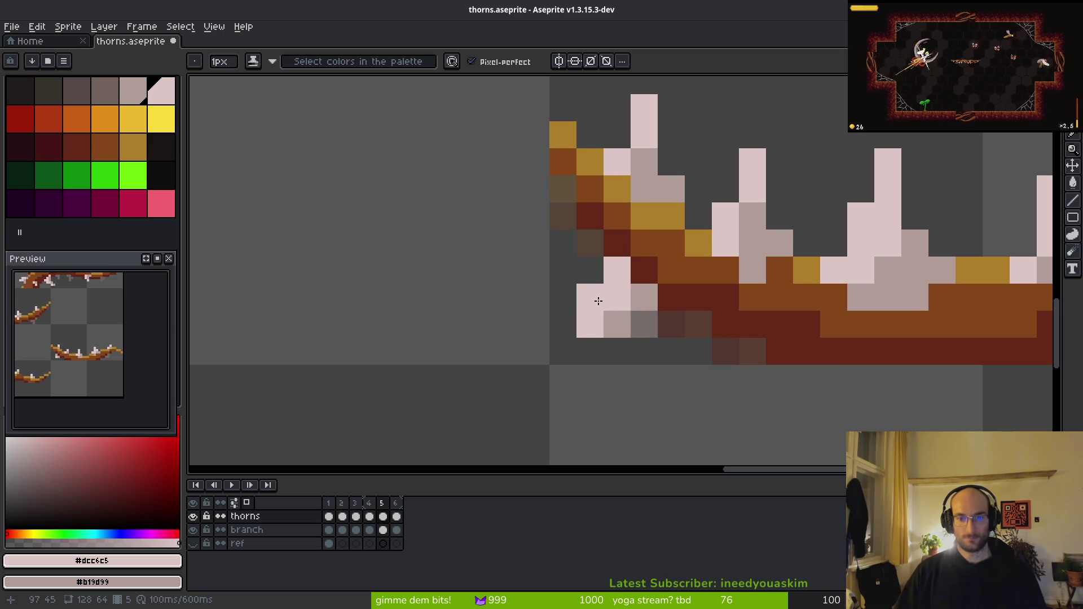
{"action": "scroll", "coordinate": [689, 374], "scroll_direction": "down", "scroll_amount": 5}
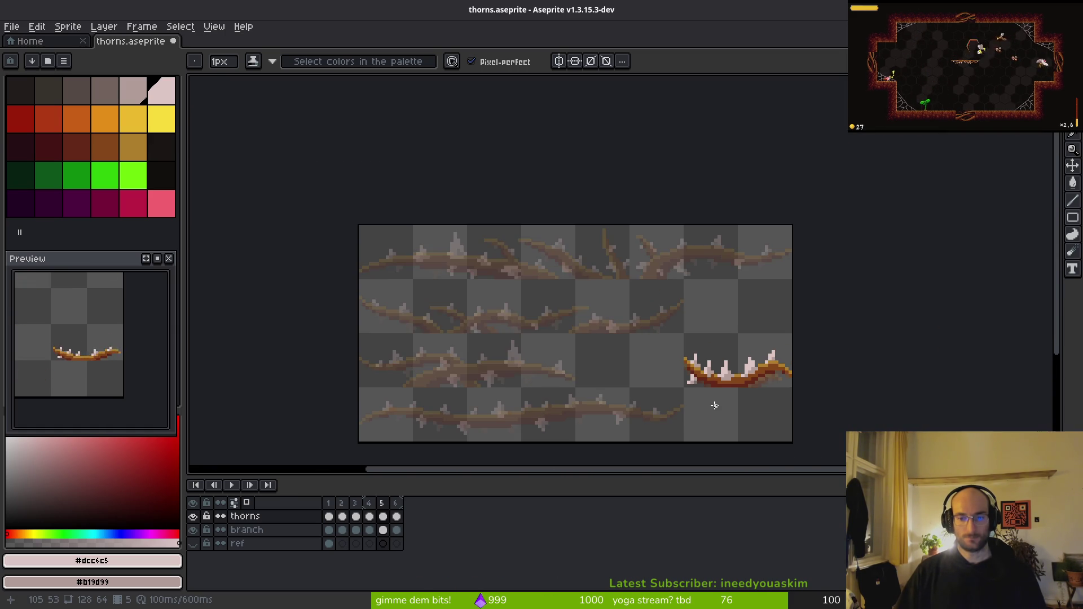
{"action": "scroll", "coordinate": [712, 406], "scroll_direction": "up", "scroll_amount": 3}
{"action": "key", "text": "Left"}
{"action": "key", "text": "Left"}
{"action": "scroll", "coordinate": [793, 413], "scroll_direction": "down", "scroll_amount": 3}
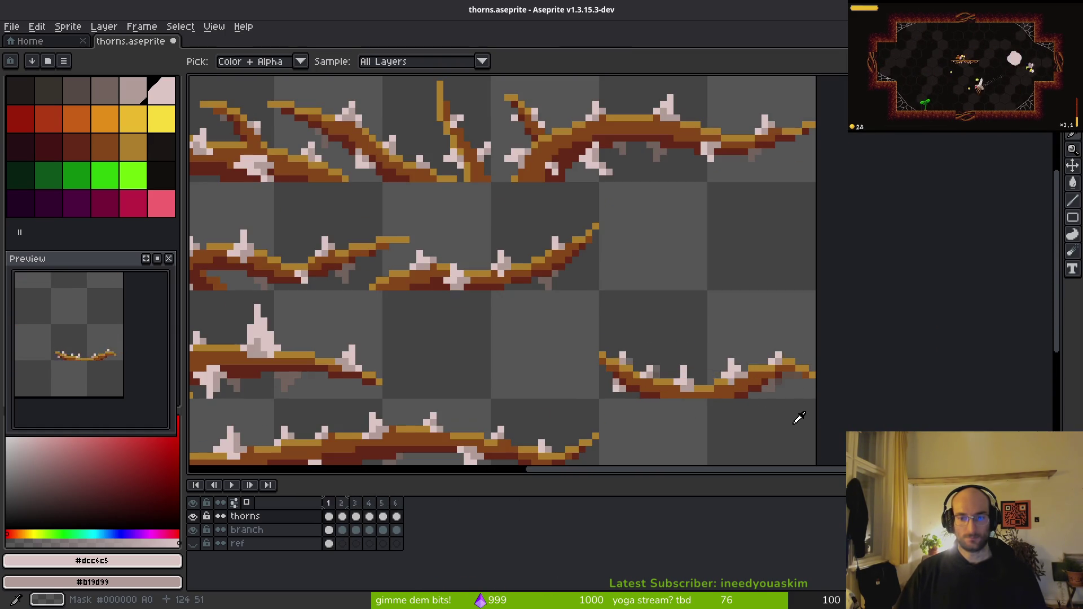
{"action": "scroll", "coordinate": [795, 418], "scroll_direction": "up", "scroll_amount": 3}
{"action": "key", "text": "Right"}
{"action": "key", "text": "b"}
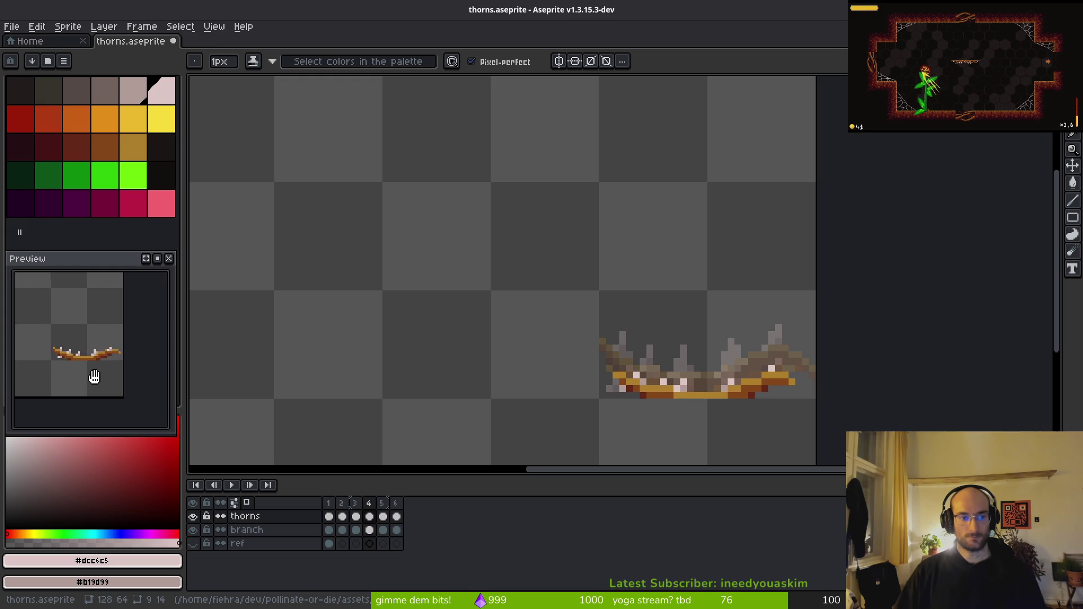
Step: Save thorns.aseprite, jump back to the first frames, and switch to Godot
{"action": "key", "text": "ctrl+s"}
{"action": "scroll", "coordinate": [634, 368], "scroll_direction": "down", "scroll_amount": 3}
{"action": "scroll", "coordinate": [630, 351], "scroll_direction": "up", "scroll_amount": 3}
{"action": "key", "text": "i"}
{"action": "key", "text": "Home"}
{"action": "key", "text": "Right"}
{"action": "key", "text": "Right"}
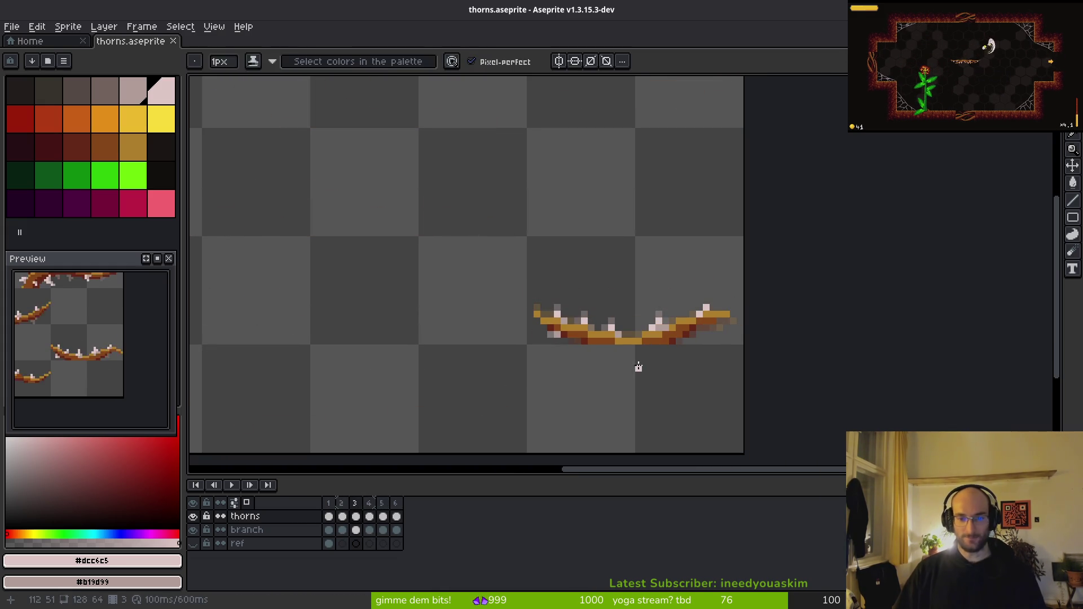
{"action": "key", "text": "alt+Tab"}
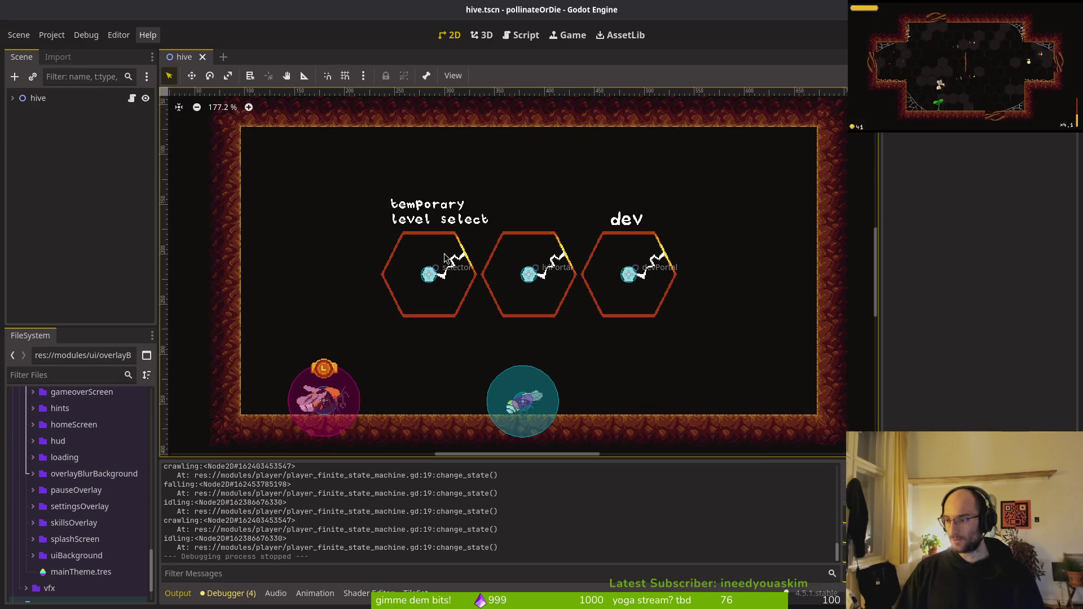
Step: Quick-open the thorns_tiny.tscn scene
{"action": "key", "text": "shift+alt+o"}
{"action": "type", "text": "thorssm"}
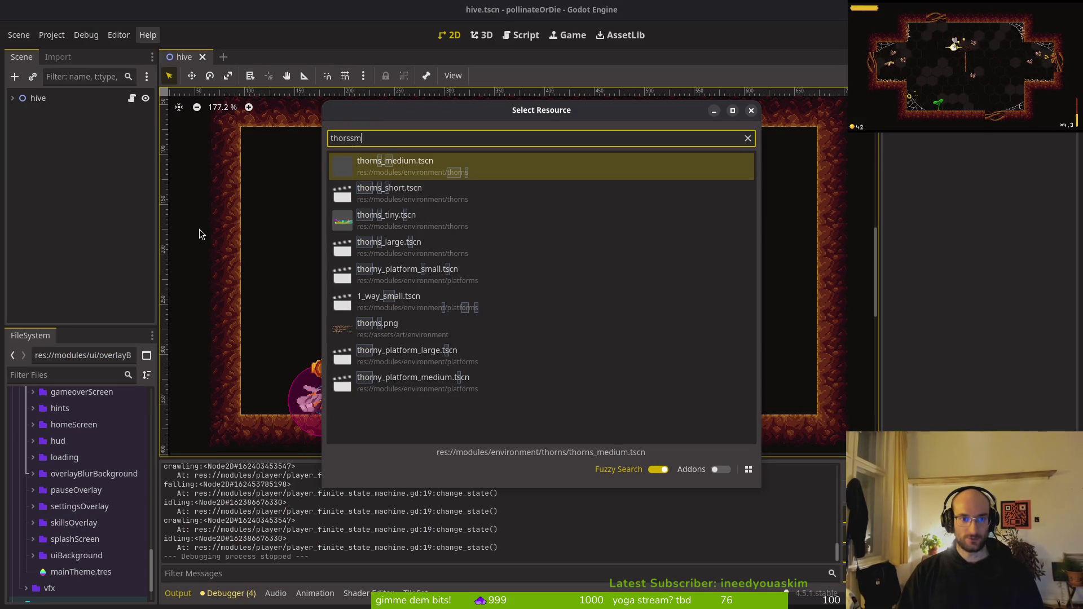
{"action": "key", "text": "Down"}
{"action": "key", "text": "Down"}
{"action": "key", "text": "Return"}
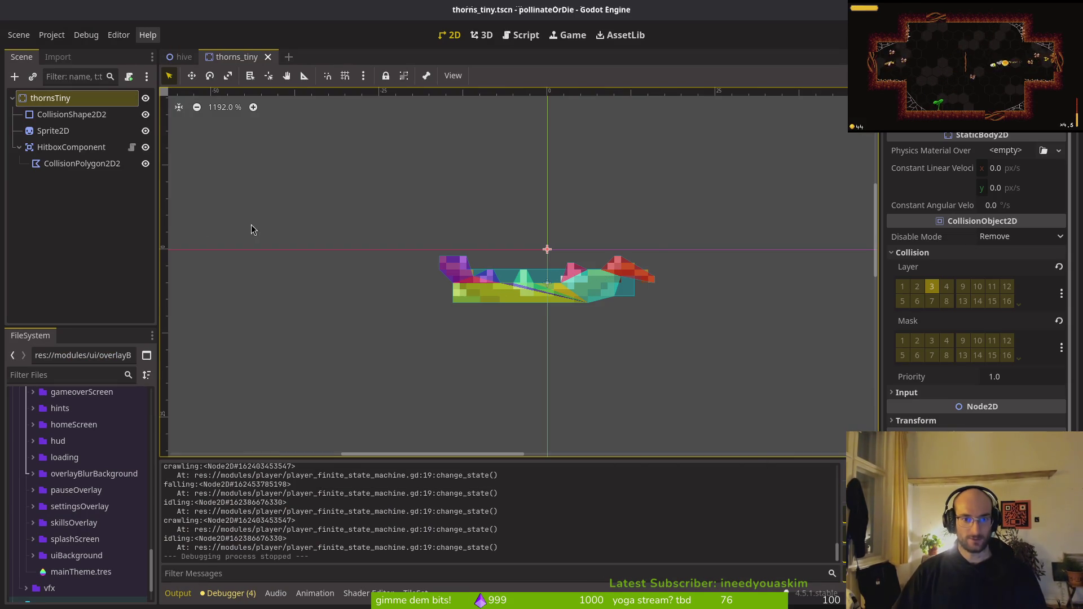
Step: Add an AnimationPlayer node, move it directly under thornsTiny, and save the scene
{"action": "left_click", "coordinate": [54, 131]}
{"action": "key", "text": "ctrl+a"}
{"action": "type", "text": "animp"}
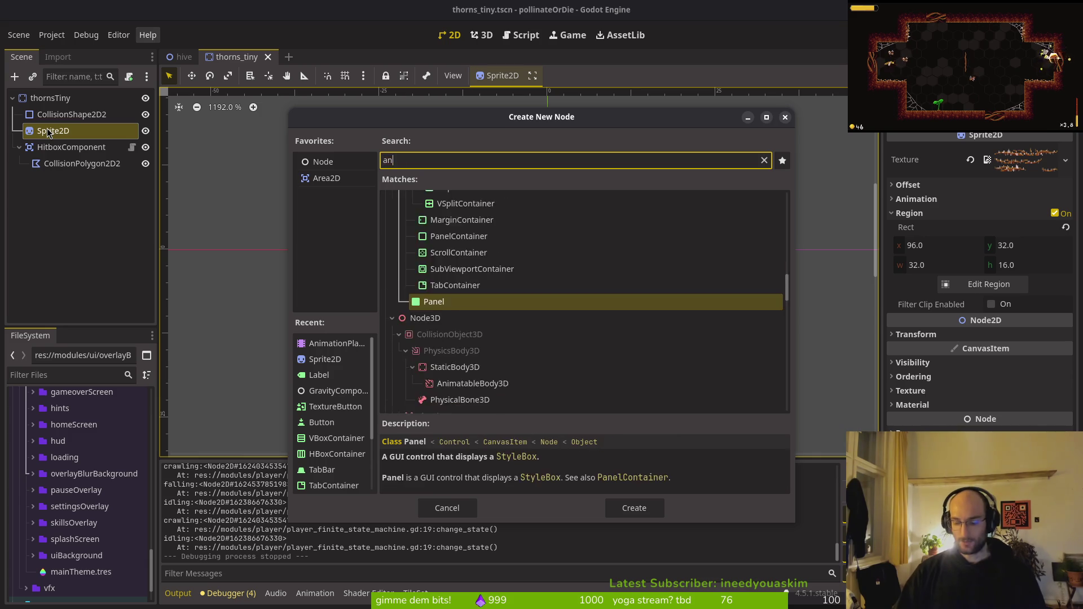
{"action": "type", "text": "l"}
{"action": "key", "text": "Return"}
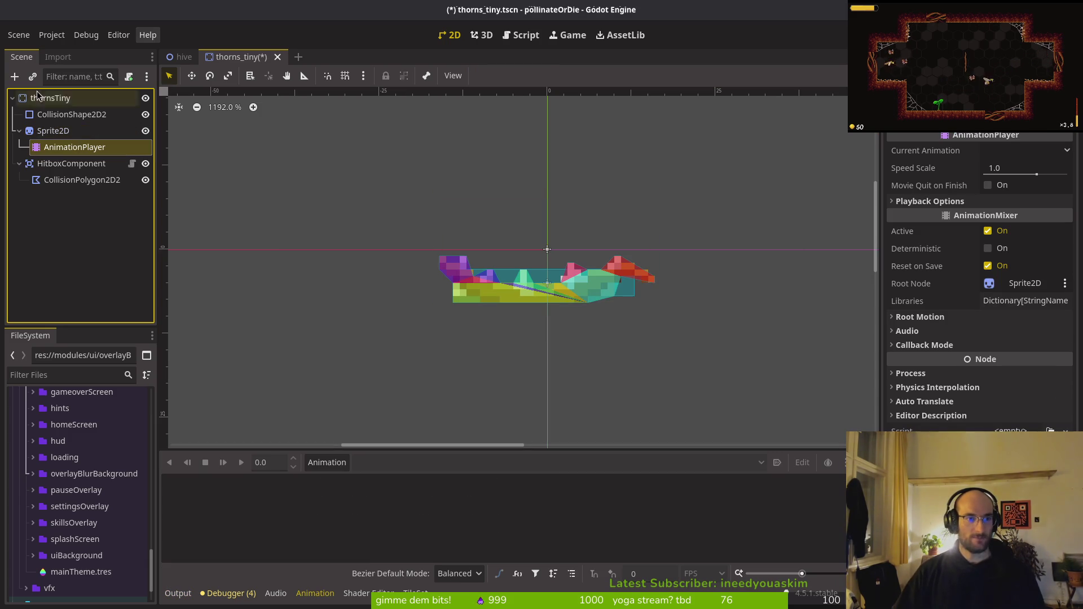
{"action": "mouse_move", "coordinate": [46, 155]}
{"action": "left_mouse_down"}
{"action": "mouse_move", "coordinate": [70, 121]}
{"action": "mouse_move", "coordinate": [85, 156]}
{"action": "left_mouse_up"}
{"action": "key", "text": "ctrl+s"}
Step: Inspect the CollisionShape2D2, thornsTiny and HitboxComponent nodes, then begin adding another node under thornsTiny
{"action": "left_click", "coordinate": [54, 115]}
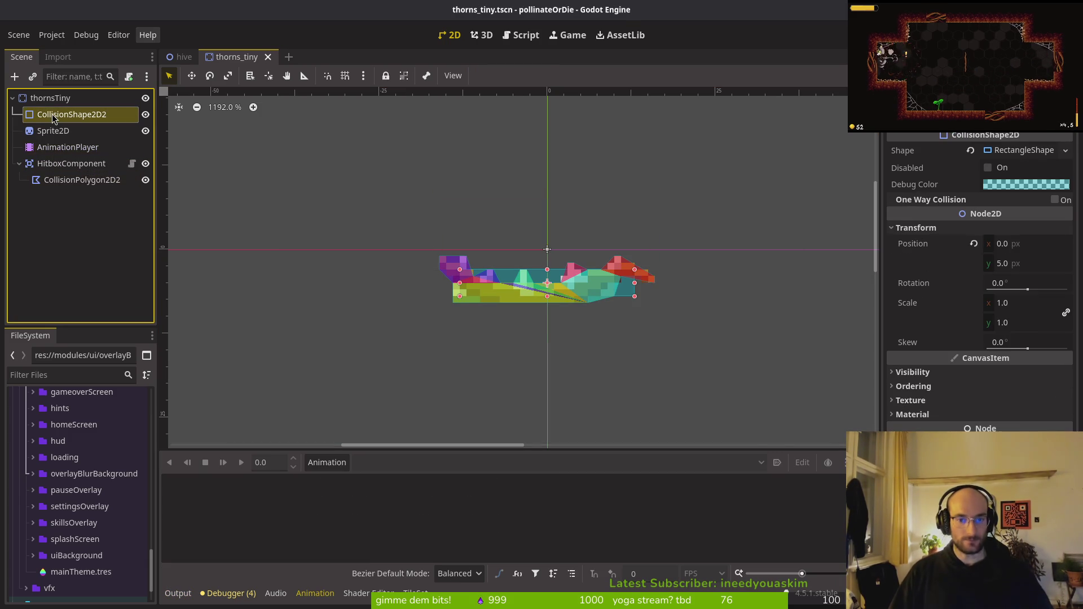
{"action": "left_click", "coordinate": [51, 98]}
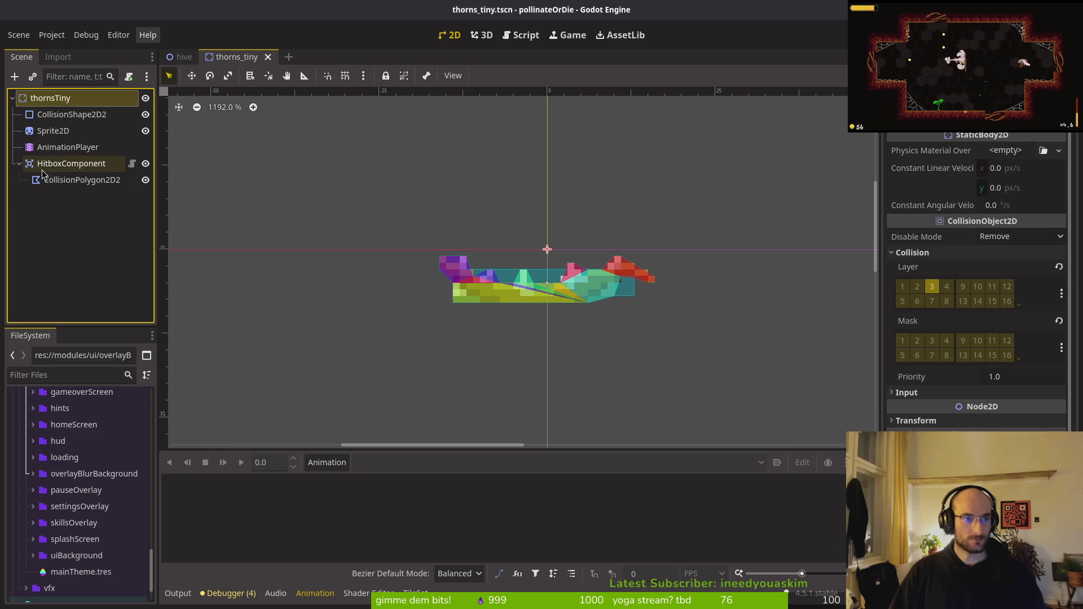
{"action": "left_click", "coordinate": [62, 164]}
{"action": "key", "text": "F2"}
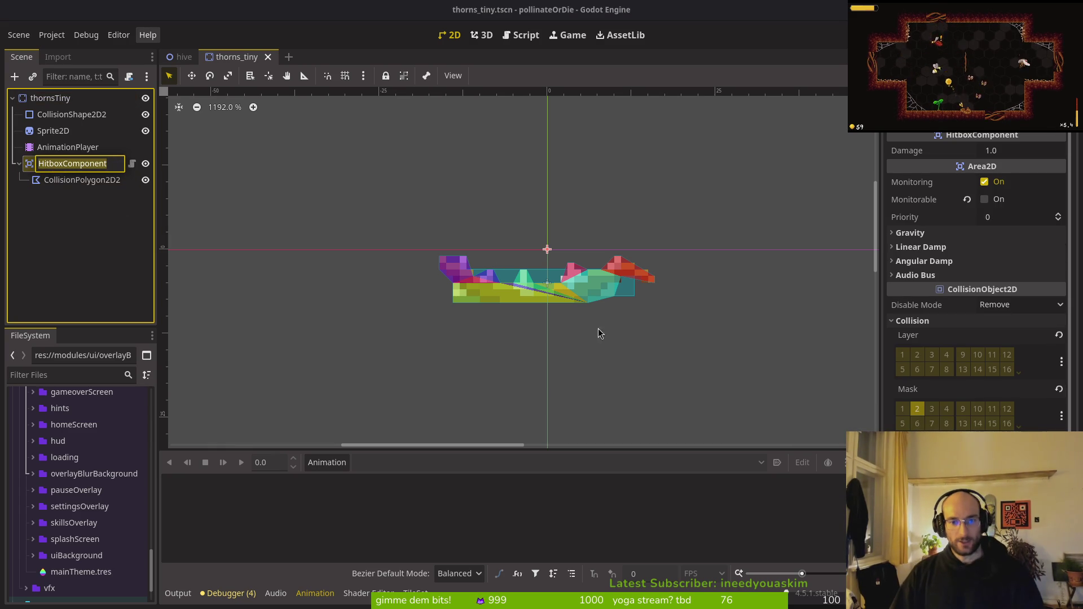
{"action": "scroll", "coordinate": [563, 316], "scroll_direction": "down", "scroll_amount": 3}
{"action": "key", "text": "Escape"}
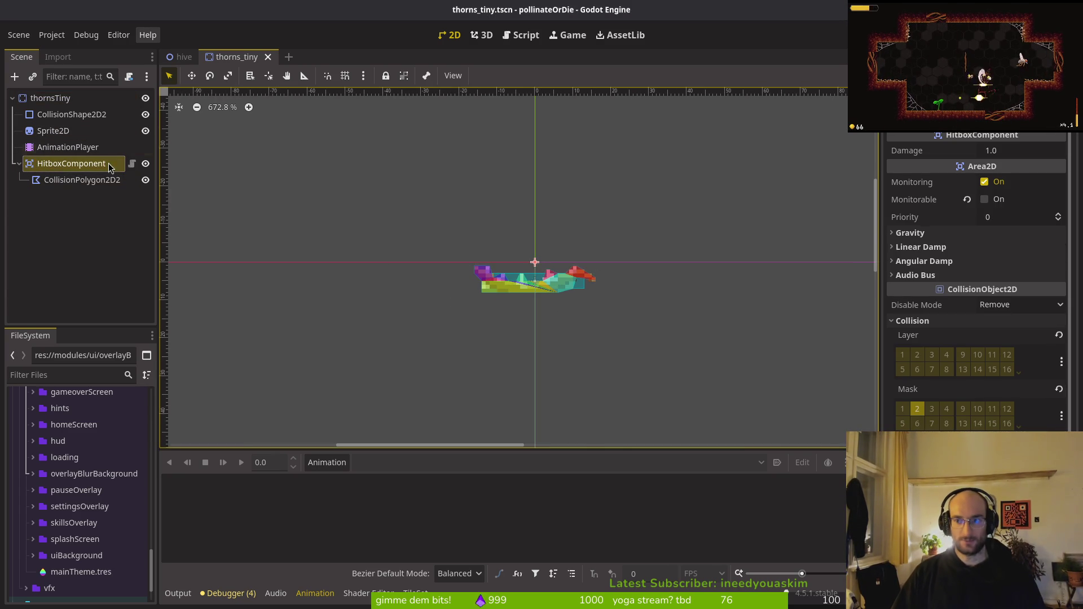
{"action": "left_click", "coordinate": [61, 165]}
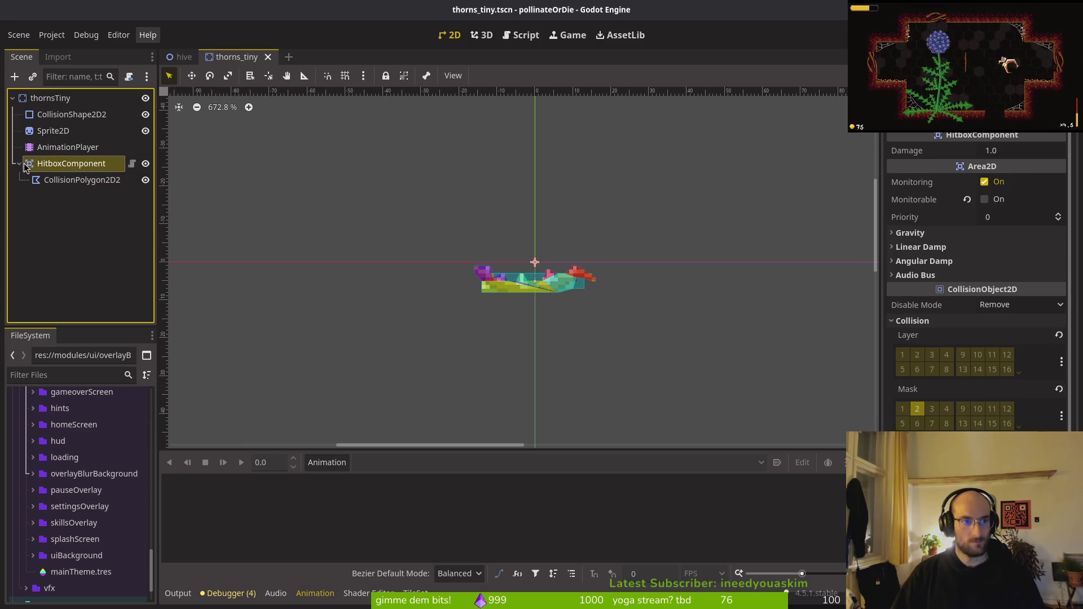
{"action": "left_click", "coordinate": [50, 100]}
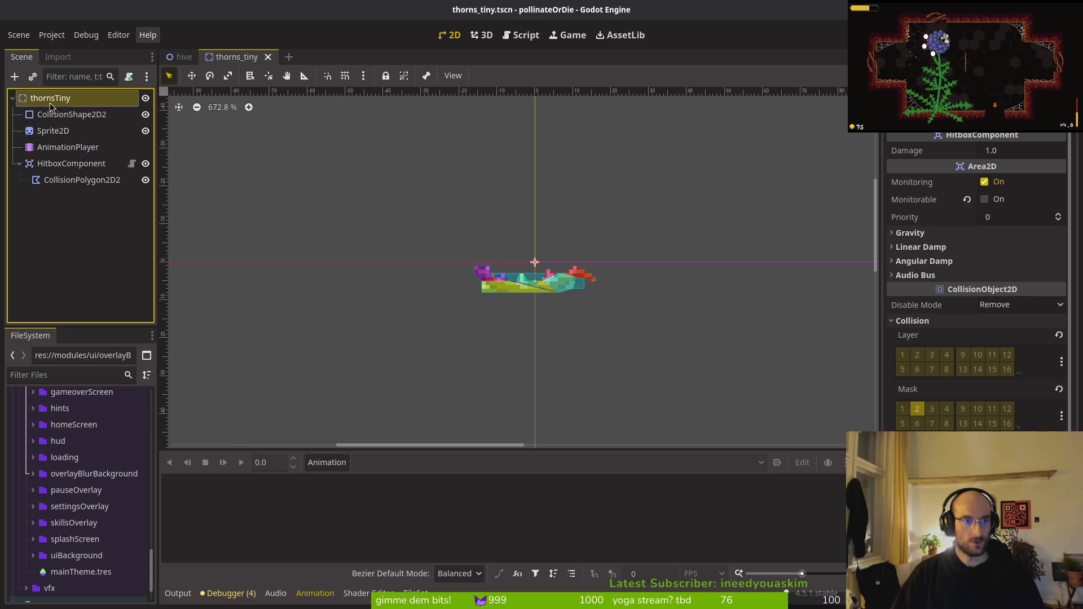
{"action": "key", "text": "ctrl+a"}
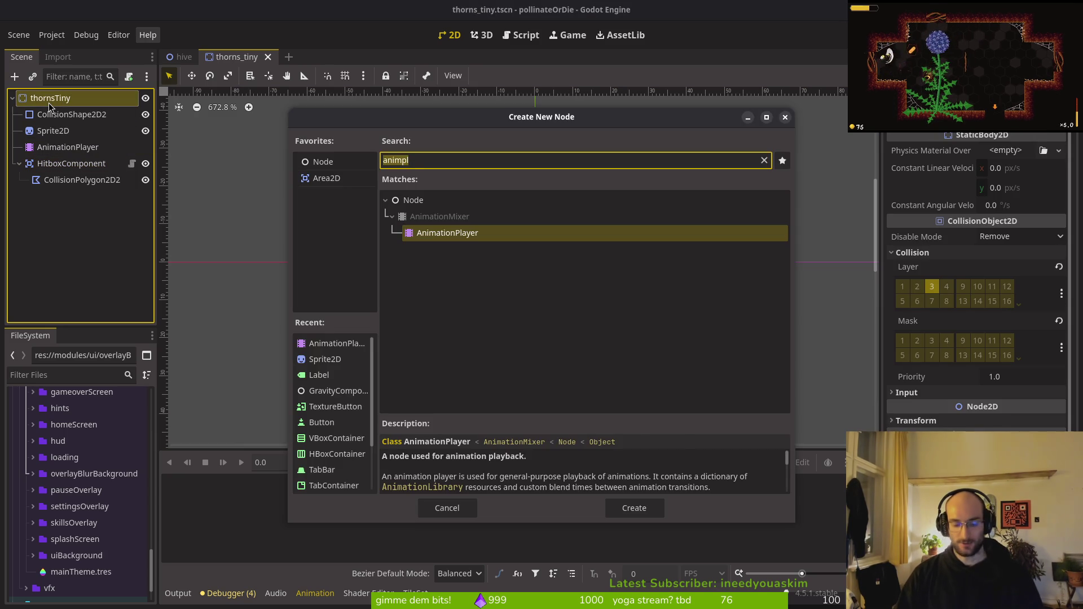
Step: Add an Area2D node to thornsTiny and rename it triggerArea
{"action": "type", "text": "area"}
{"action": "key", "text": "Return"}
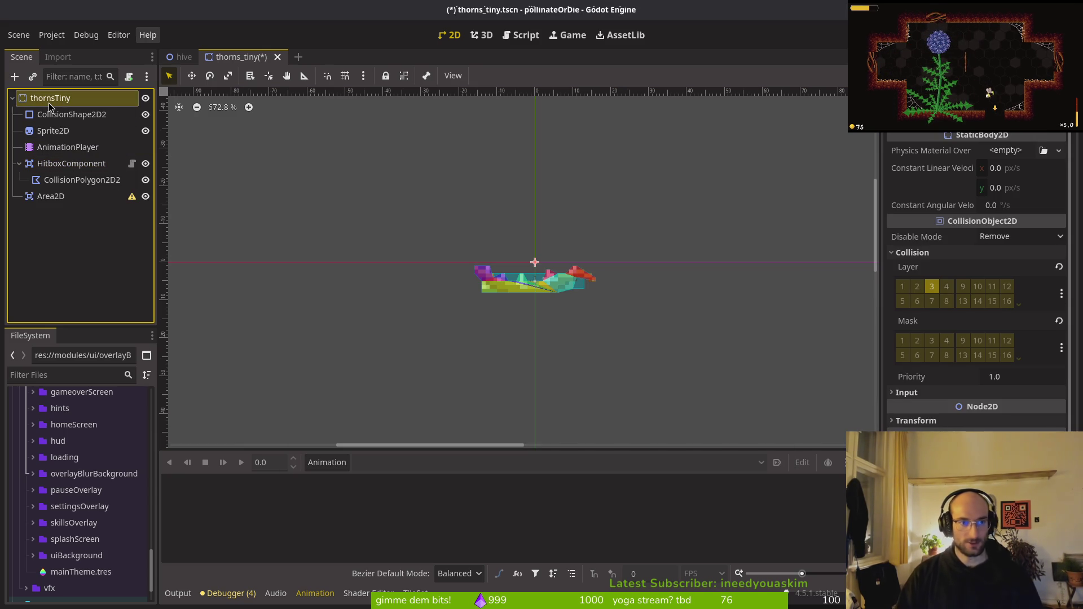
{"action": "key", "text": "F2"}
{"action": "type", "text": "t"}
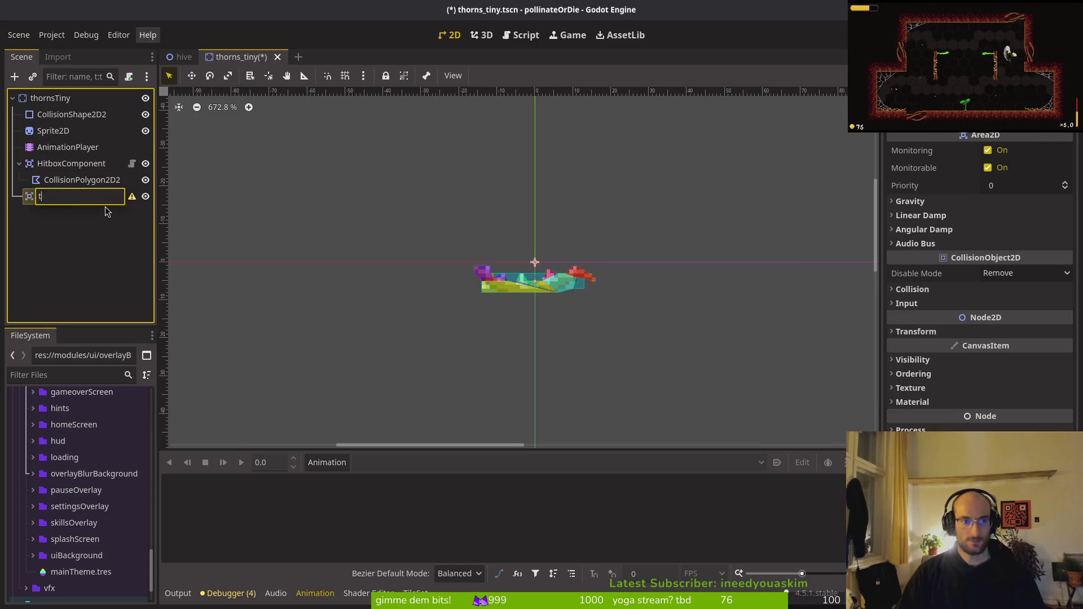
{"action": "type", "text": "rigger"}
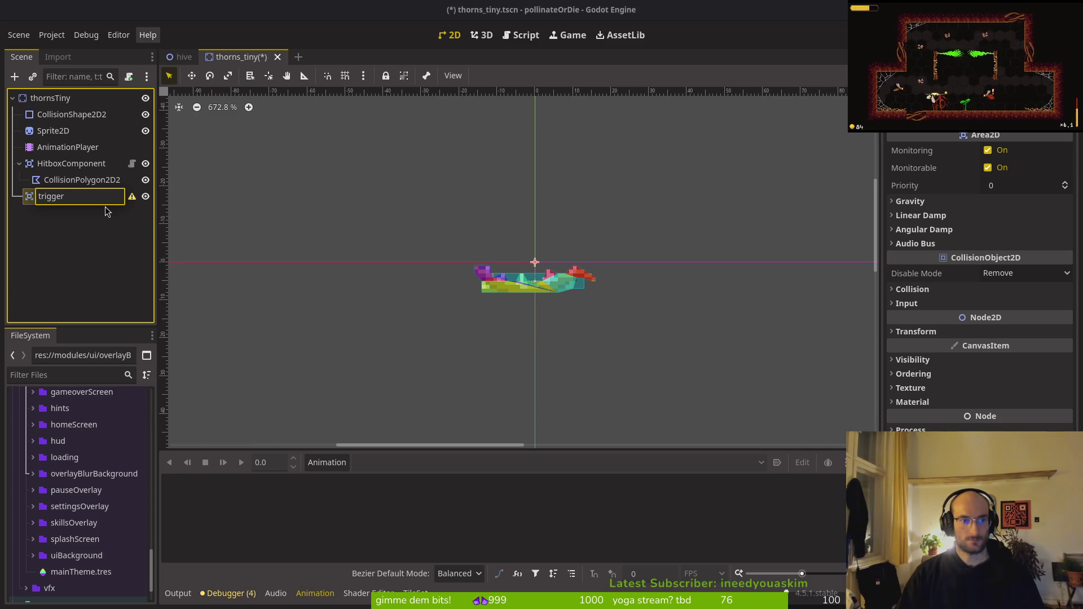
{"action": "key", "text": "Return"}
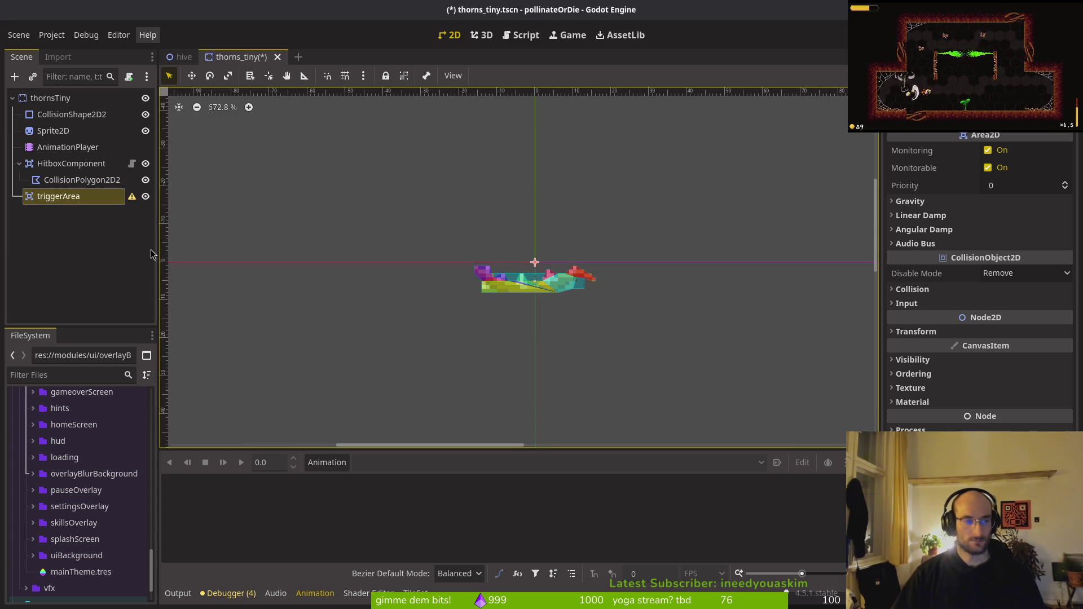
Step: Move CollisionPolygon2D2 from HitboxComponent under triggerArea and hide its canvas shapes
{"action": "left_click", "coordinate": [73, 180]}
{"action": "left_click_drag", "start_coordinate": [74, 181], "coordinate": [65, 196]}
{"action": "left_click", "coordinate": [57, 163]}
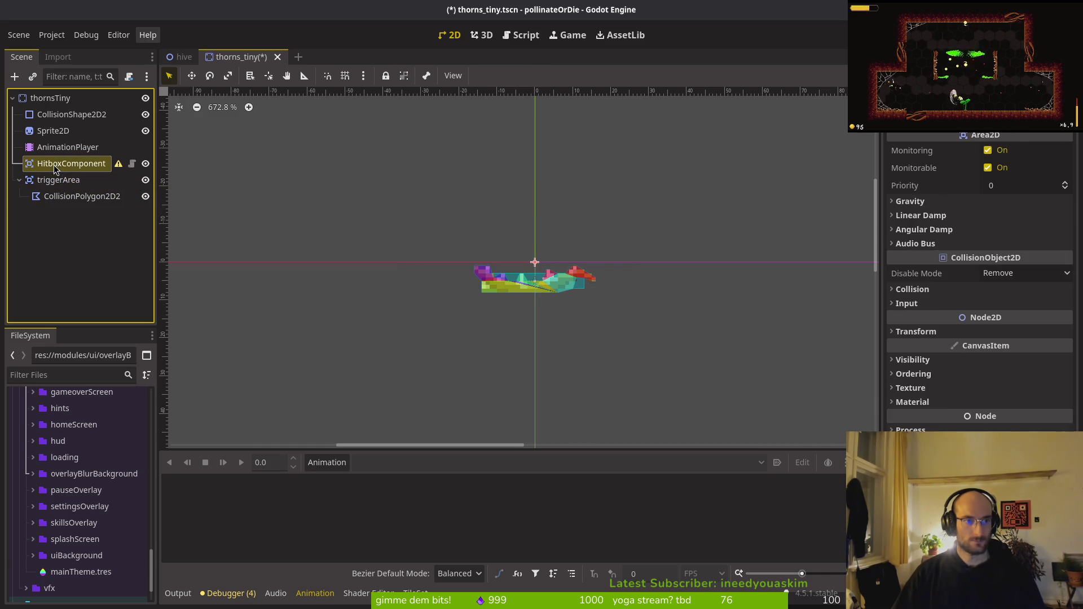
{"action": "left_click", "coordinate": [145, 180]}
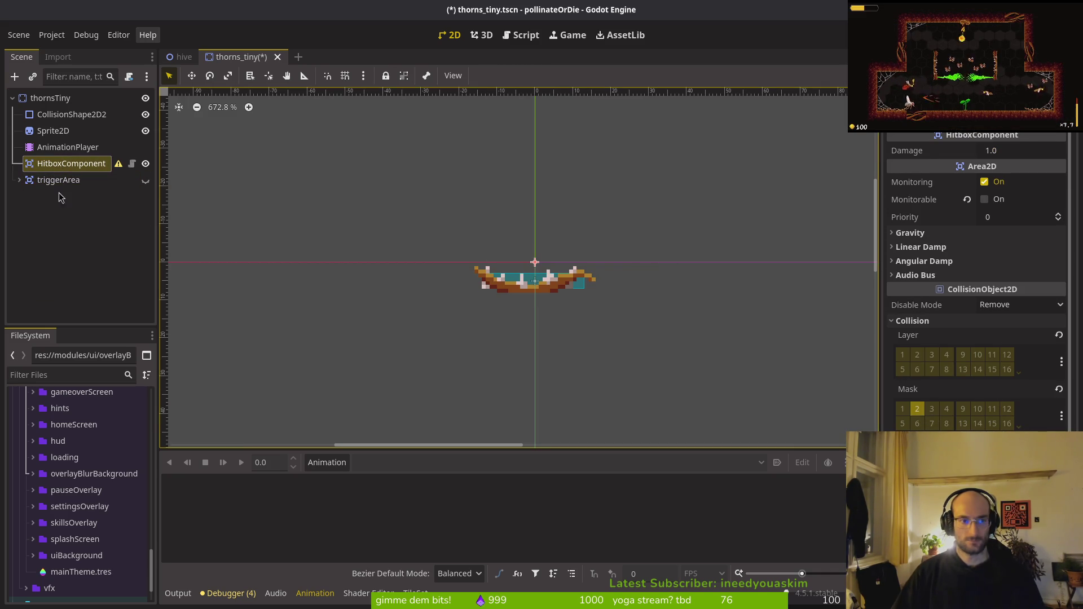
Step: Clear a collision mask bit on triggerArea and save the scene
{"action": "left_click", "coordinate": [58, 180]}
{"action": "left_click", "coordinate": [902, 376]}
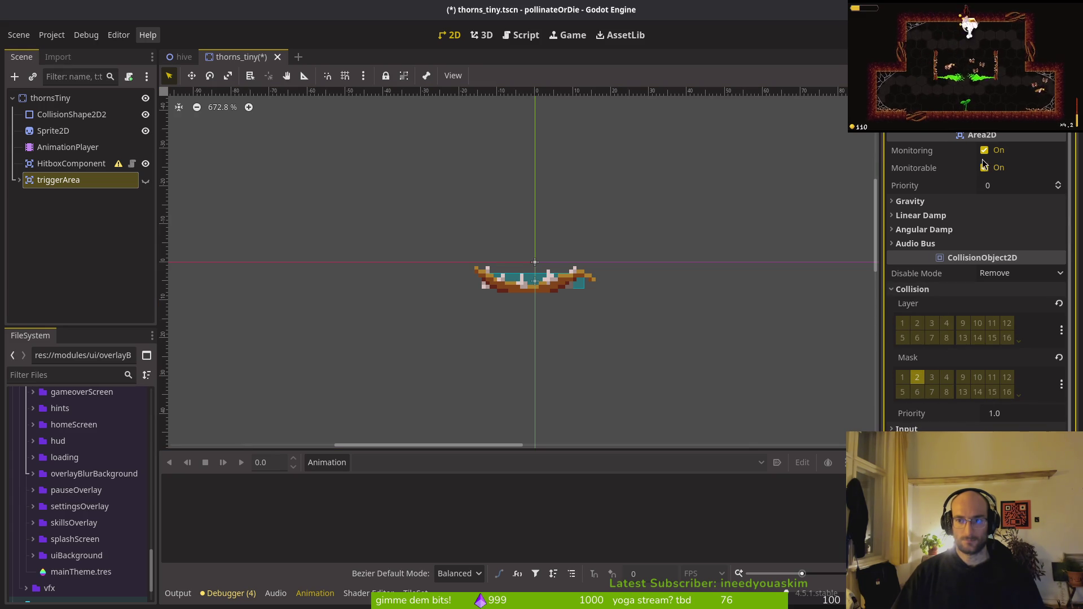
{"action": "key", "text": "ctrl+s"}
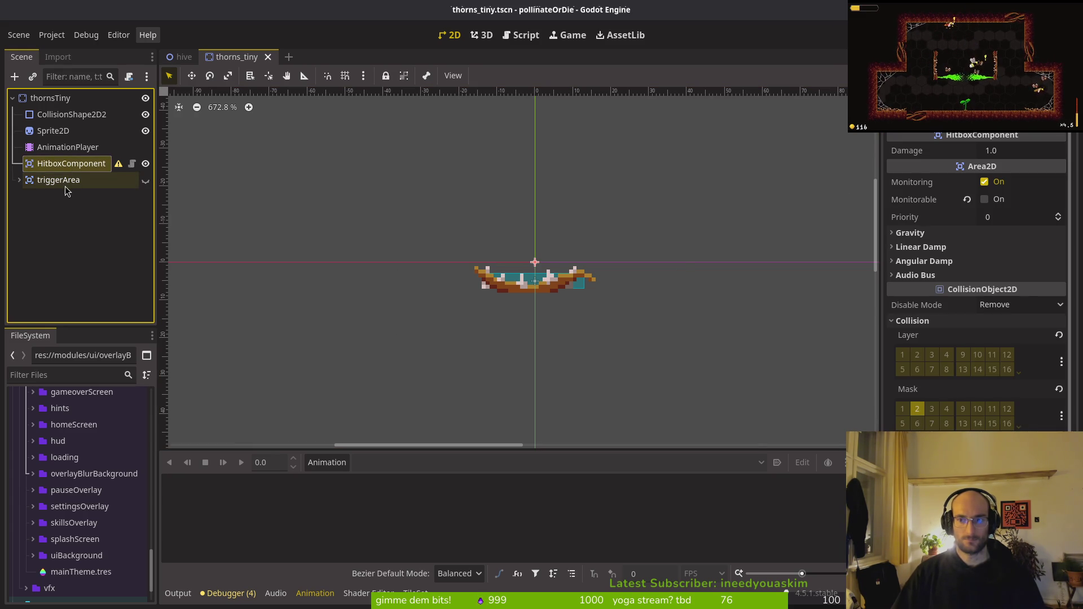
Step: Select HitboxComponent and bring up the Create New Node chooser
{"action": "left_click", "coordinate": [65, 185]}
{"action": "left_click", "coordinate": [56, 165]}
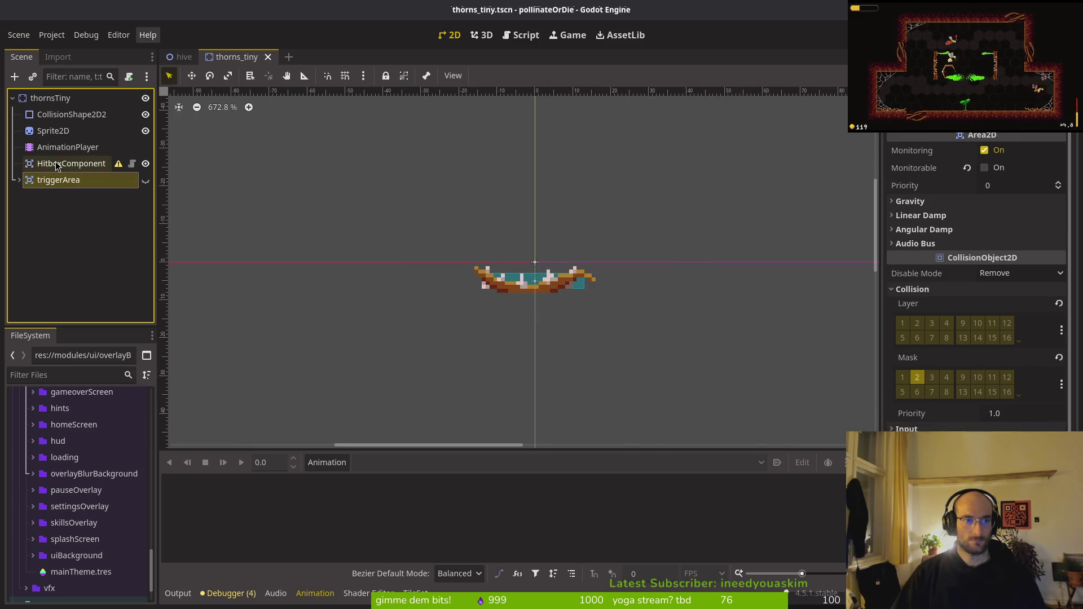
{"action": "key", "text": "ctrl+a"}
{"action": "key", "text": "Escape"}
{"action": "key", "text": "ctrl+a"}
{"action": "type", "text": "hit"}
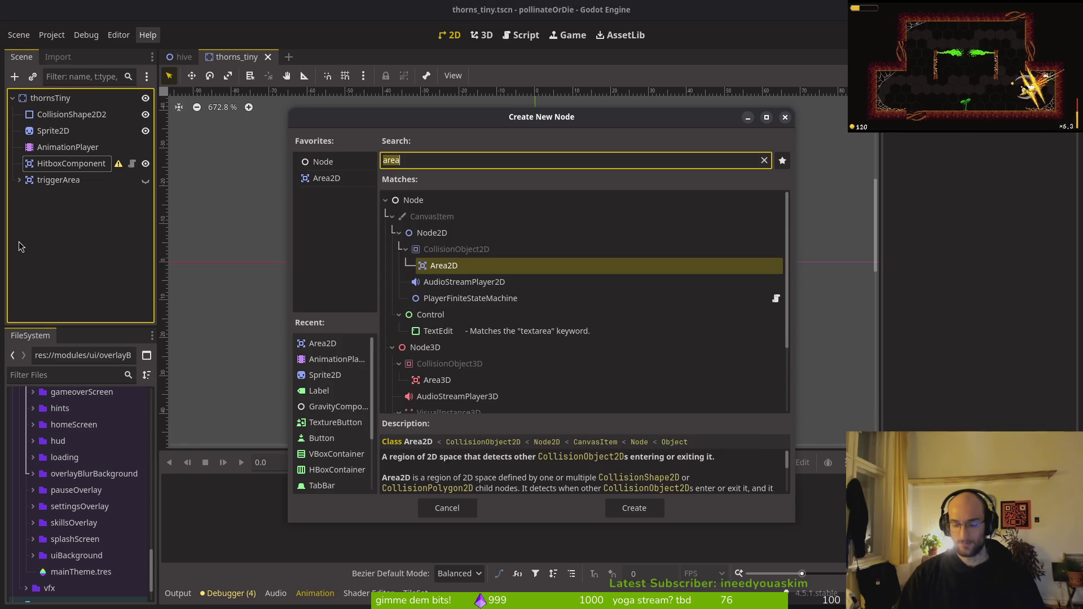
{"action": "key", "text": "Return"}
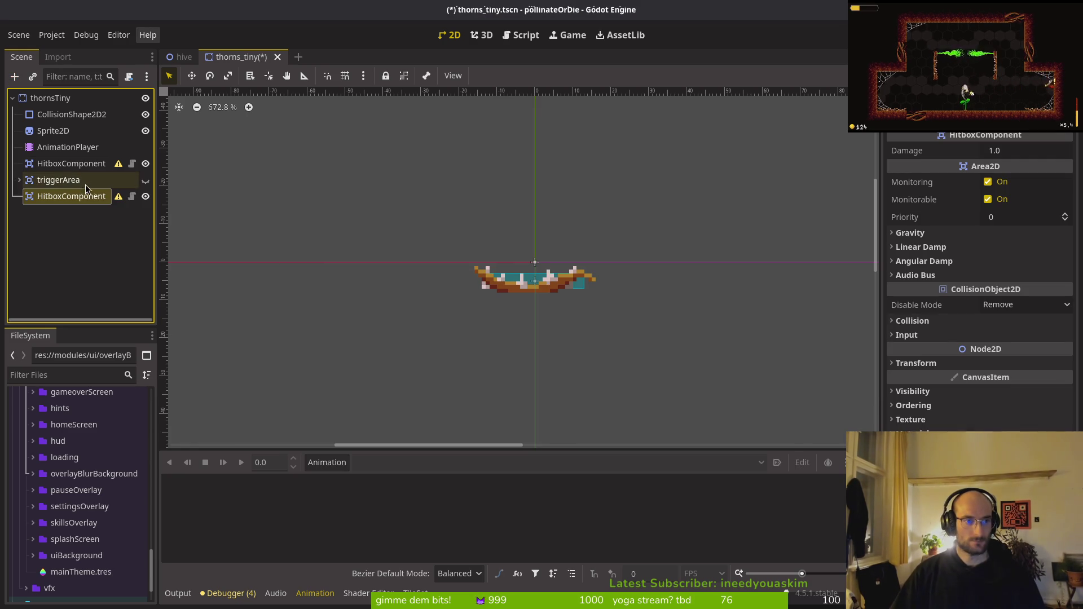
{"action": "left_click", "coordinate": [70, 181]}
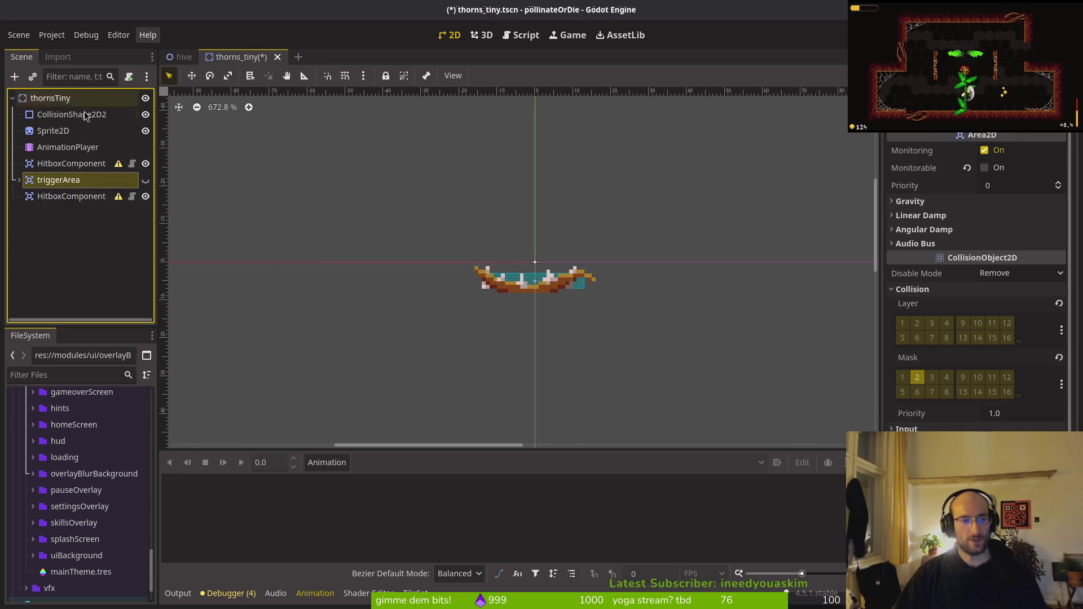
{"action": "left_click", "coordinate": [100, 197]}
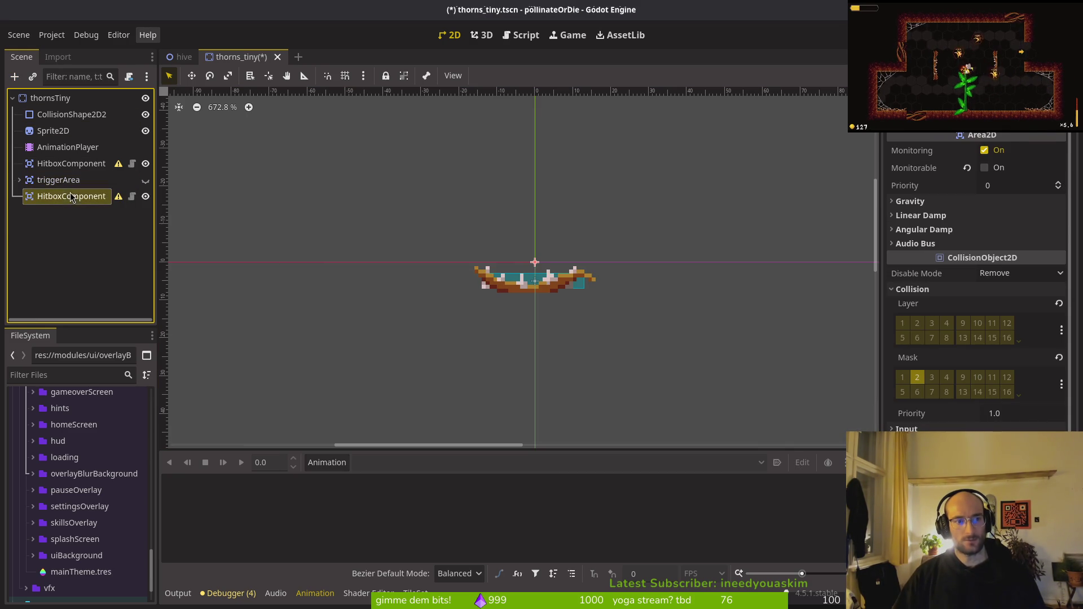
{"action": "left_click", "coordinate": [59, 186]}
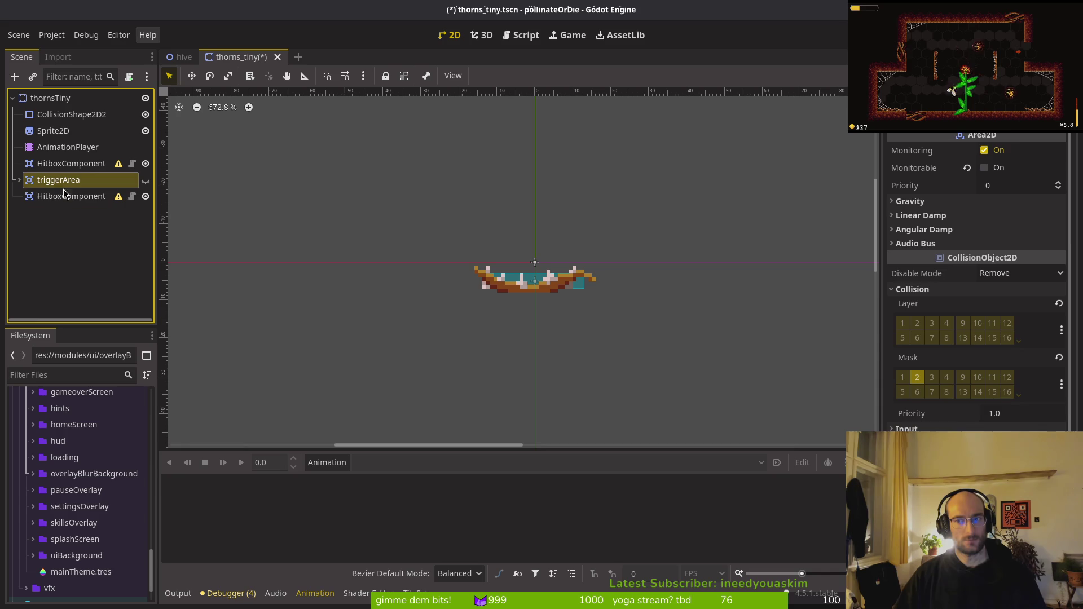
{"action": "left_click", "coordinate": [56, 198]}
{"action": "key", "text": "Delete"}
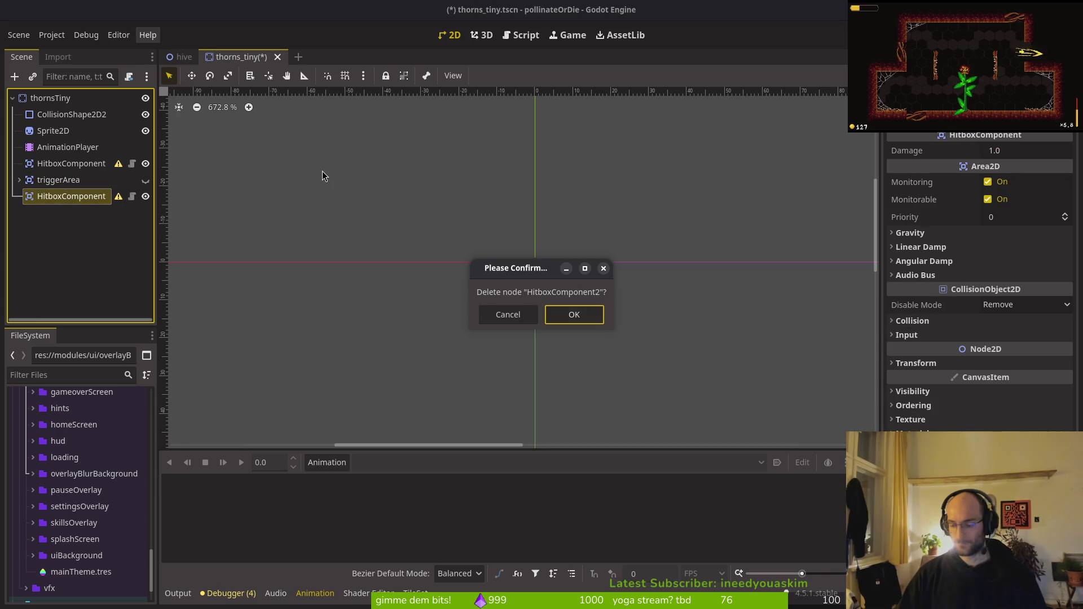
{"action": "key", "text": "Return"}
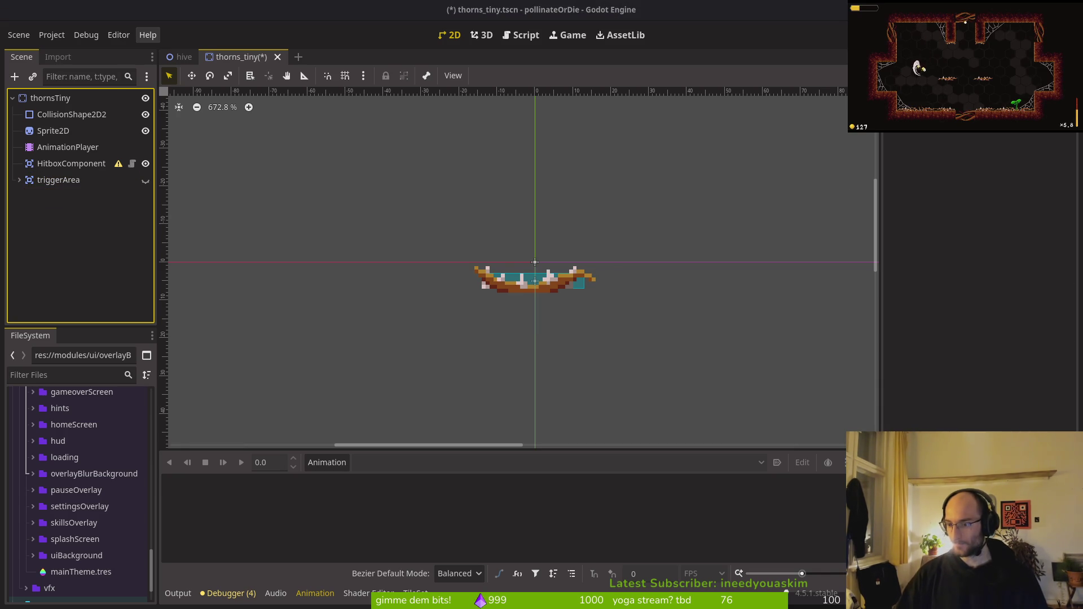
{"action": "left_click", "coordinate": [56, 180]}
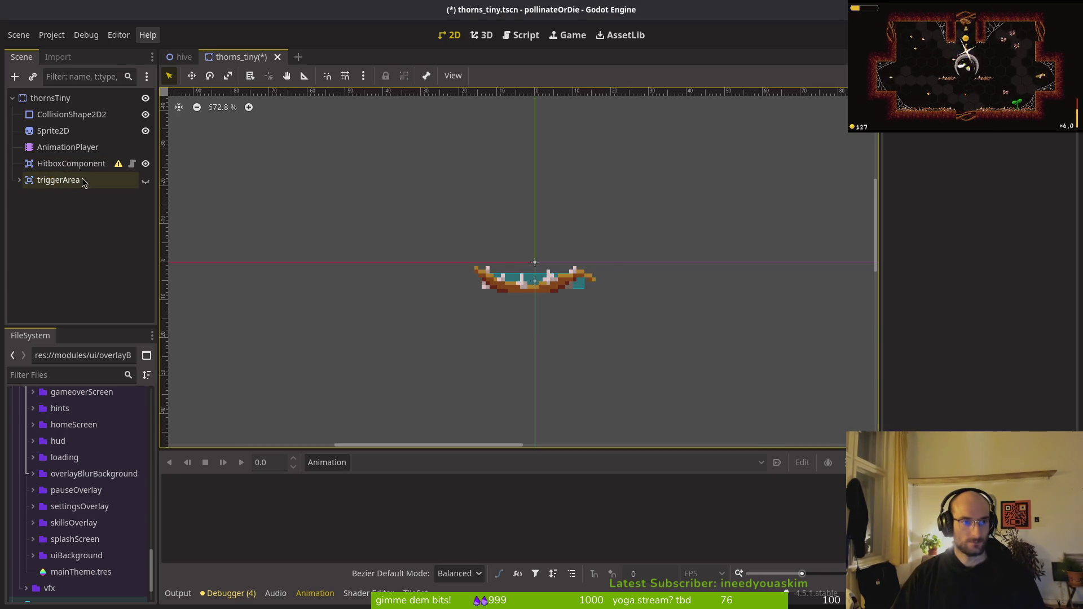
{"action": "left_click", "coordinate": [146, 180]}
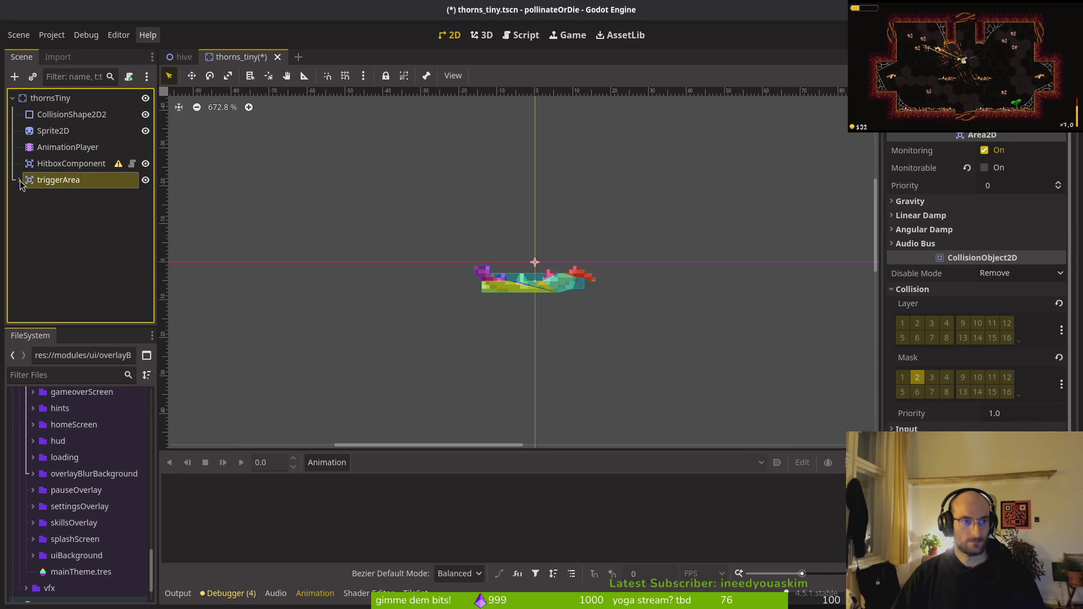
{"action": "double_click", "coordinate": [51, 180]}
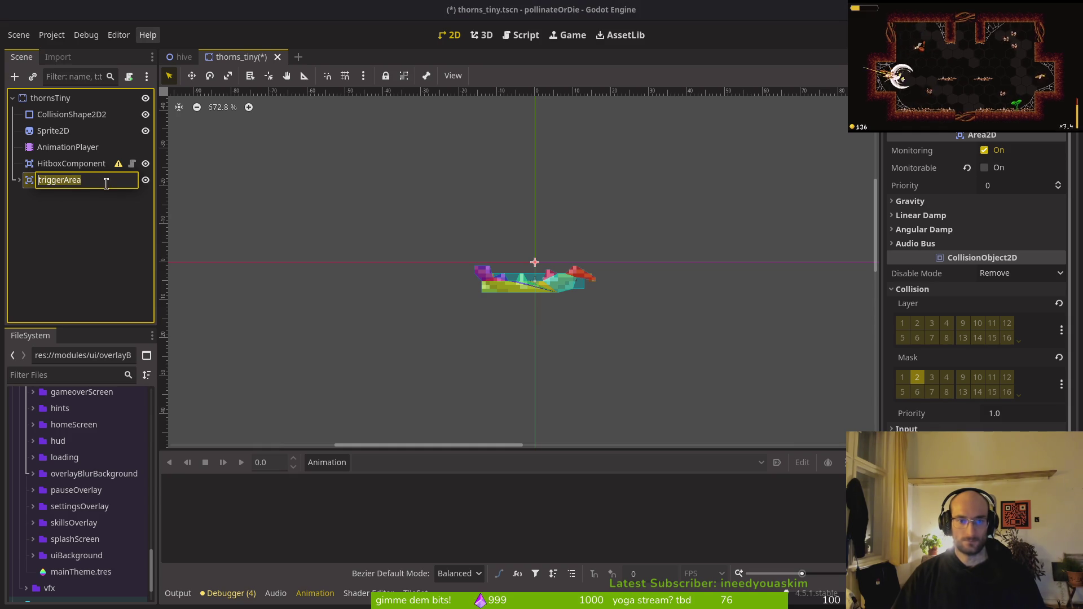
{"action": "key", "text": "Return"}
{"action": "key", "text": "ctrl+s"}
{"action": "left_click", "coordinate": [145, 181]}
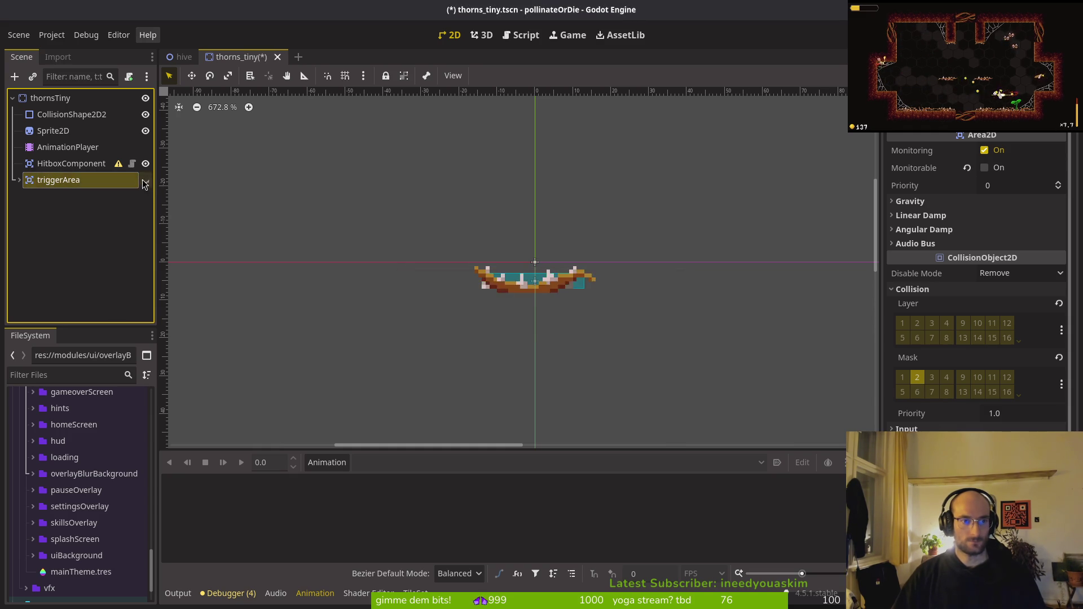
Step: Select the Sprite2D, expand its Animation section, and start editing Hframes before switching to Aseprite
{"action": "left_click", "coordinate": [62, 130]}
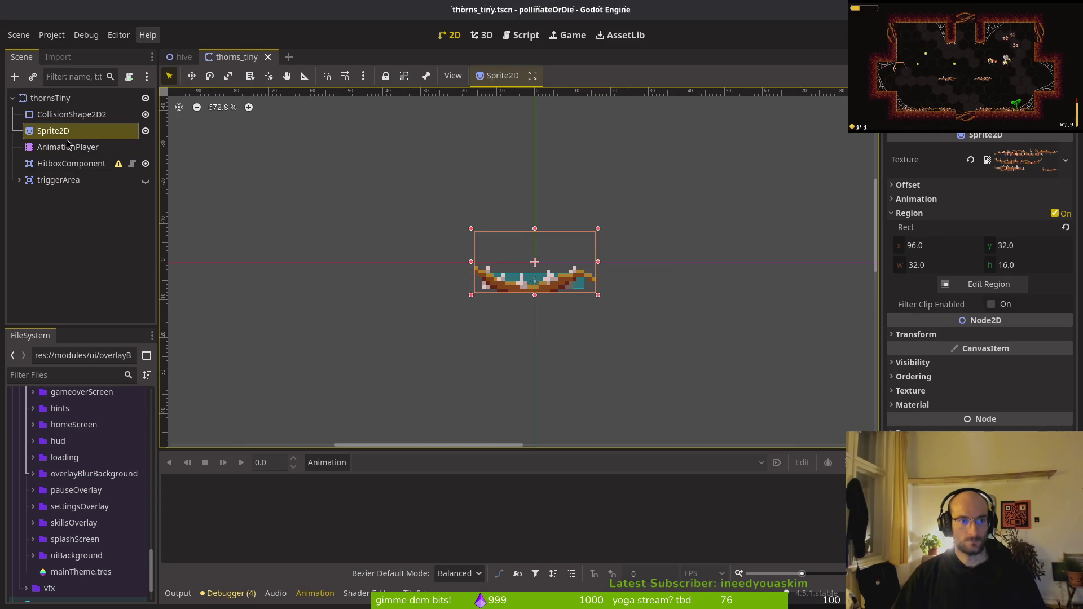
{"action": "left_click", "coordinate": [922, 199]}
{"action": "left_click", "coordinate": [992, 214]}
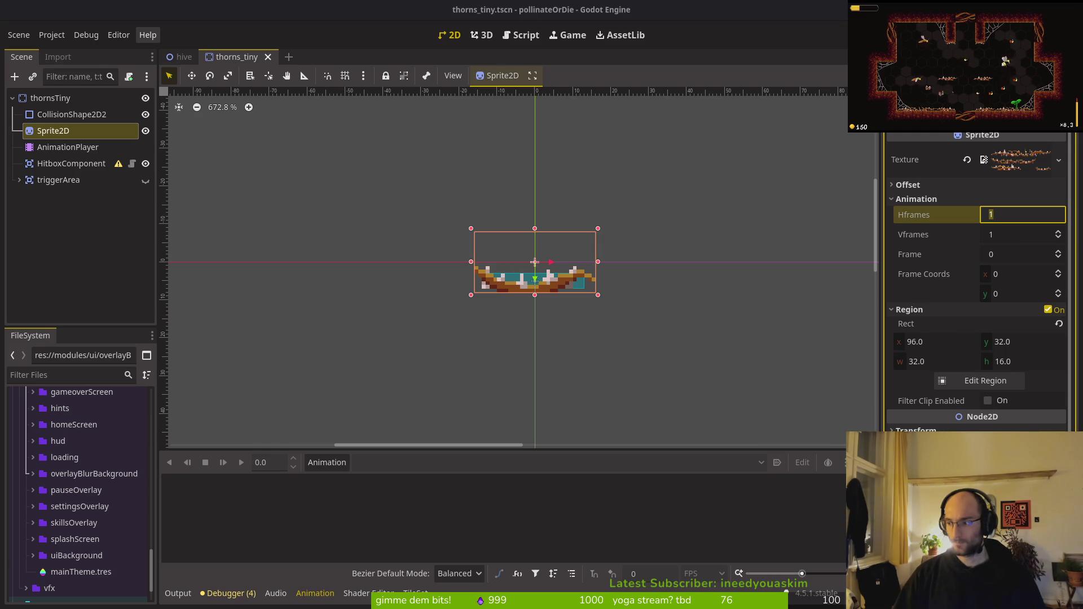
{"action": "key", "text": "alt+Tab"}
{"action": "scroll", "coordinate": [609, 367], "scroll_direction": "down", "scroll_amount": 3}
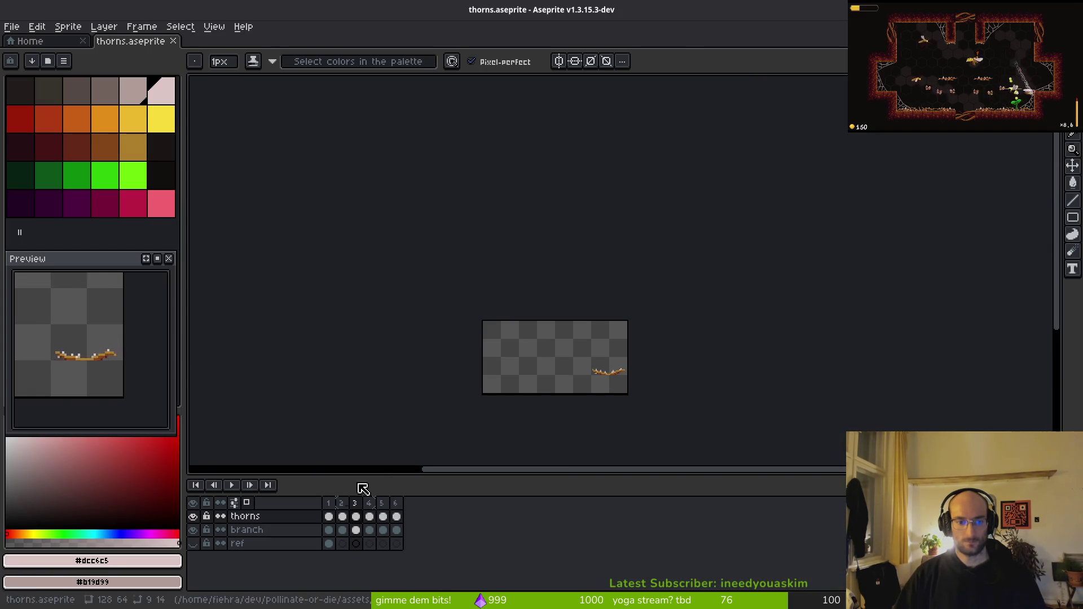
Step: Create a new 32×32 sprite in Aseprite
{"action": "scroll", "coordinate": [598, 384], "scroll_direction": "up", "scroll_amount": 5}
{"action": "left_click_drag", "start_coordinate": [638, 370], "coordinate": [595, 349]}
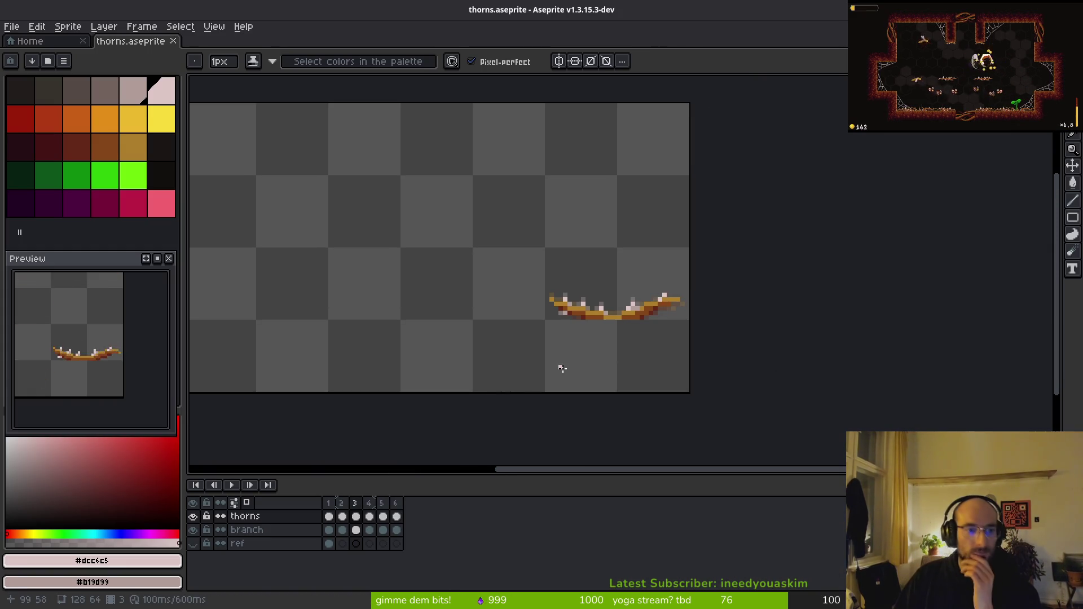
{"action": "scroll", "coordinate": [552, 327], "scroll_direction": "down", "scroll_amount": 3}
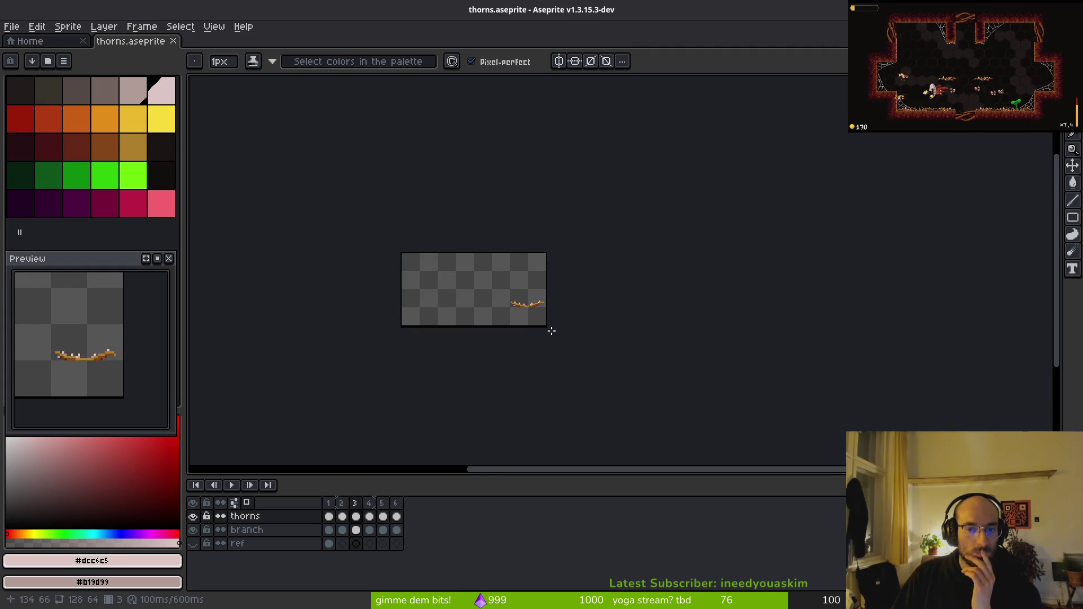
{"action": "scroll", "coordinate": [544, 335], "scroll_direction": "left", "scroll_amount": 1}
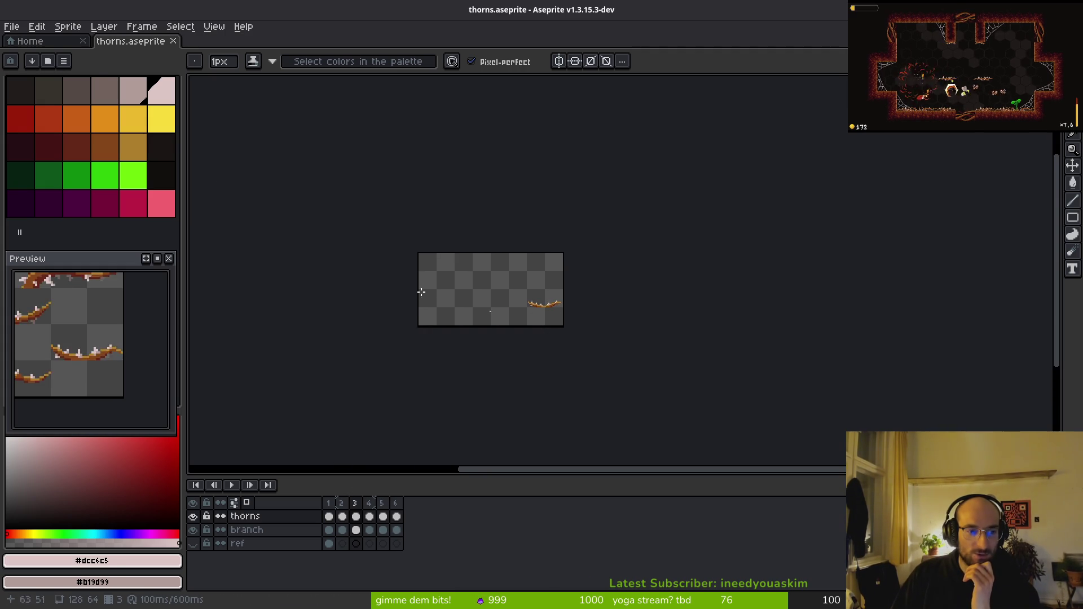
{"action": "left_click", "coordinate": [12, 27]}
{"action": "left_click", "coordinate": [25, 42]}
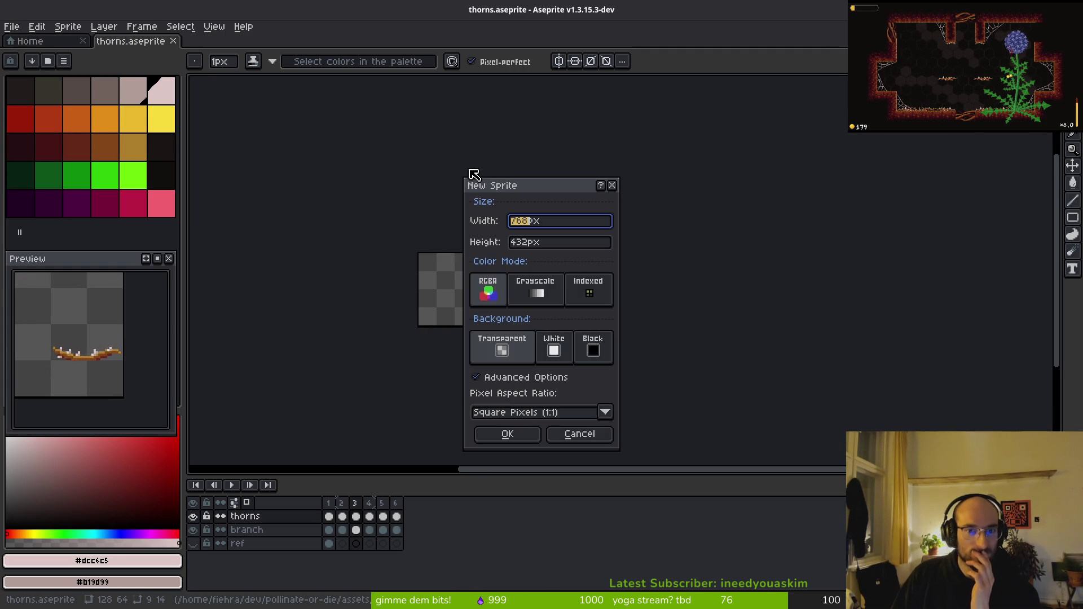
{"action": "type", "text": "32"}
{"action": "key", "text": "Tab"}
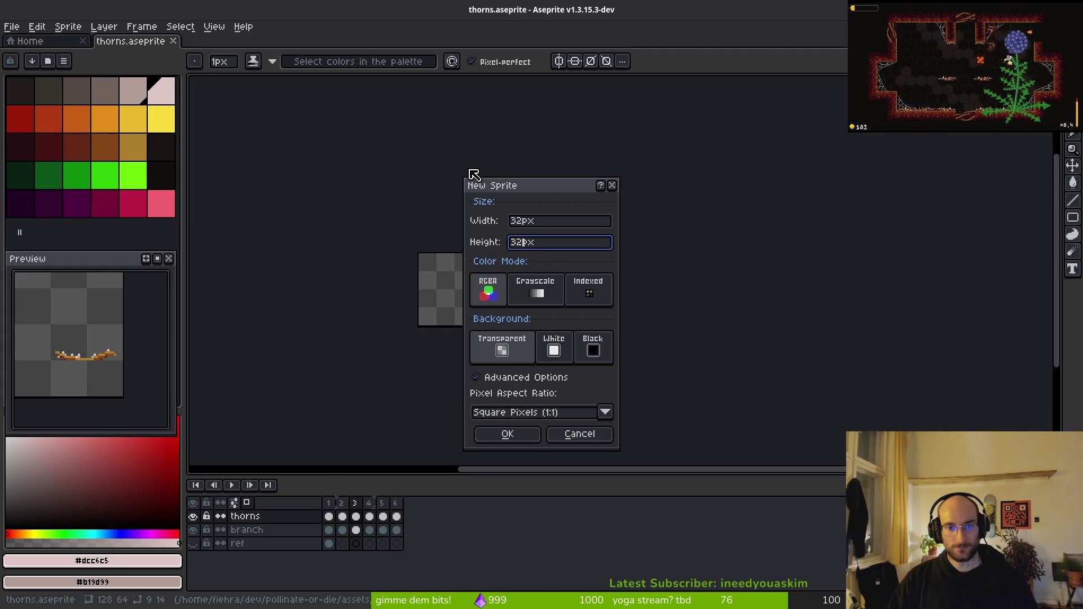
{"action": "key", "text": "Return"}
Step: Start saving it as thornsTi in the aseprite folder, then cancel and close Sprite-0001 unsaved
{"action": "scroll", "coordinate": [617, 290], "scroll_direction": "up", "scroll_amount": 4}
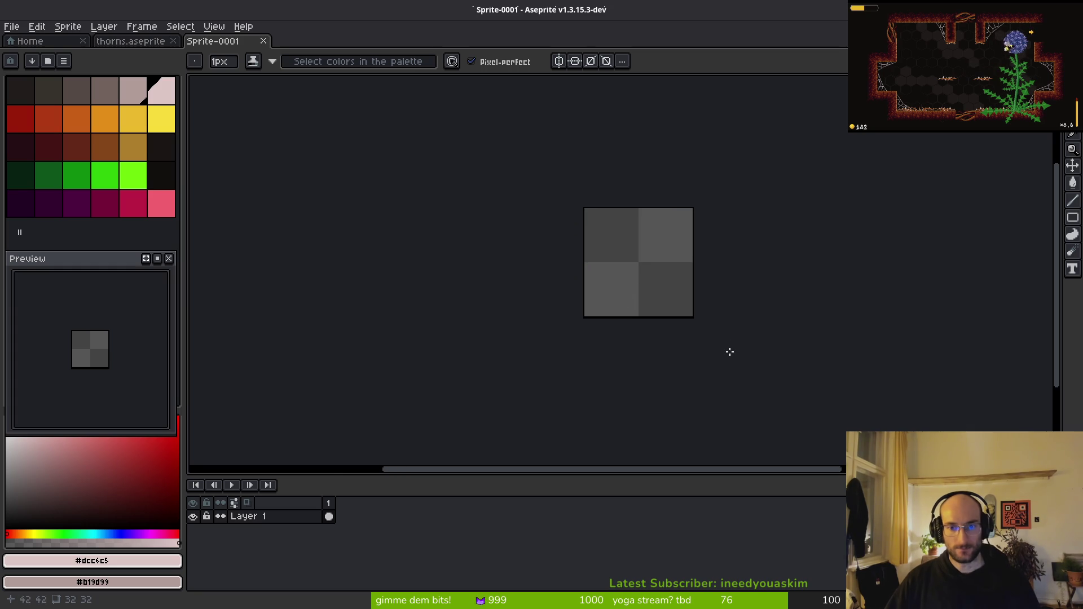
{"action": "scroll", "coordinate": [686, 283], "scroll_direction": "down", "scroll_amount": 2}
{"action": "key", "text": "ctrl+s"}
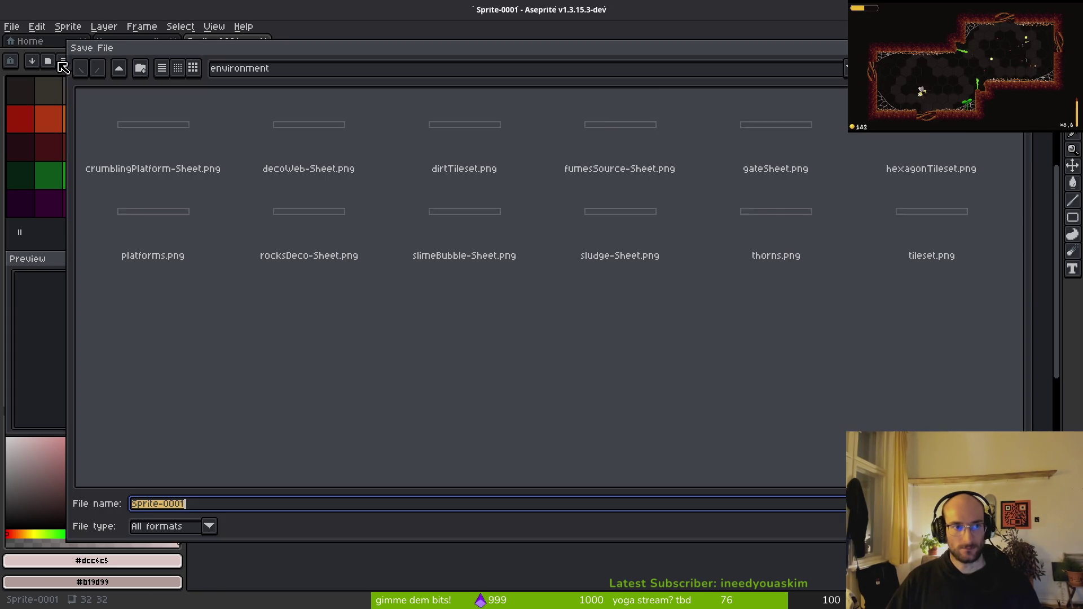
{"action": "type", "text": "thorns"}
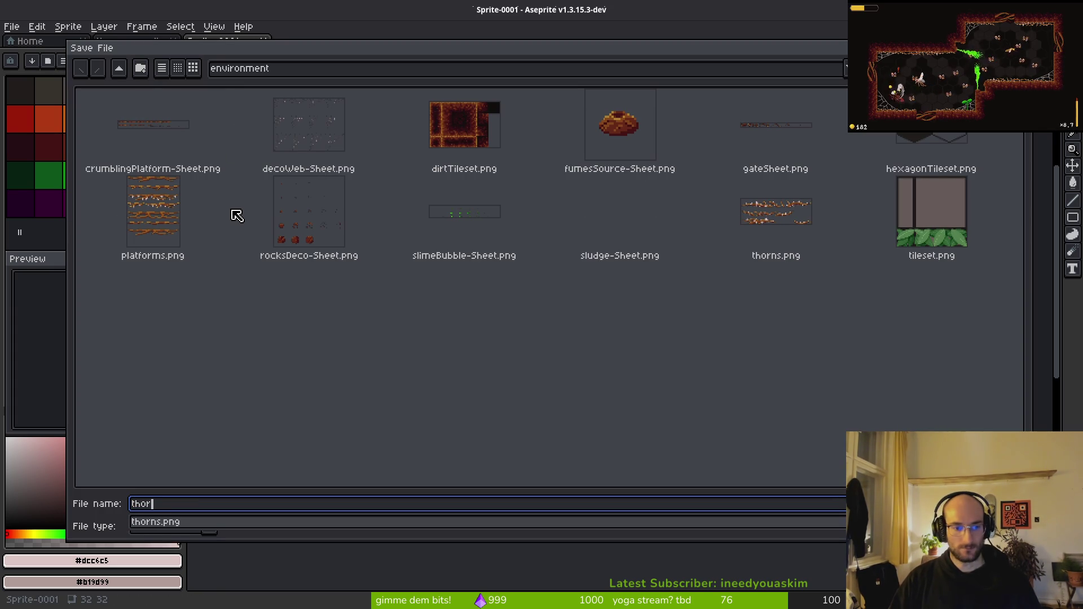
{"action": "type", "text": "Tiny"}
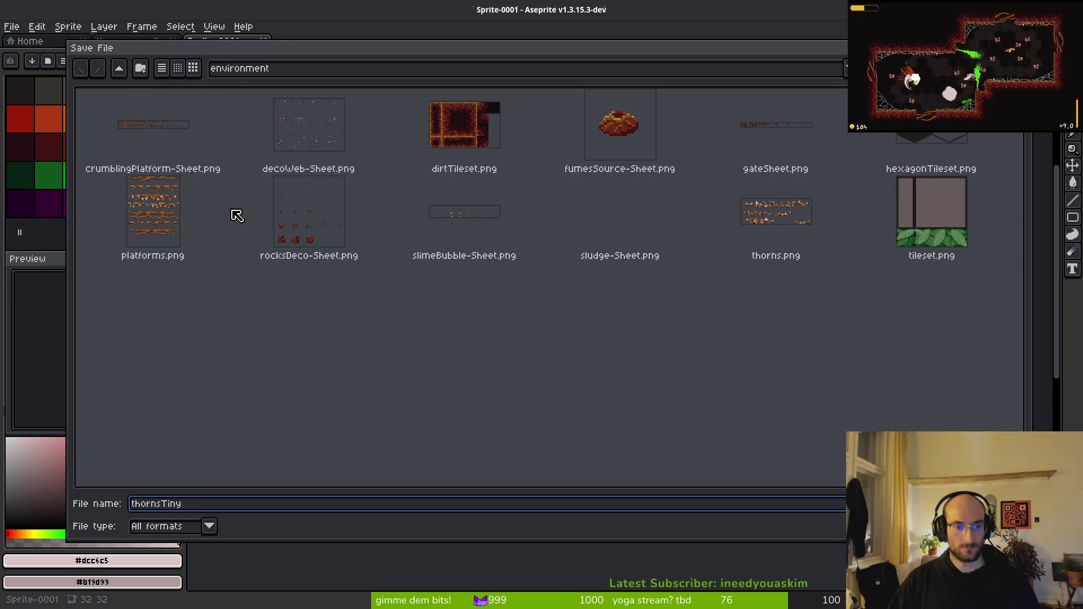
{"action": "left_click", "coordinate": [119, 68]}
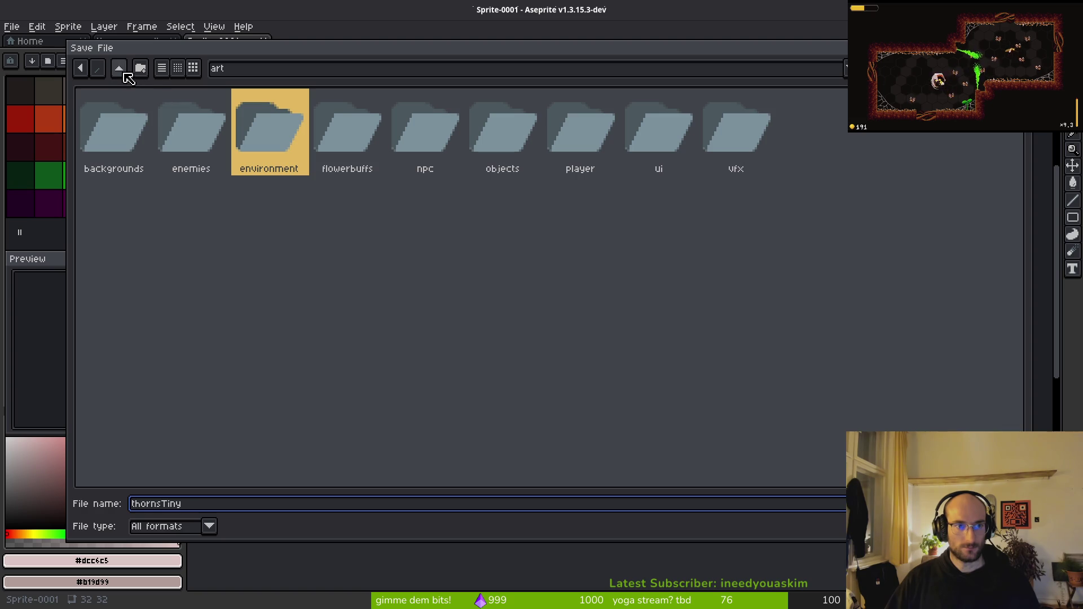
{"action": "left_click", "coordinate": [119, 68]}
{"action": "double_click", "coordinate": [210, 159]}
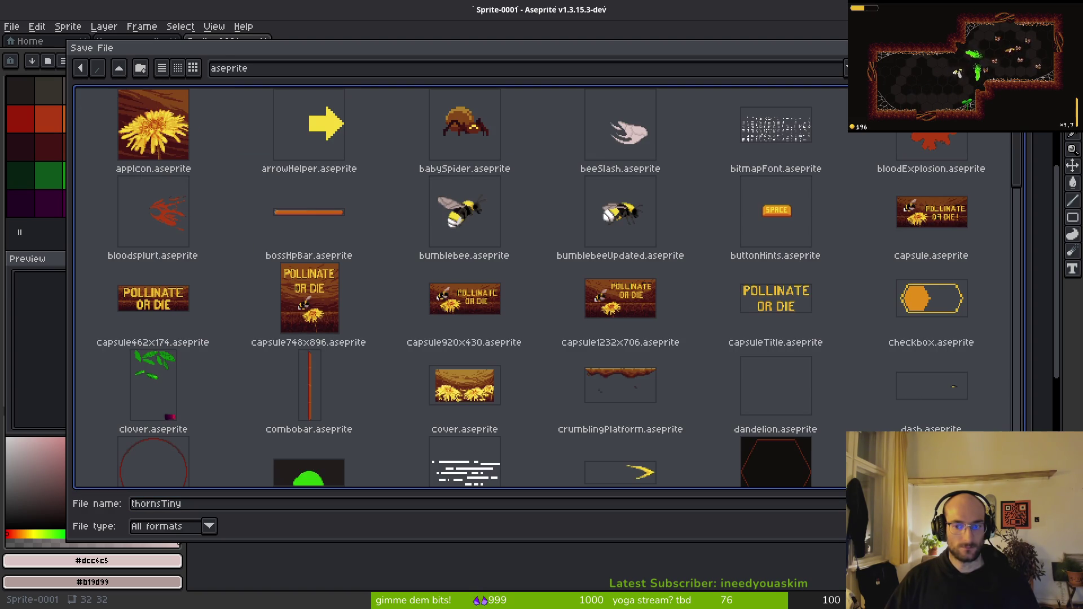
{"action": "key", "text": "Escape"}
{"action": "left_click", "coordinate": [263, 40]}
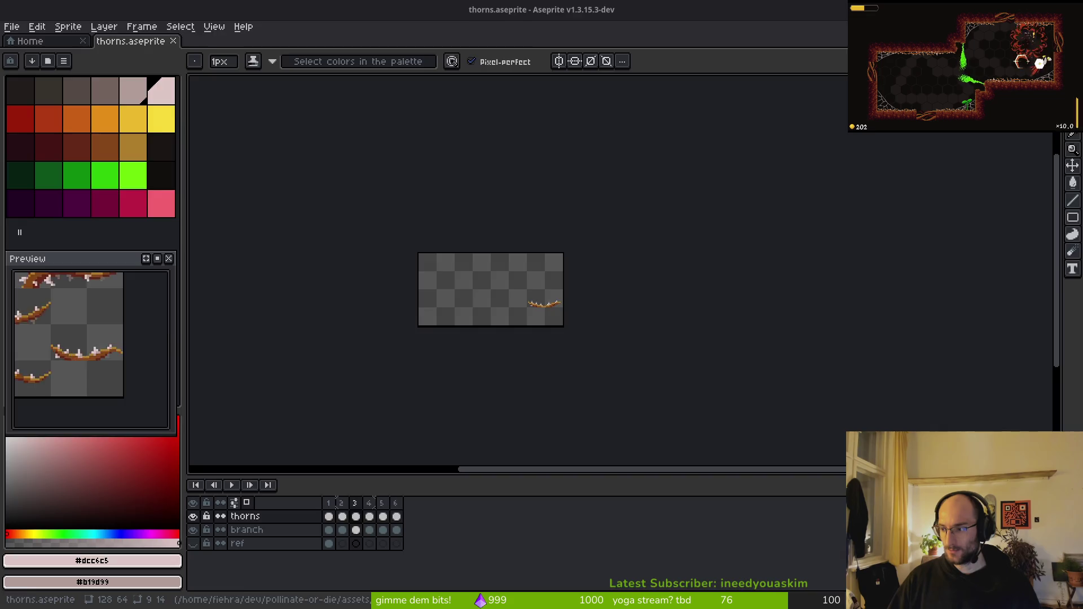
{"action": "key", "text": "alt+Tab"}
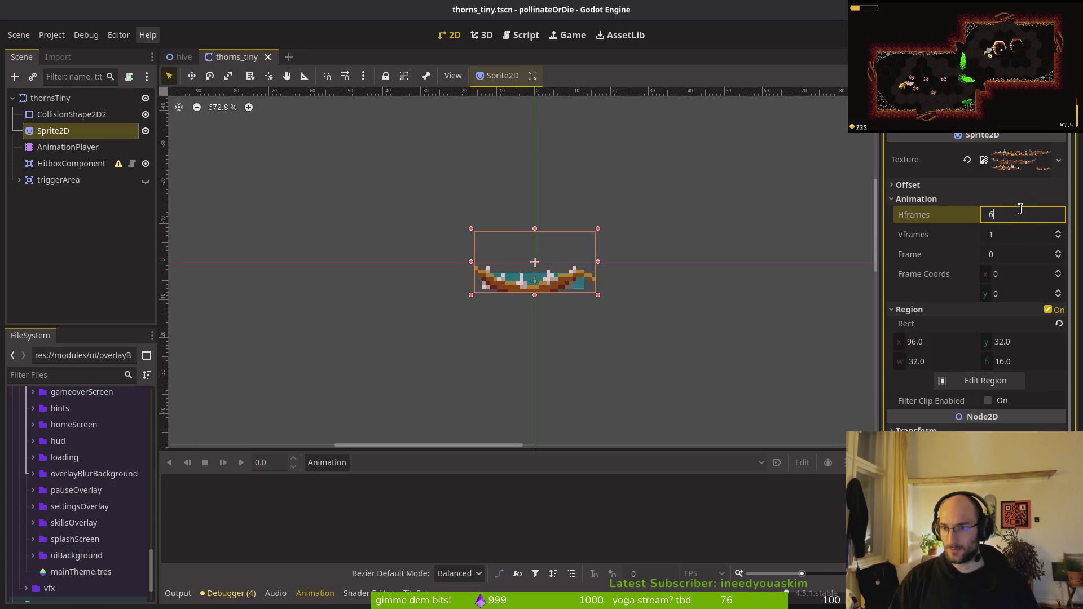
Step: Commit the Sprite2D Hframes as 6 and return to Aseprite
{"action": "key", "text": "Return"}
{"action": "key", "text": "alt+Tab"}
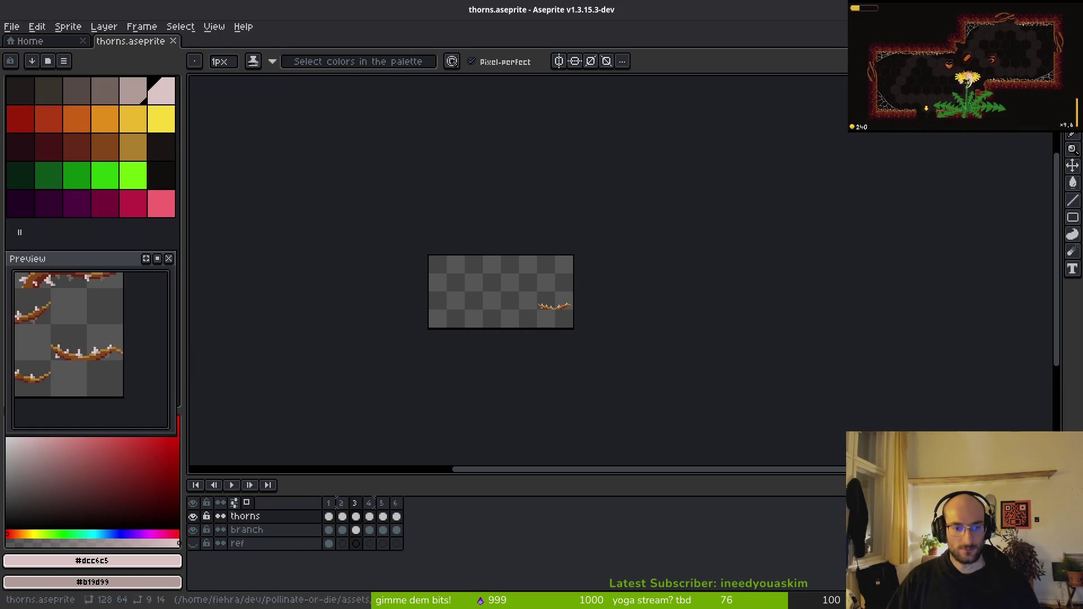
Step: Dismiss the Export Sprite Sheet dialog without exporting
{"action": "key", "text": "ctrl+e"}
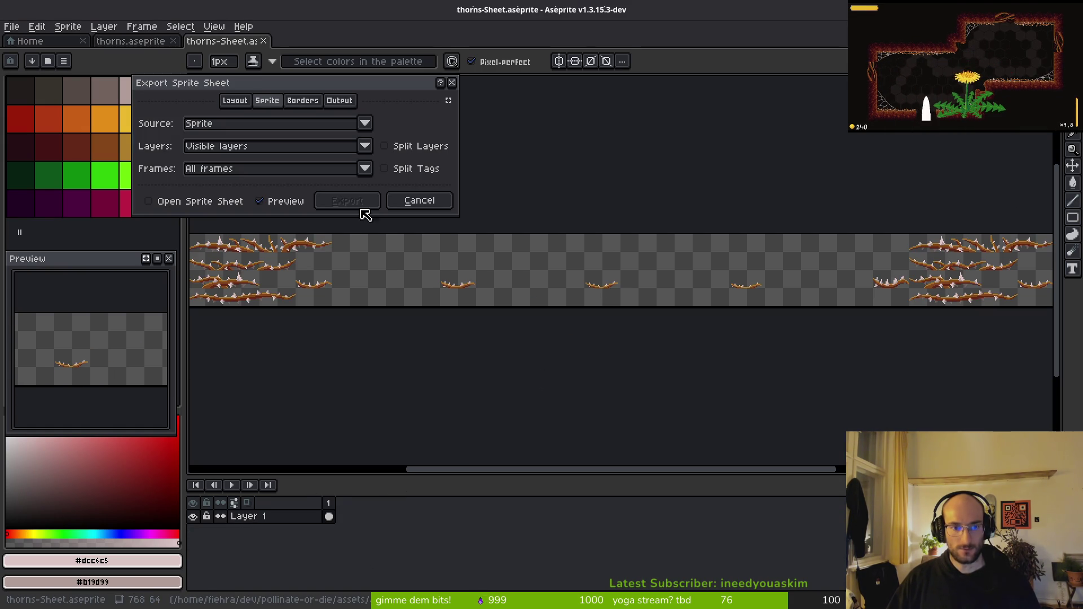
{"action": "scroll", "coordinate": [654, 253], "scroll_direction": "down", "scroll_amount": 3}
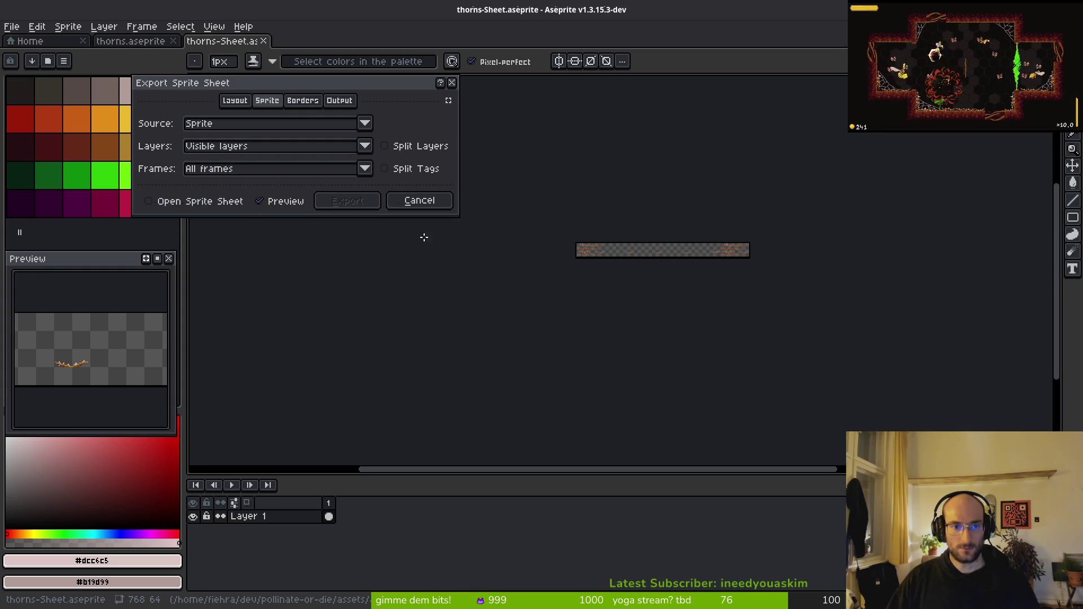
{"action": "left_click", "coordinate": [419, 201]}
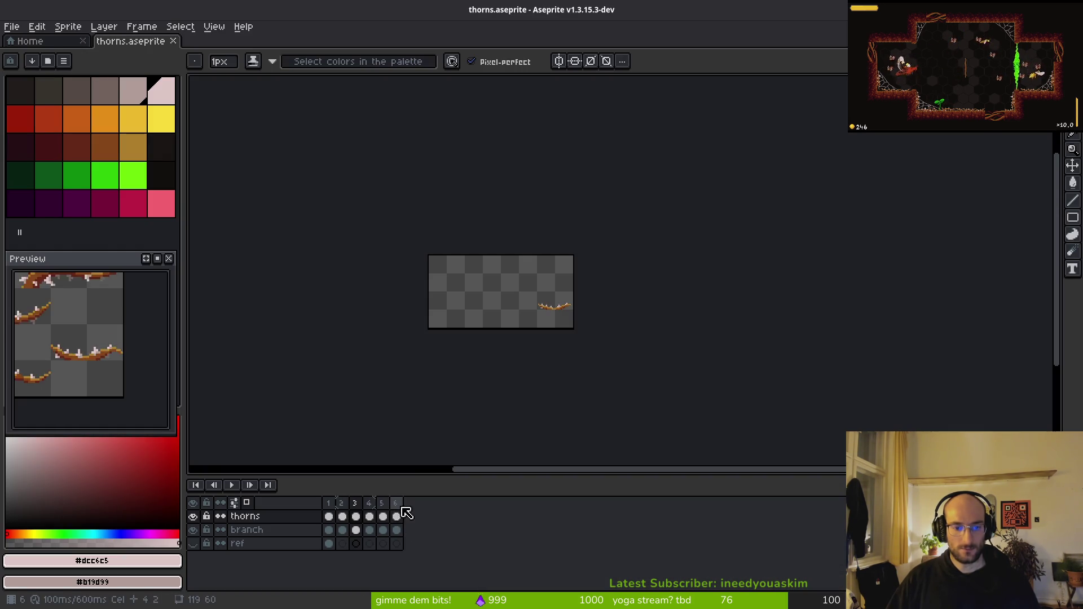
{"action": "key", "text": "alt"}
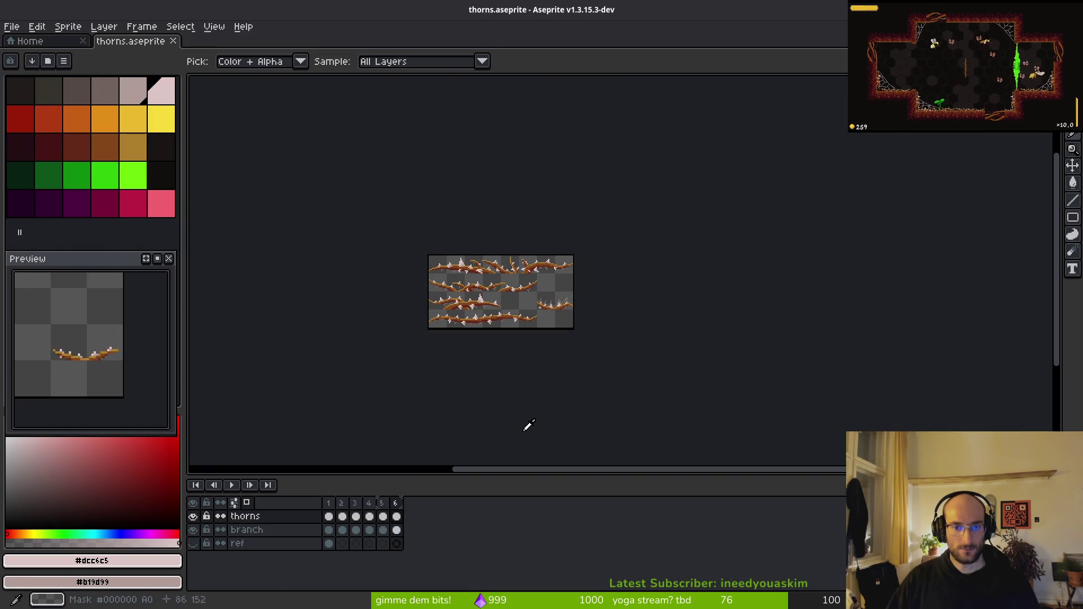
Step: Delete the sixth frame, leaving five frames, and save thorns.aseprite
{"action": "left_click", "coordinate": [397, 504]}
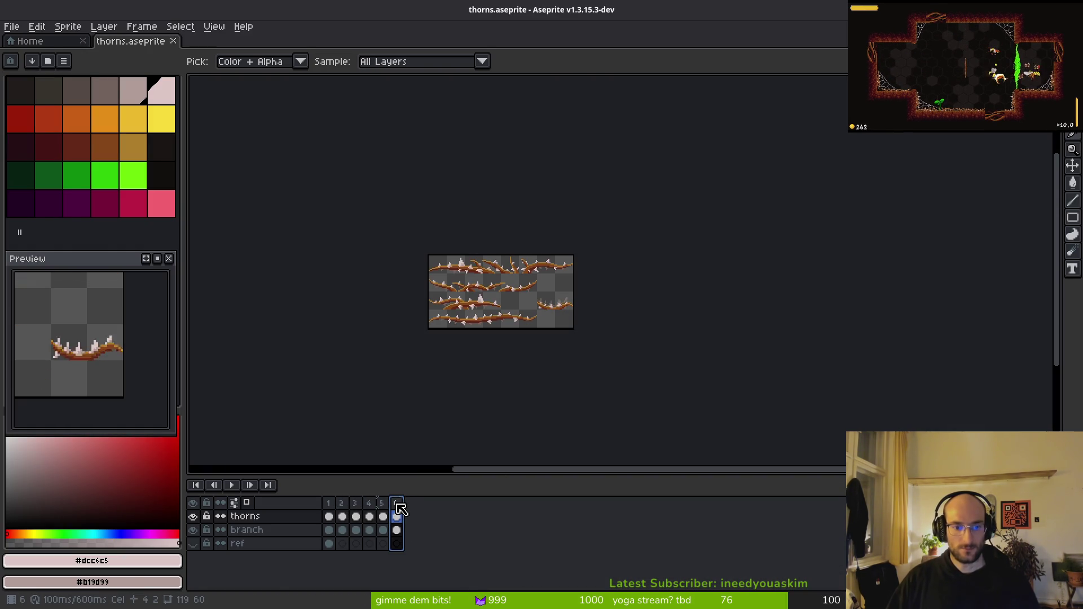
{"action": "key", "text": "alt+c"}
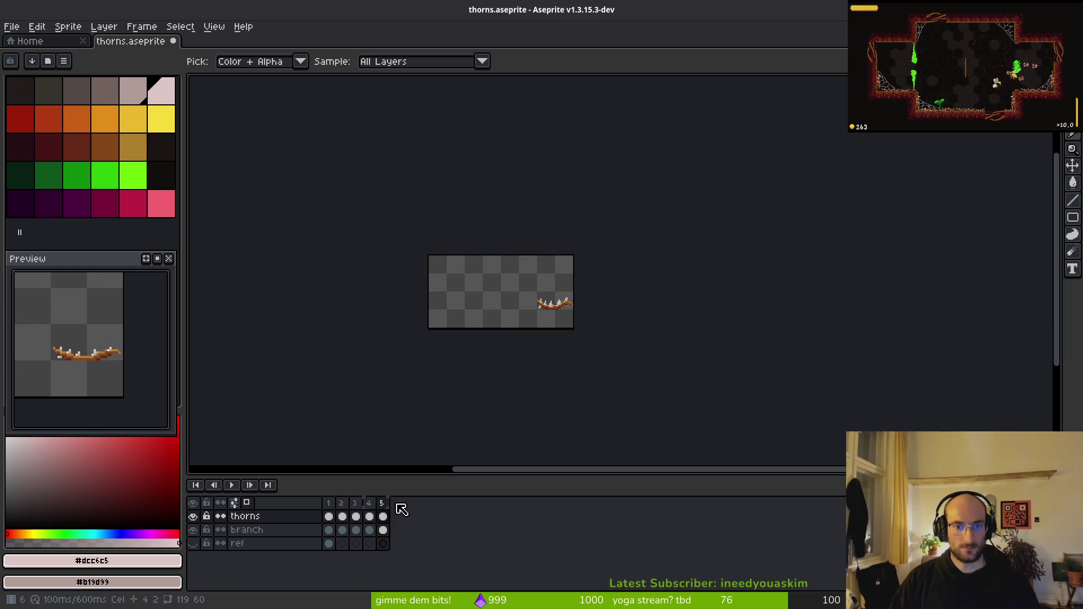
{"action": "scroll", "coordinate": [564, 344], "scroll_direction": "up", "scroll_amount": 5}
{"action": "key", "text": "ctrl+s"}
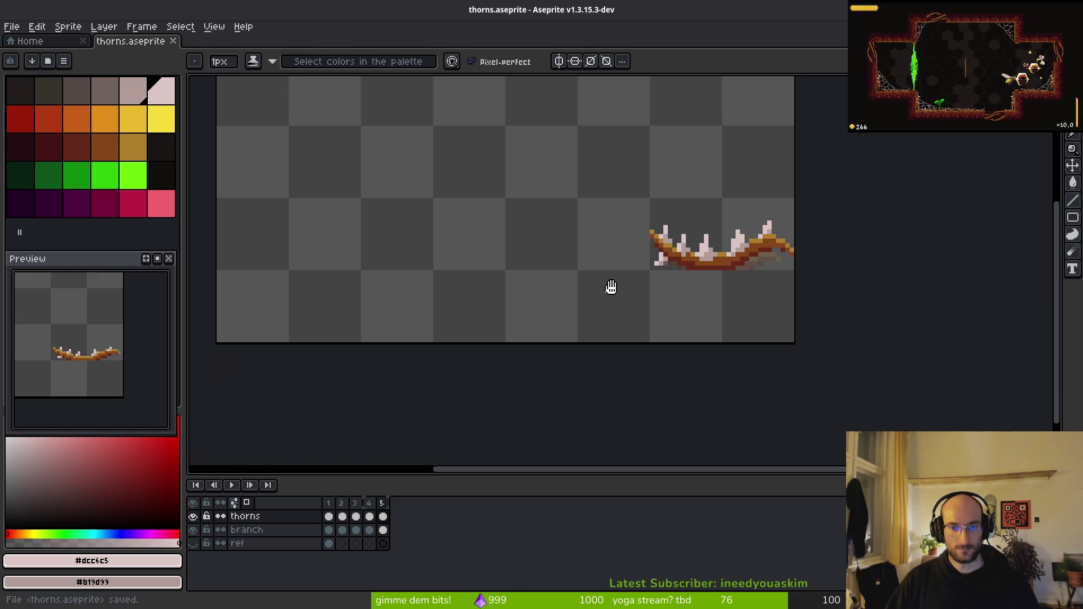
{"action": "key", "text": "alt+Tab"}
{"action": "left_click", "coordinate": [1008, 214]}
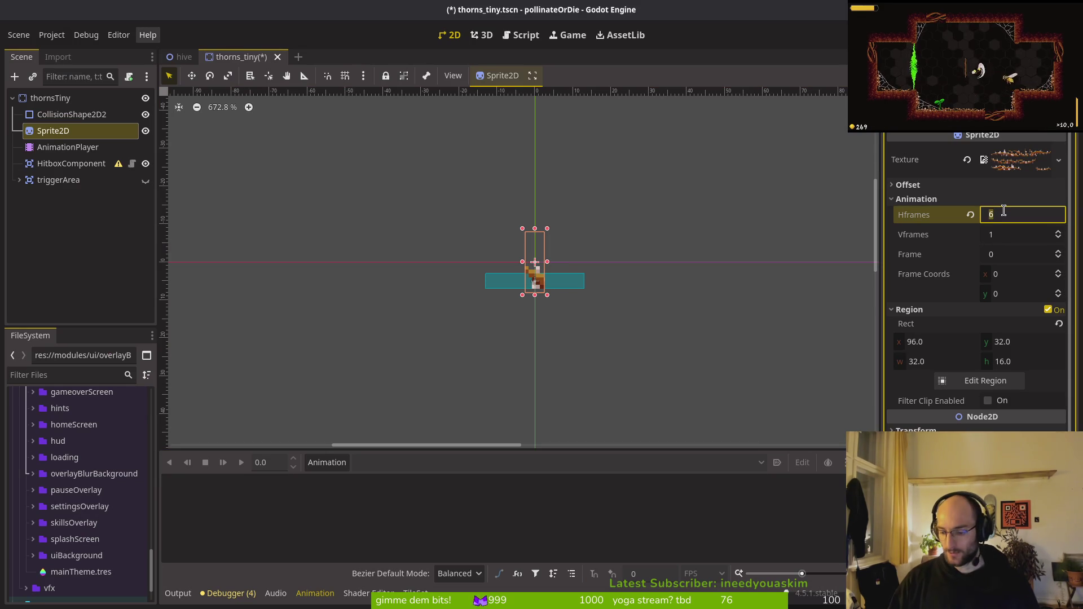
Step: Commit the Sprite2D Hframes as 5 and accept Aseprite's sprite sheet export settings
{"action": "key", "text": "Return"}
{"action": "key", "text": "alt+Tab"}
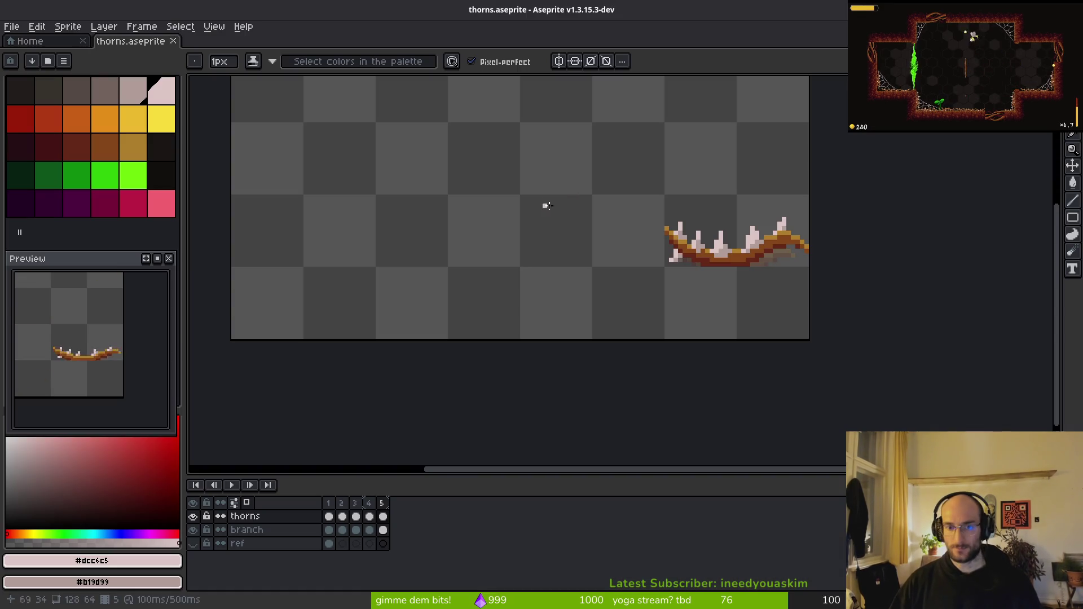
{"action": "key", "text": "ctrl+e"}
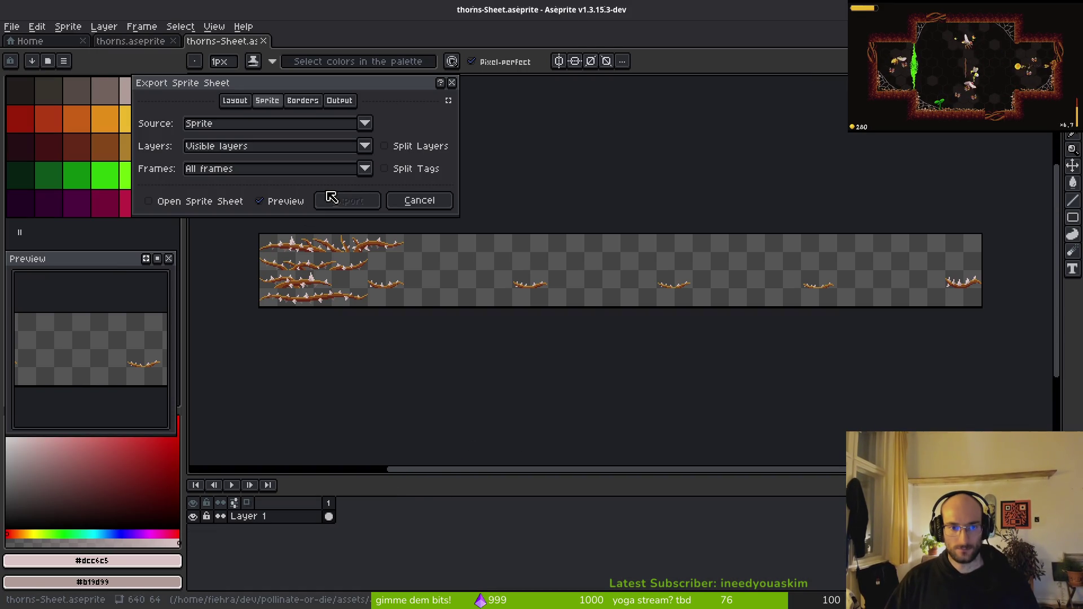
{"action": "left_click", "coordinate": [357, 201]}
{"action": "key", "text": "ctrl+alt+shift+s"}
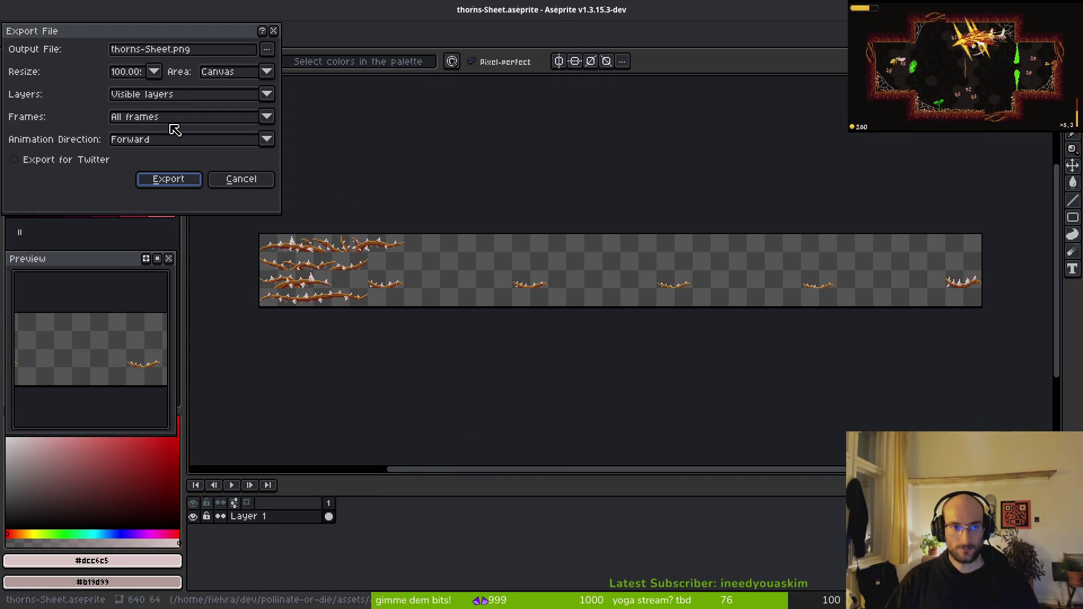
Step: Export the sprite sheet over art/environment/thorns.png, confirming the overwrite
{"action": "left_click", "coordinate": [267, 49]}
{"action": "left_click", "coordinate": [279, 65]}
{"action": "left_click", "coordinate": [121, 69]}
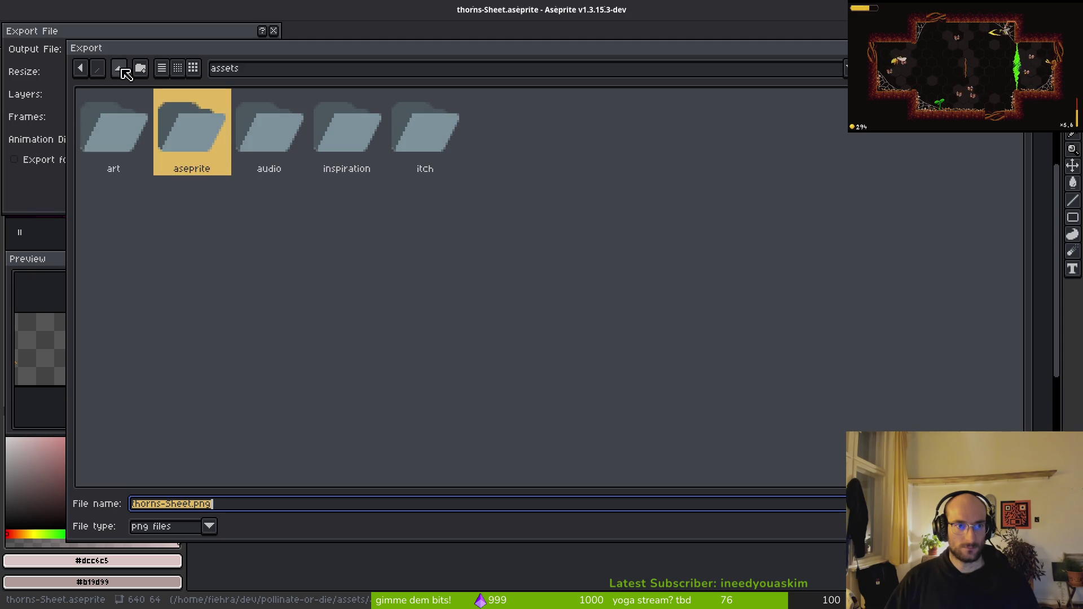
{"action": "double_click", "coordinate": [102, 134]}
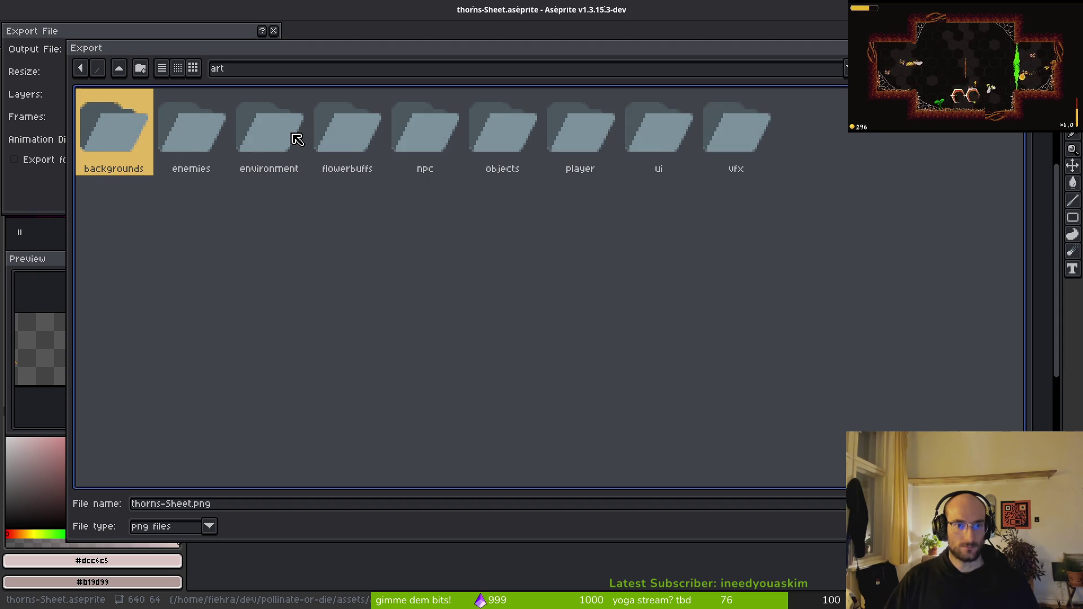
{"action": "left_click", "coordinate": [263, 140]}
{"action": "double_click", "coordinate": [259, 141]}
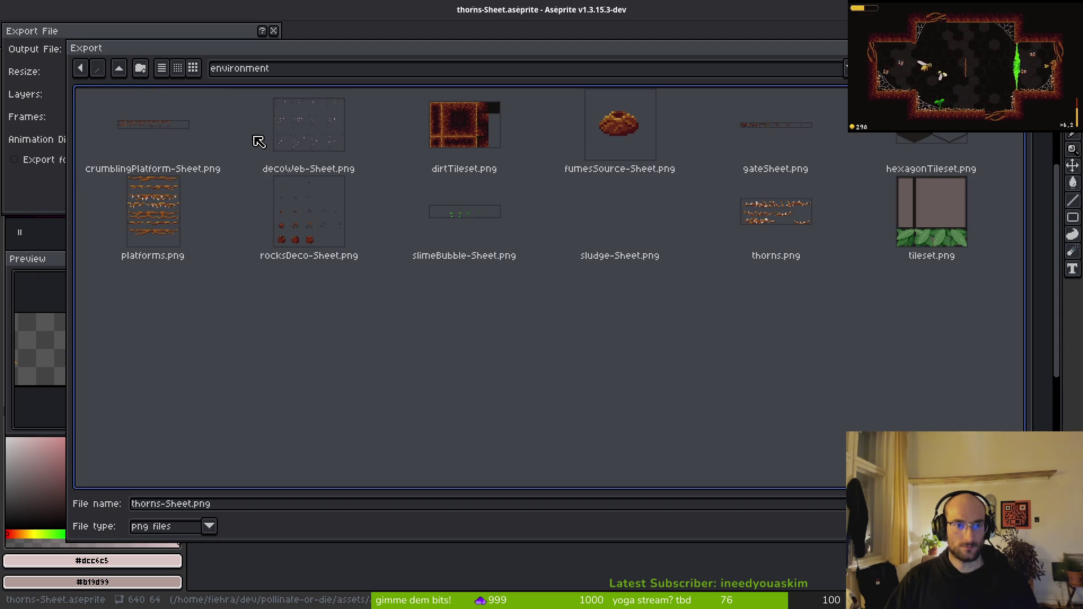
{"action": "left_click", "coordinate": [817, 218]}
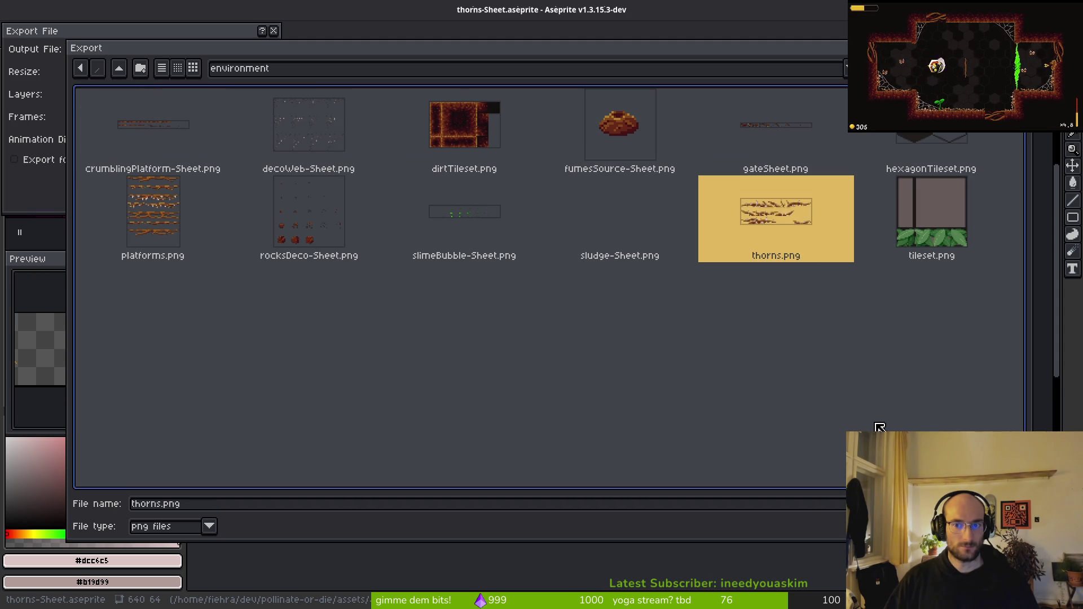
{"action": "key", "text": "Return"}
{"action": "left_click", "coordinate": [491, 341]}
{"action": "left_click", "coordinate": [181, 186]}
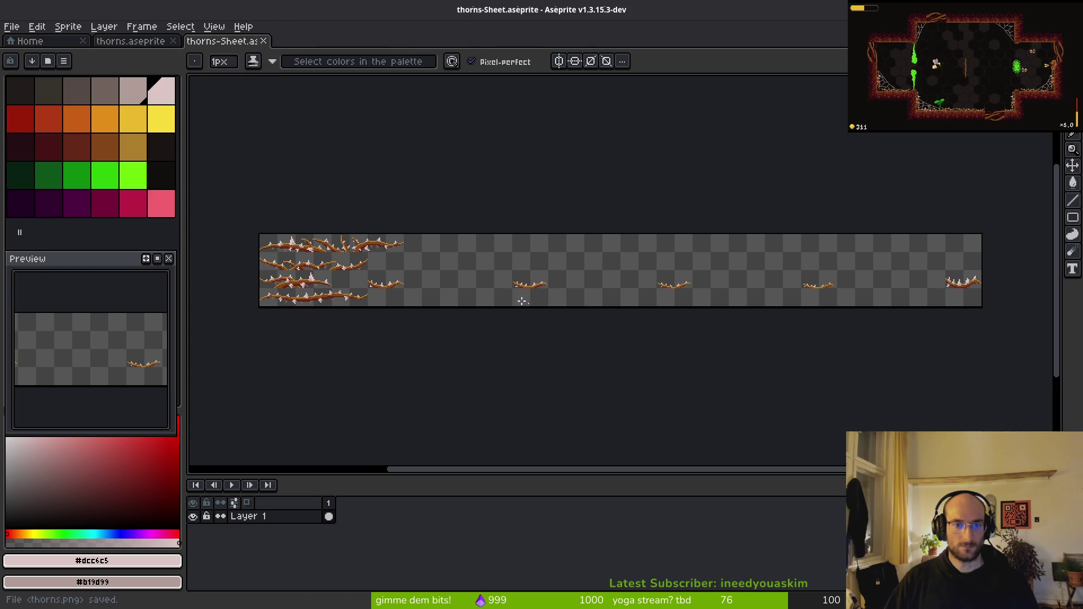
{"action": "key", "text": "alt+Tab"}
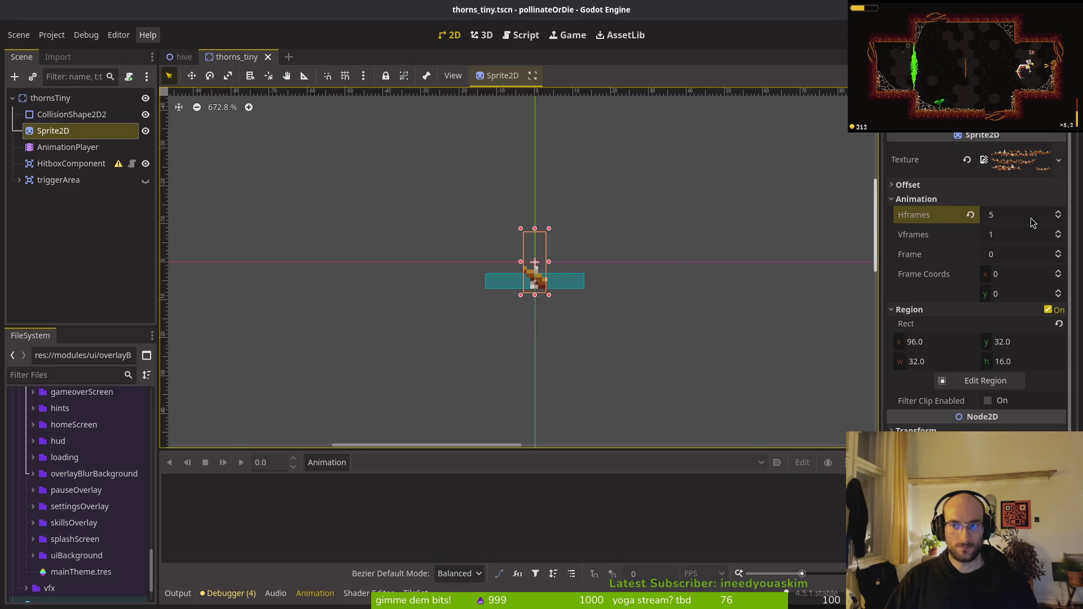
{"action": "left_click", "coordinate": [67, 147]}
{"action": "left_click", "coordinate": [74, 131]}
{"action": "left_click", "coordinate": [1028, 221]}
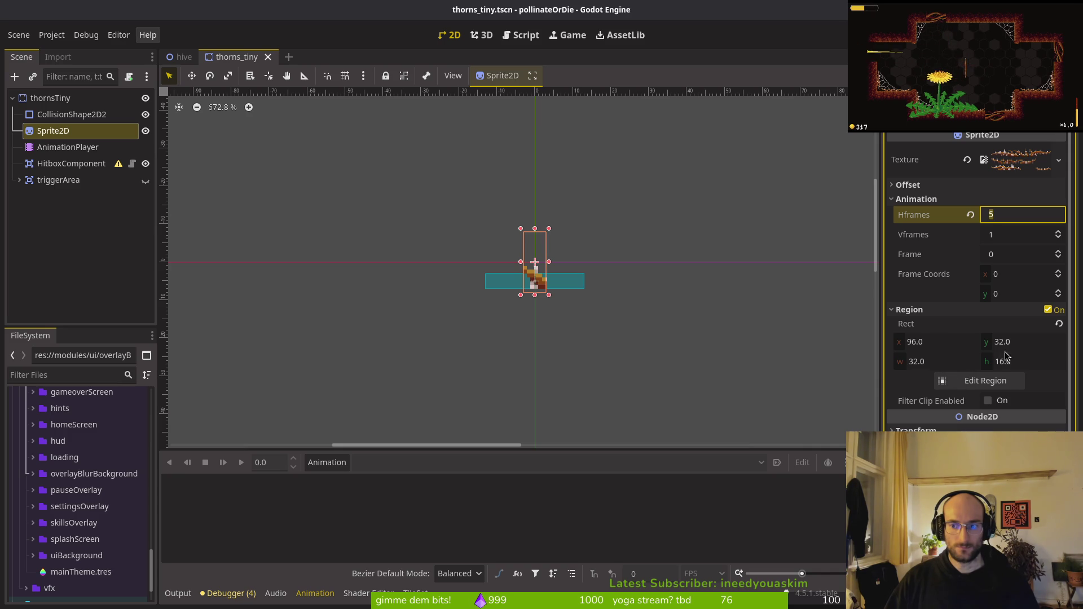
Step: Set the thorns sprite's Hframes back to 1 and save the thorns_tiny scene
{"action": "scroll", "coordinate": [494, 275], "scroll_direction": "up", "scroll_amount": 5}
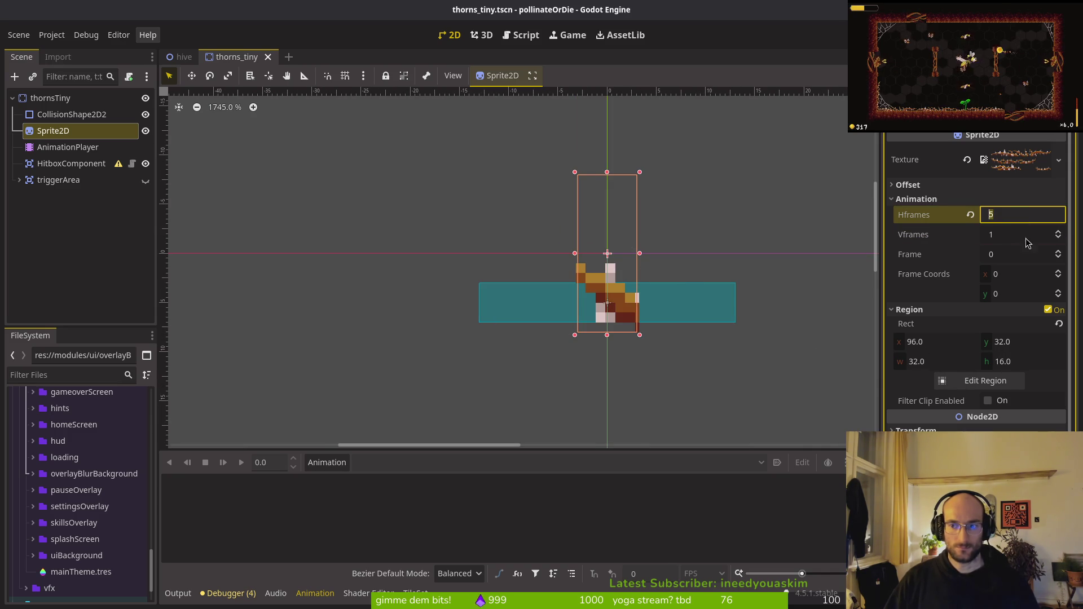
{"action": "type", "text": "1"}
{"action": "key", "text": "Return"}
{"action": "key", "text": "ctrl+s"}
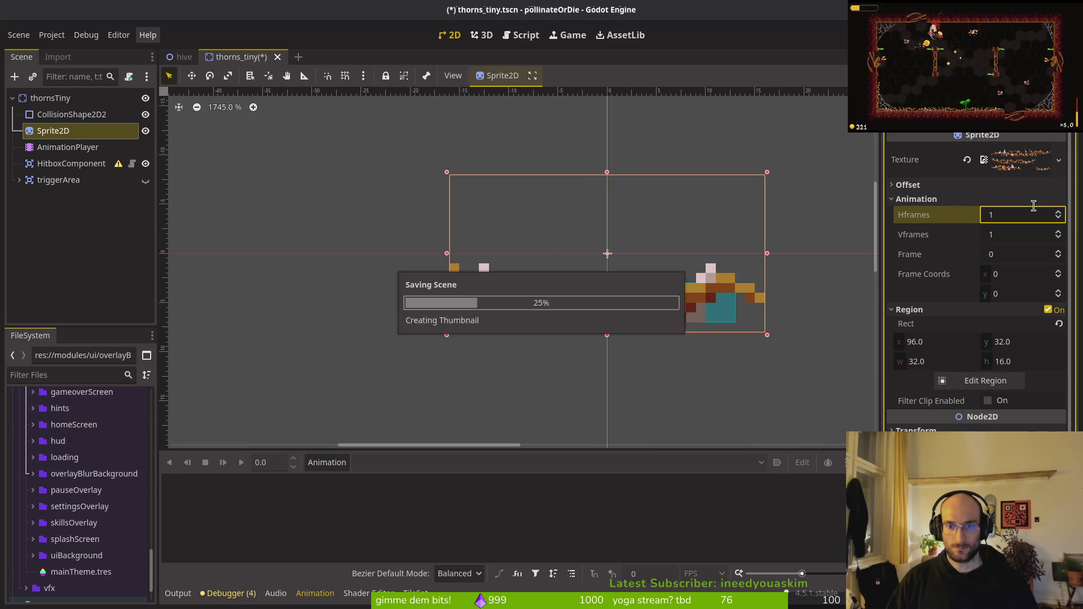
{"action": "left_click", "coordinate": [1059, 256]}
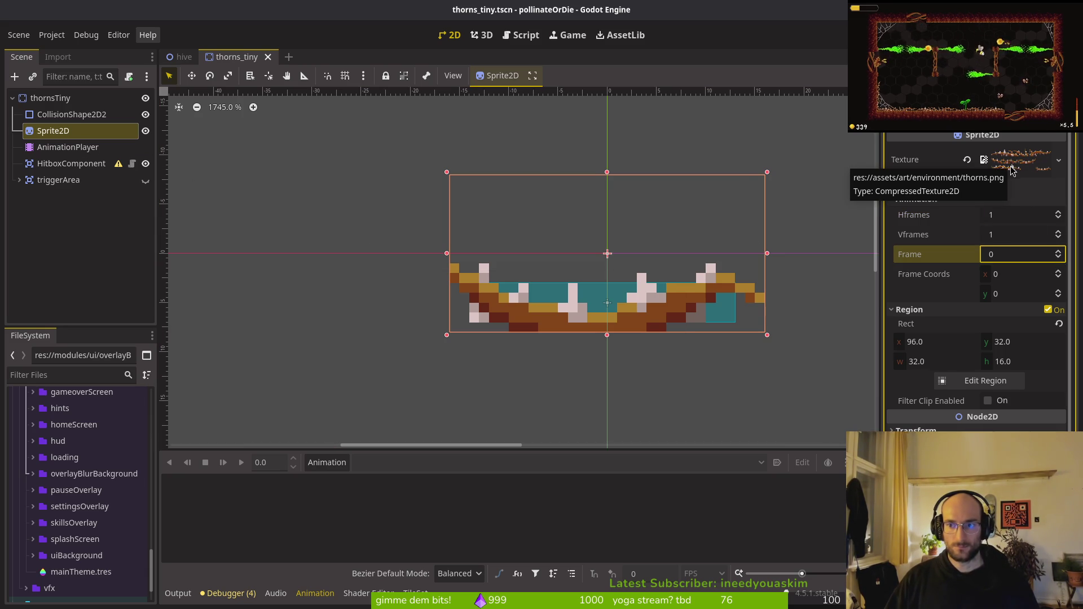
Step: Re-export the Aseprite thorns sheet to thorns.png and return to Godot
{"action": "key", "text": "alt+Tab"}
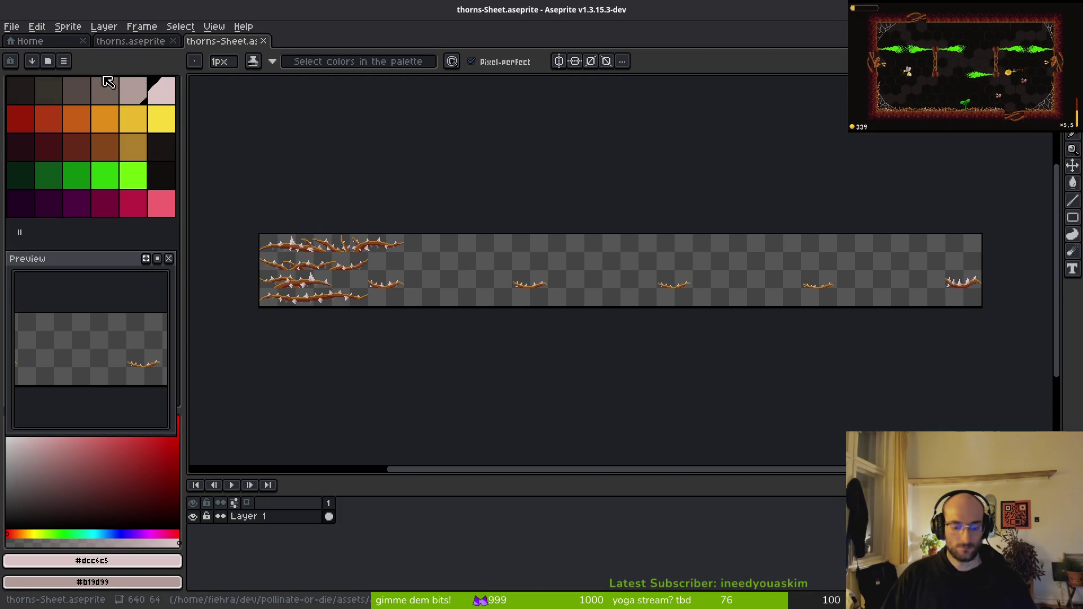
{"action": "key", "text": "ctrl+e"}
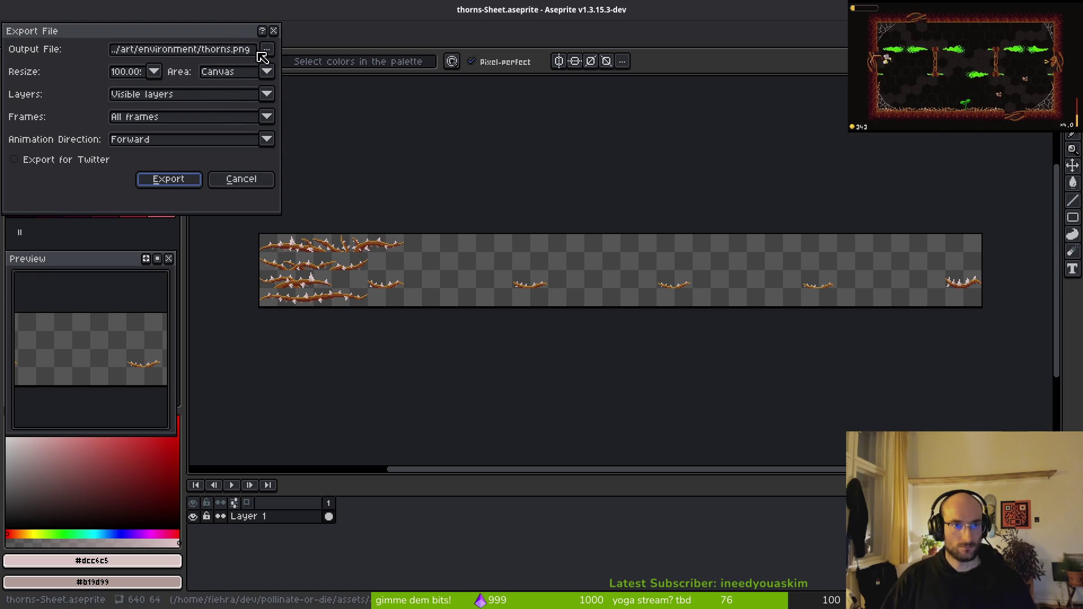
{"action": "left_click", "coordinate": [241, 179]}
{"action": "key", "text": "alt+Tab"}
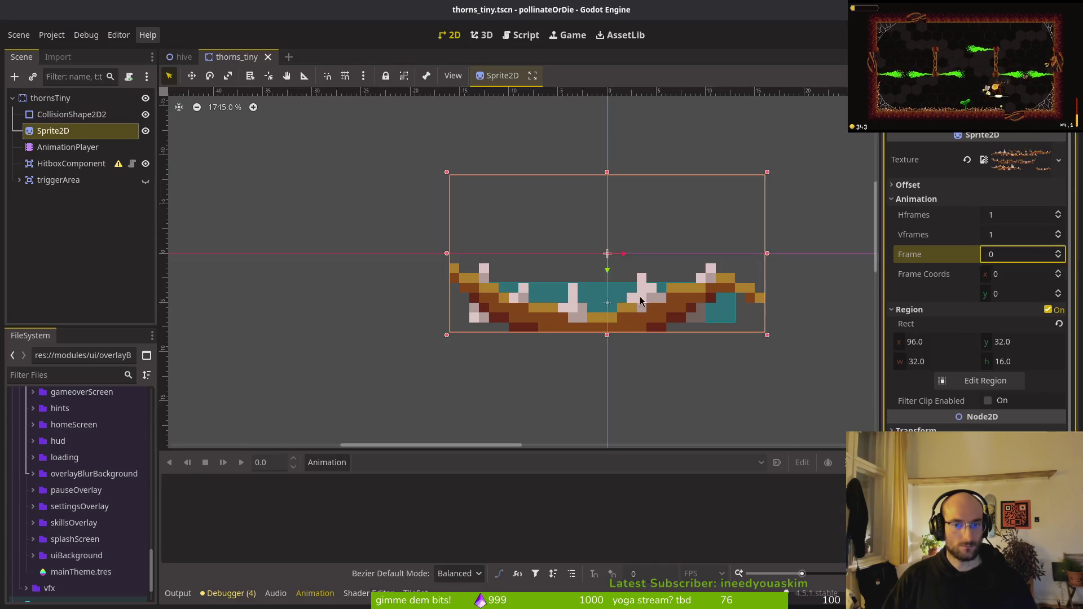
Step: Reselect the Sprite2D and toggle its Region settings and filter clipping
{"action": "scroll", "coordinate": [633, 302], "scroll_direction": "down", "scroll_amount": 5}
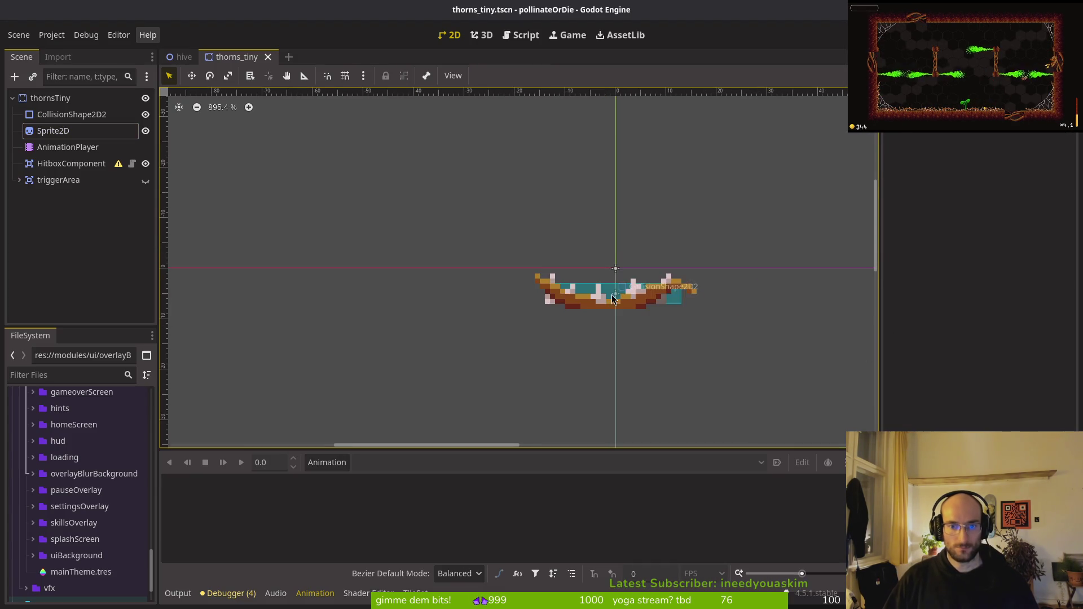
{"action": "left_click", "coordinate": [64, 148]}
{"action": "left_click", "coordinate": [621, 283]}
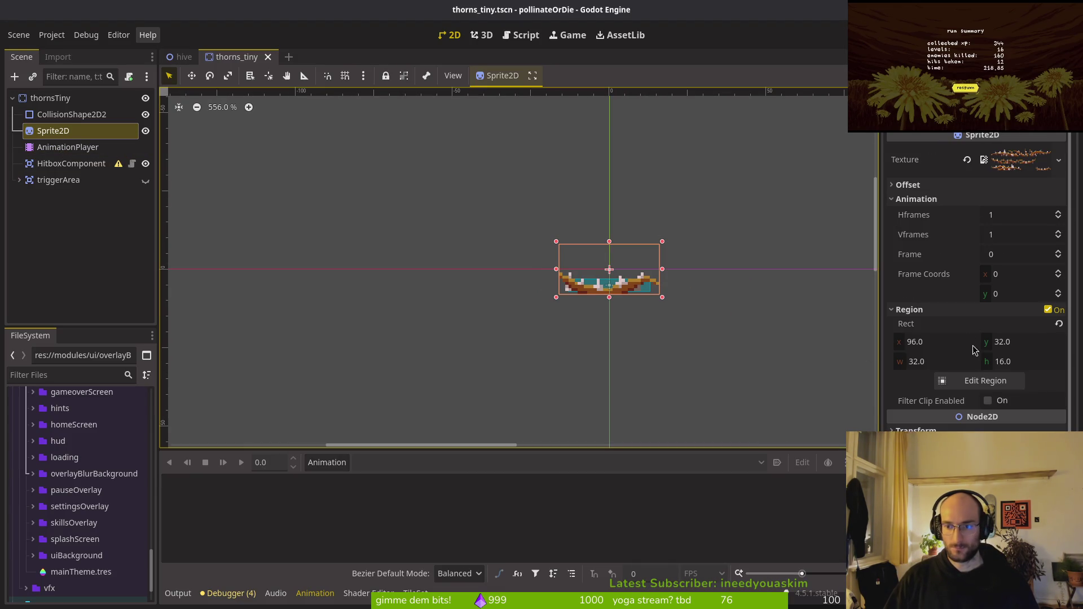
{"action": "left_click", "coordinate": [923, 310]}
{"action": "left_click", "coordinate": [936, 309]}
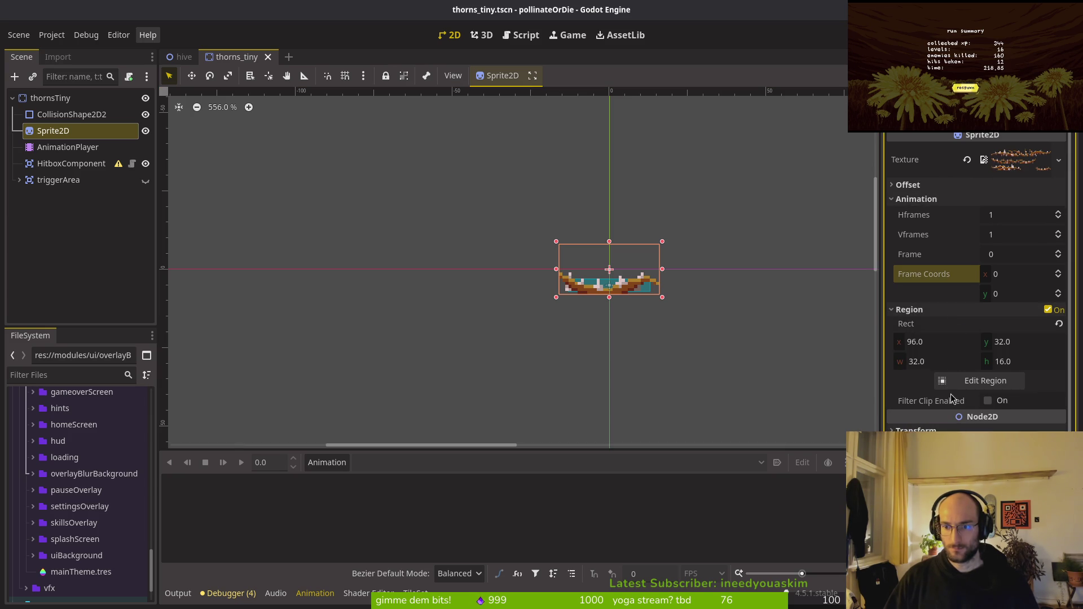
{"action": "left_click", "coordinate": [988, 401]}
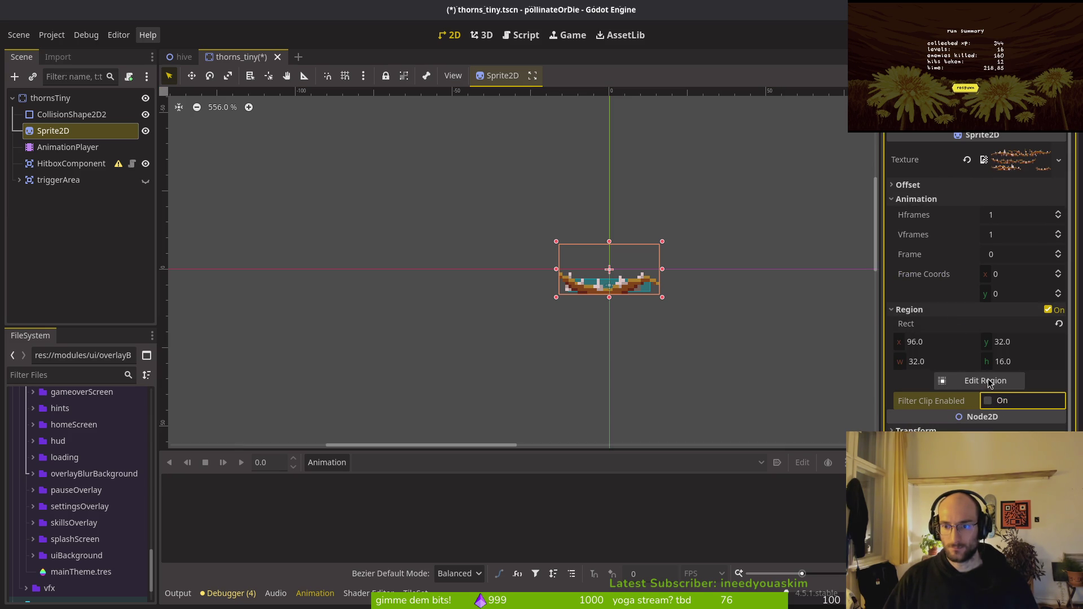
{"action": "left_click", "coordinate": [1057, 324]}
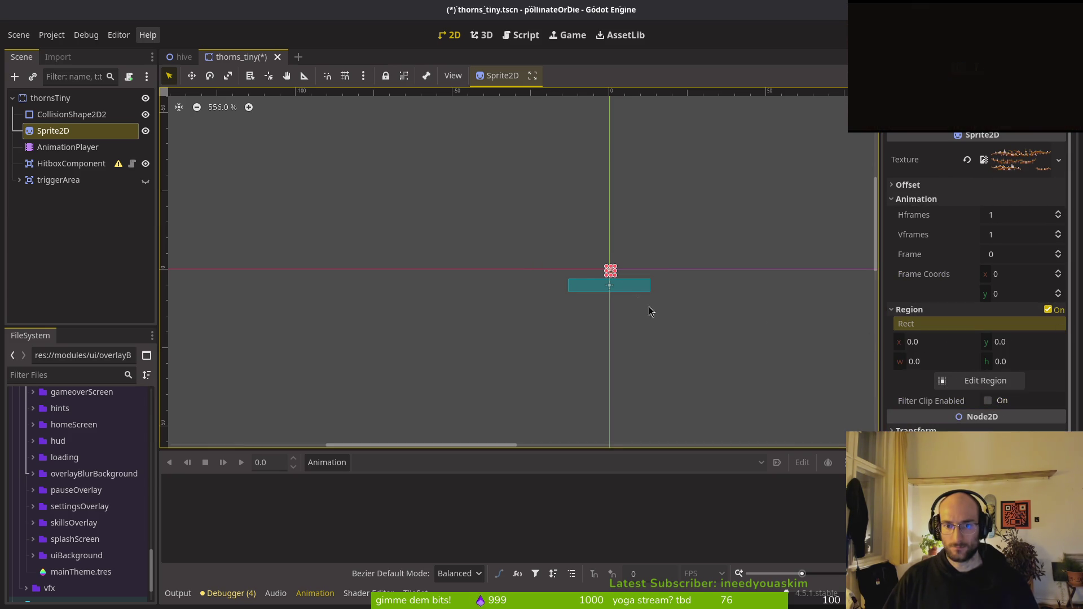
Step: Try resetting and disabling the region, undo those changes, and save the scene
{"action": "scroll", "coordinate": [601, 266], "scroll_direction": "up", "scroll_amount": 5}
{"action": "scroll", "coordinate": [642, 289], "scroll_direction": "up", "scroll_amount": 1}
{"action": "left_click", "coordinate": [641, 288]}
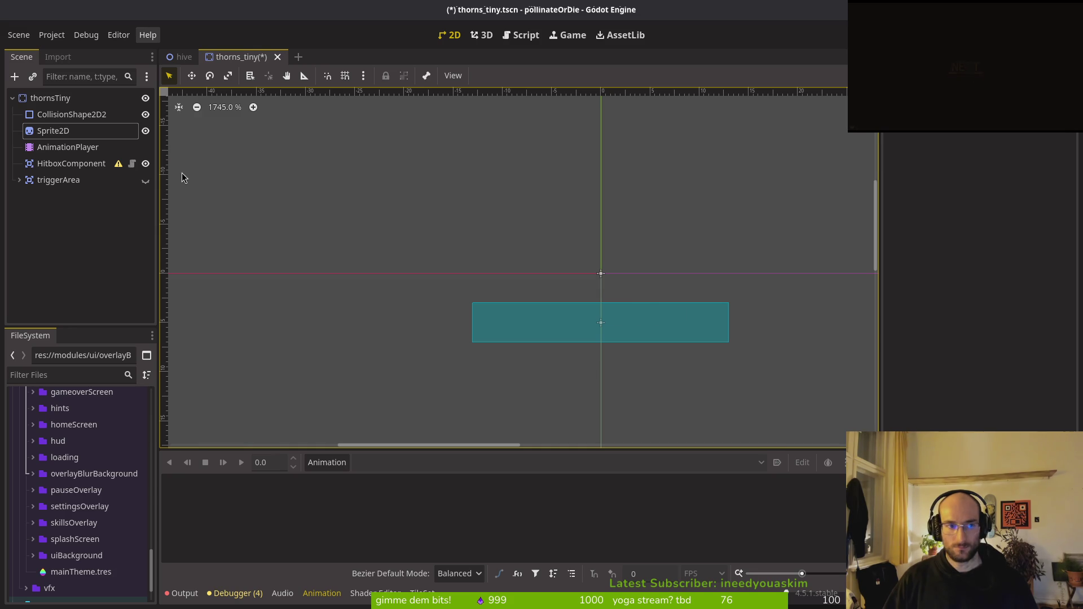
{"action": "left_click", "coordinate": [55, 131]}
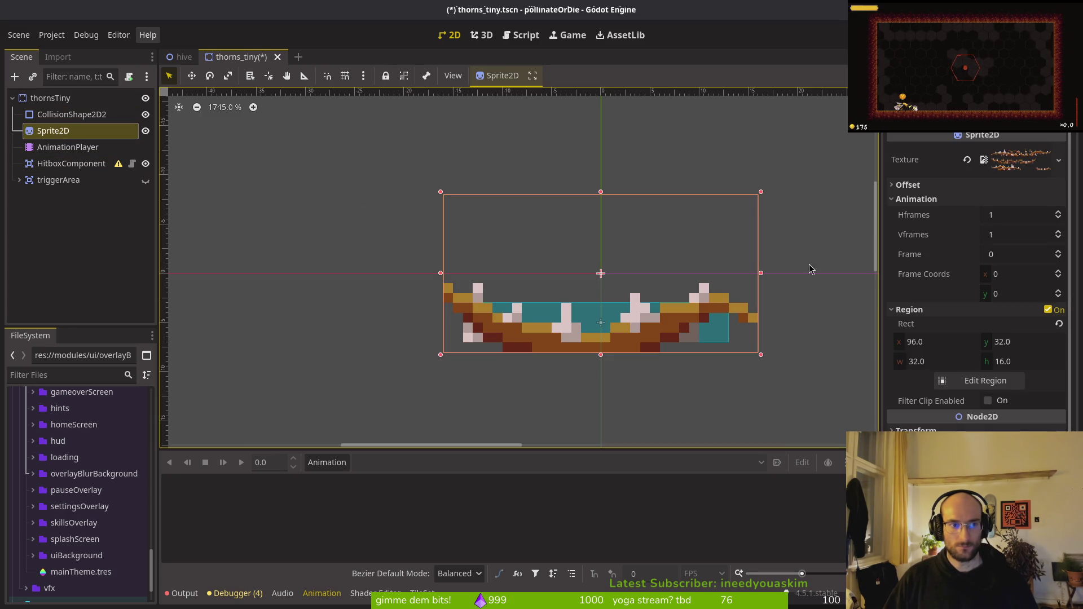
{"action": "left_click", "coordinate": [1058, 324]}
{"action": "left_click", "coordinate": [1048, 310]}
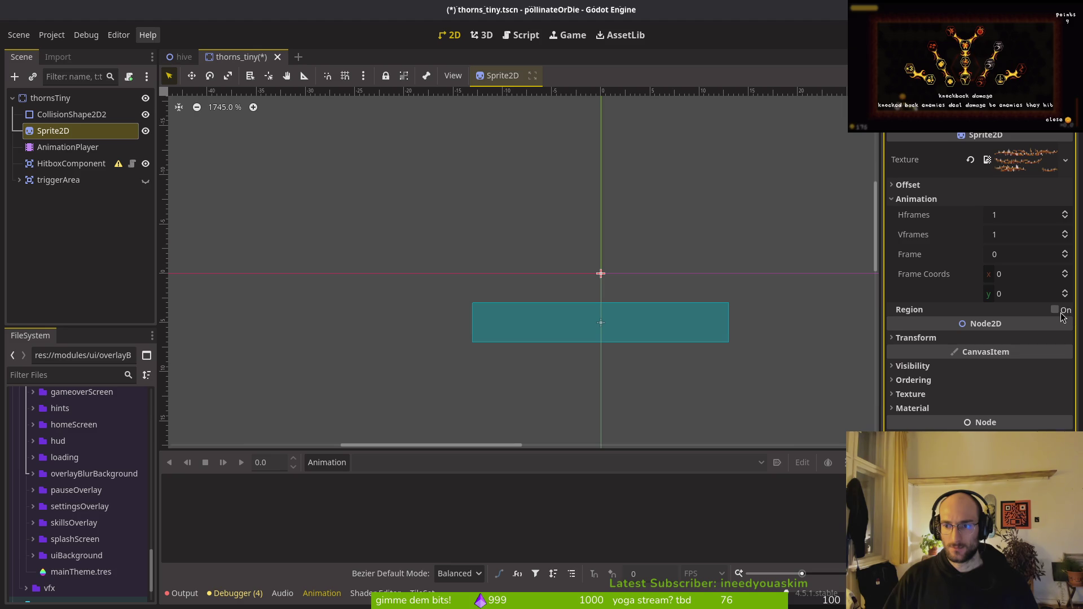
{"action": "key", "text": "ctrl+z"}
{"action": "key", "text": "ctrl+z"}
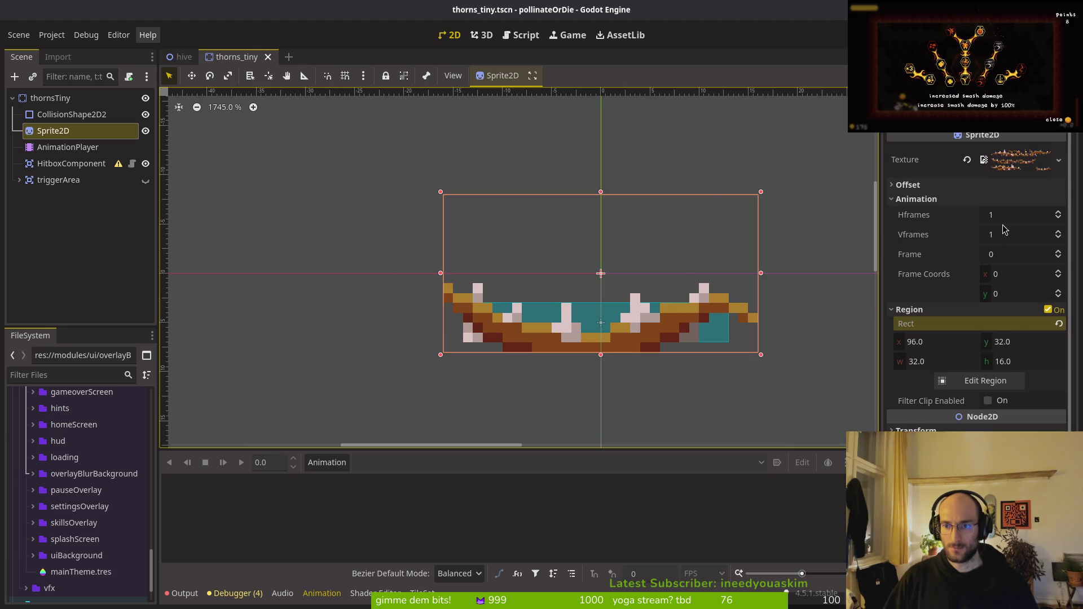
{"action": "left_click", "coordinate": [1003, 215]}
{"action": "key", "text": "ctrl+s"}
Step: Clear the Sprite2D texture and quick-load thorns.png as its new texture
{"action": "left_click", "coordinate": [966, 160]}
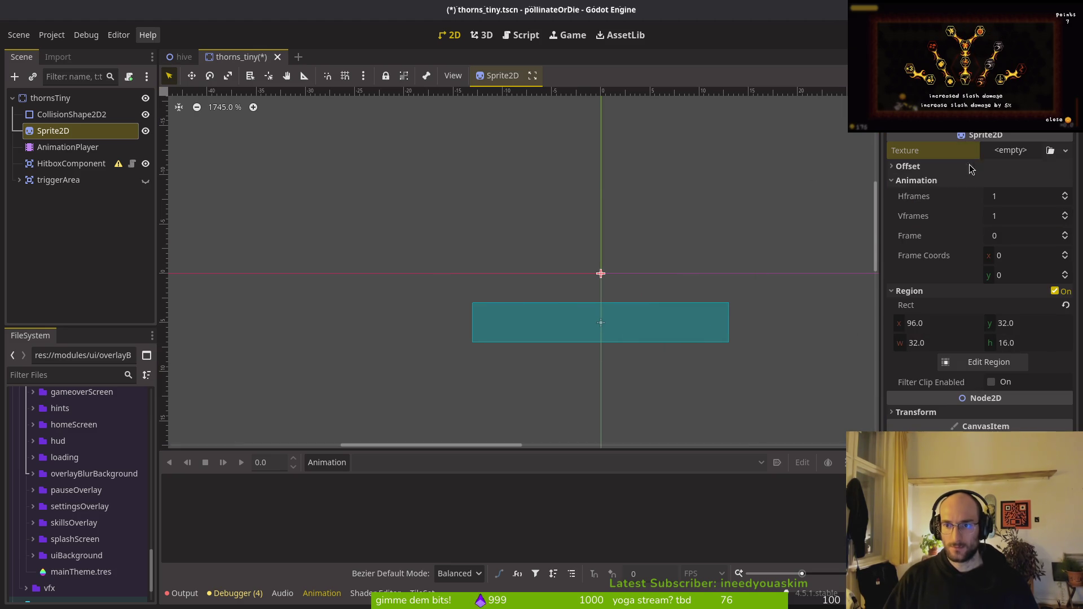
{"action": "left_click", "coordinate": [913, 180]}
{"action": "left_click", "coordinate": [1010, 150]}
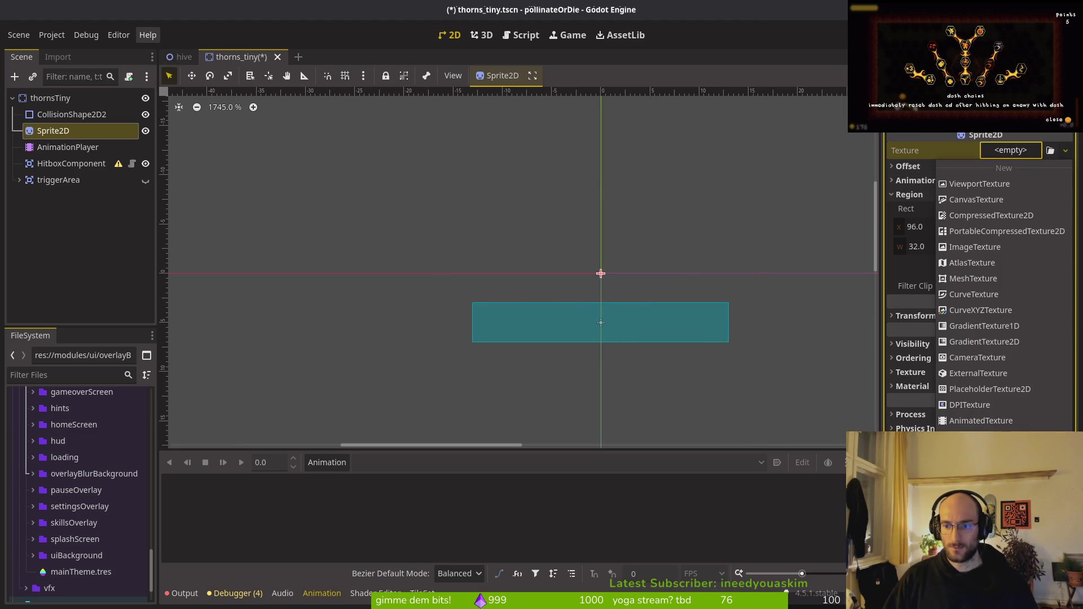
{"action": "left_click", "coordinate": [970, 451]}
{"action": "type", "text": "thor"}
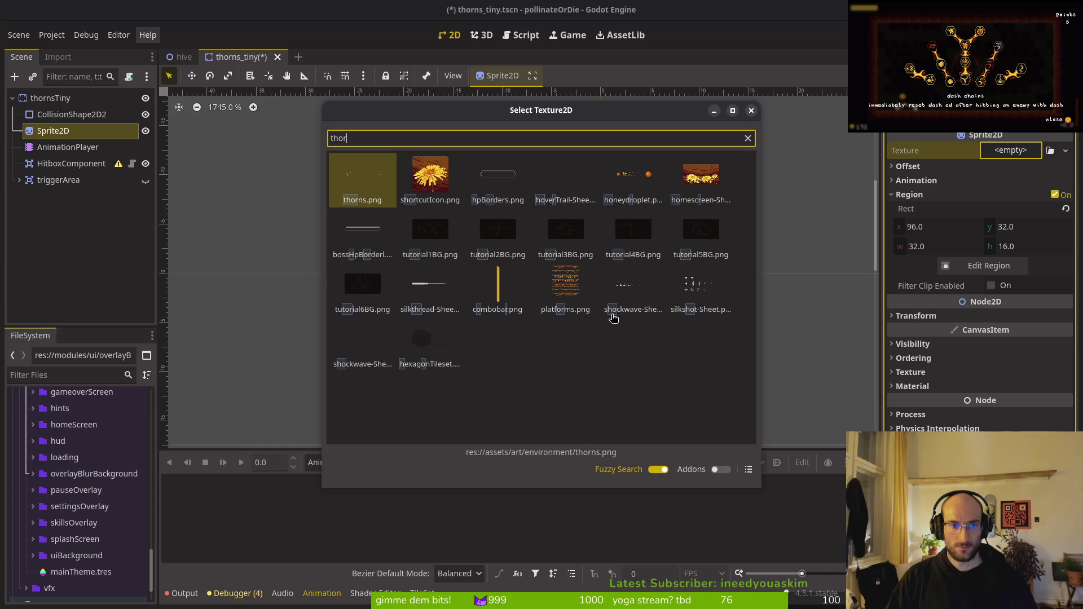
{"action": "key", "text": "Return"}
Step: Toggle Region off and back on, expand Animation, then close Aseprite's thorns-Sheet tab
{"action": "scroll", "coordinate": [611, 315], "scroll_direction": "down", "scroll_amount": 8}
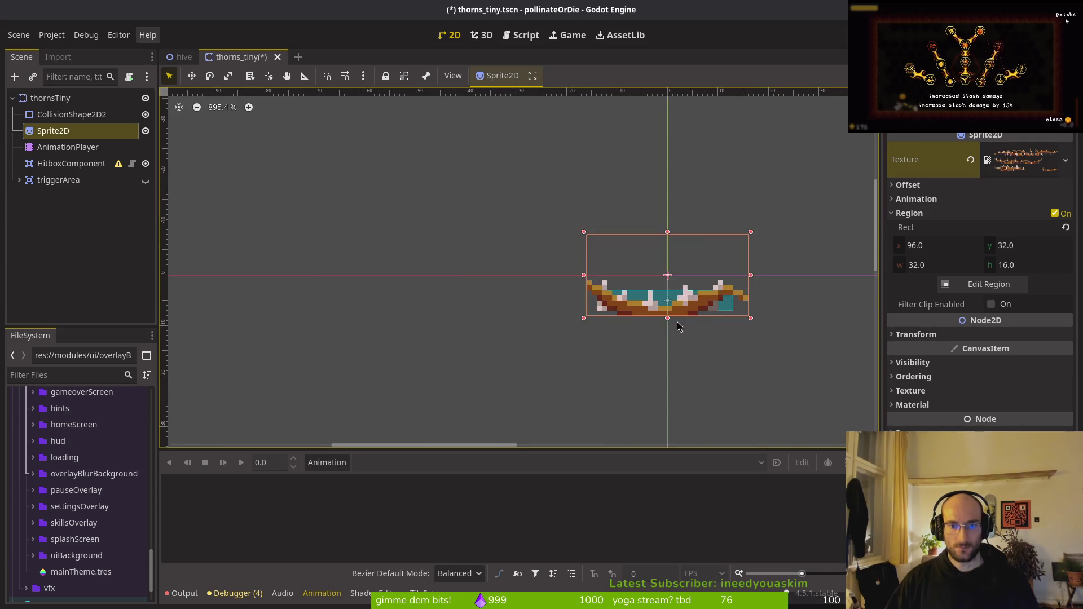
{"action": "scroll", "coordinate": [476, 260], "scroll_direction": "down", "scroll_amount": 3}
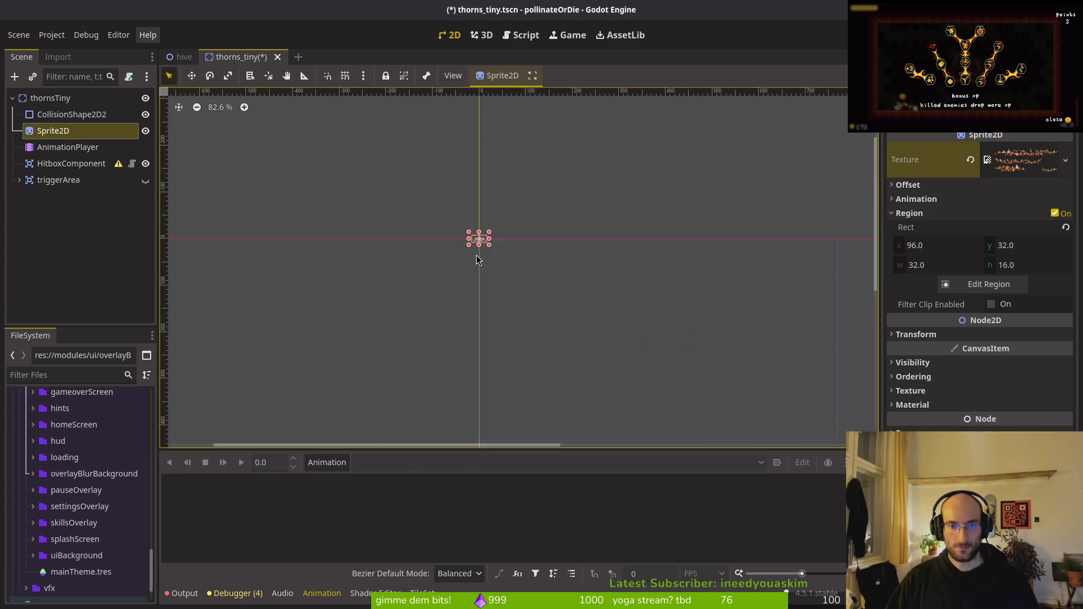
{"action": "scroll", "coordinate": [479, 244], "scroll_direction": "up", "scroll_amount": 6}
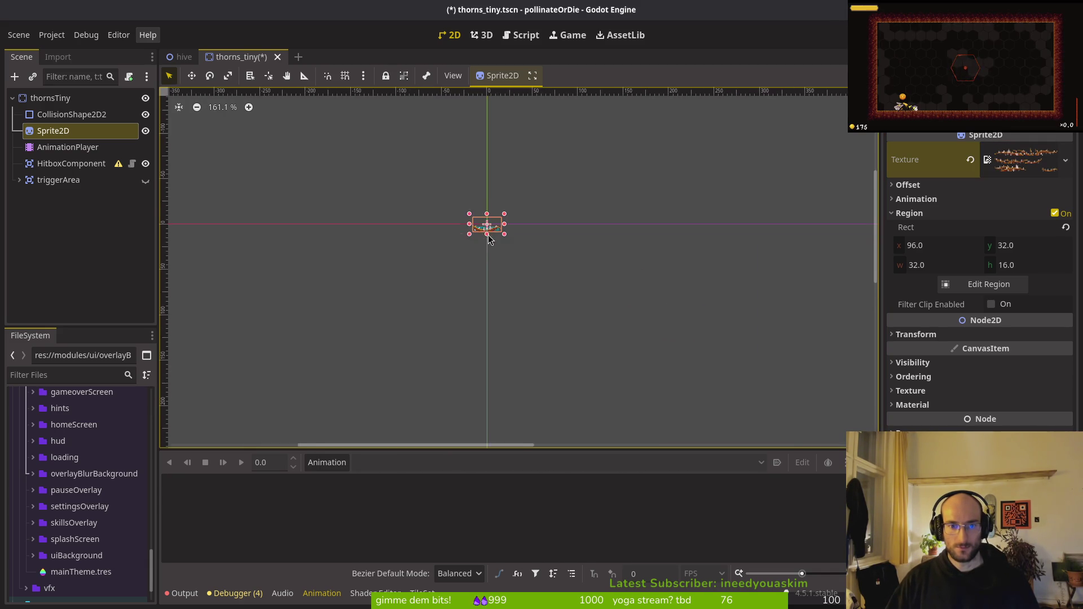
{"action": "left_click_drag", "start_coordinate": [569, 233], "coordinate": [609, 341]}
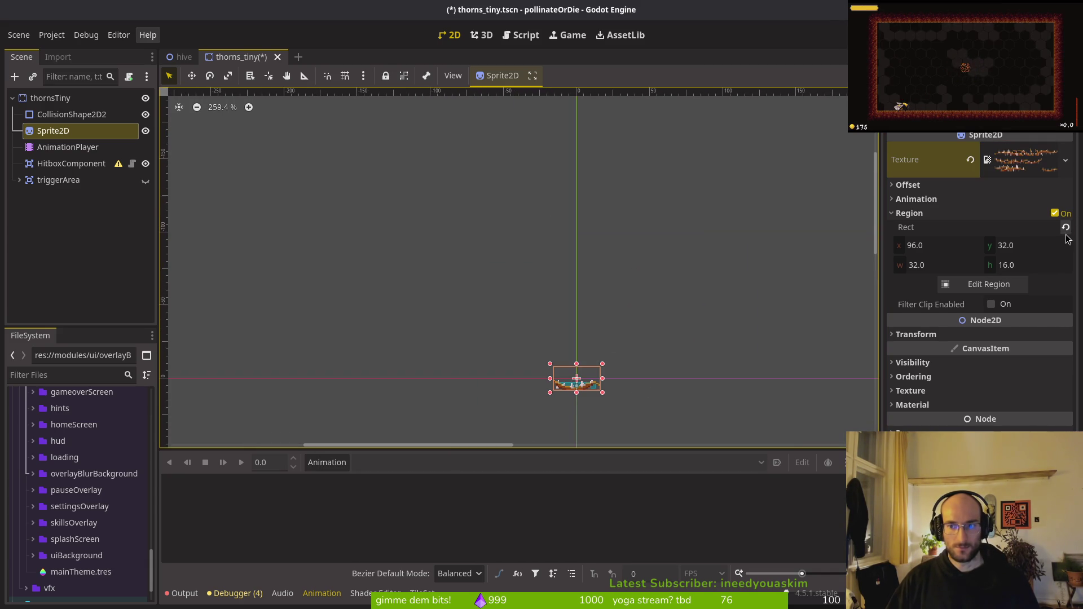
{"action": "left_click", "coordinate": [1054, 213]}
{"action": "scroll", "coordinate": [675, 378], "scroll_direction": "down", "scroll_amount": 3}
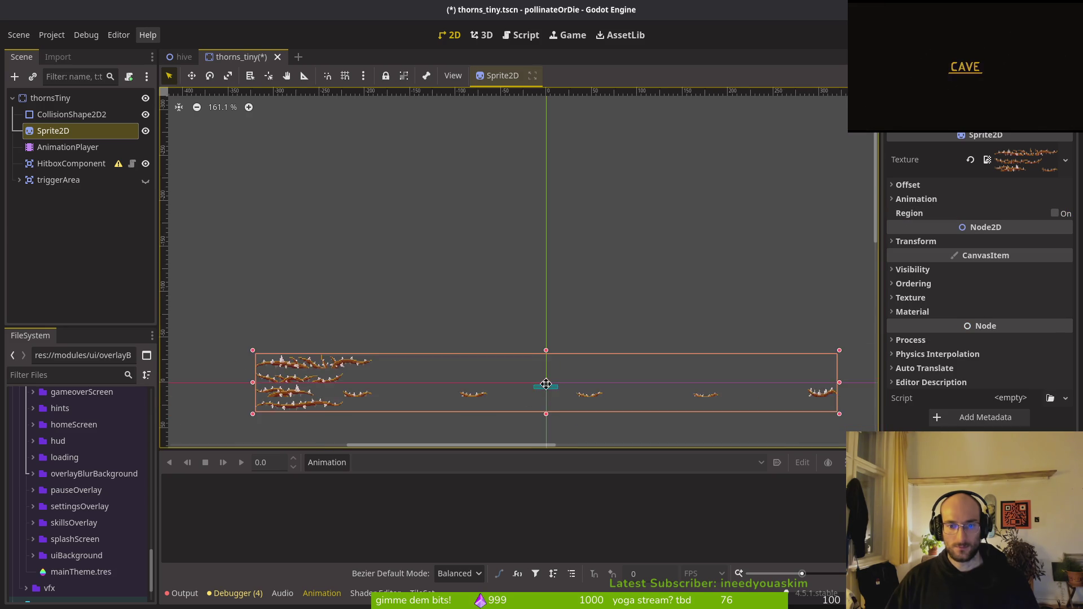
{"action": "key", "text": "ctrl+z"}
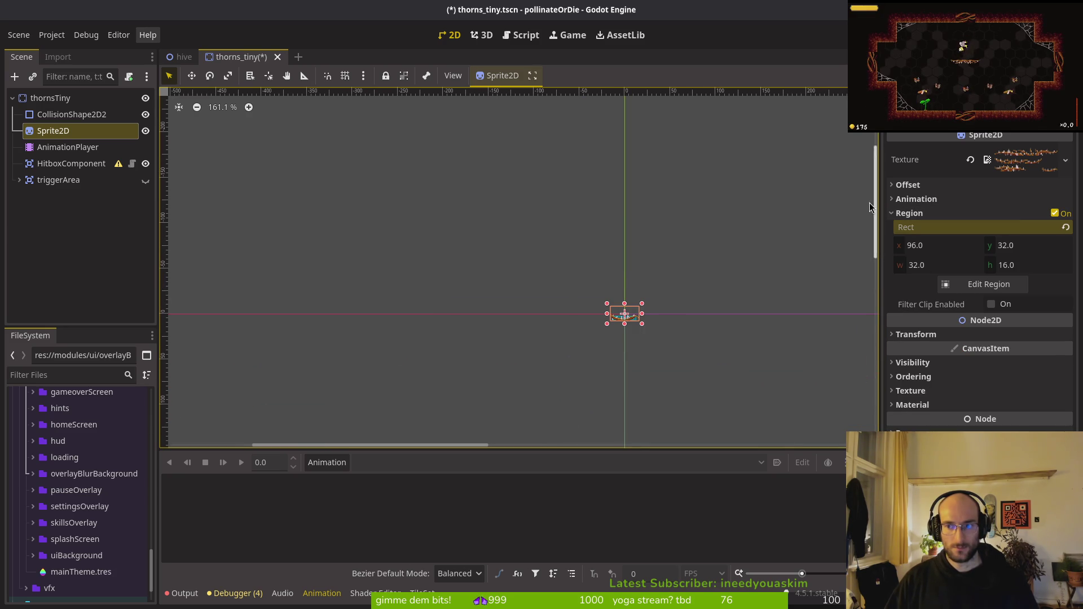
{"action": "left_click", "coordinate": [916, 198]}
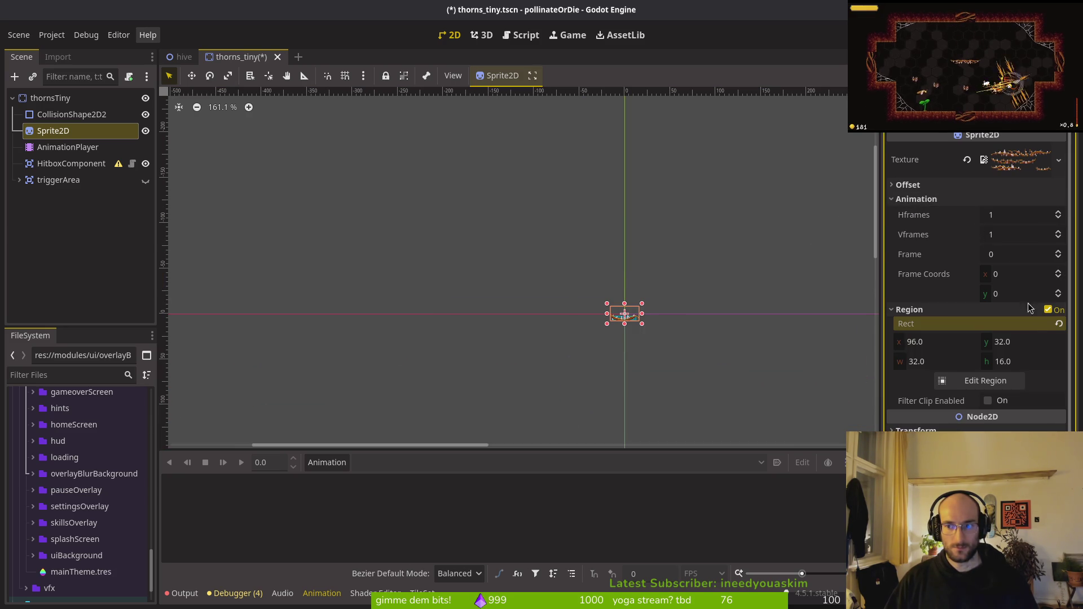
{"action": "scroll", "coordinate": [620, 321], "scroll_direction": "up", "scroll_amount": 10}
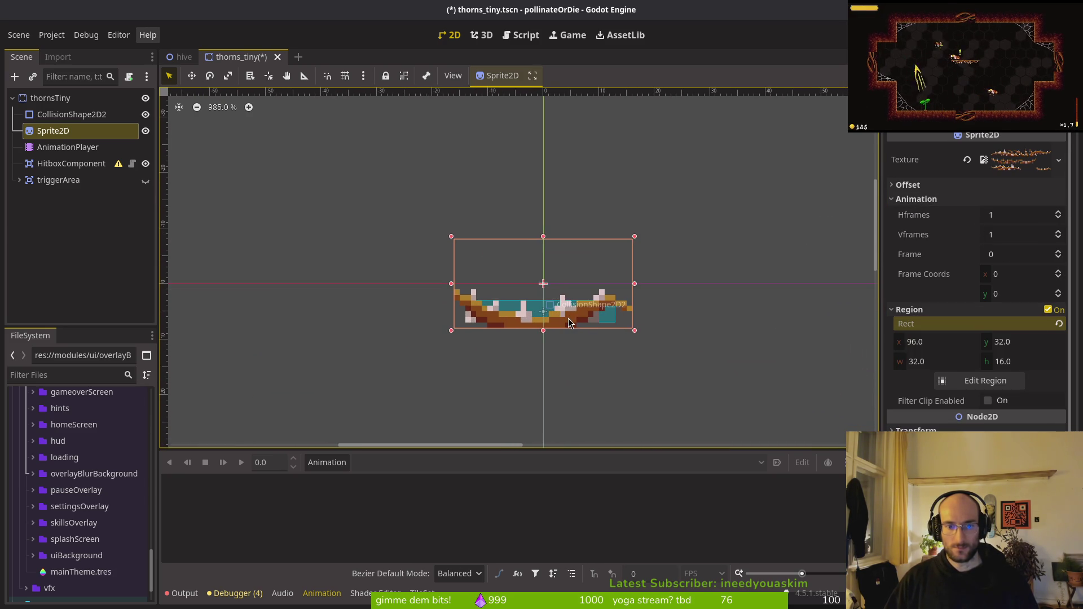
{"action": "key", "text": "alt+Tab"}
{"action": "middle_click", "coordinate": [246, 42]}
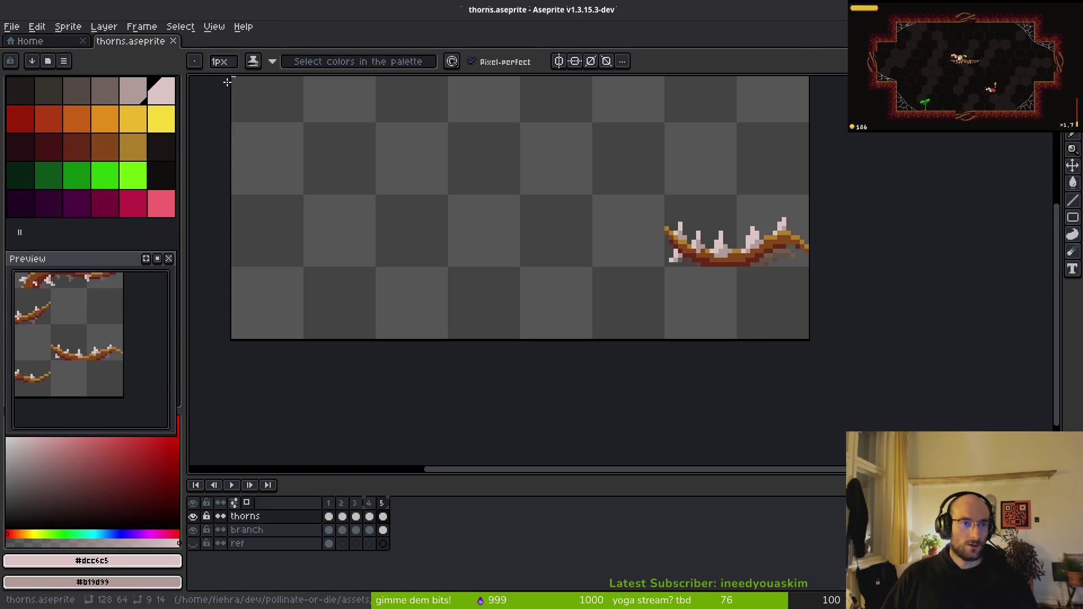
Step: Create a new 32×32 sprite and save it as thornsTiny.aseprite in the aseprite folder
{"action": "left_click", "coordinate": [34, 42]}
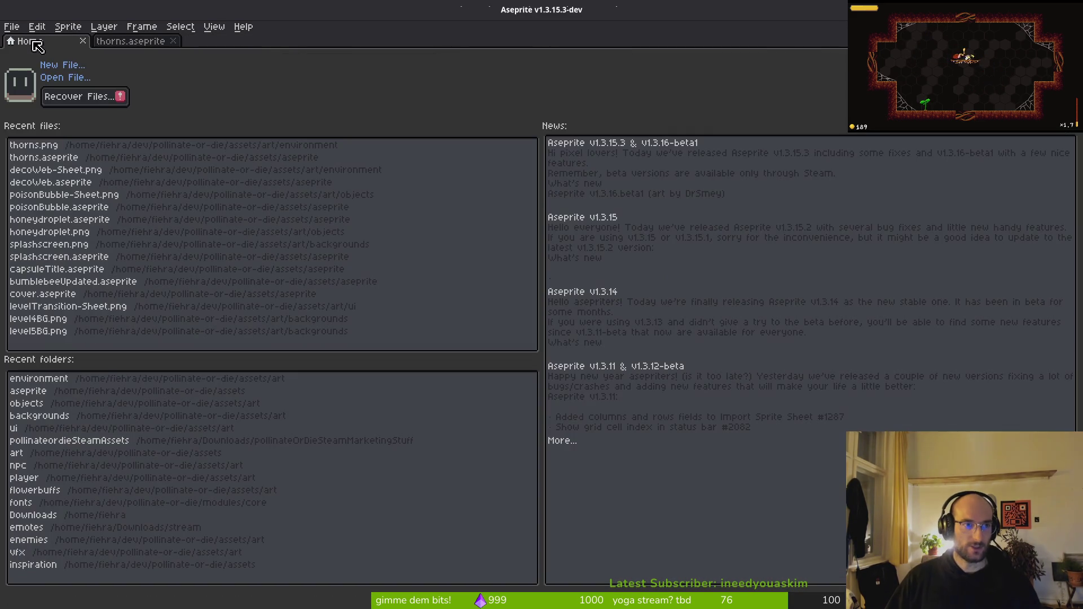
{"action": "left_click", "coordinate": [58, 67]}
{"action": "key", "text": "Return"}
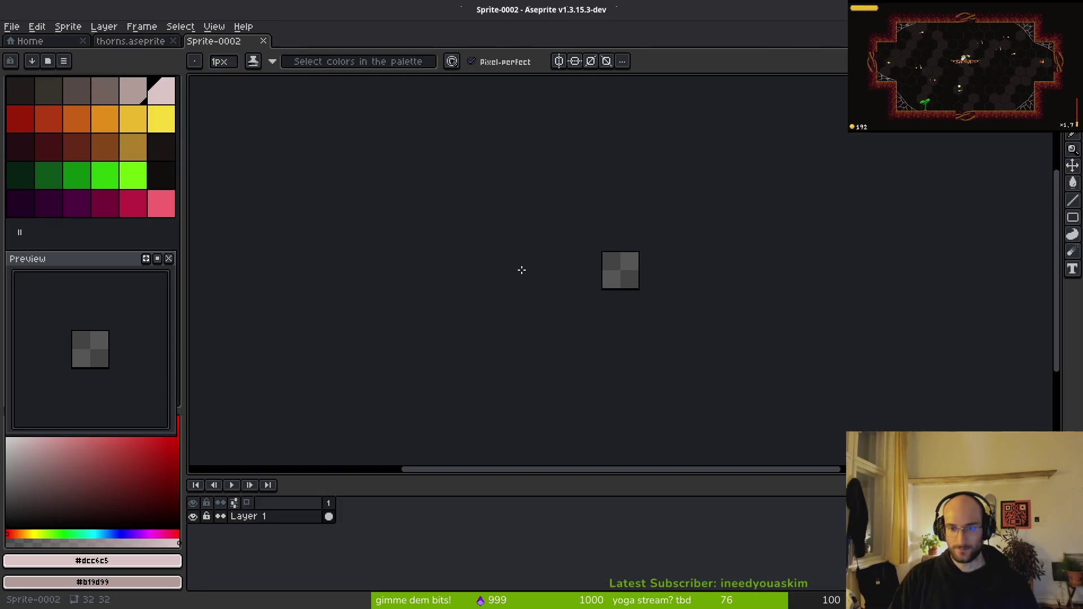
{"action": "key", "text": "ctrl+s"}
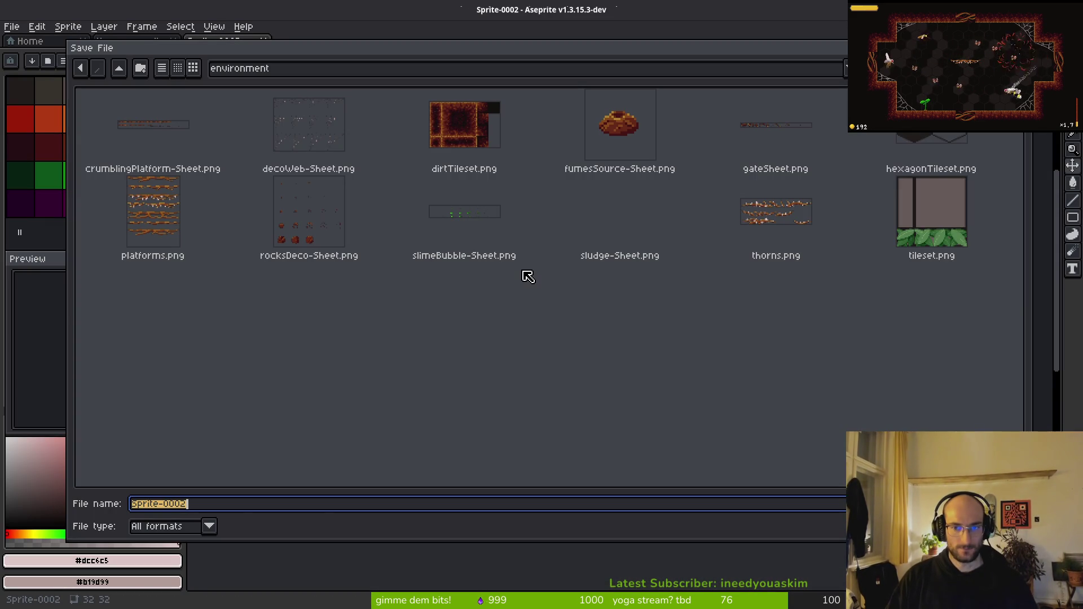
{"action": "type", "text": "h"}
{"action": "key", "text": "BackSpace"}
{"action": "left_click", "coordinate": [117, 72]}
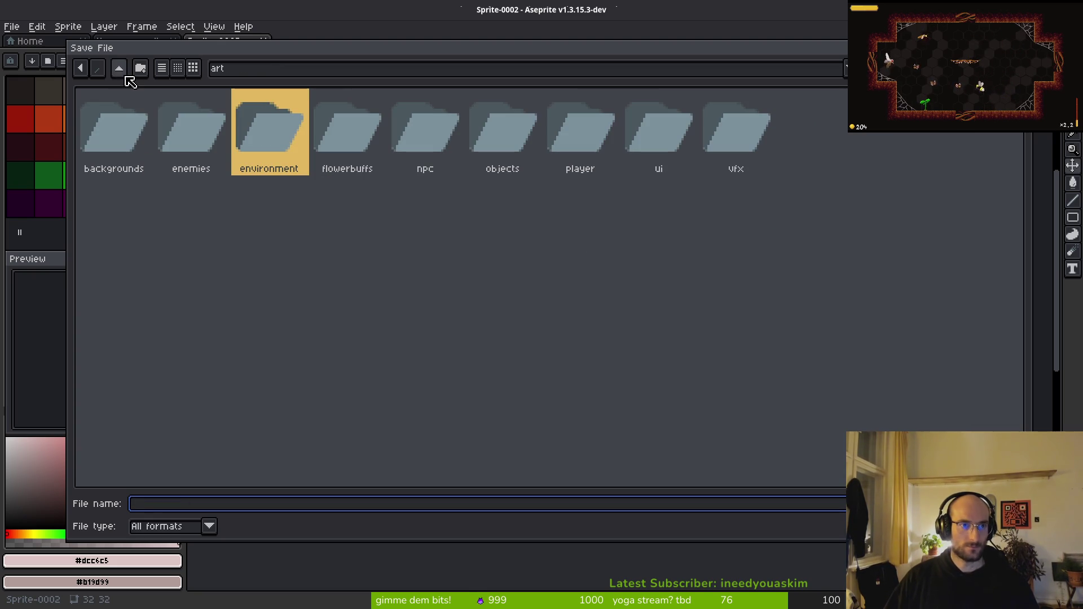
{"action": "left_click", "coordinate": [125, 70]}
{"action": "double_click", "coordinate": [189, 141]}
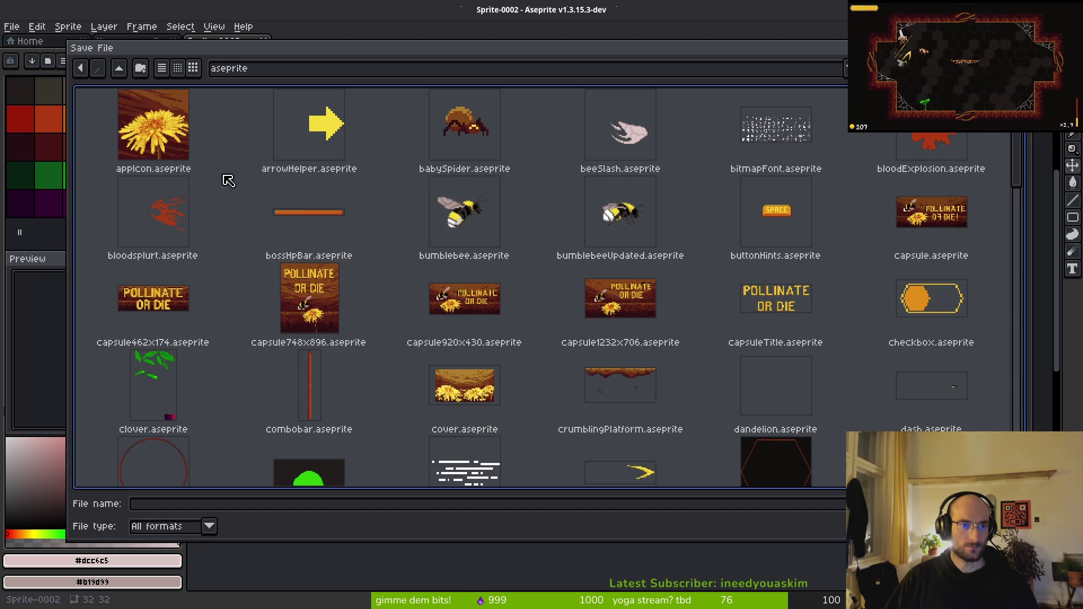
{"action": "left_click", "coordinate": [184, 506]}
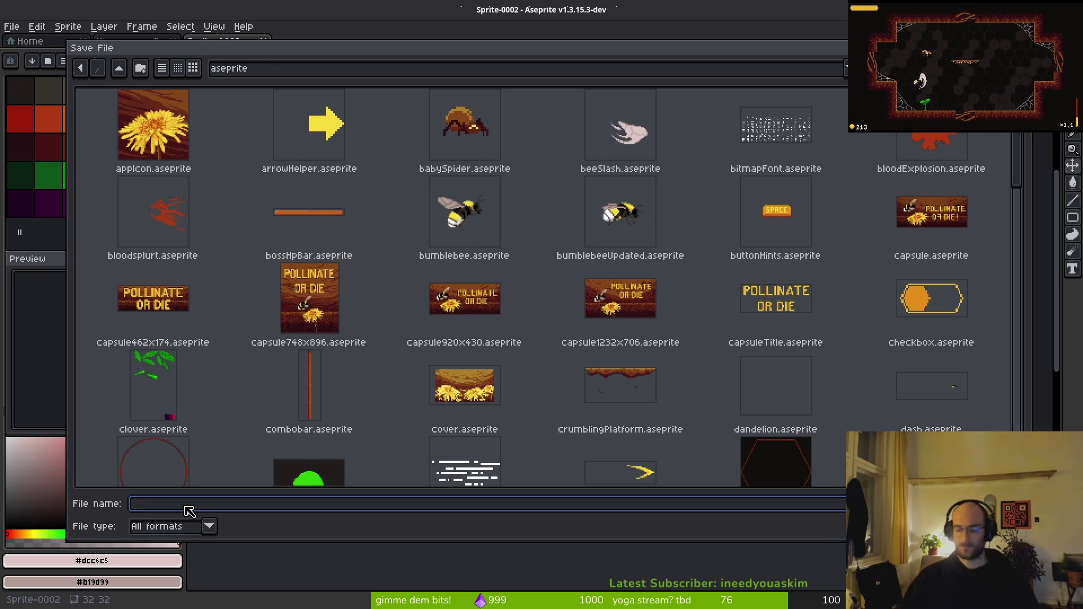
{"action": "type", "text": "thornsTiny"}
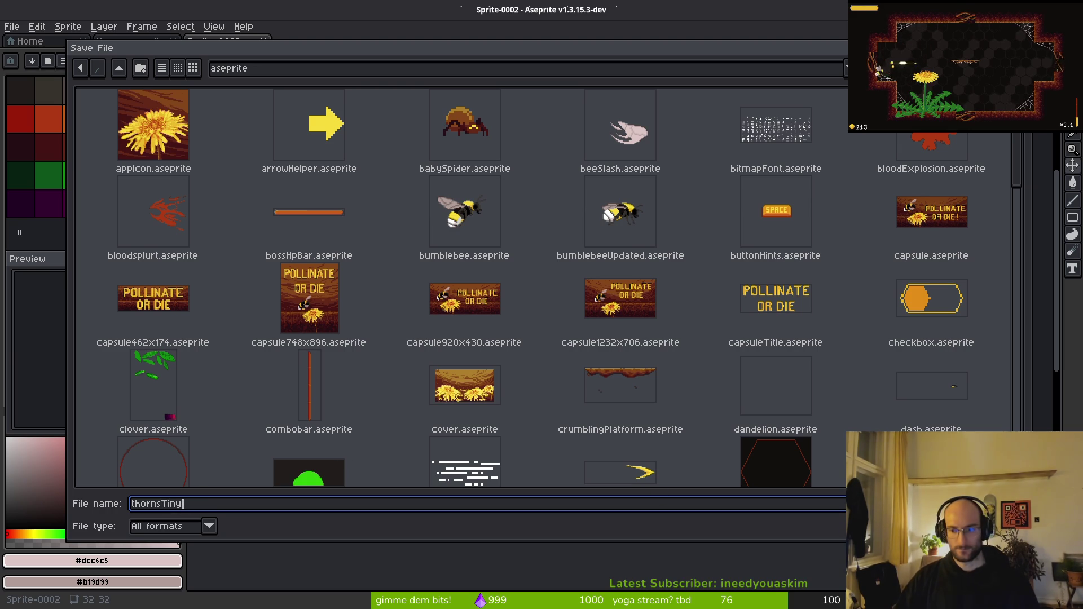
{"action": "key", "text": "Return"}
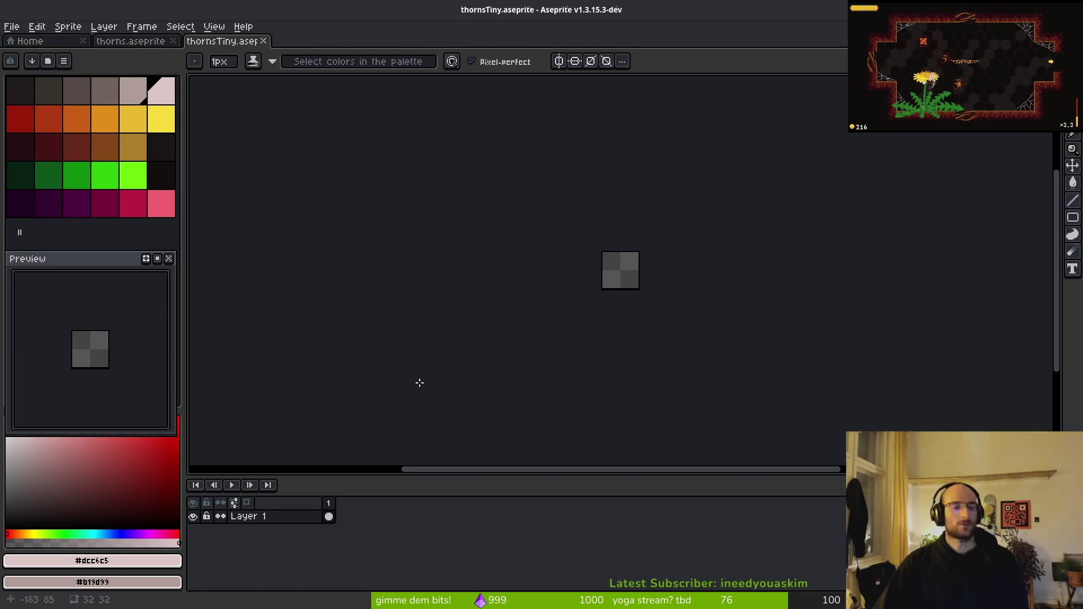
Step: Add animation frames and a second layer to the thornsTiny sprite
{"action": "key", "text": "alt+n"}
{"action": "key", "text": "alt+n"}
{"action": "key", "text": "alt+n"}
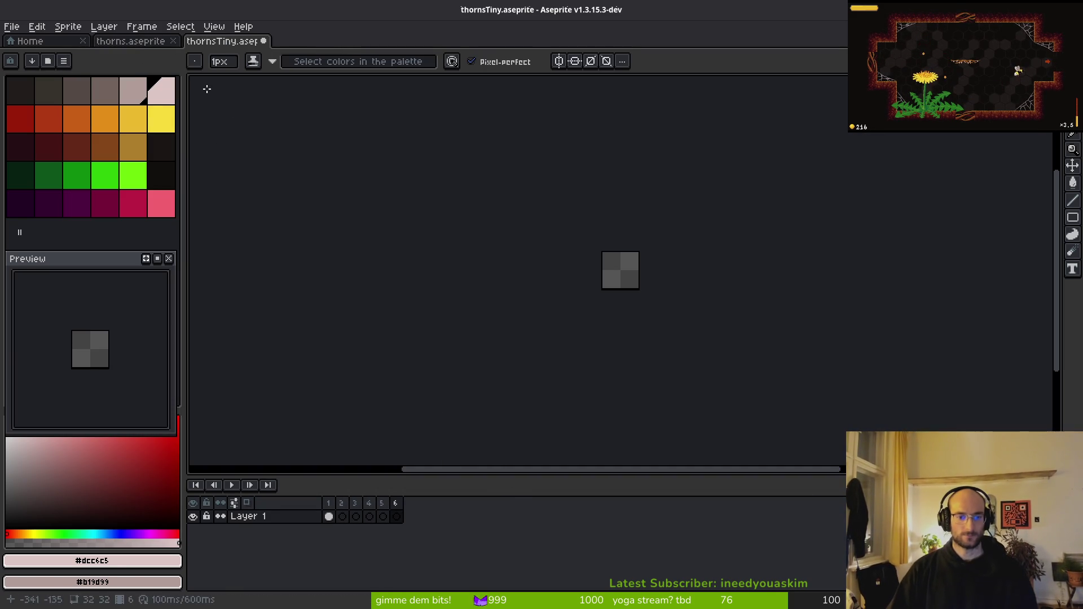
{"action": "left_click", "coordinate": [150, 42]}
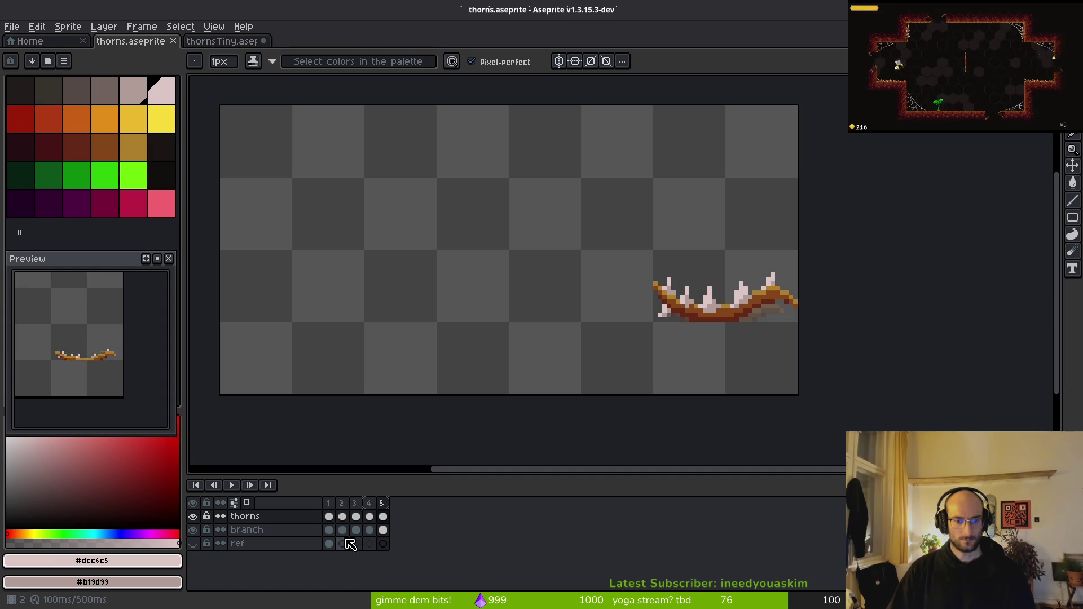
{"action": "left_click", "coordinate": [329, 517]}
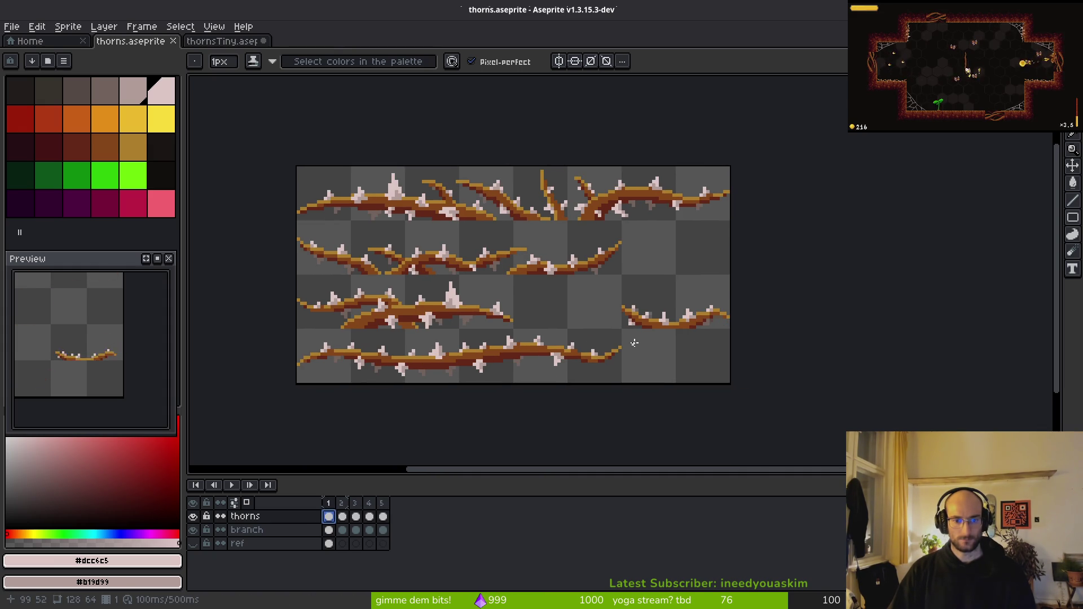
{"action": "left_click", "coordinate": [223, 41]}
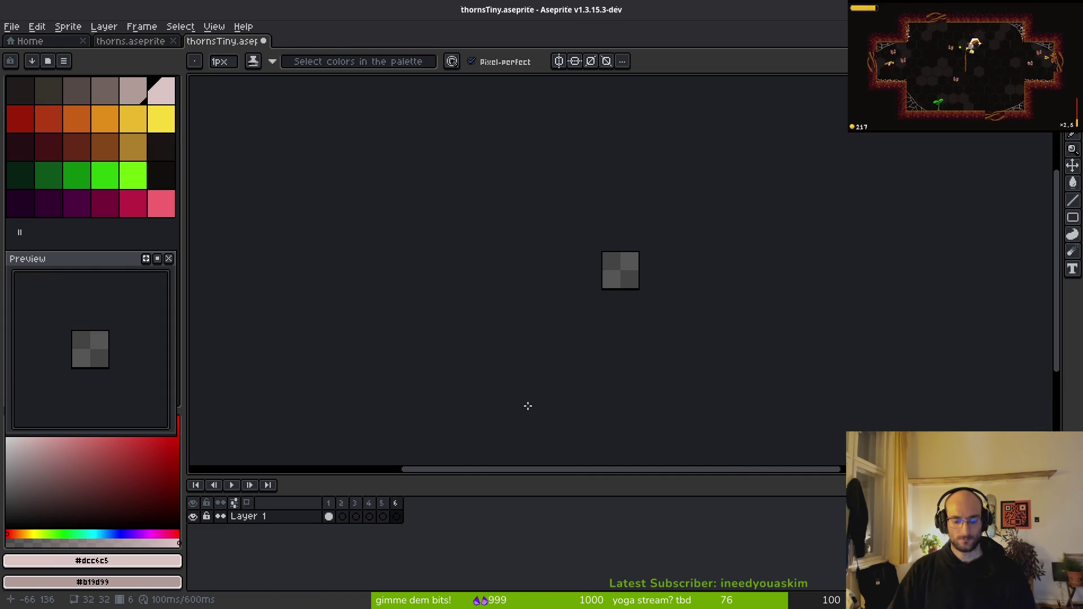
{"action": "key", "text": "shift+n"}
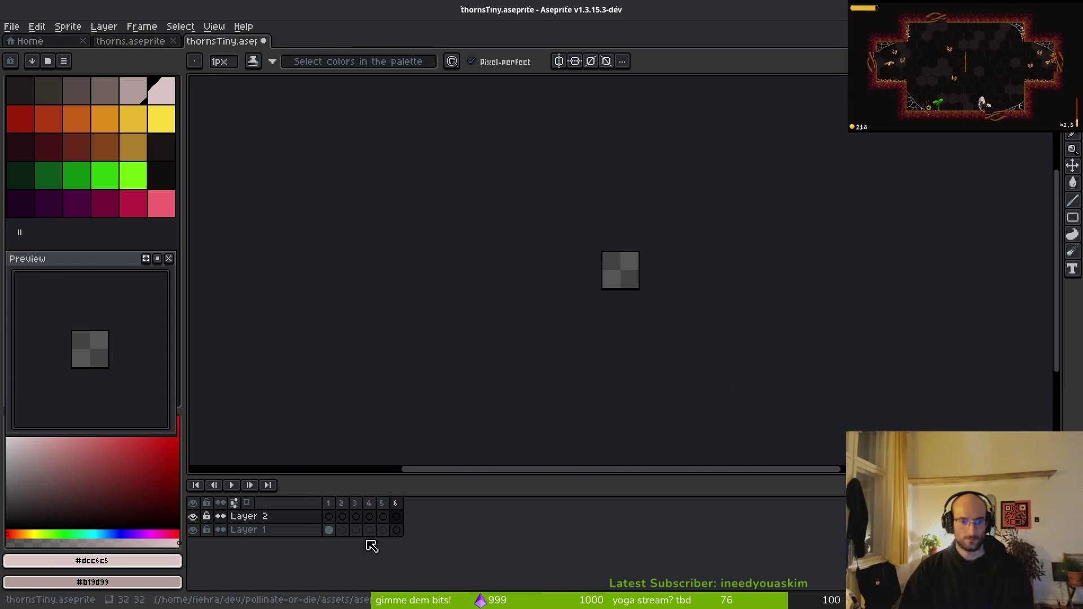
{"action": "left_click", "coordinate": [328, 503]}
{"action": "left_click", "coordinate": [299, 516]}
Step: Rename Layer 2 to 'thorns' and Layer 1 to 'branch', then return to thorns.aseprite
{"action": "double_click", "coordinate": [294, 523]}
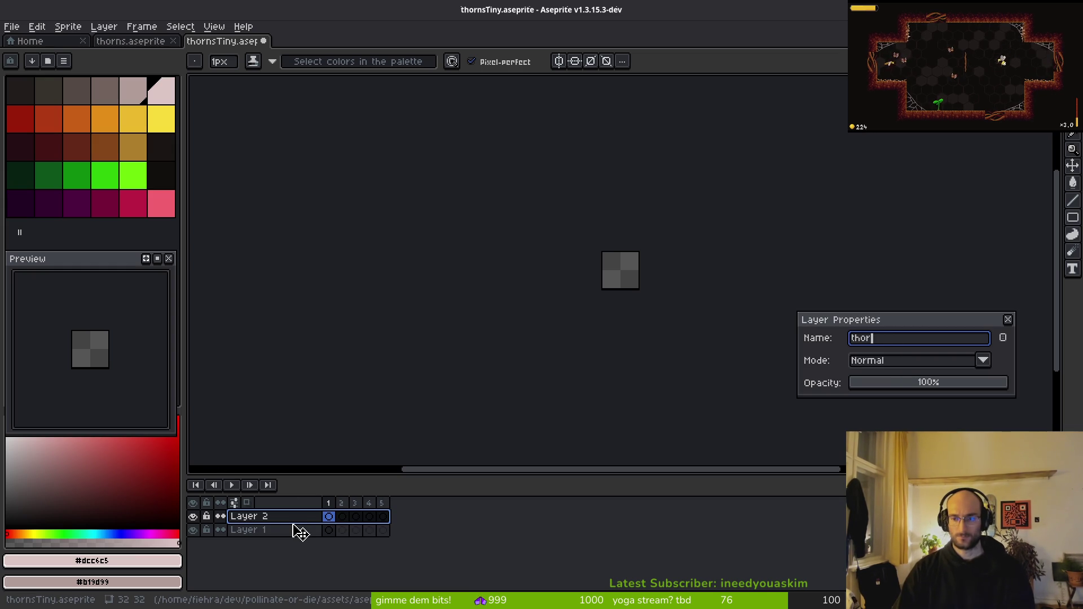
{"action": "type", "text": "ns"}
{"action": "key", "text": "Return"}
{"action": "left_click", "coordinate": [244, 533]}
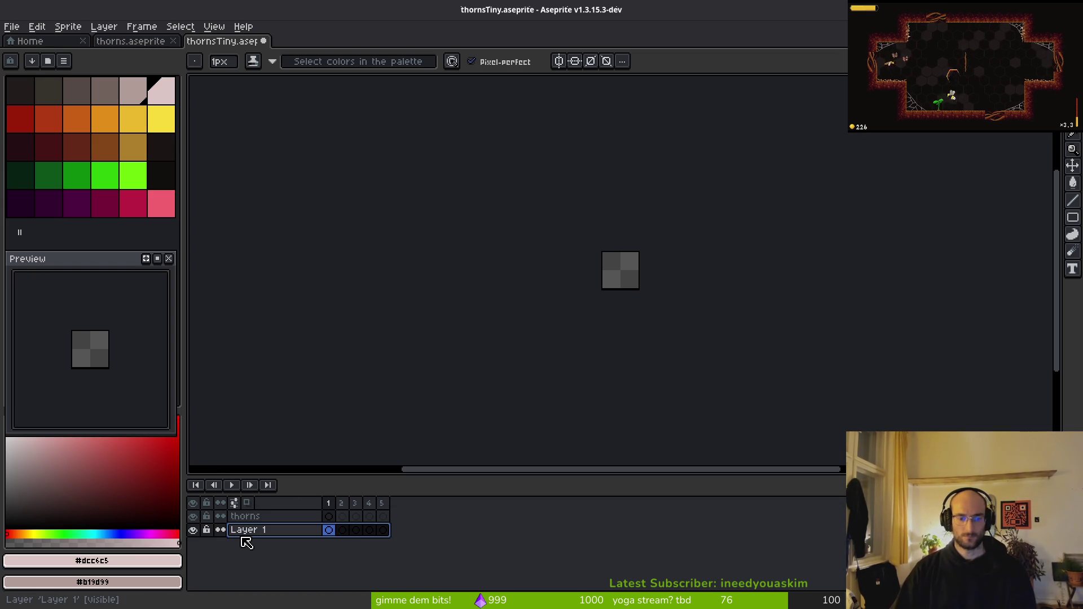
{"action": "double_click", "coordinate": [242, 534]}
{"action": "type", "text": "branch"}
{"action": "key", "text": "Return"}
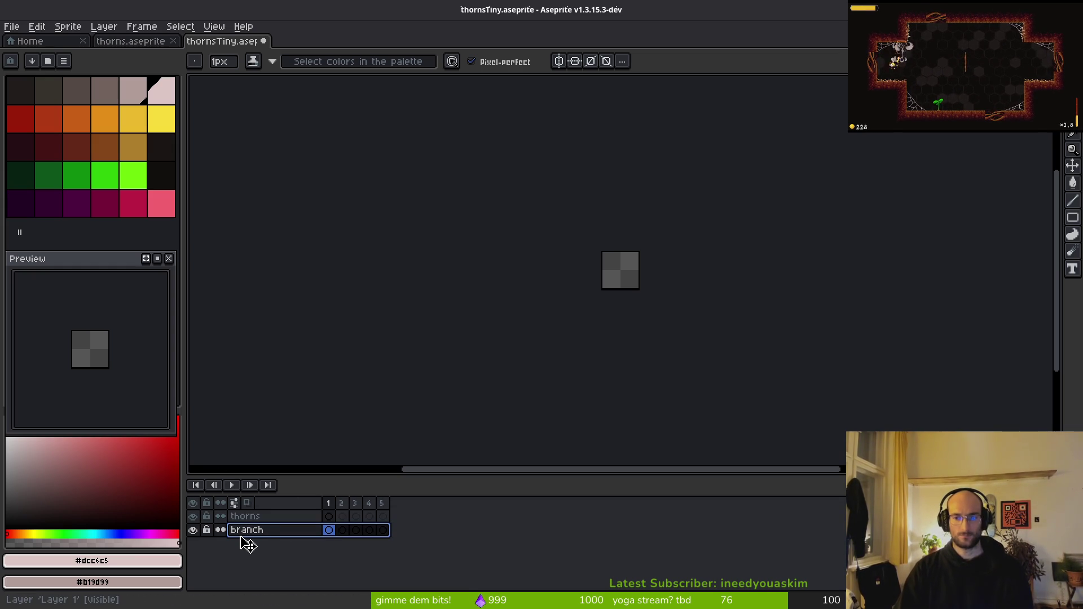
{"action": "scroll", "coordinate": [564, 271], "scroll_direction": "up", "scroll_amount": 3}
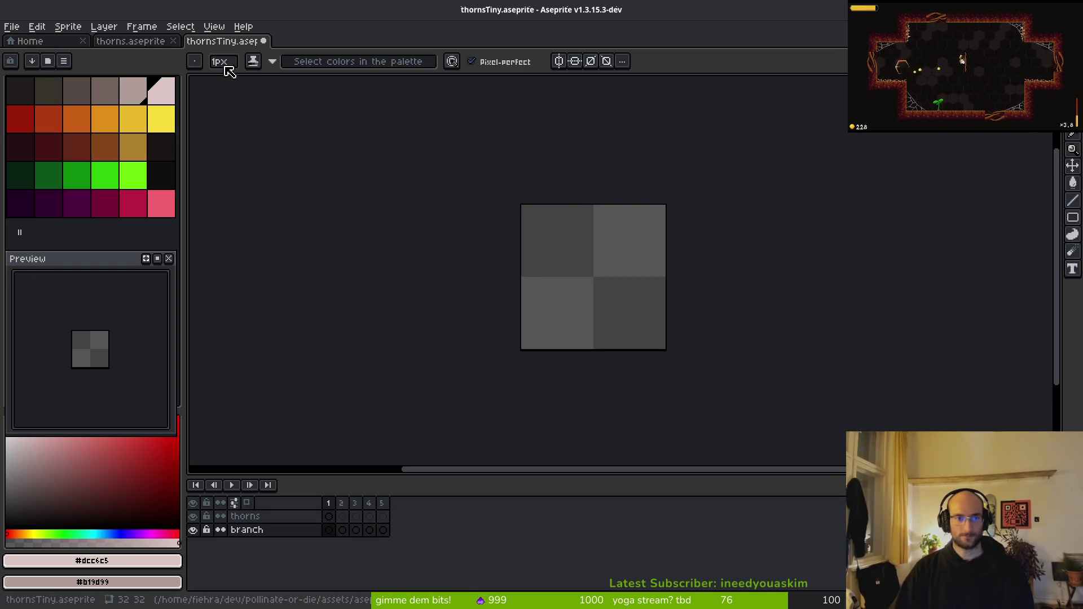
{"action": "left_click", "coordinate": [127, 42]}
{"action": "scroll", "coordinate": [663, 268], "scroll_direction": "up", "scroll_amount": 2}
Step: Copy the short thorn branch from the thorns sheet and paste it into thornsTiny's frame 1
{"action": "key", "text": "m"}
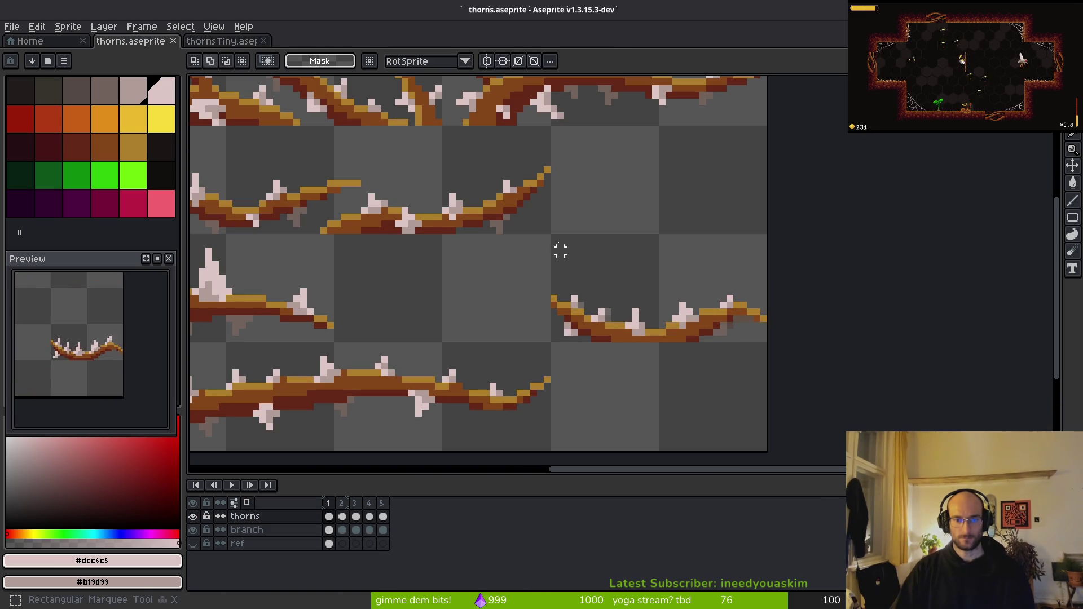
{"action": "mouse_move", "coordinate": [554, 238]}
{"action": "left_mouse_down"}
{"action": "mouse_move", "coordinate": [784, 339]}
{"action": "mouse_move", "coordinate": [770, 343]}
{"action": "left_mouse_up"}
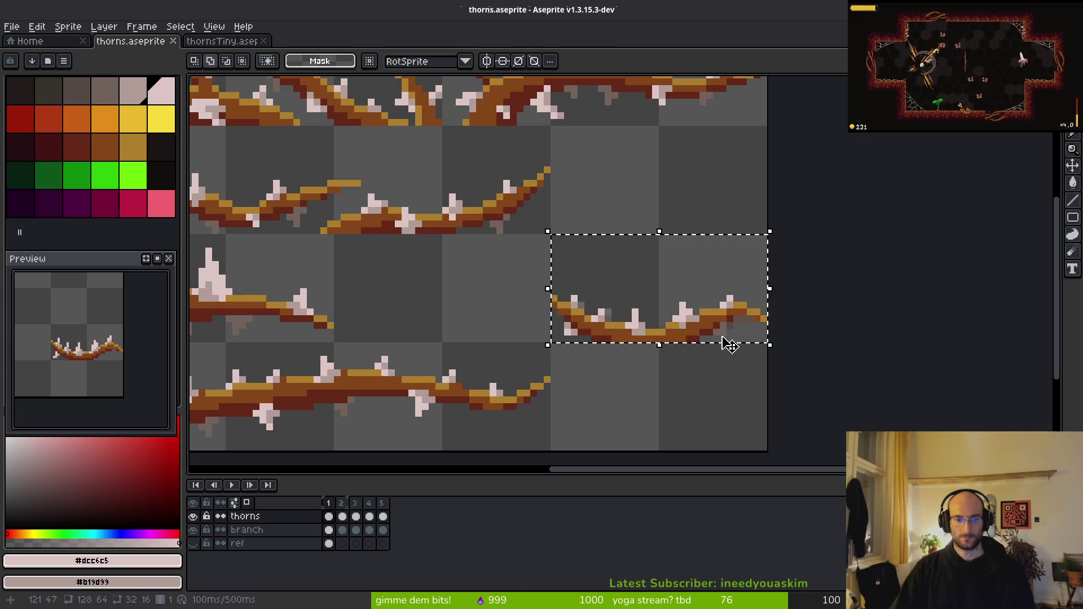
{"action": "key", "text": "ctrl+c"}
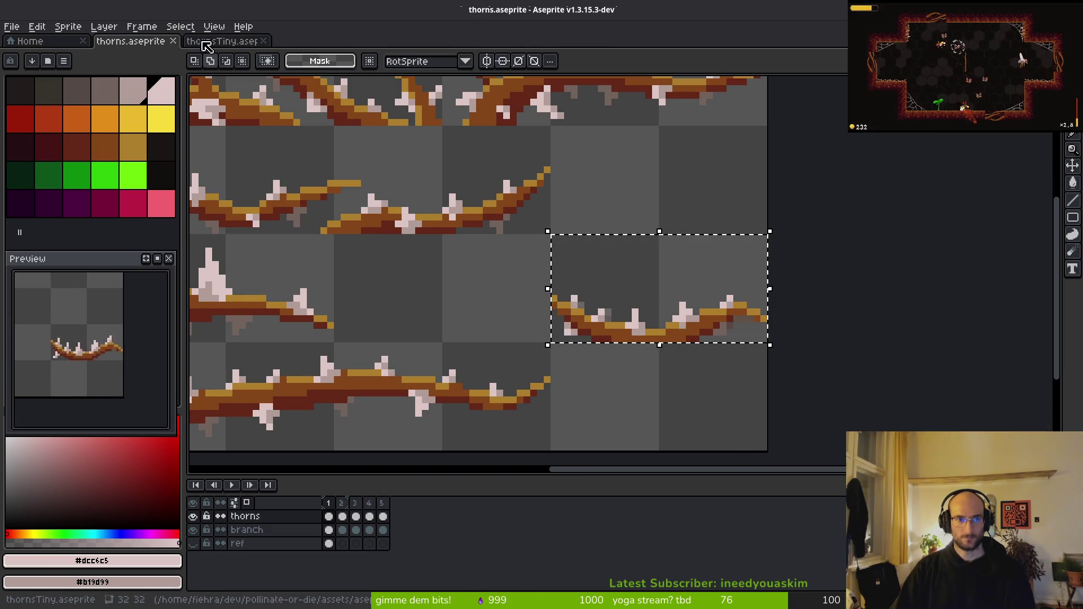
{"action": "left_click", "coordinate": [221, 41]}
{"action": "key", "text": "ctrl+v"}
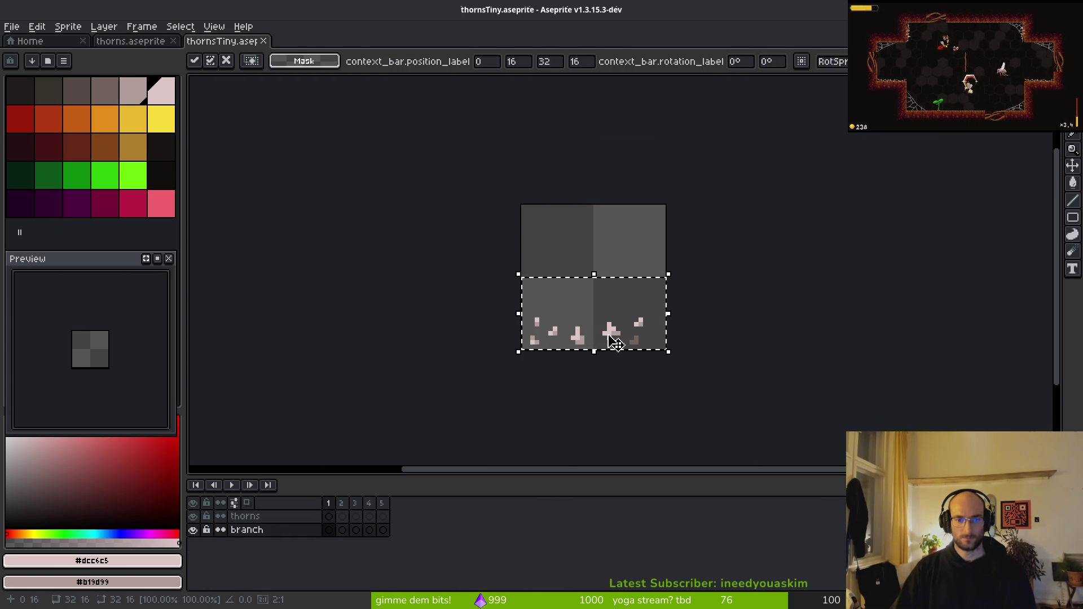
{"action": "left_click", "coordinate": [129, 40]}
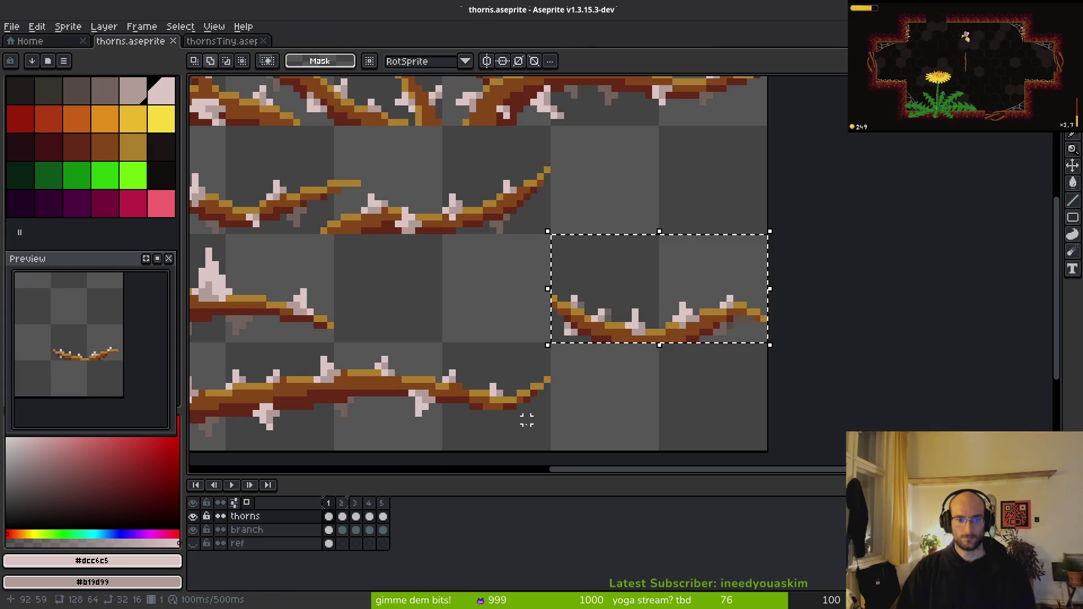
{"action": "left_click", "coordinate": [328, 532]}
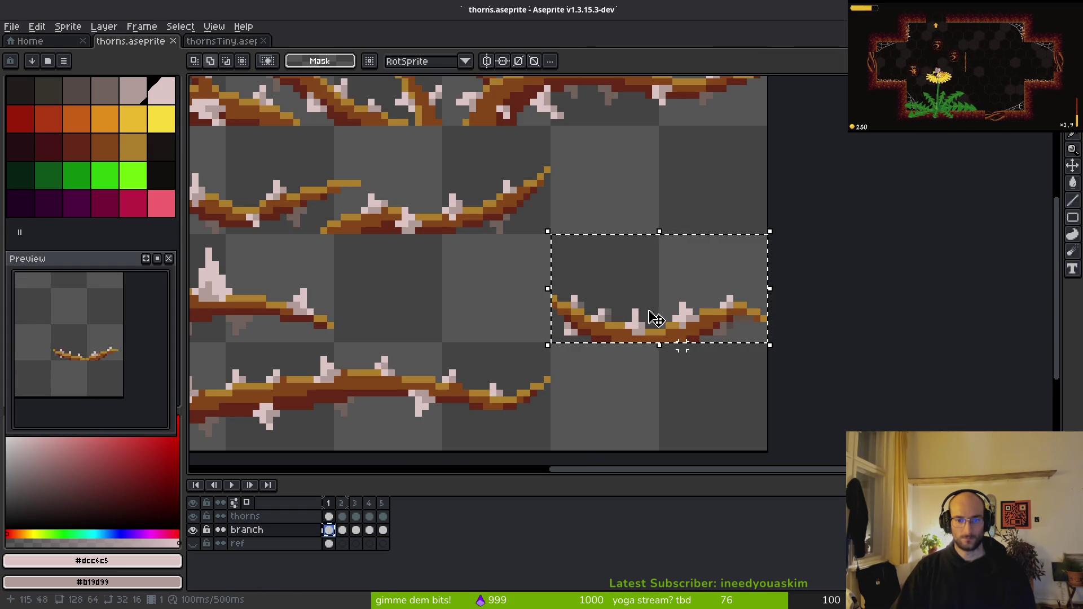
{"action": "left_click", "coordinate": [207, 44]}
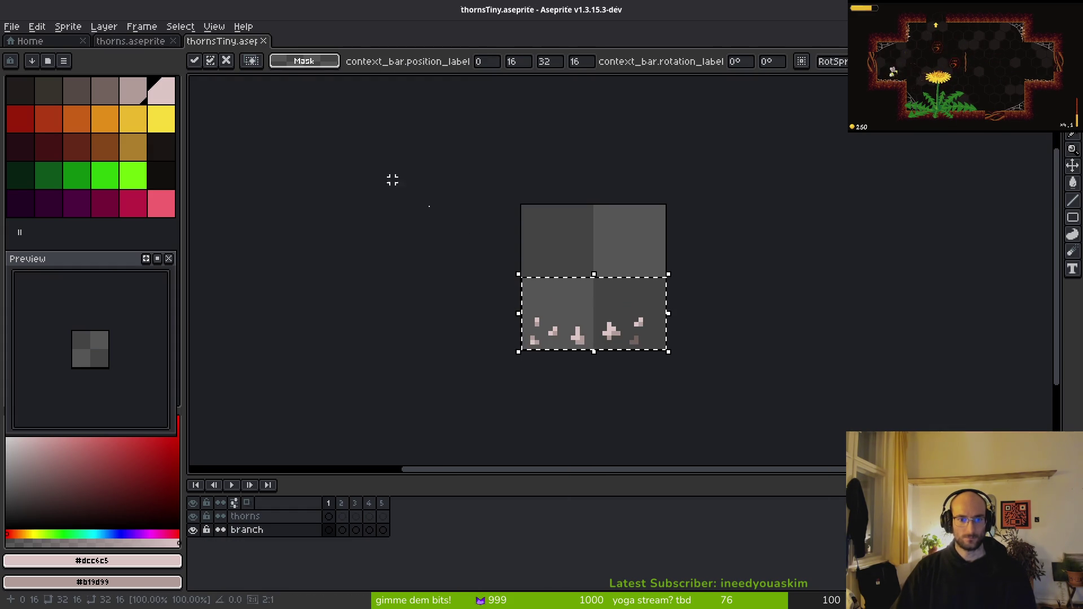
{"action": "left_click", "coordinate": [330, 517]}
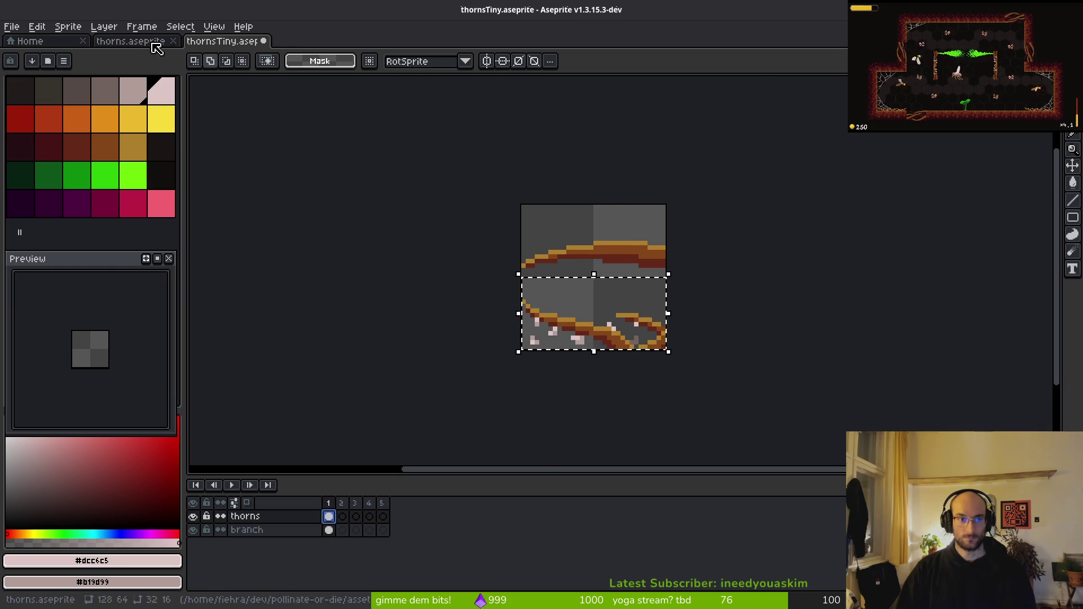
Step: Undo the misplaced paste, repaste and commit the branch, and reposition its frame 1 cel
{"action": "left_click", "coordinate": [129, 42]}
{"action": "left_click", "coordinate": [342, 530]}
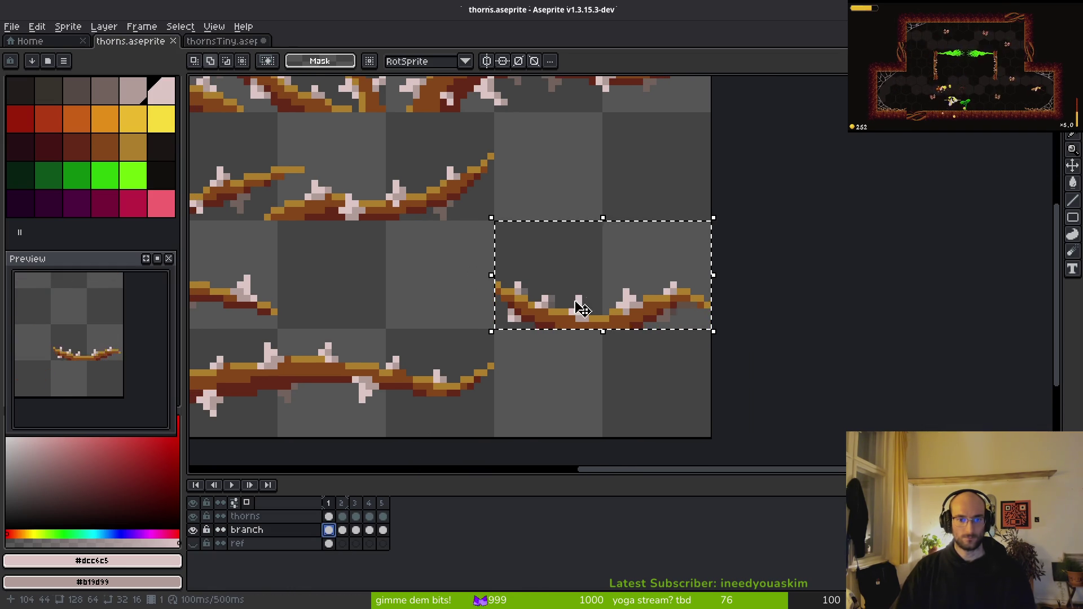
{"action": "left_click", "coordinate": [205, 42]}
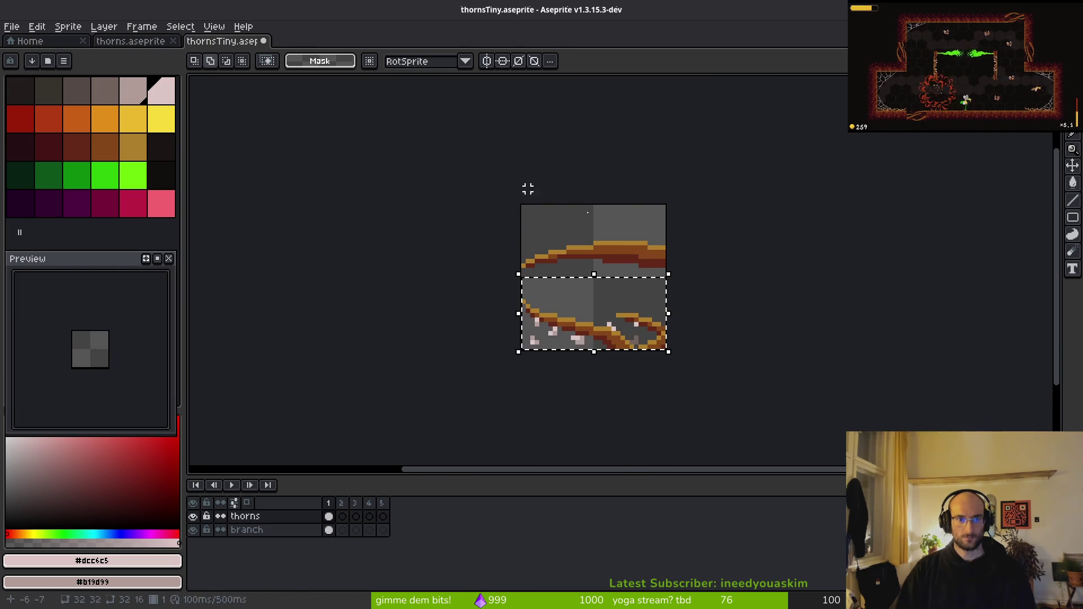
{"action": "key", "text": "ctrl+z"}
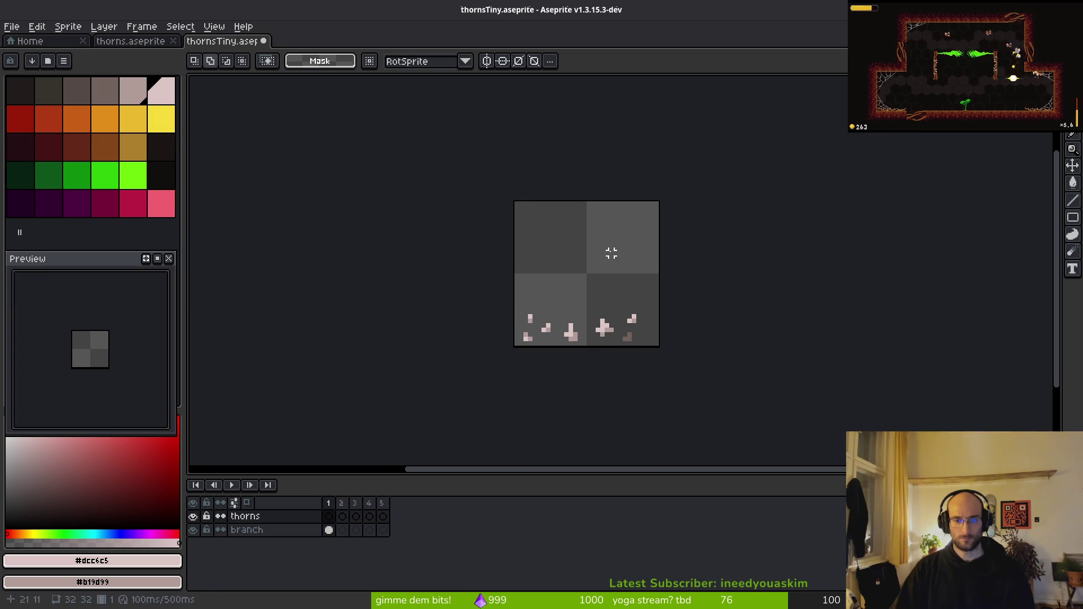
{"action": "key", "text": "ctrl+v"}
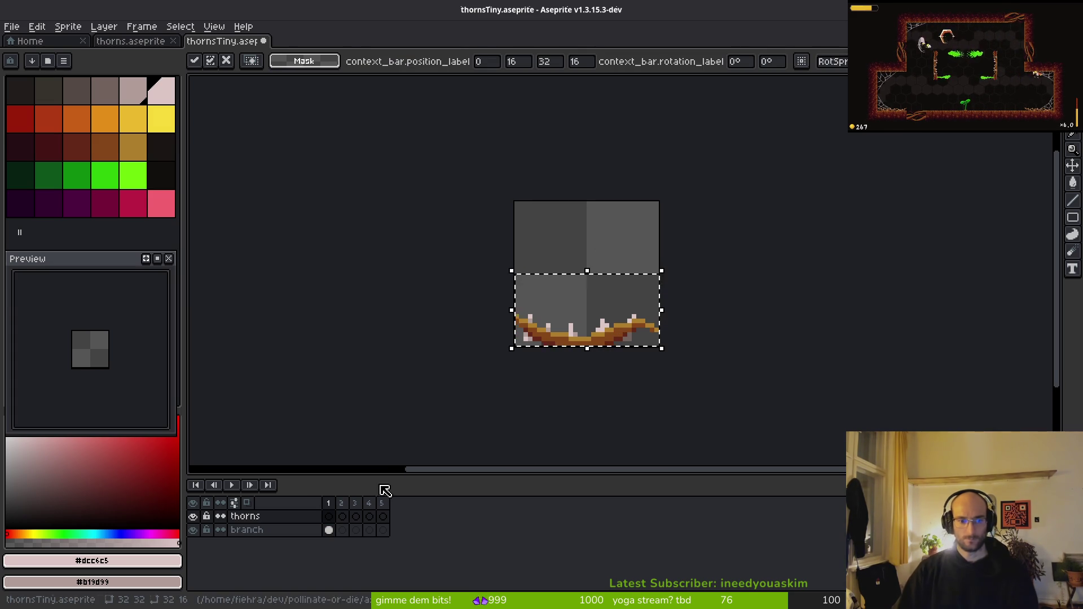
{"action": "key", "text": "Return"}
{"action": "left_click", "coordinate": [331, 530]}
{"action": "left_click", "coordinate": [342, 517]}
{"action": "left_click", "coordinate": [328, 531]}
{"action": "mouse_move", "coordinate": [329, 530]}
{"action": "left_mouse_down"}
{"action": "mouse_move", "coordinate": [341, 536]}
{"action": "mouse_move", "coordinate": [342, 516]}
{"action": "mouse_move", "coordinate": [337, 528]}
{"action": "left_mouse_up"}
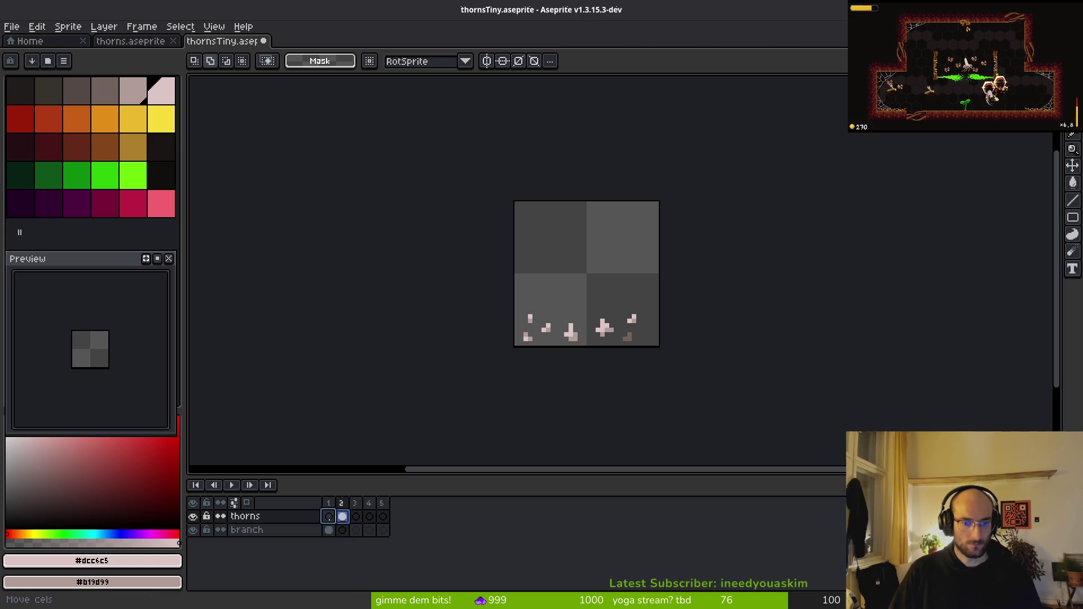
{"action": "left_click", "coordinate": [331, 531]}
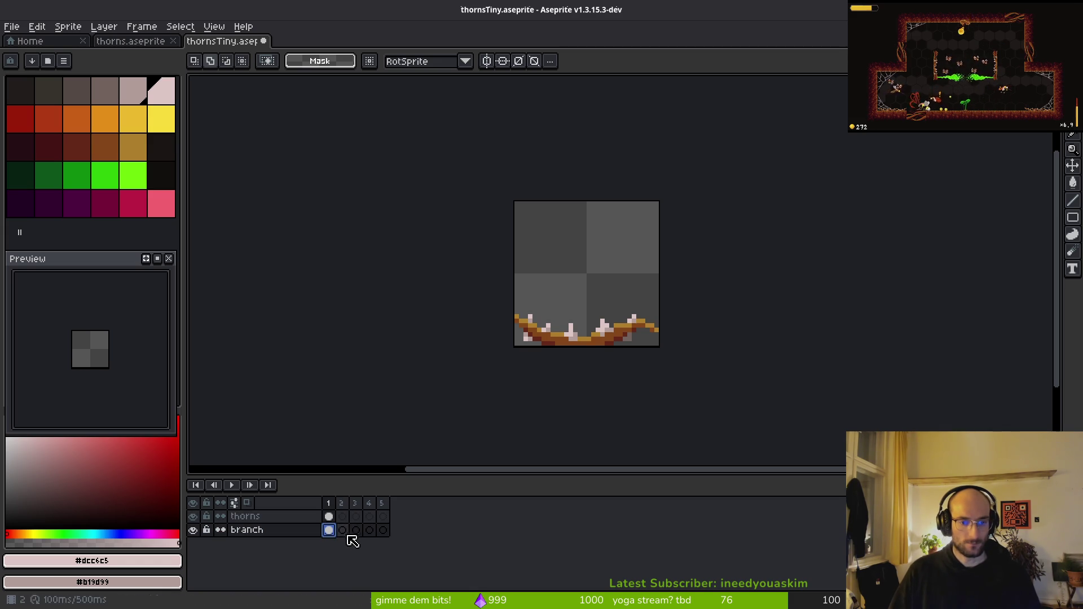
{"action": "left_click", "coordinate": [158, 41]}
Step: Copy frame 2's branch from the thorns sheet and paste it into thornsTiny
{"action": "key", "text": "ctrl+d"}
{"action": "key", "text": "Right"}
{"action": "left_click_drag", "start_coordinate": [587, 300], "coordinate": [743, 334]}
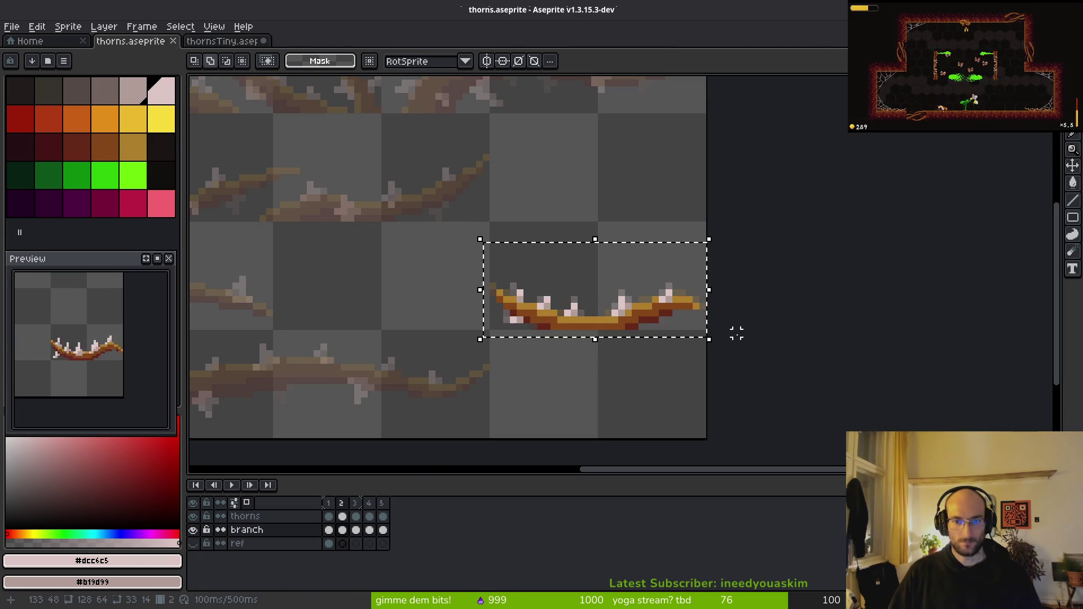
{"action": "key", "text": "ctrl+d"}
{"action": "mouse_move", "coordinate": [492, 328]}
{"action": "left_mouse_down"}
{"action": "mouse_move", "coordinate": [576, 280]}
{"action": "mouse_move", "coordinate": [707, 231]}
{"action": "left_mouse_up"}
{"action": "key", "text": "ctrl+c"}
{"action": "left_click", "coordinate": [221, 40]}
{"action": "key", "text": "ctrl+v"}
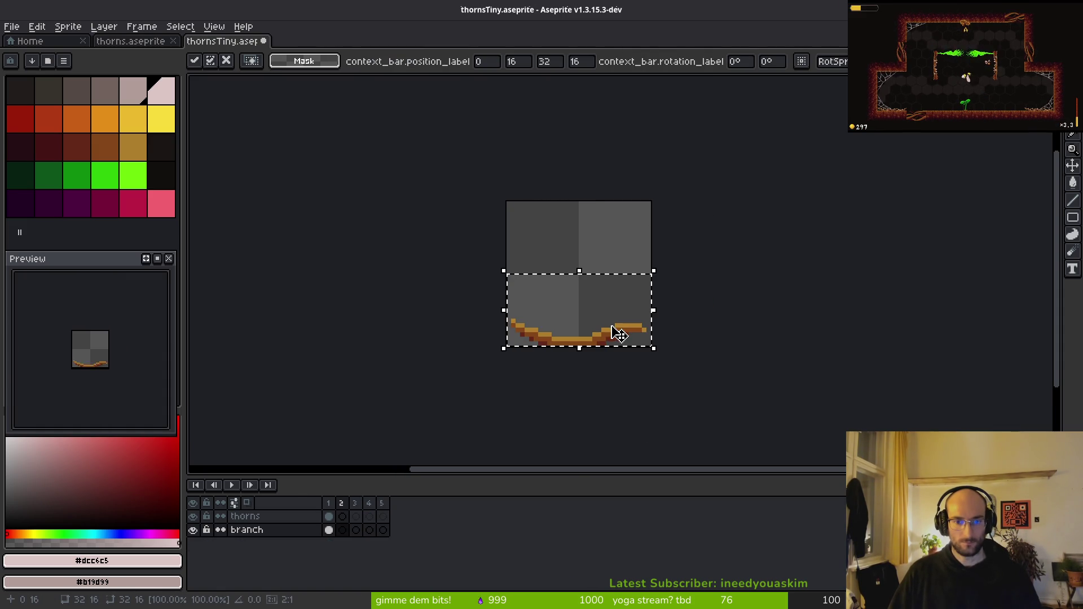
{"action": "key", "text": "Return"}
Step: Select frame 3's branch on the thorns sheet and paste it into thornsTiny's third frame
{"action": "left_click", "coordinate": [130, 41]}
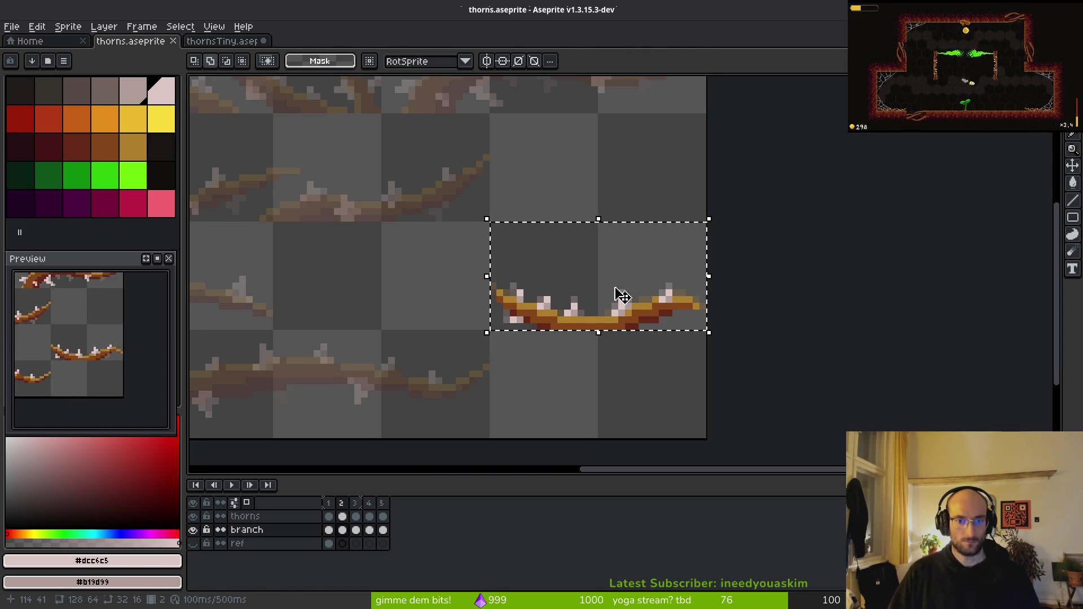
{"action": "key", "text": "m"}
{"action": "left_click", "coordinate": [616, 351]}
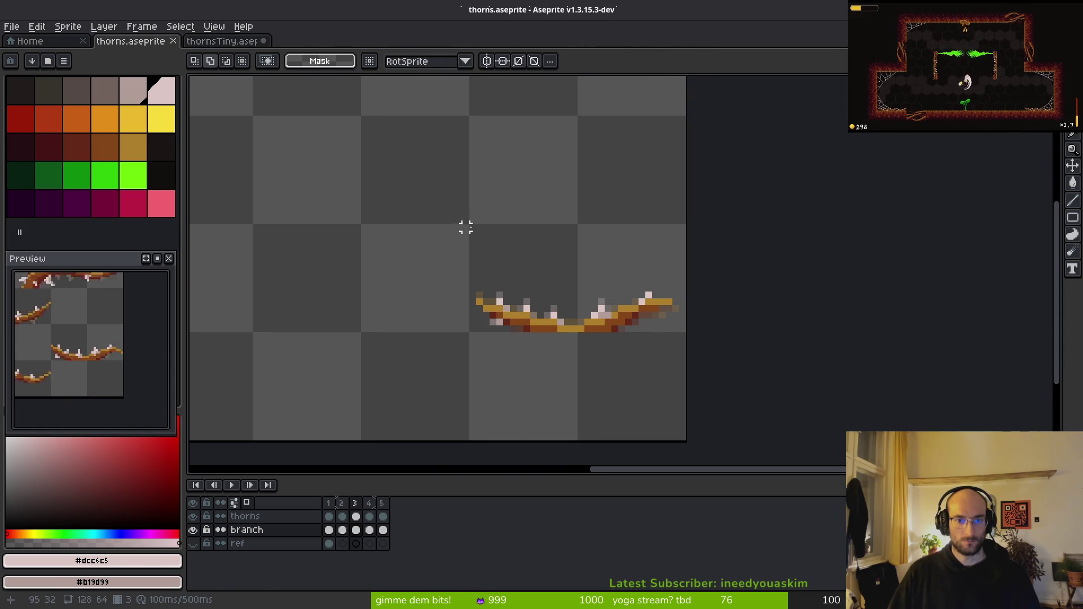
{"action": "mouse_move", "coordinate": [465, 227]}
{"action": "left_mouse_down"}
{"action": "mouse_move", "coordinate": [649, 294]}
{"action": "mouse_move", "coordinate": [492, 228]}
{"action": "mouse_move", "coordinate": [705, 328]}
{"action": "left_mouse_up"}
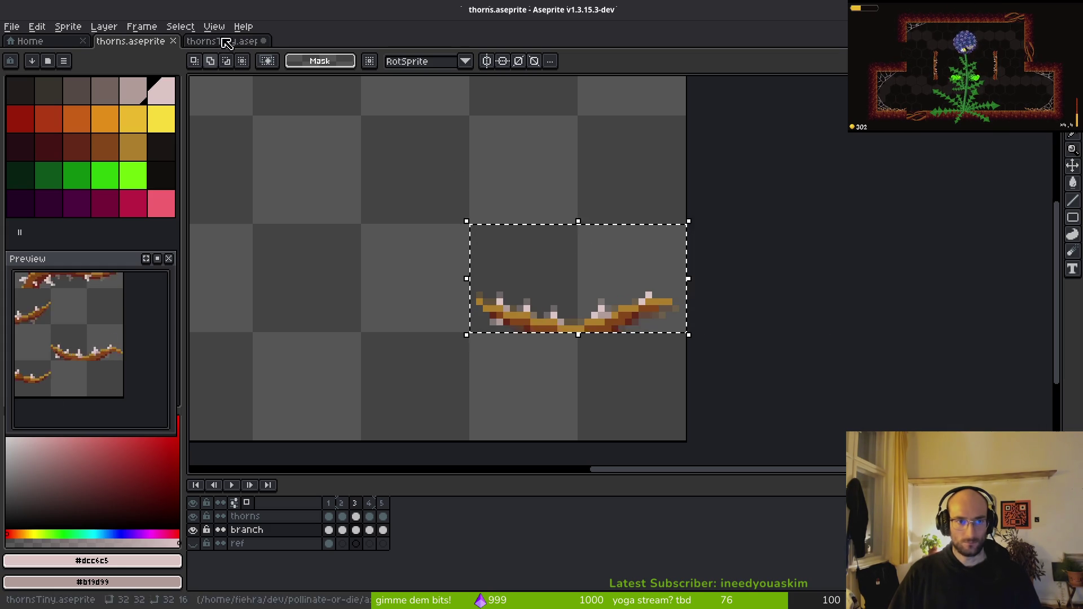
{"action": "left_click", "coordinate": [228, 45]}
{"action": "key", "text": "Delete"}
{"action": "key", "text": "ctrl+v"}
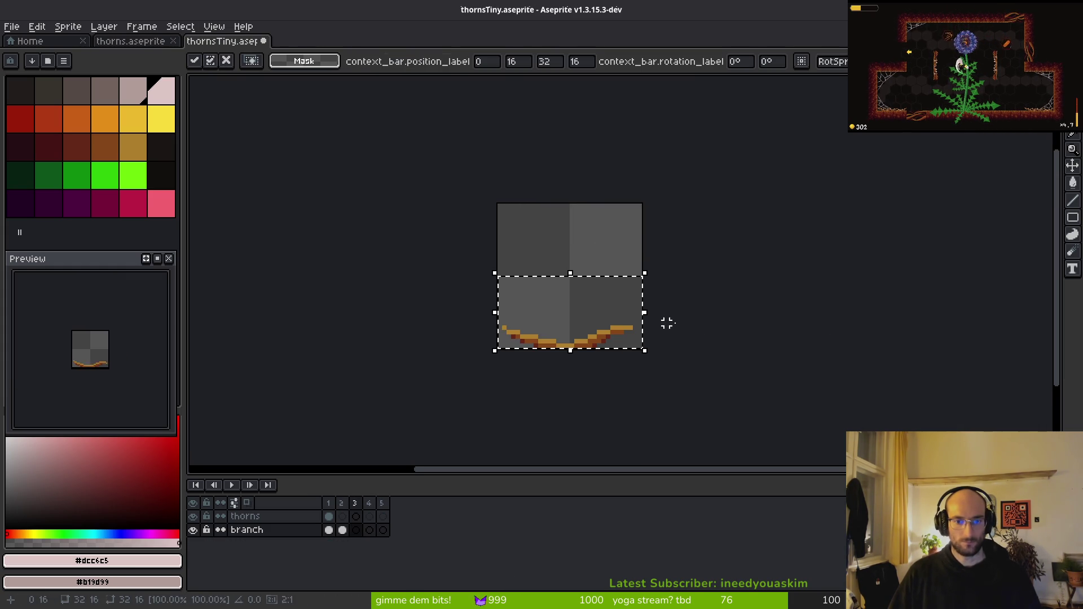
Step: Replace the misplaced pastes with branches in the remaining thornsTiny frames and save the file
{"action": "key", "text": "ctrl+shift+Tab"}
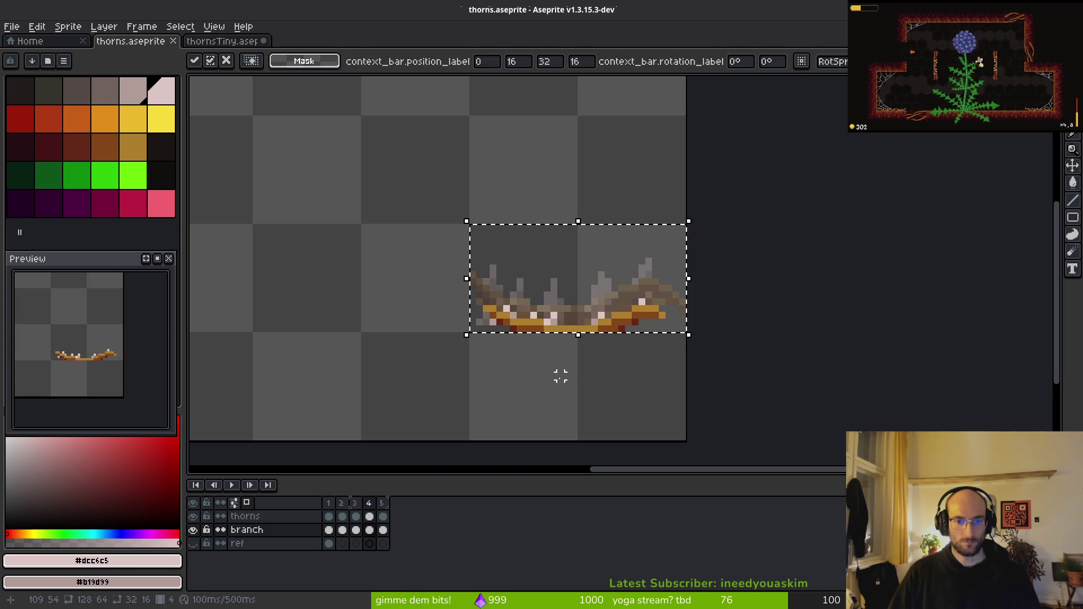
{"action": "scroll", "coordinate": [553, 360], "scroll_direction": "right", "scroll_amount": 1}
{"action": "key", "text": "ctrl+Tab"}
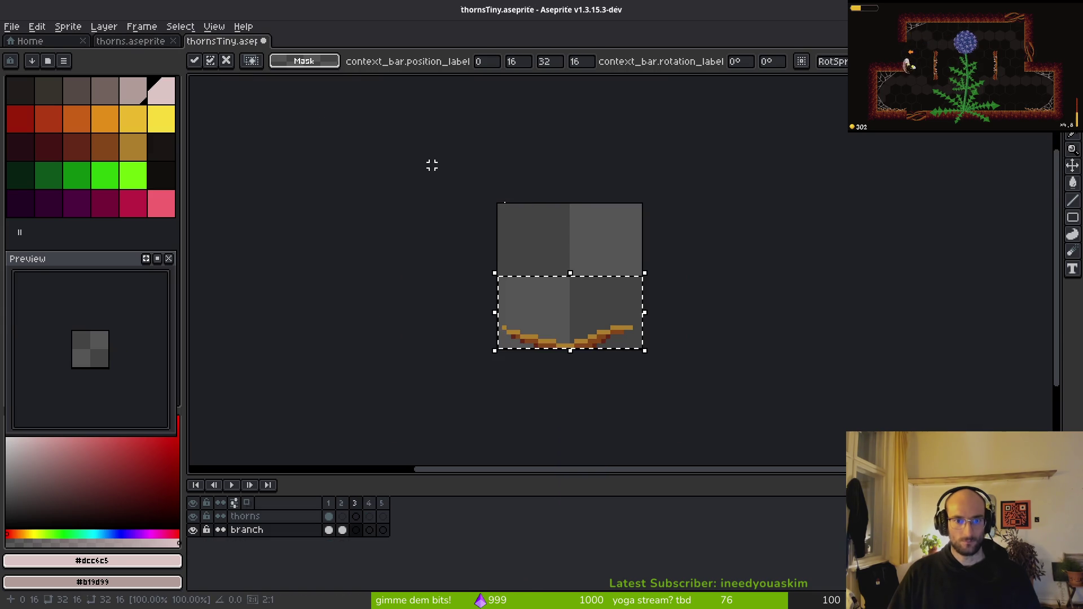
{"action": "key", "text": "Delete"}
{"action": "key", "text": "ctrl+v"}
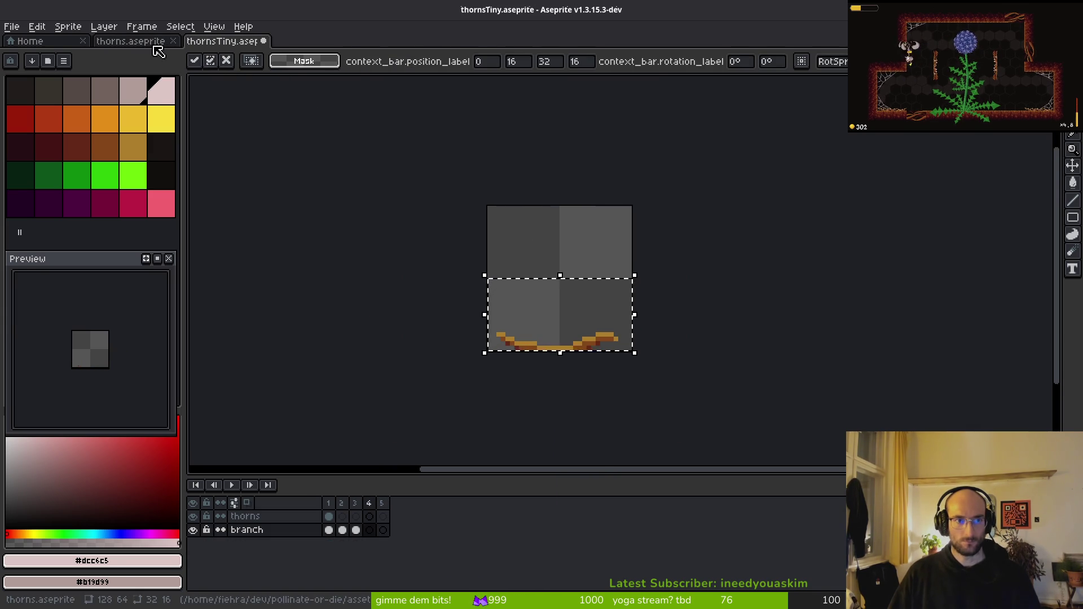
{"action": "left_click", "coordinate": [159, 42]}
{"action": "scroll", "coordinate": [587, 299], "scroll_direction": "right", "scroll_amount": 1}
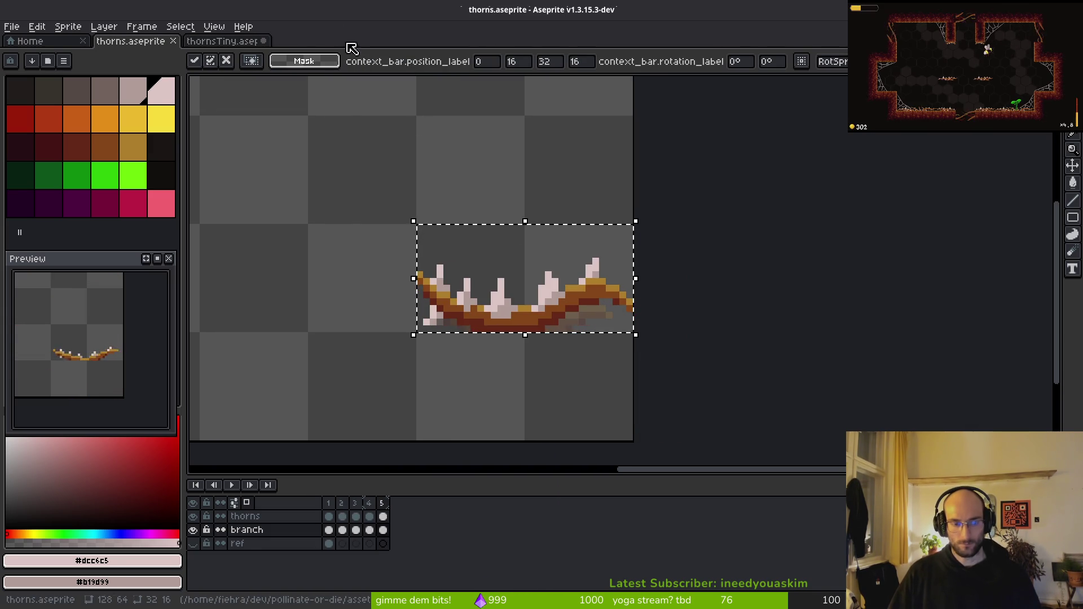
{"action": "left_click", "coordinate": [224, 41]}
{"action": "scroll", "coordinate": [563, 242], "scroll_direction": "right", "scroll_amount": 1}
{"action": "key", "text": "Delete"}
{"action": "key", "text": "ctrl+v"}
{"action": "key", "text": "ctrl+s"}
Step: Copy the thorns layer's frames from the larger thorns sprite
{"action": "left_click", "coordinate": [145, 41]}
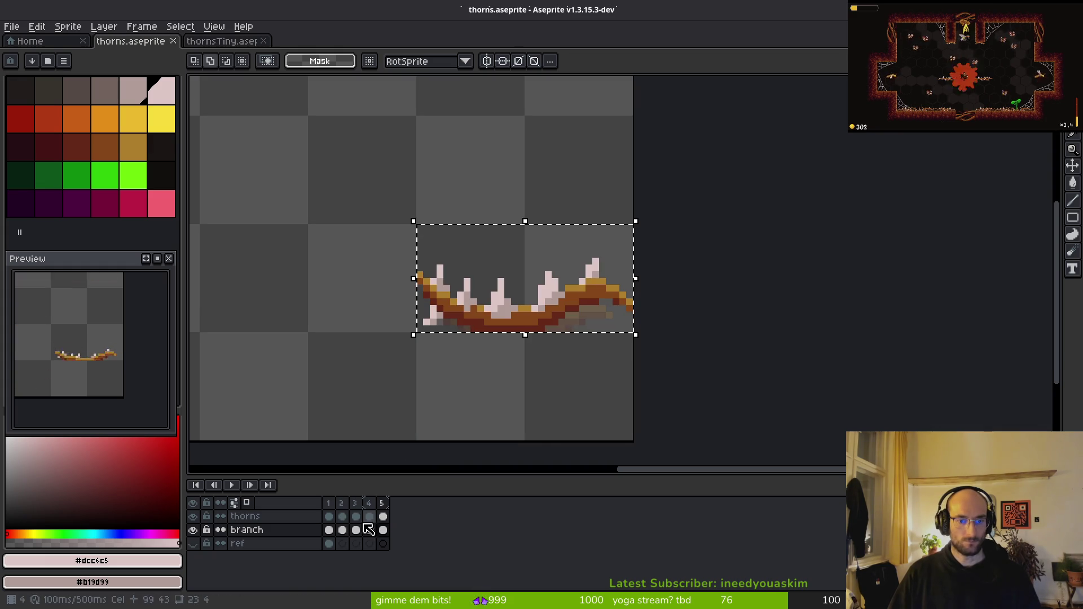
{"action": "left_click", "coordinate": [384, 519]}
{"action": "key", "text": "ctrl+c"}
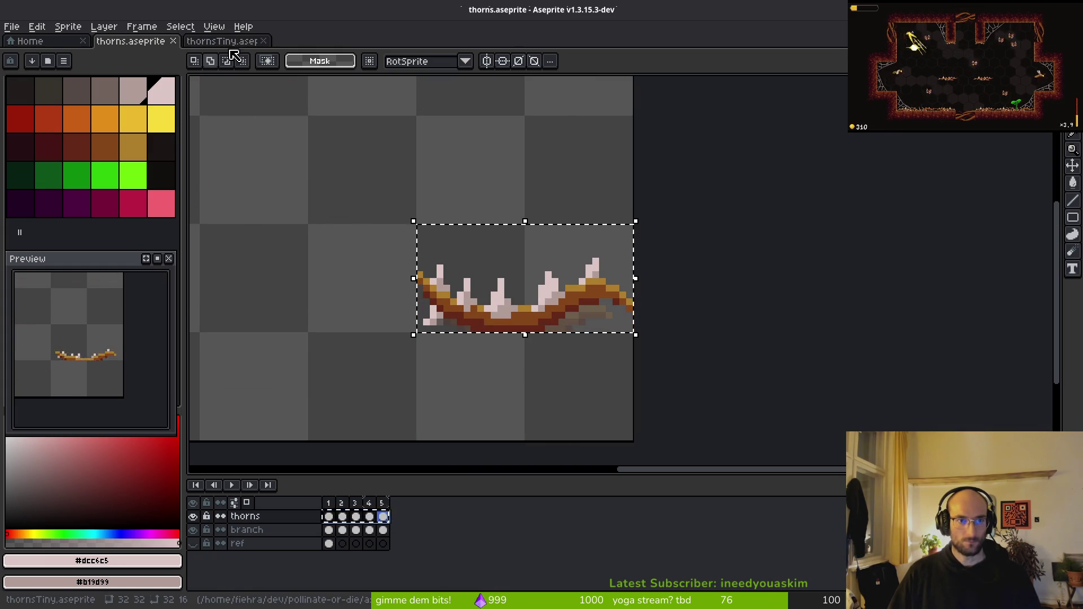
Step: Paste the thorns into the first thornsTiny frame, save, and check the neighbouring frame
{"action": "left_click", "coordinate": [230, 42]}
{"action": "left_click", "coordinate": [331, 517]}
{"action": "key", "text": "ctrl+v"}
{"action": "key", "text": "ctrl+s"}
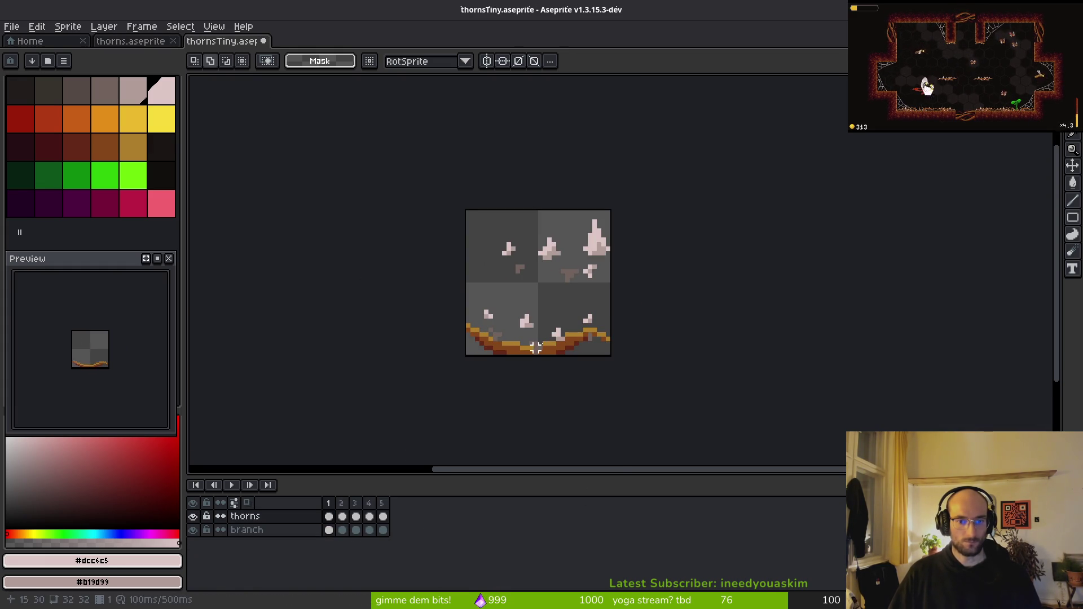
{"action": "key", "text": "Right"}
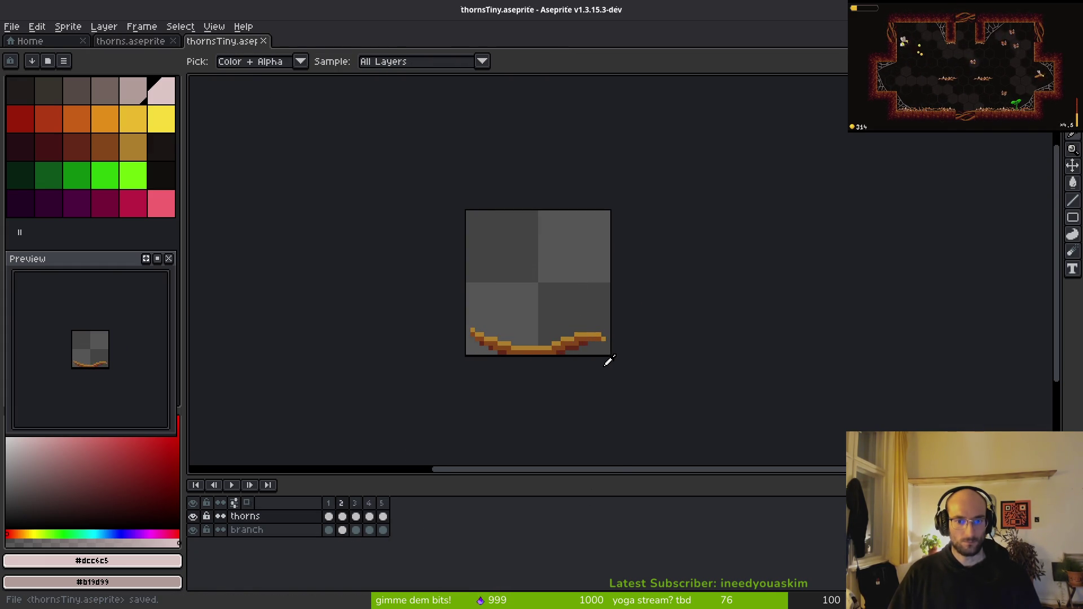
{"action": "key", "text": "Left"}
{"action": "key", "text": "Right"}
{"action": "key", "text": "Left"}
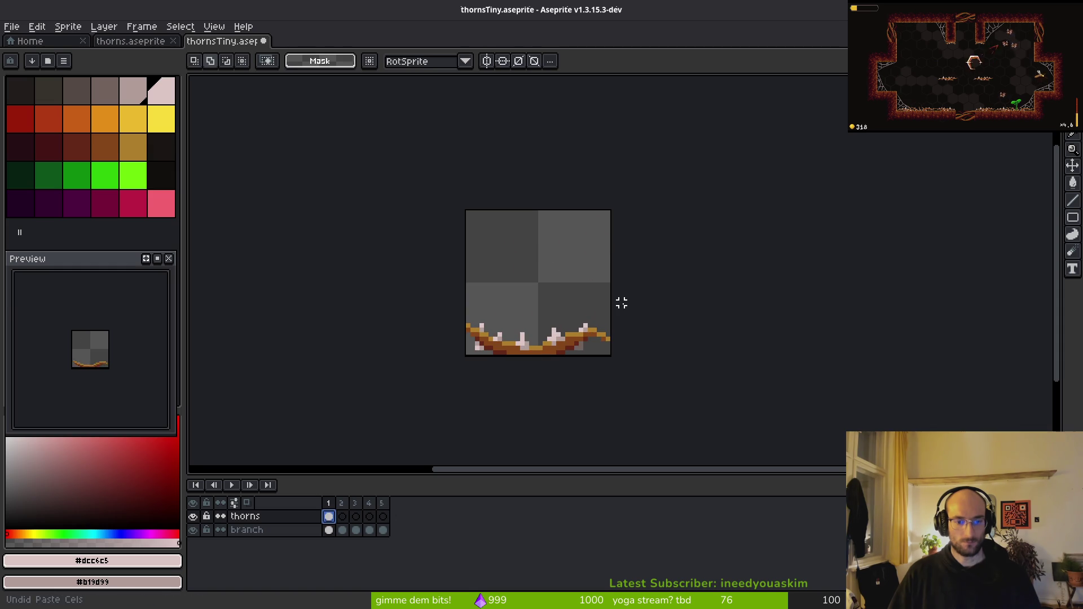
Step: Carry thorns drawings from the larger thorns sprite into thornsTiny frames 2 and 3
{"action": "key", "text": "ctrl+shift+Tab"}
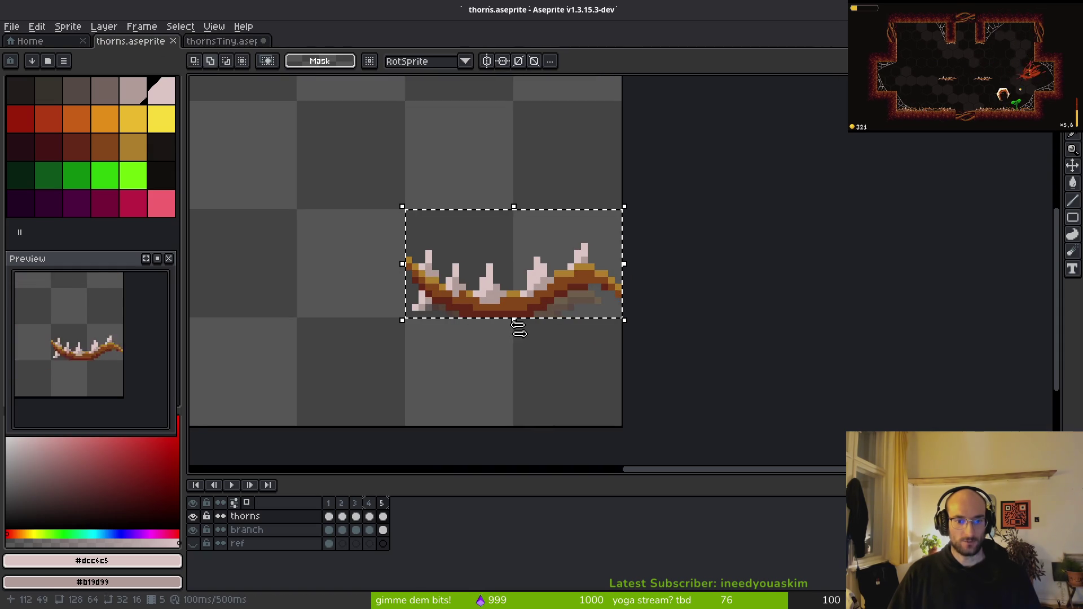
{"action": "key", "text": "Right"}
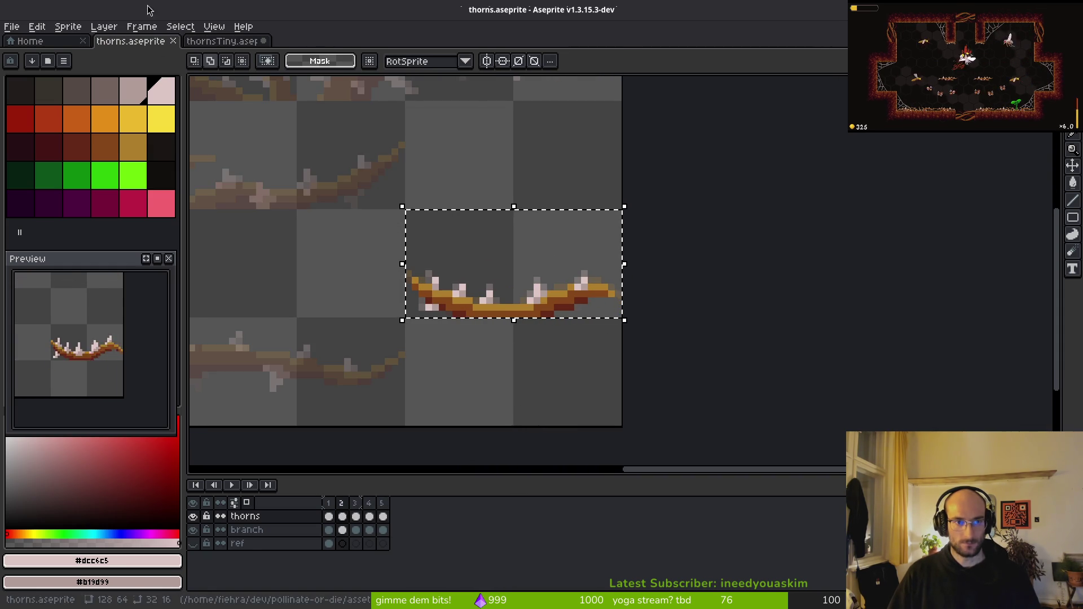
{"action": "key", "text": "ctrl+Tab"}
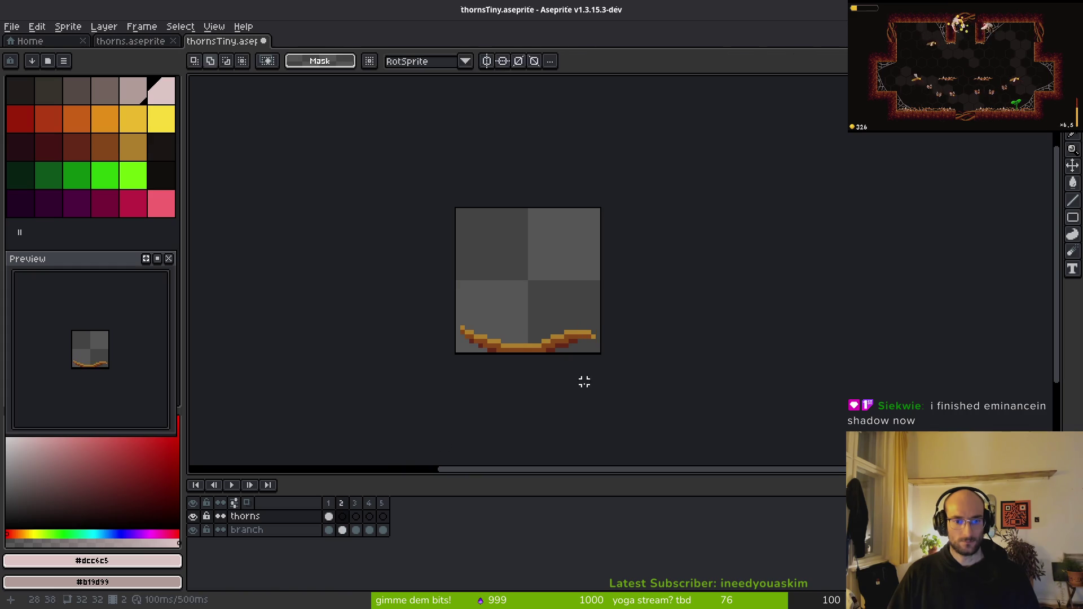
{"action": "key", "text": "ctrl+v"}
{"action": "key", "text": "ctrl+shift+Tab"}
{"action": "key", "text": "Right"}
{"action": "key", "text": "ctrl+v"}
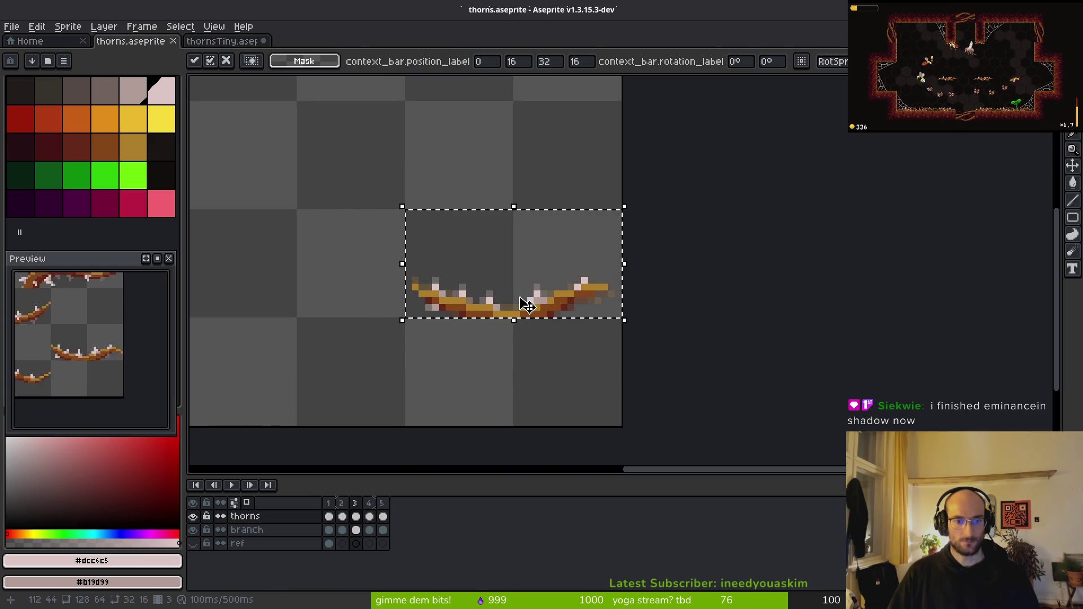
{"action": "left_click", "coordinate": [216, 47]}
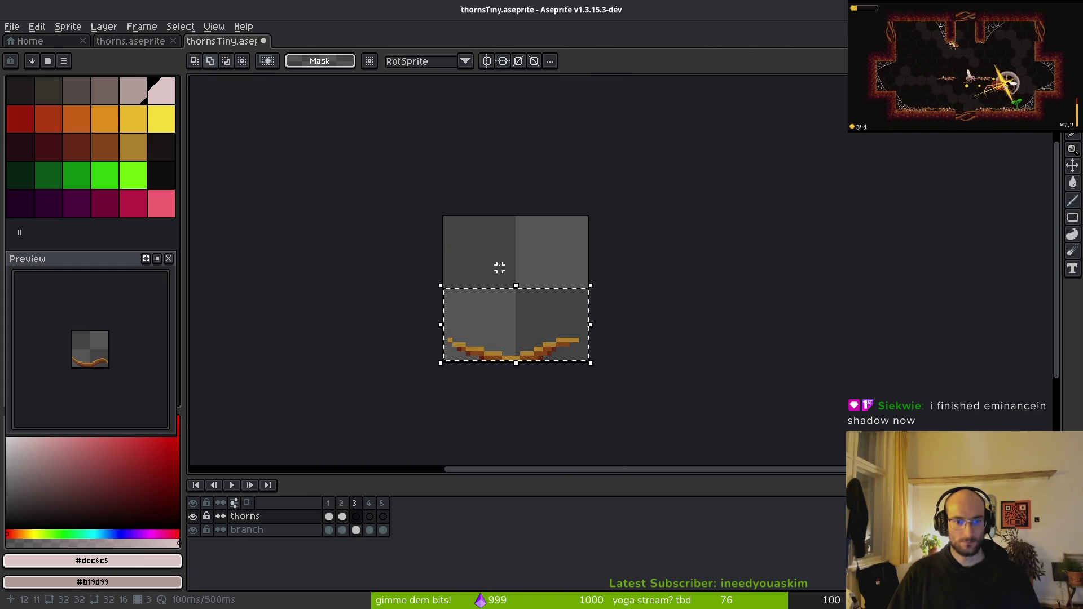
{"action": "left_click", "coordinate": [162, 47]}
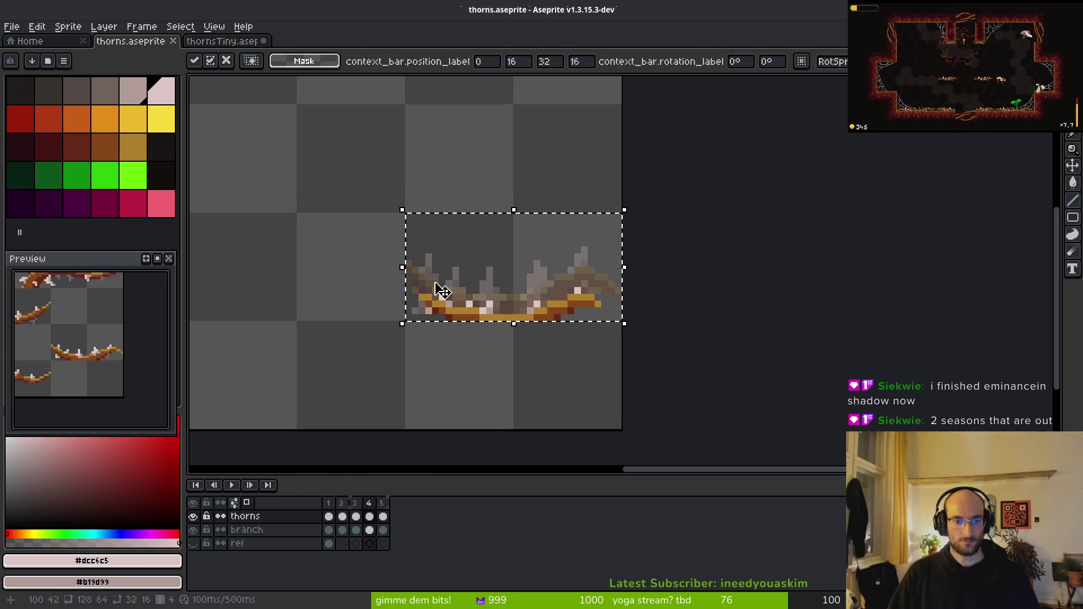
{"action": "left_click", "coordinate": [219, 41]}
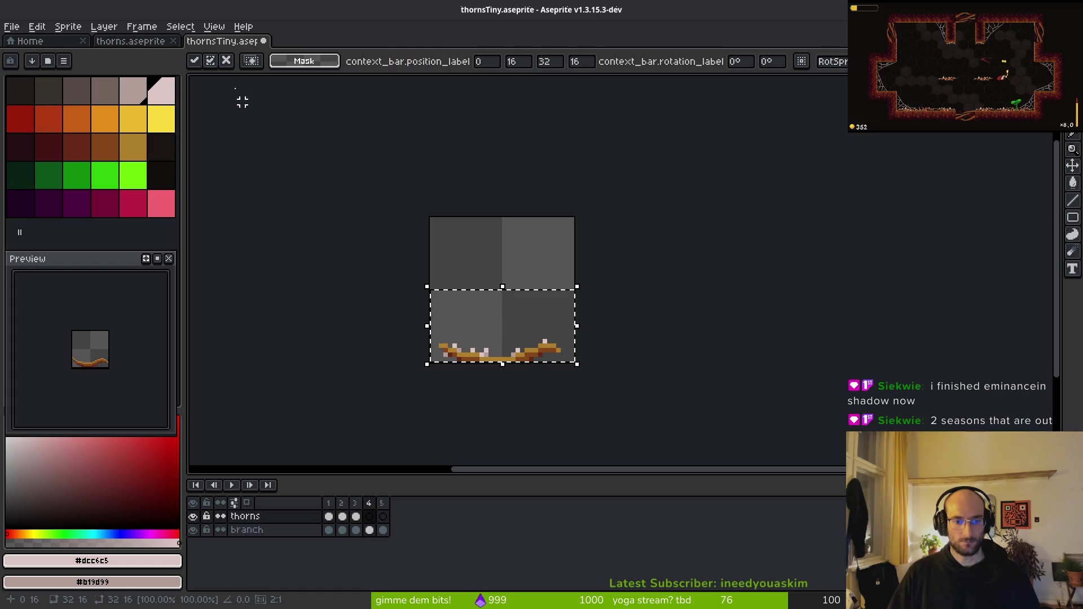
Step: Paste the thorns into thornsTiny frame 5, commit them, and save
{"action": "key", "text": "Right"}
{"action": "key", "text": "ctrl+Tab"}
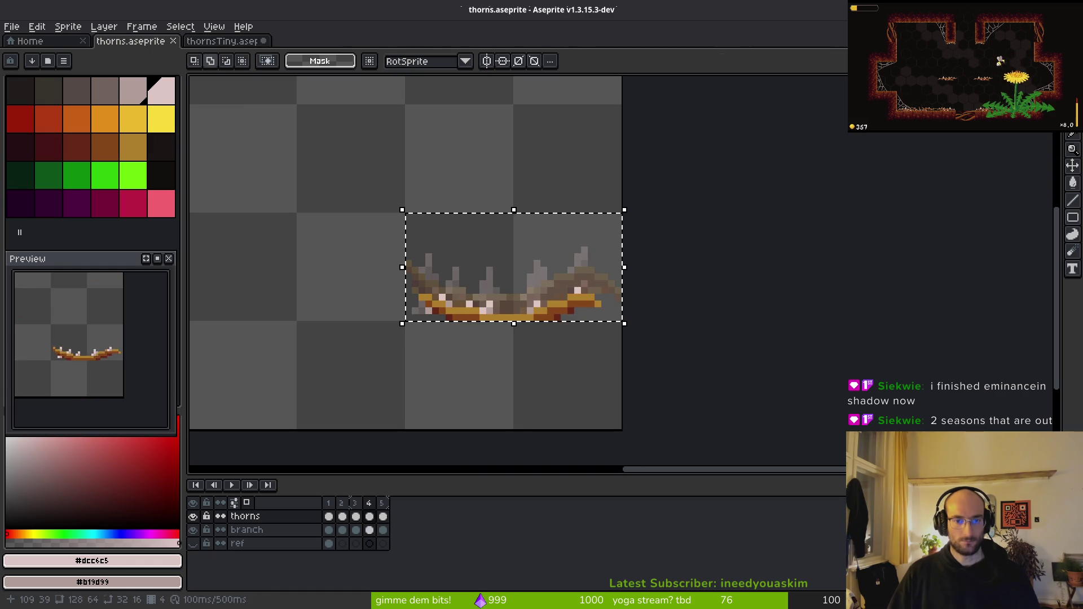
{"action": "key", "text": "ctrl+shift+Tab"}
{"action": "key", "text": "ctrl+v"}
{"action": "key", "text": "Return"}
{"action": "key", "text": "ctrl+s"}
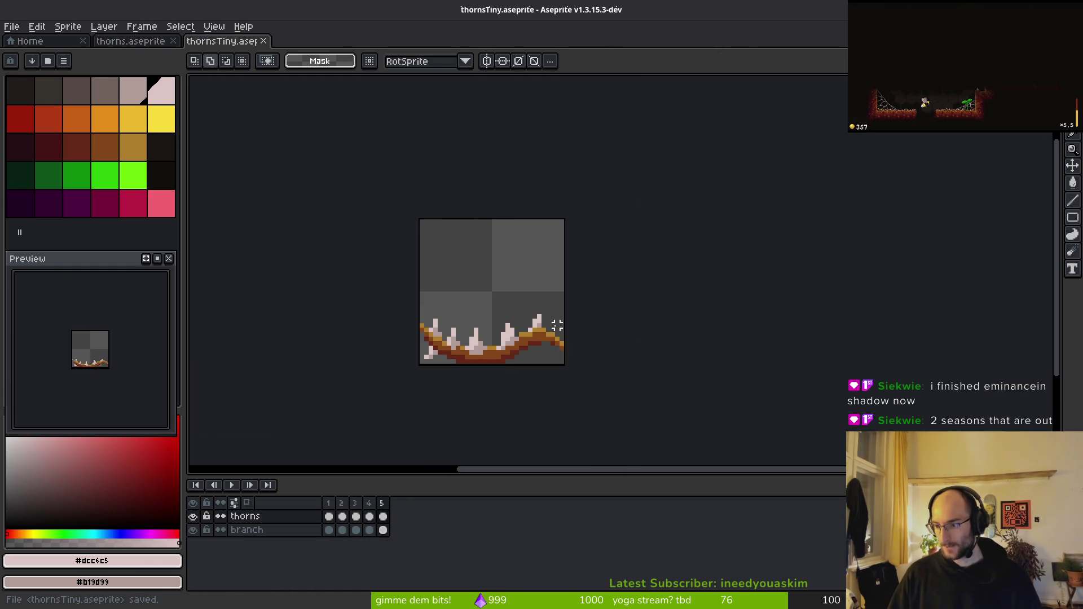
{"action": "key", "text": "ctrl+s"}
Step: Nudge the sprite slightly, save thornsTiny again, and zoom in on the canvas
{"action": "scroll", "coordinate": [506, 371], "scroll_direction": "down", "scroll_amount": 1}
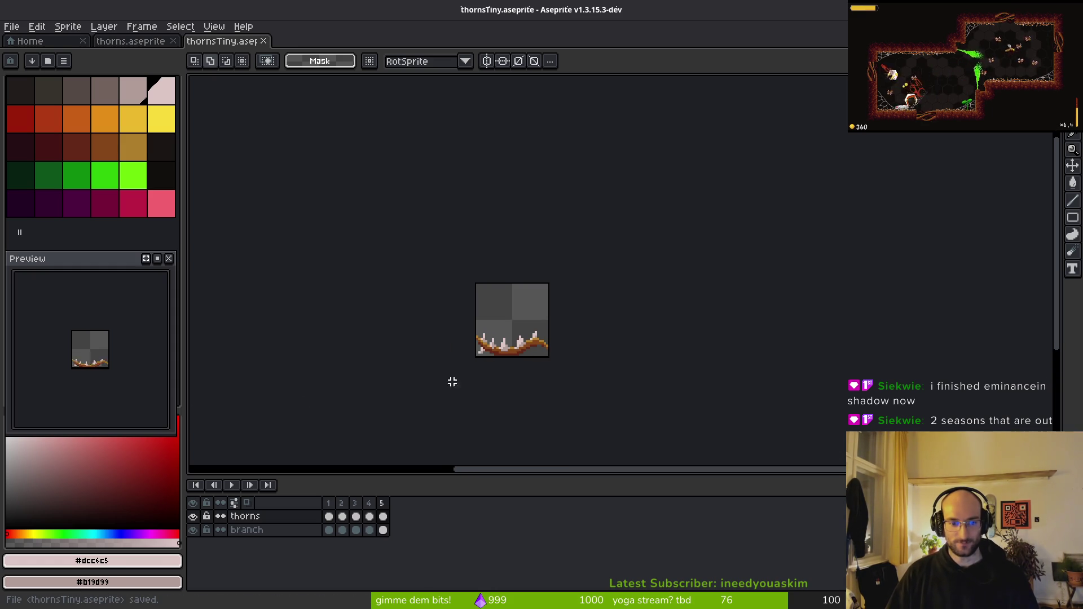
{"action": "scroll", "coordinate": [101, 361], "scroll_direction": "up", "scroll_amount": 1}
{"action": "left_click_drag", "start_coordinate": [118, 386], "coordinate": [121, 387]}
{"action": "key", "text": "ctrl+s"}
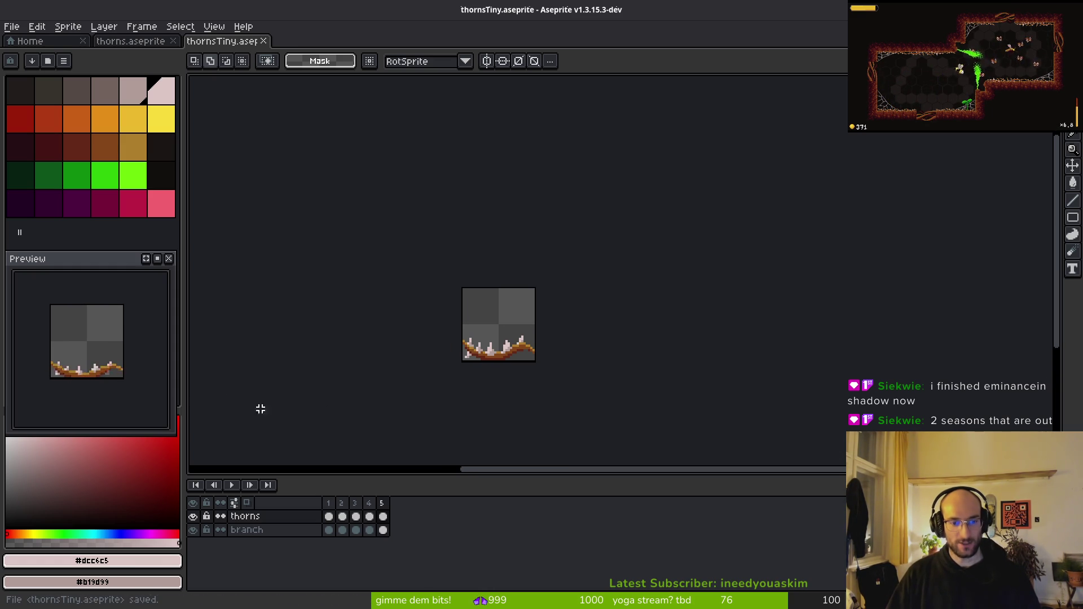
{"action": "scroll", "coordinate": [102, 372], "scroll_direction": "up", "scroll_amount": 1}
{"action": "scroll", "coordinate": [497, 403], "scroll_direction": "up", "scroll_amount": 1}
{"action": "scroll", "coordinate": [612, 367], "scroll_direction": "up", "scroll_amount": 2}
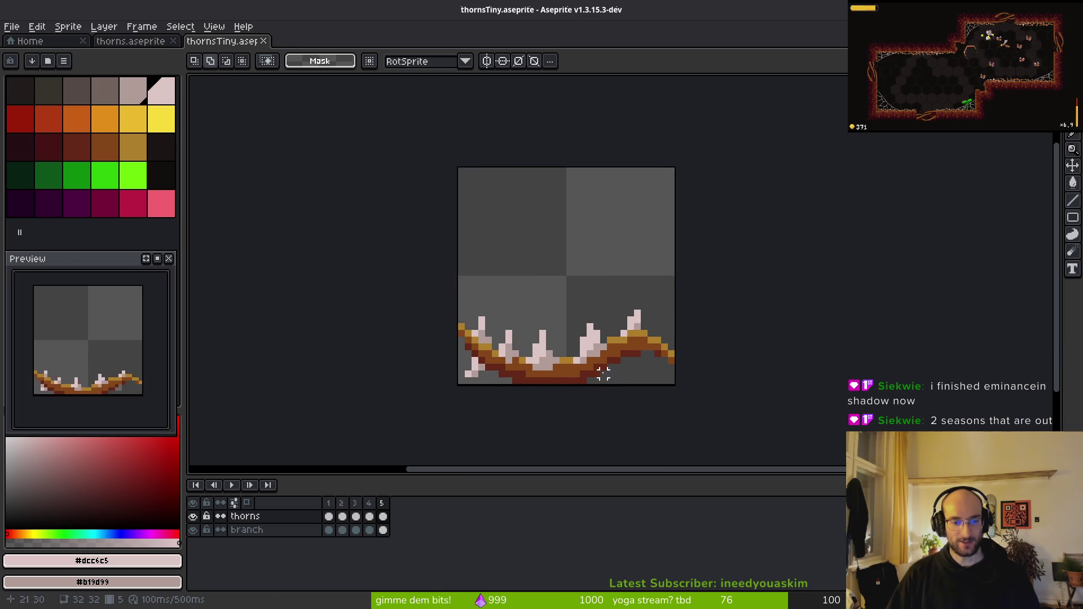
{"action": "key", "text": "ctrl+e"}
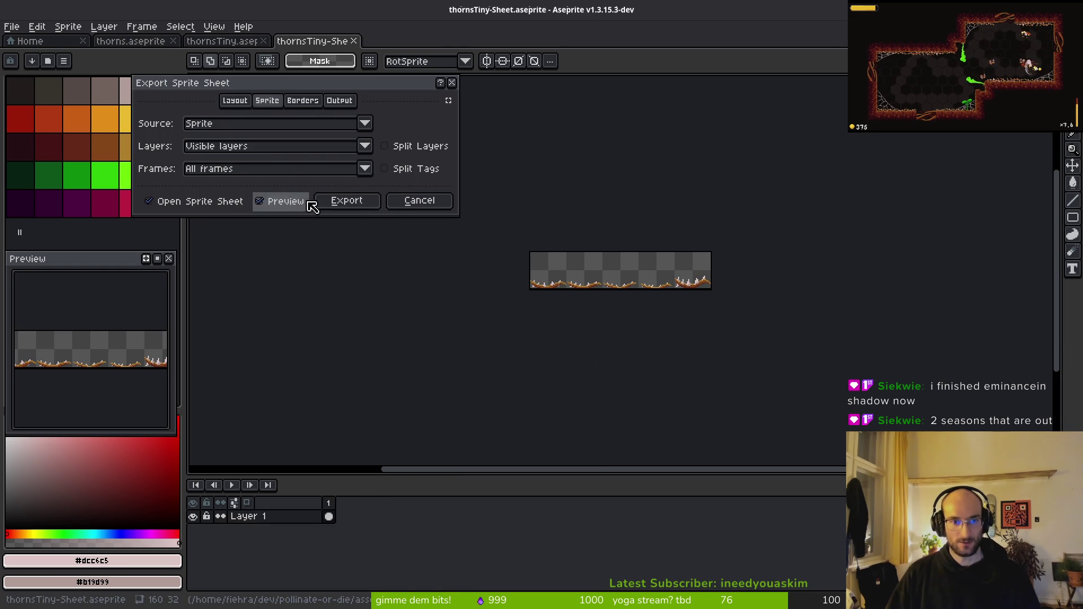
Step: Set the sprite sheet output file to thornsTiny.png in the art/environment folder
{"action": "left_click", "coordinate": [348, 202]}
{"action": "key", "text": "ctrl+shift+e"}
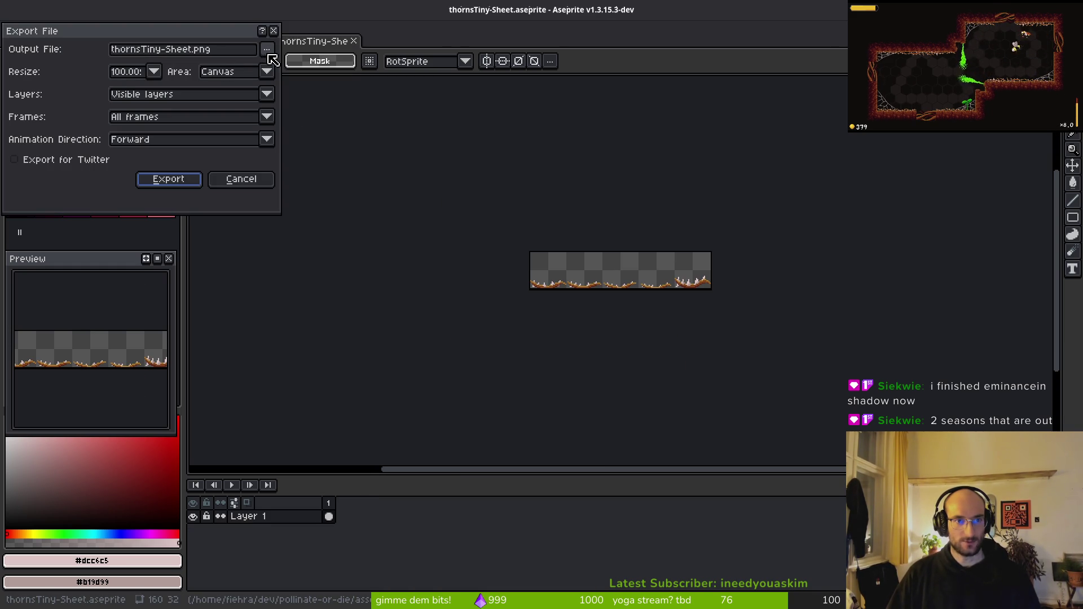
{"action": "left_click", "coordinate": [267, 54]}
{"action": "left_click", "coordinate": [270, 67]}
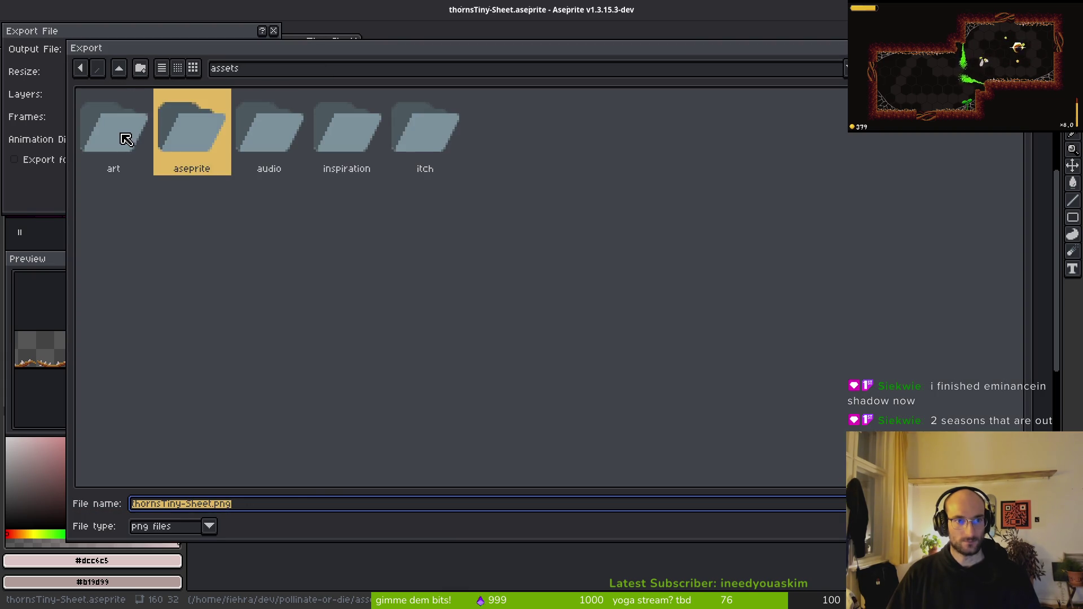
{"action": "double_click", "coordinate": [131, 123]}
{"action": "double_click", "coordinate": [268, 130]}
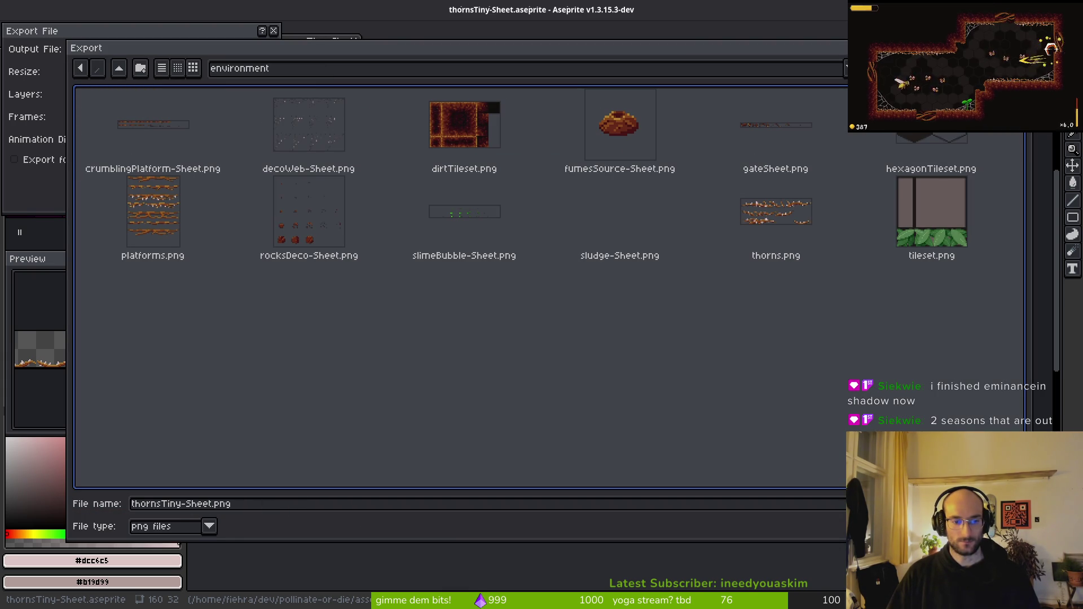
{"action": "left_click", "coordinate": [198, 503]}
{"action": "double_click", "coordinate": [192, 503]}
{"action": "key", "text": "BackSpace"}
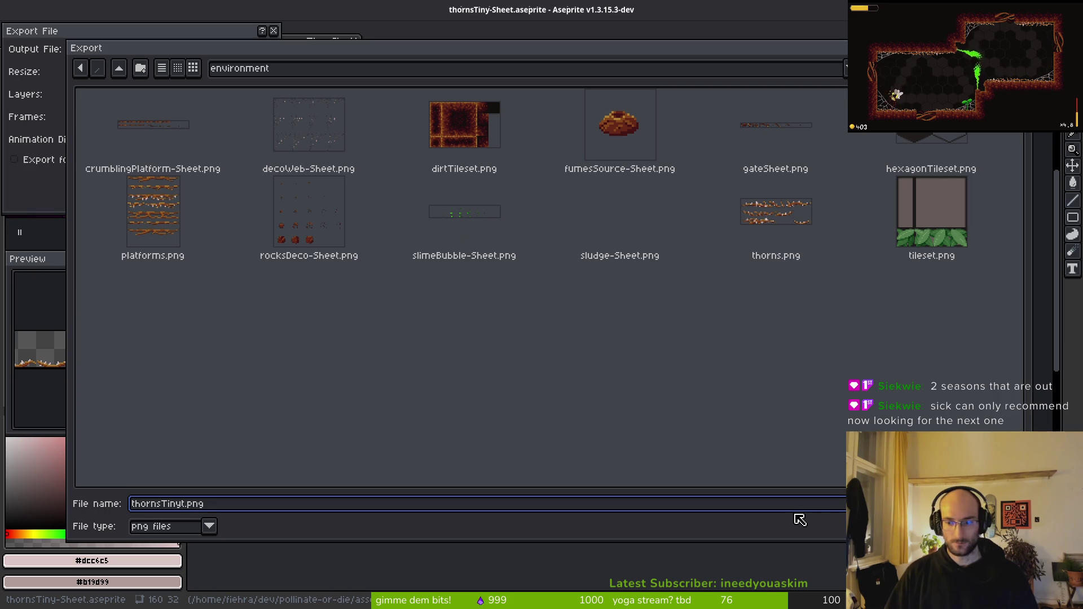
{"action": "key", "text": "Delete"}
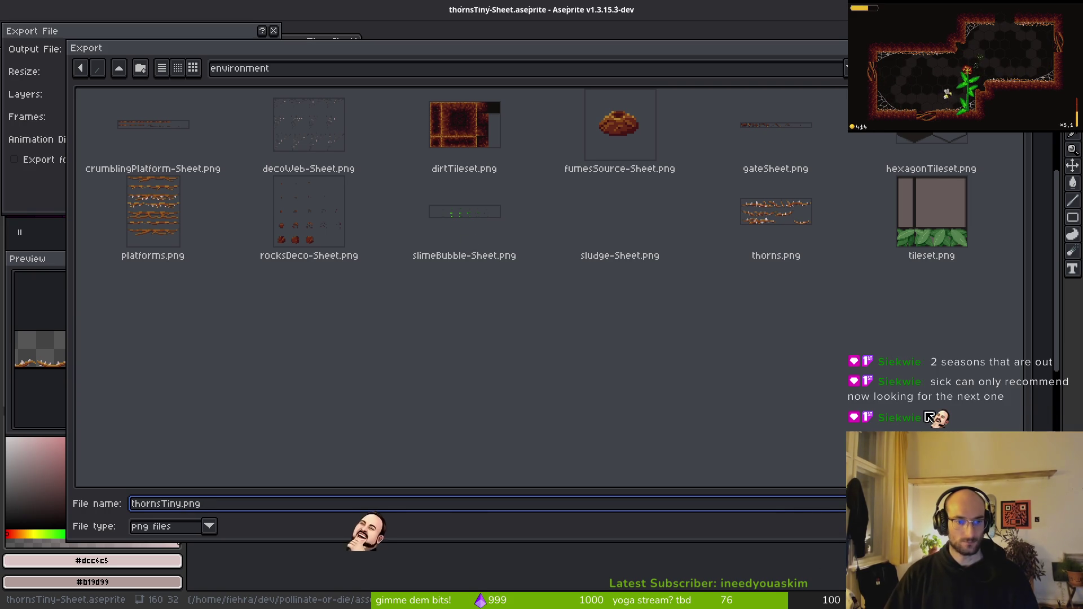
{"action": "key", "text": "Return"}
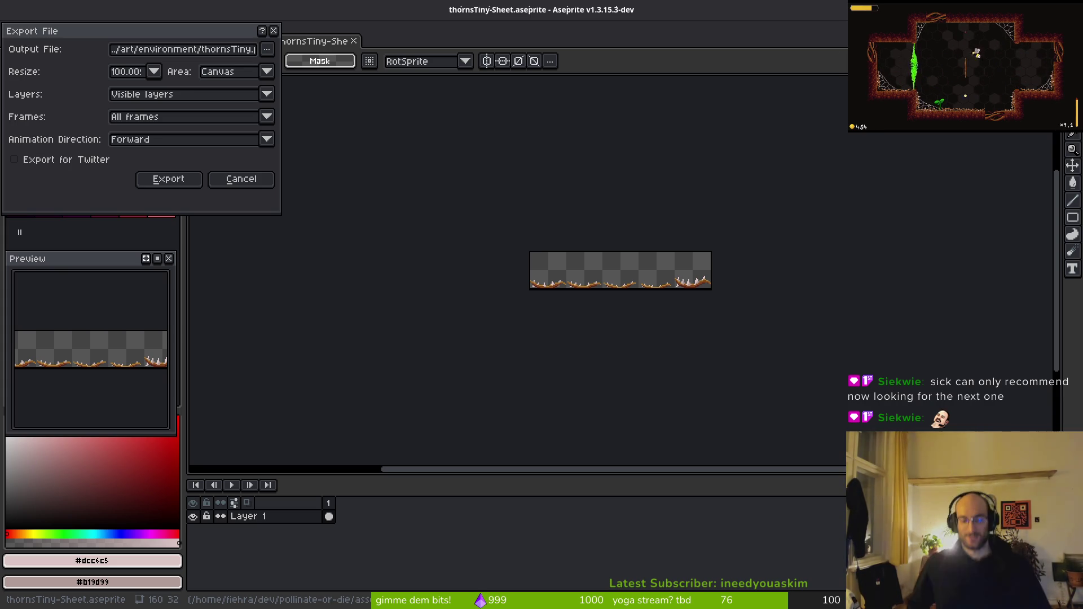
Step: Export the 160×32 thornsTiny sheet and view it without saving the sheet document
{"action": "left_click", "coordinate": [172, 180]}
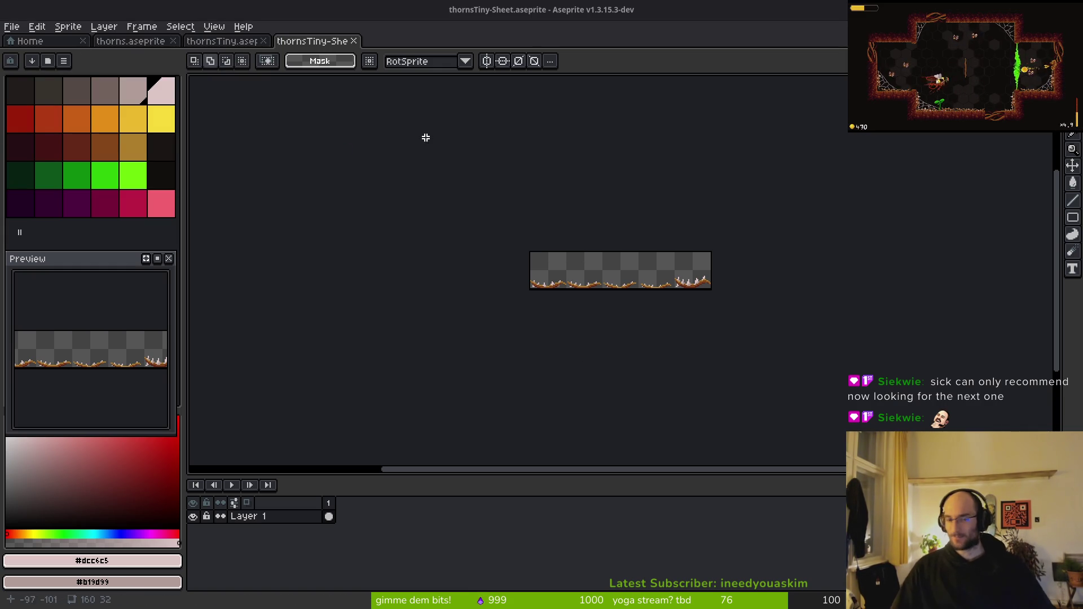
{"action": "left_click_drag", "start_coordinate": [612, 234], "coordinate": [598, 234]}
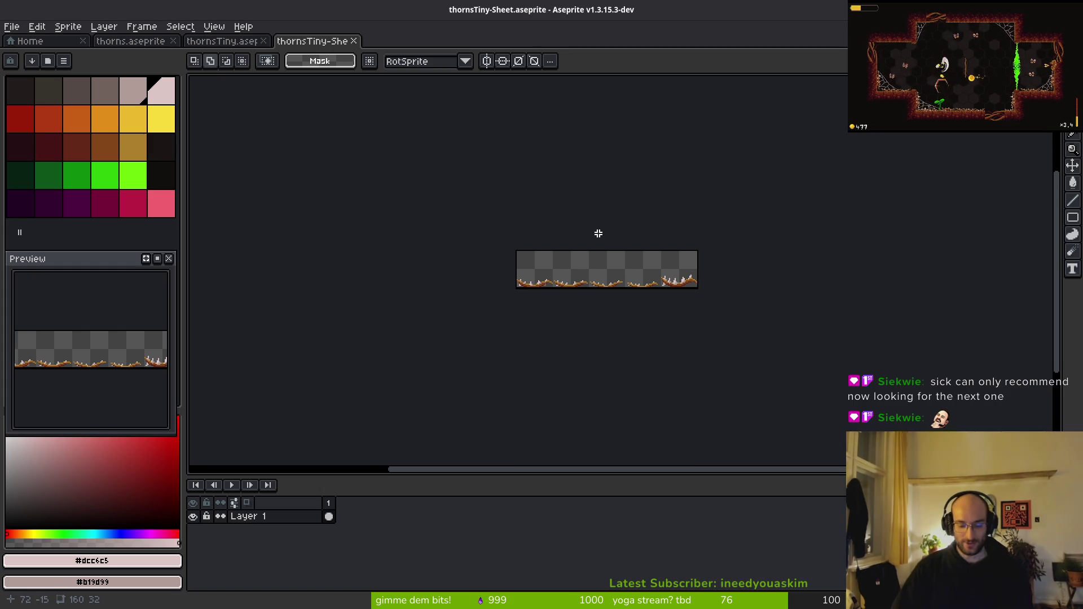
{"action": "left_click_drag", "start_coordinate": [613, 302], "coordinate": [609, 301]}
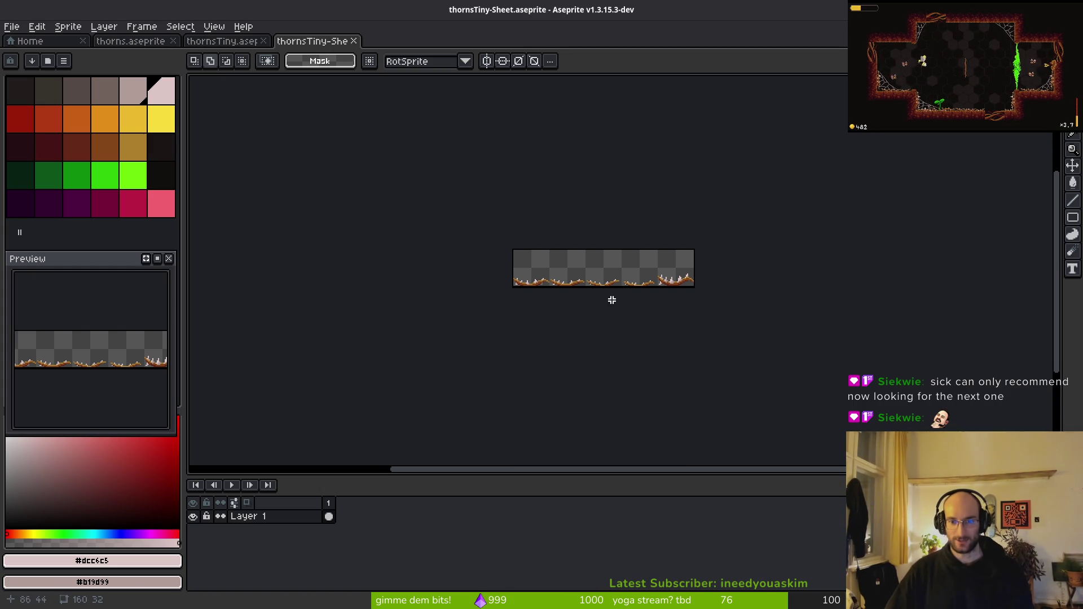
{"action": "scroll", "coordinate": [610, 302], "scroll_direction": "up", "scroll_amount": 3}
{"action": "key", "text": "ctrl+s"}
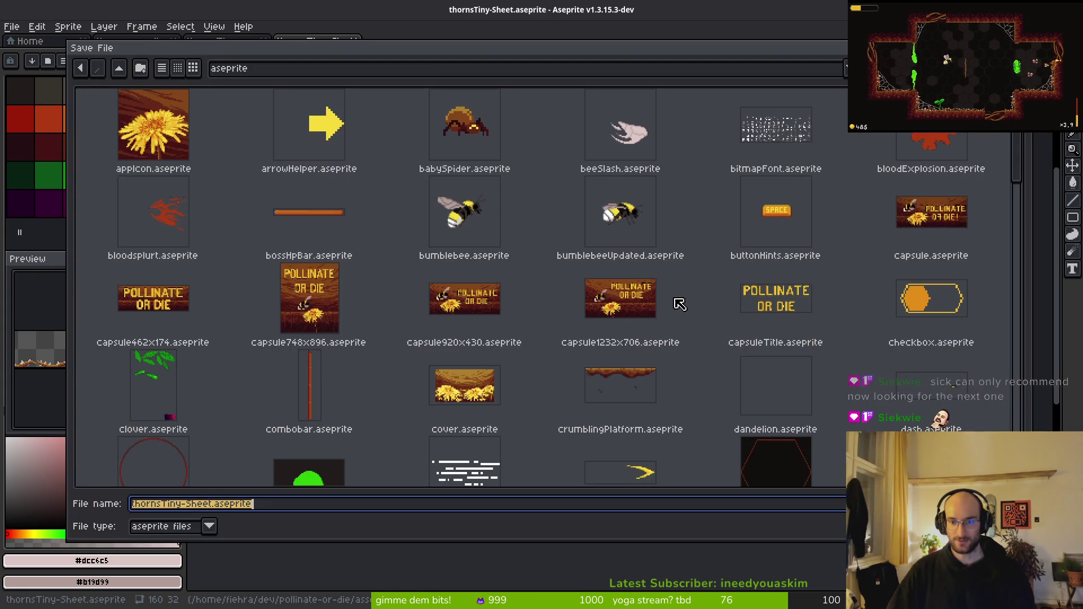
{"action": "key", "text": "Return"}
{"action": "key", "text": "i"}
{"action": "key", "text": "alt+Tab"}
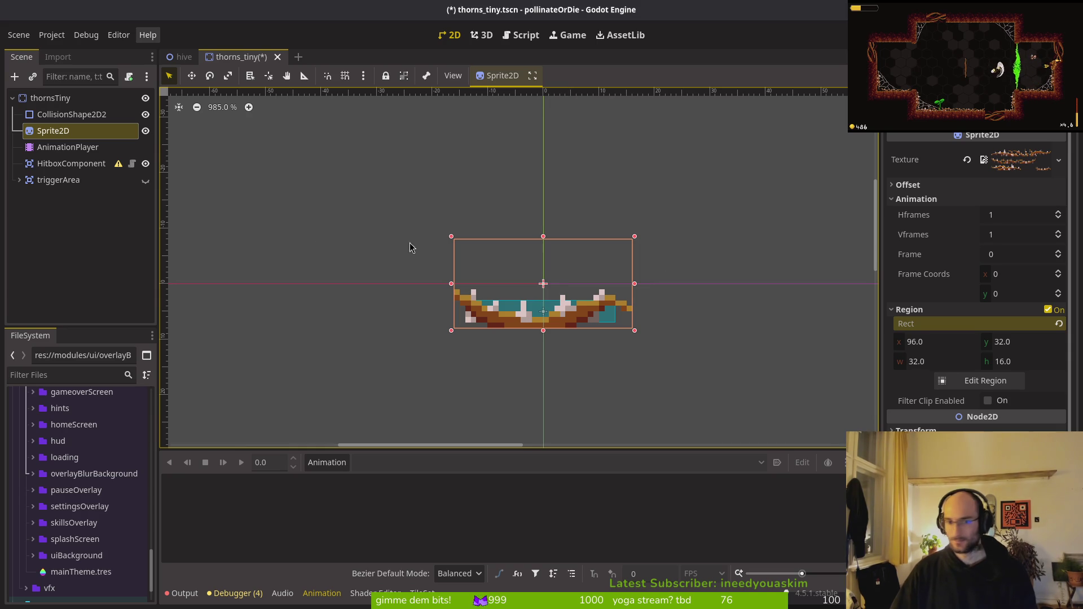
Step: Quick-load thornsTiny.png onto the Sprite2D, turn Region off, and save the scene
{"action": "left_click_drag", "start_coordinate": [620, 172], "coordinate": [588, 176]}
{"action": "left_click", "coordinate": [967, 160]}
{"action": "left_click", "coordinate": [1011, 150]}
{"action": "left_click", "coordinate": [992, 412]}
{"action": "type", "text": "thorn"}
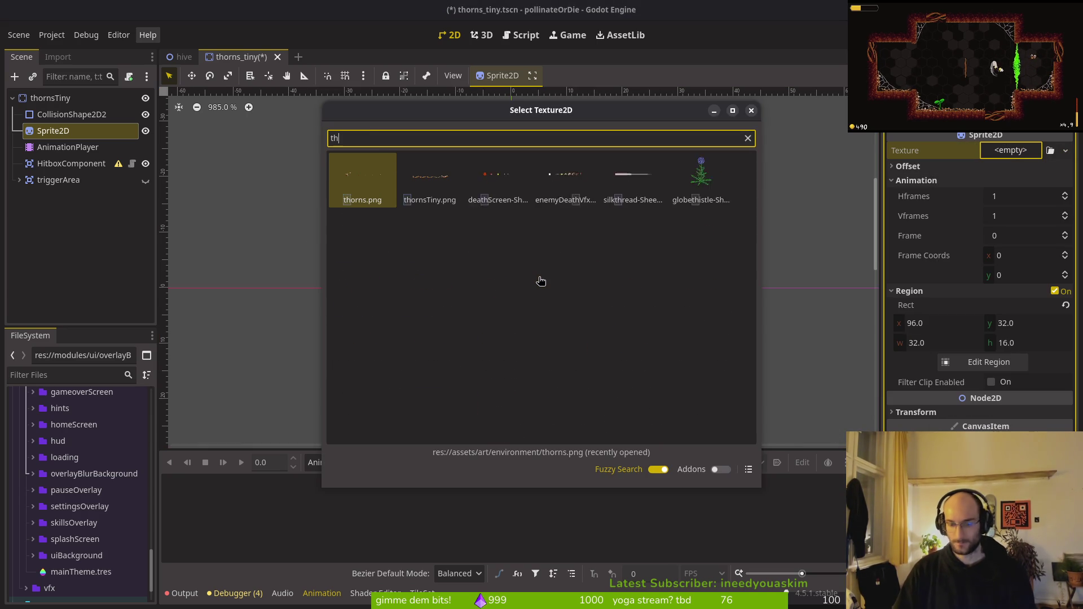
{"action": "key", "text": "Return"}
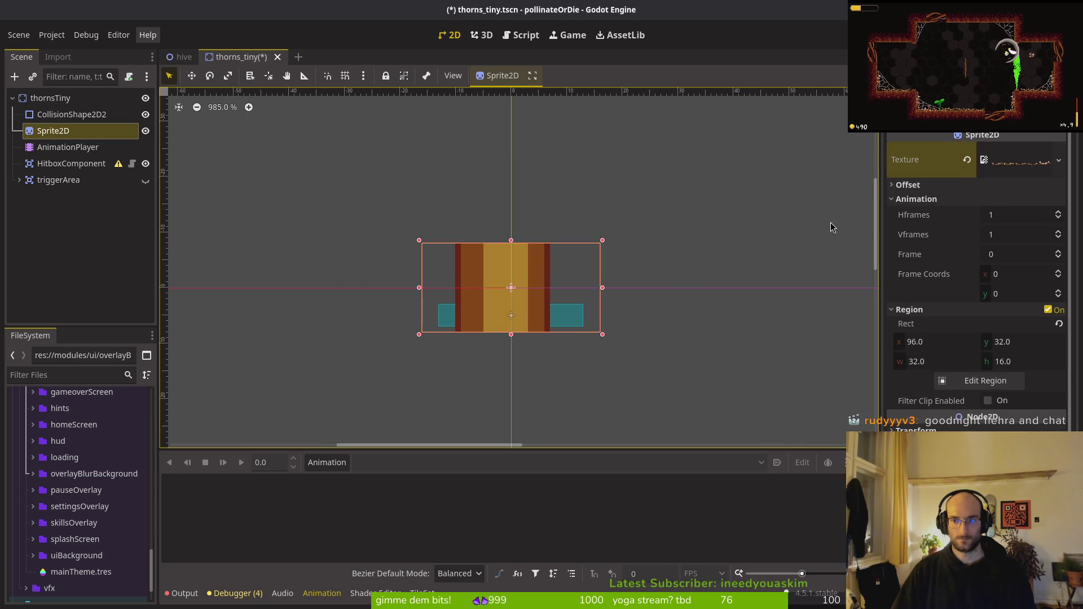
{"action": "left_click", "coordinate": [1059, 325]}
{"action": "left_click", "coordinate": [1048, 309]}
{"action": "key", "text": "ctrl+s"}
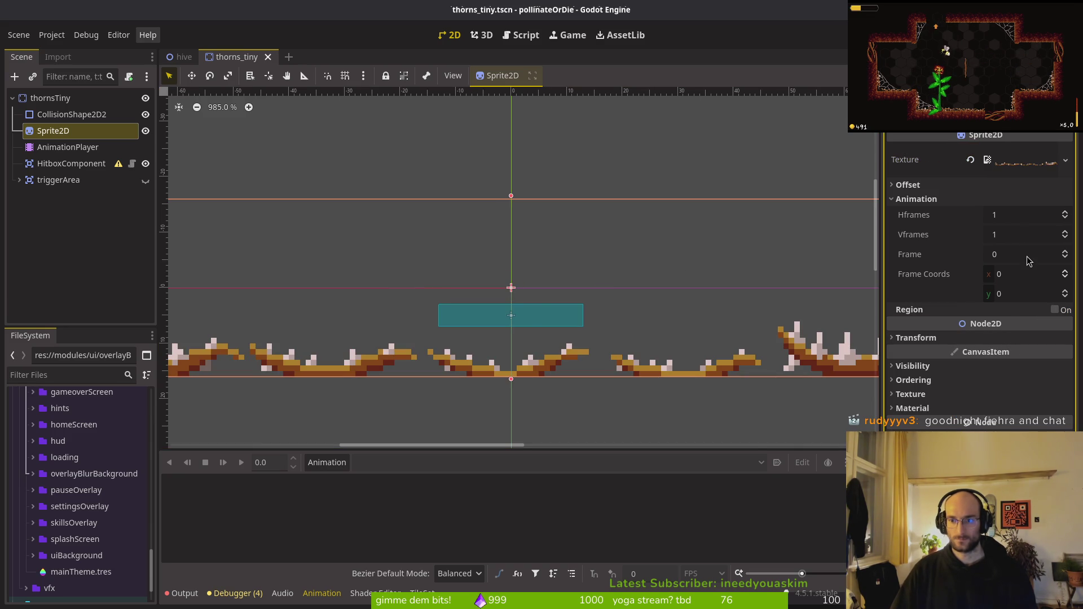
Step: Set the sprite's Hframes to 5
{"action": "left_click", "coordinate": [1004, 216]}
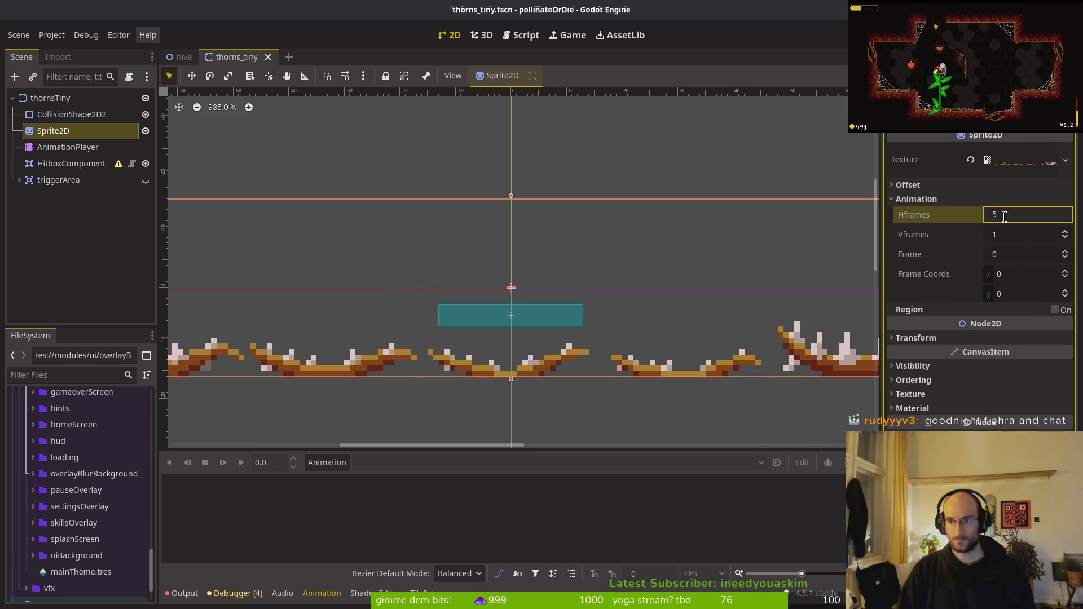
{"action": "key", "text": "Return"}
{"action": "key", "text": "alt+Tab"}
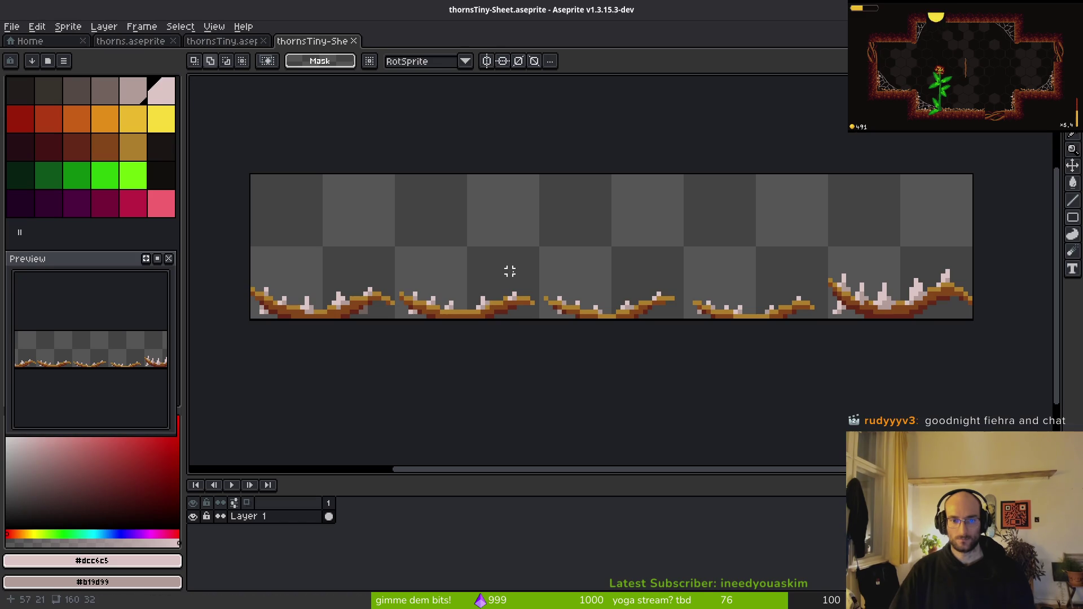
Step: Close the sheet document and resize the thornsTiny canvas height to 16px (32×16)
{"action": "key", "text": "ctrl+w"}
{"action": "key", "text": "ctrl+alt+c"}
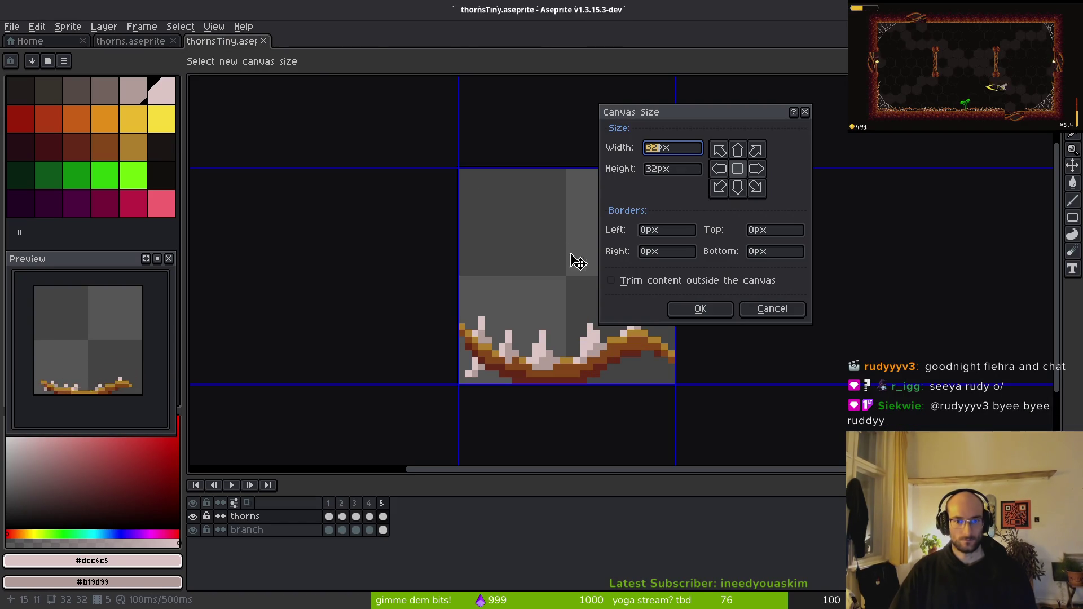
{"action": "key", "text": "Tab"}
{"action": "type", "text": "16"}
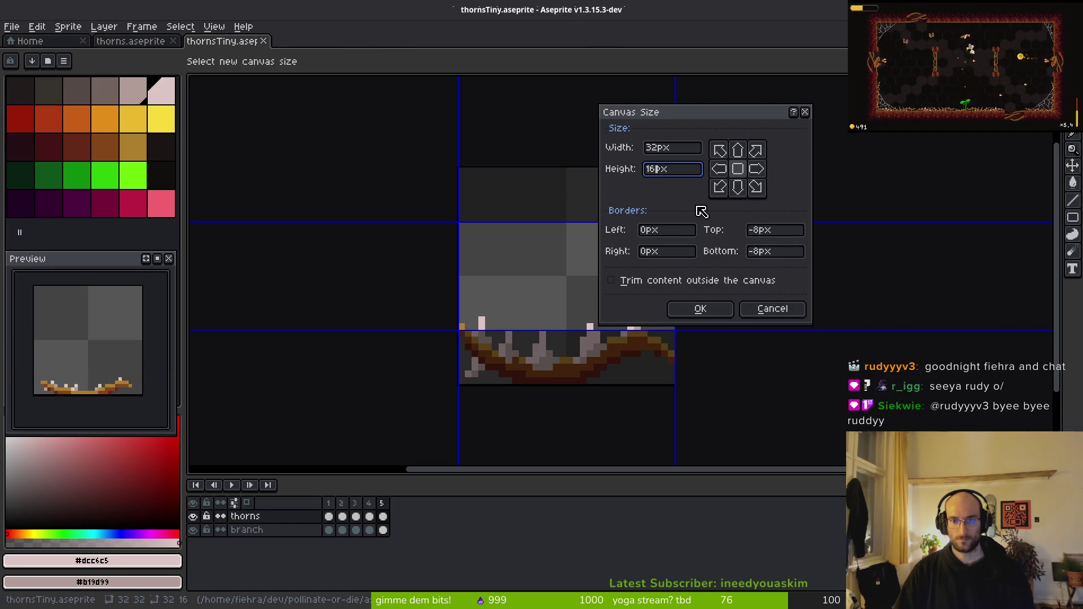
{"action": "left_click", "coordinate": [705, 310]}
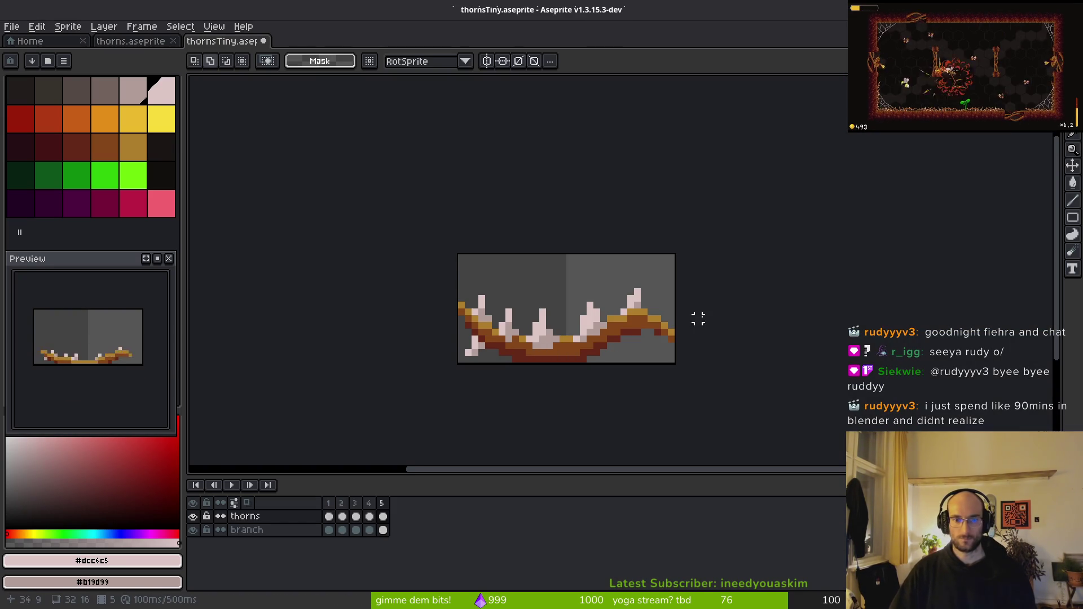
Step: Re-export the sprite sheet, overwriting art/environment/thornsTiny.png
{"action": "key", "text": "ctrl+e"}
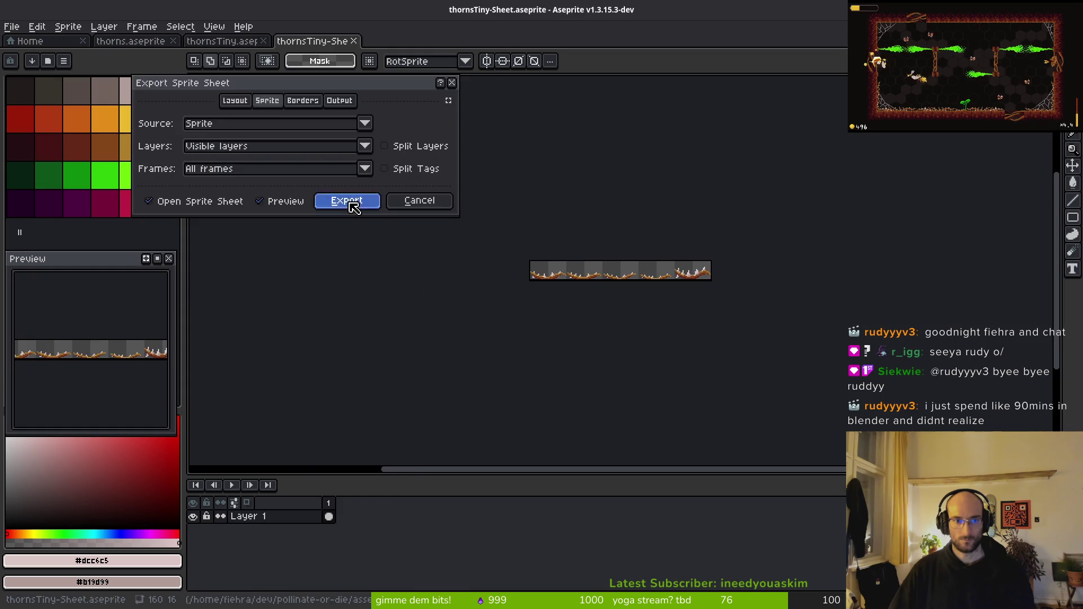
{"action": "left_click", "coordinate": [353, 203]}
{"action": "key", "text": "ctrl+alt+shift+s"}
{"action": "left_click", "coordinate": [275, 48]}
{"action": "left_click", "coordinate": [316, 66]}
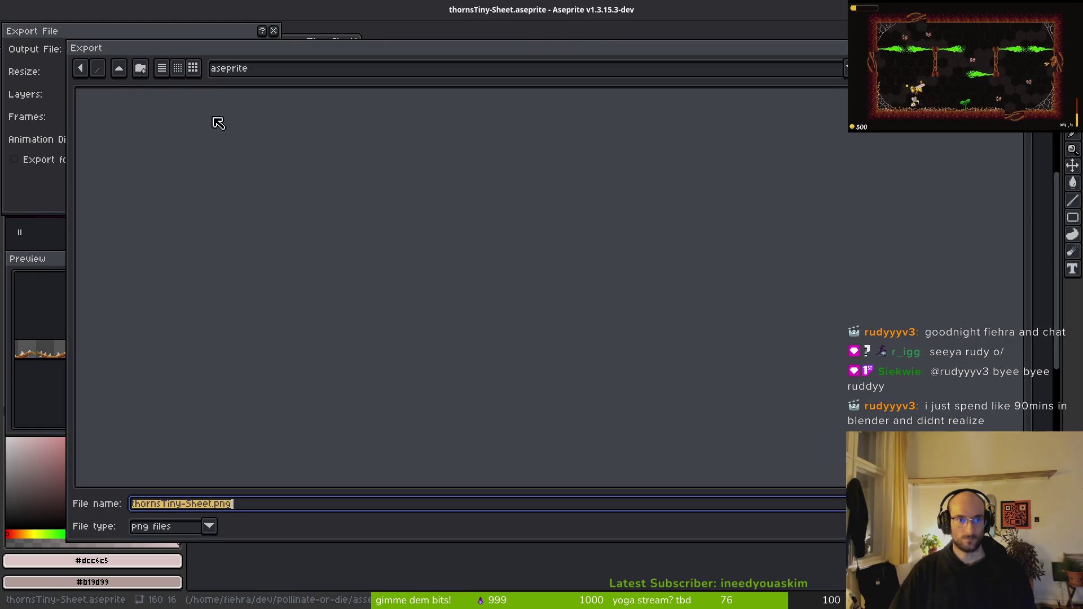
{"action": "left_click", "coordinate": [119, 67]}
{"action": "double_click", "coordinate": [130, 139]}
{"action": "double_click", "coordinate": [286, 137]}
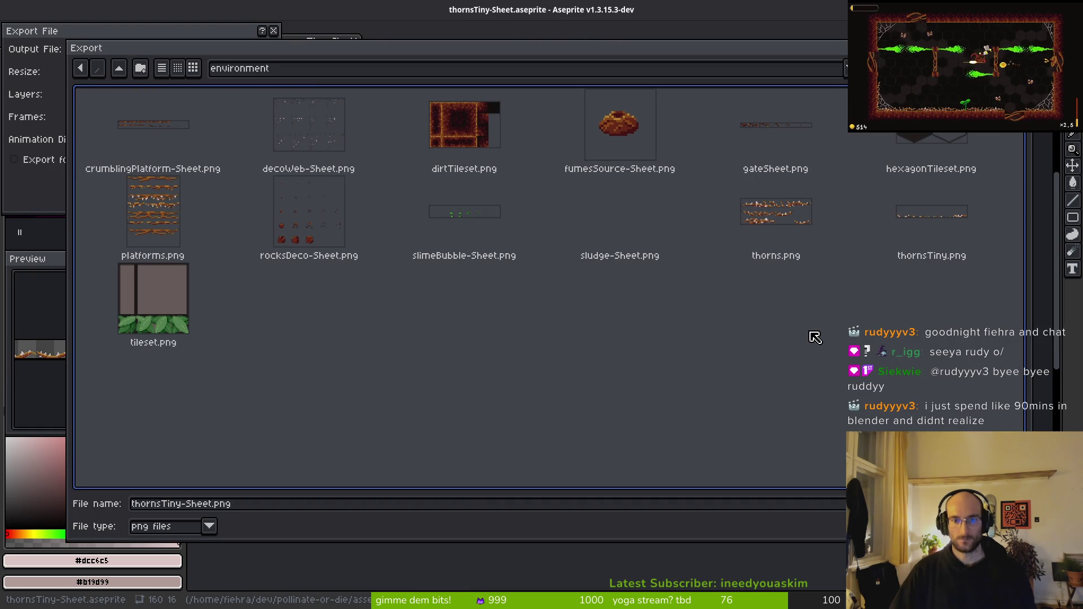
{"action": "left_click", "coordinate": [931, 219]}
{"action": "key", "text": "Return"}
{"action": "left_click", "coordinate": [468, 340]}
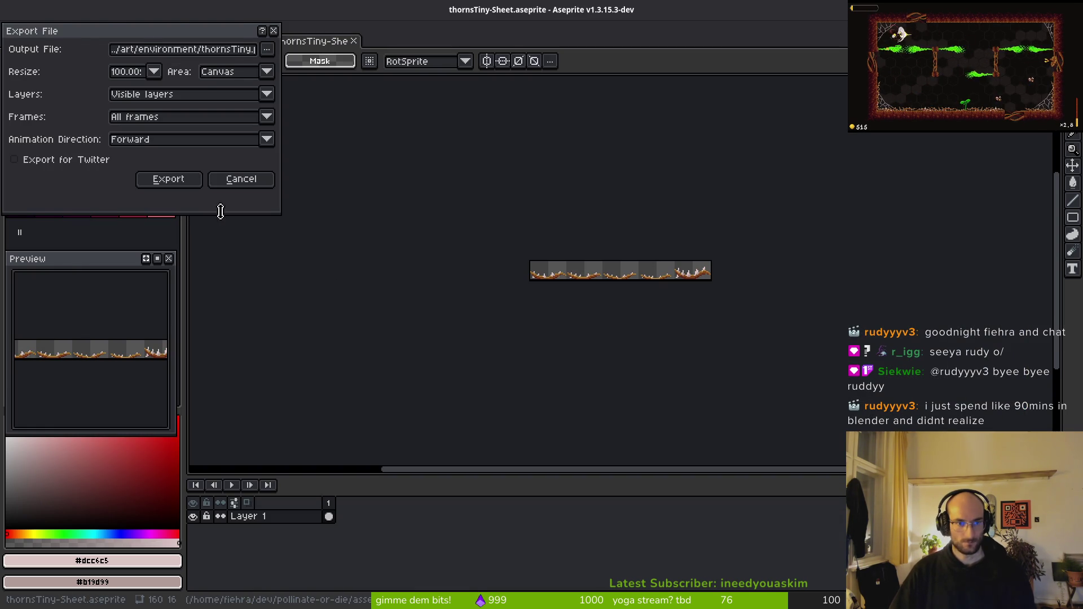
{"action": "left_click", "coordinate": [169, 178]}
{"action": "key", "text": "alt+Tab"}
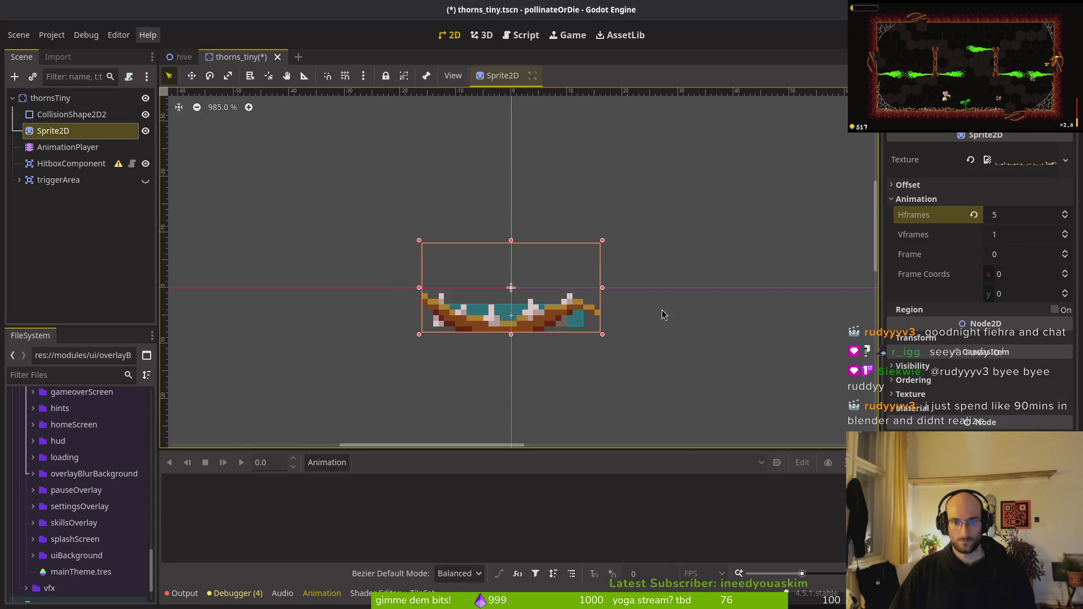
Step: Save the scene and hide the triggerArea's collision overlay
{"action": "key", "text": "ctrl+s"}
{"action": "scroll", "coordinate": [516, 319], "scroll_direction": "up", "scroll_amount": 2}
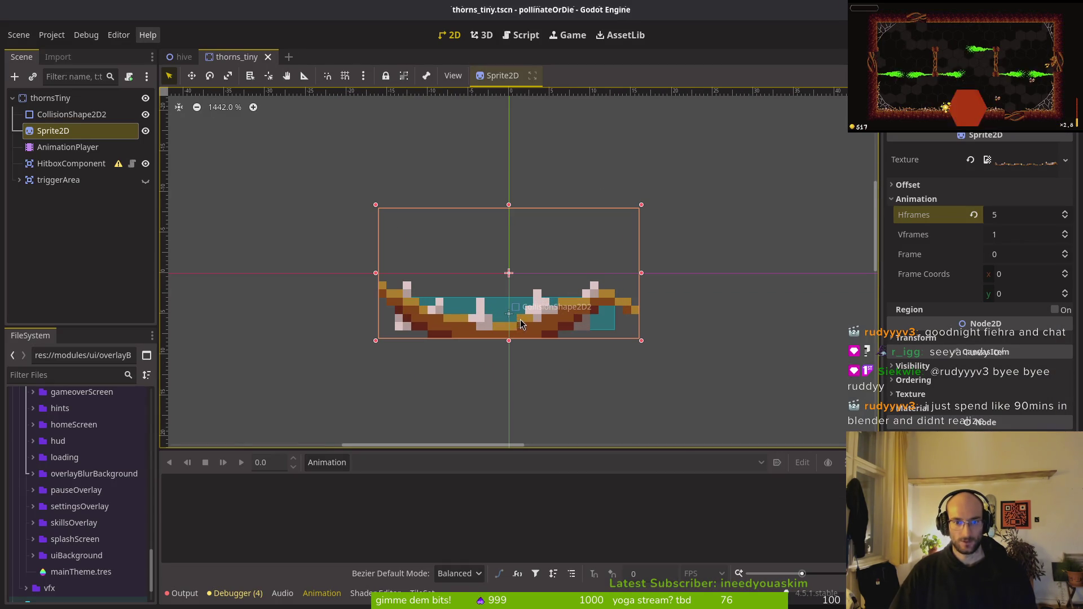
{"action": "left_click", "coordinate": [145, 181]}
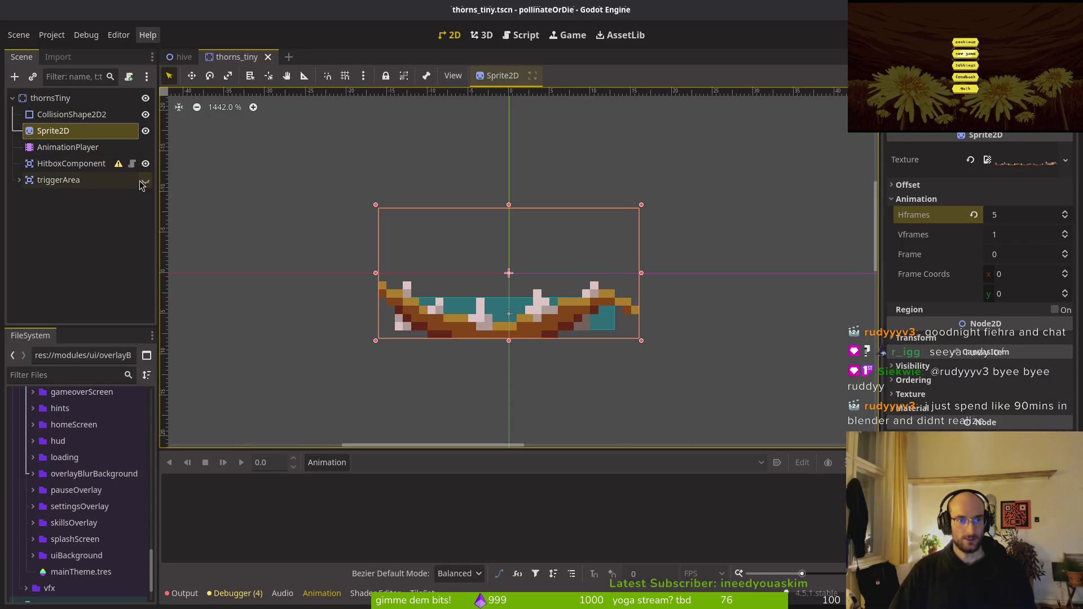
{"action": "left_click", "coordinate": [143, 182]}
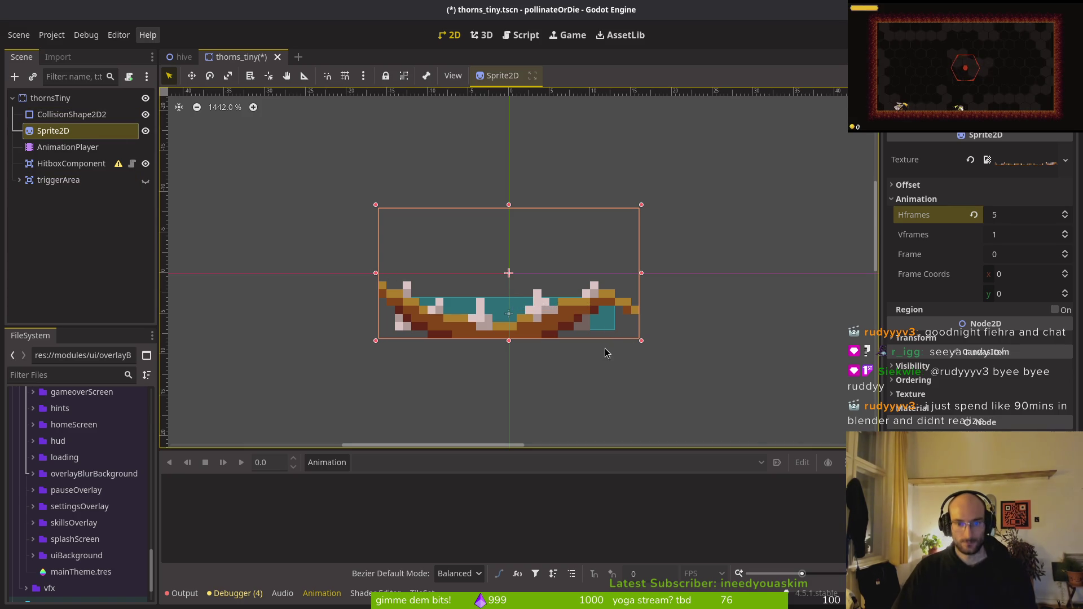
Step: Hide the CollisionShape2D overlay and select the thornsTiny root node
{"action": "left_click", "coordinate": [100, 116]}
{"action": "left_click", "coordinate": [146, 116]}
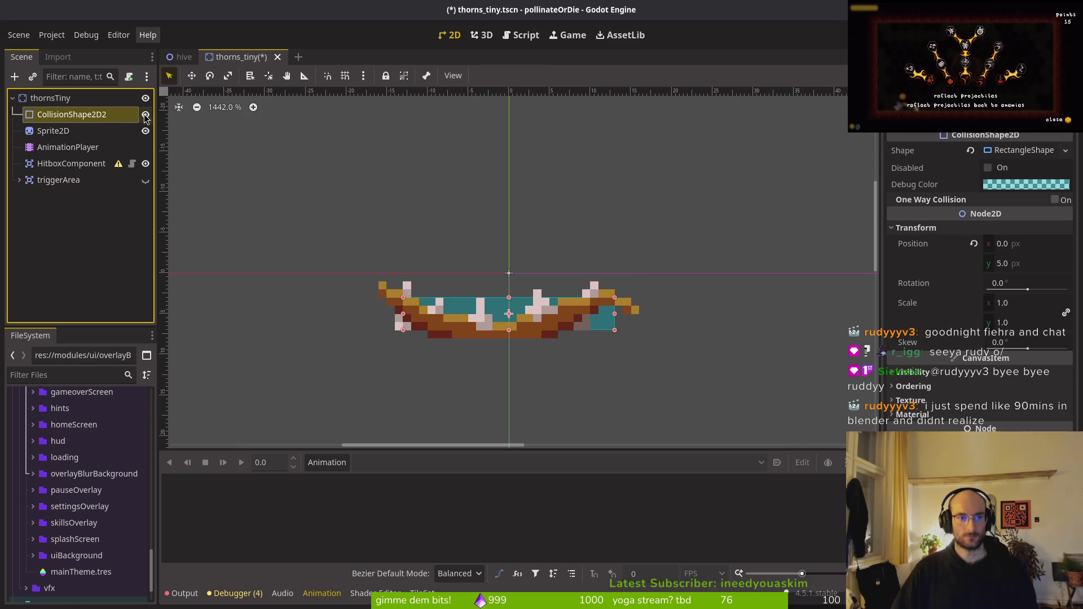
{"action": "left_click", "coordinate": [145, 116]}
{"action": "left_click", "coordinate": [146, 116]}
{"action": "left_click", "coordinate": [146, 116]}
{"action": "left_click", "coordinate": [146, 115]}
{"action": "left_click", "coordinate": [146, 116]}
{"action": "left_click", "coordinate": [146, 116]}
{"action": "left_click", "coordinate": [231, 159]}
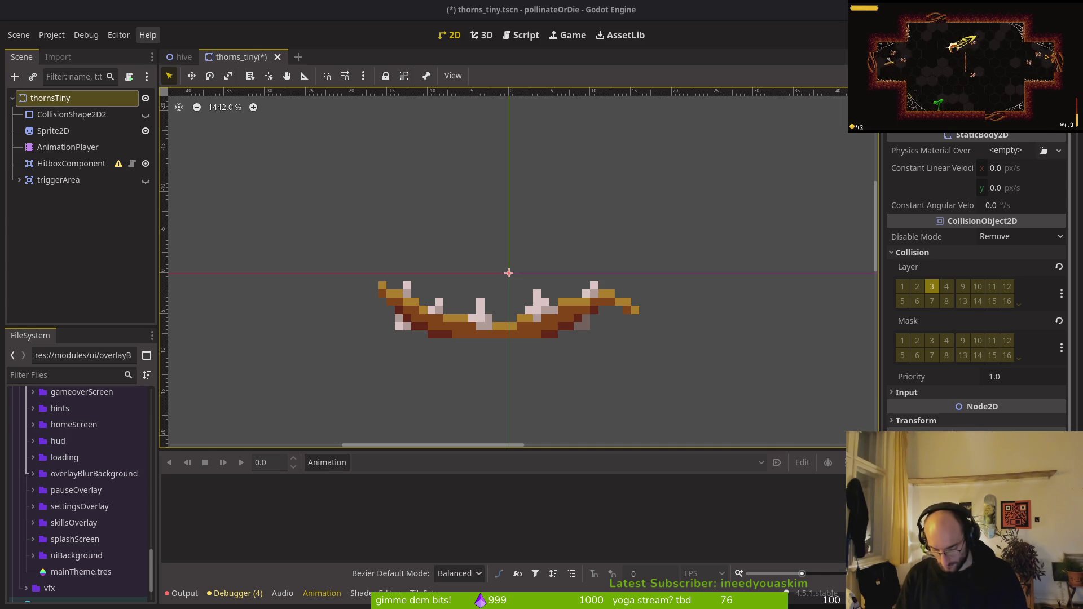
Step: Key the Sprite2D Frame property for frames 0 through 4 in the activate animation
{"action": "left_click", "coordinate": [53, 131]}
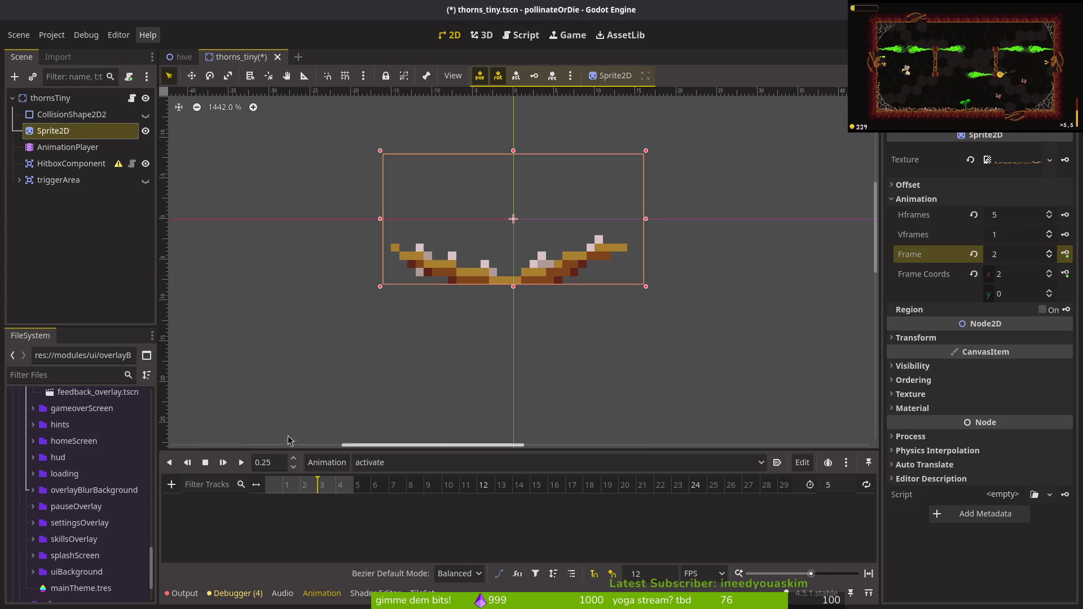
{"action": "left_click", "coordinate": [1048, 258]}
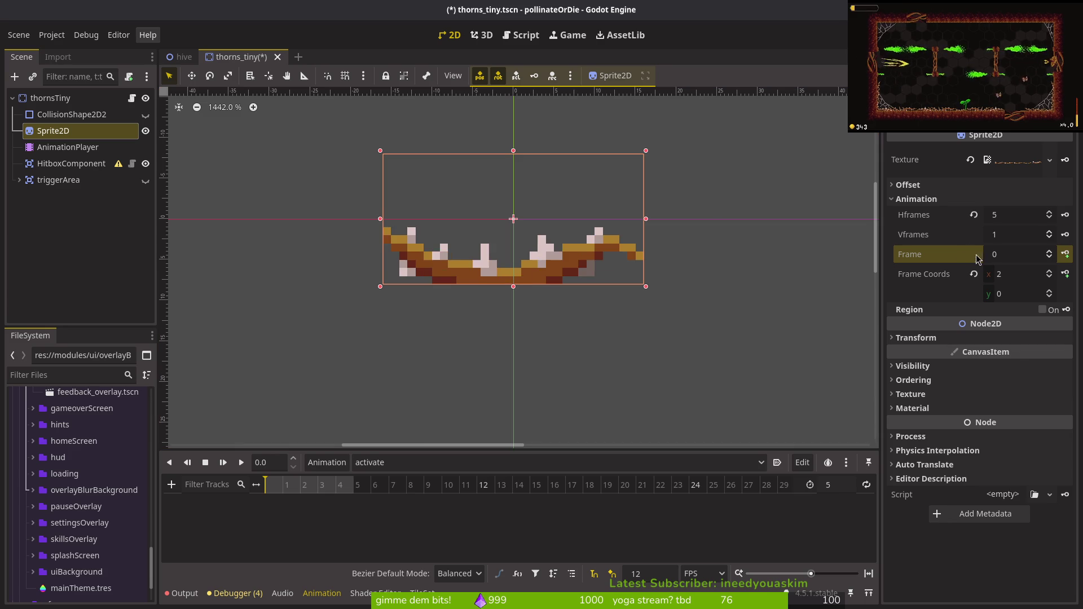
{"action": "left_click", "coordinate": [1064, 254]}
{"action": "left_click", "coordinate": [559, 343]}
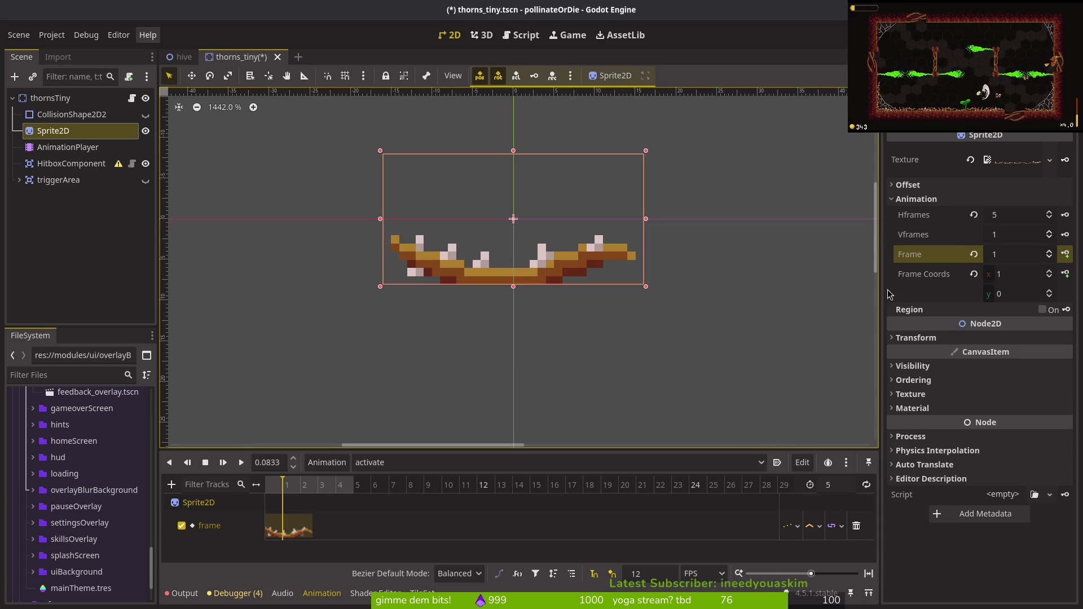
{"action": "left_click", "coordinate": [1066, 255]}
{"action": "left_click", "coordinate": [1066, 254]}
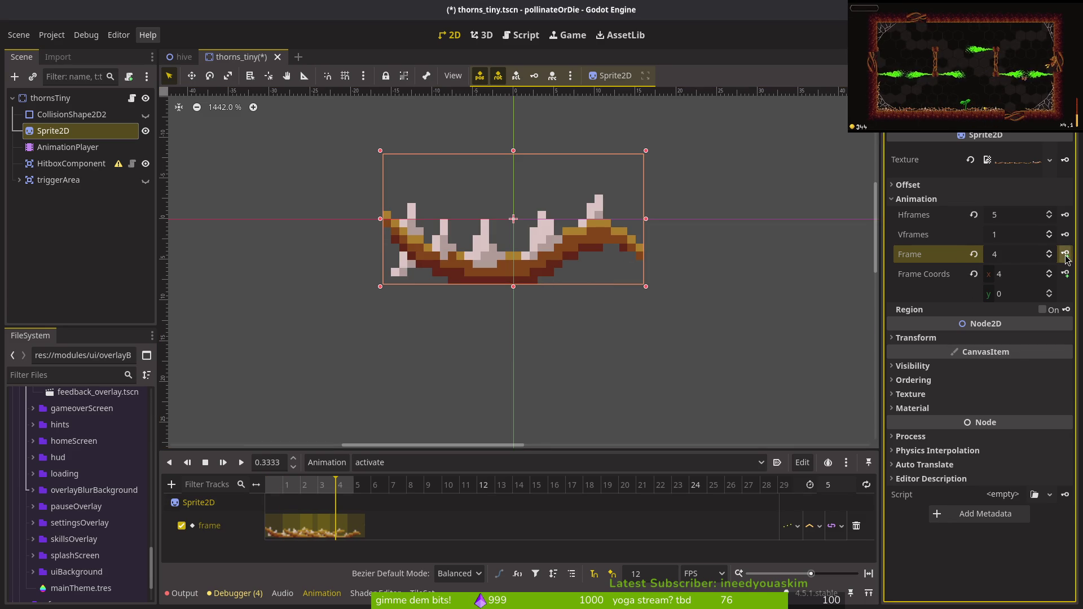
{"action": "left_click", "coordinate": [1065, 255]}
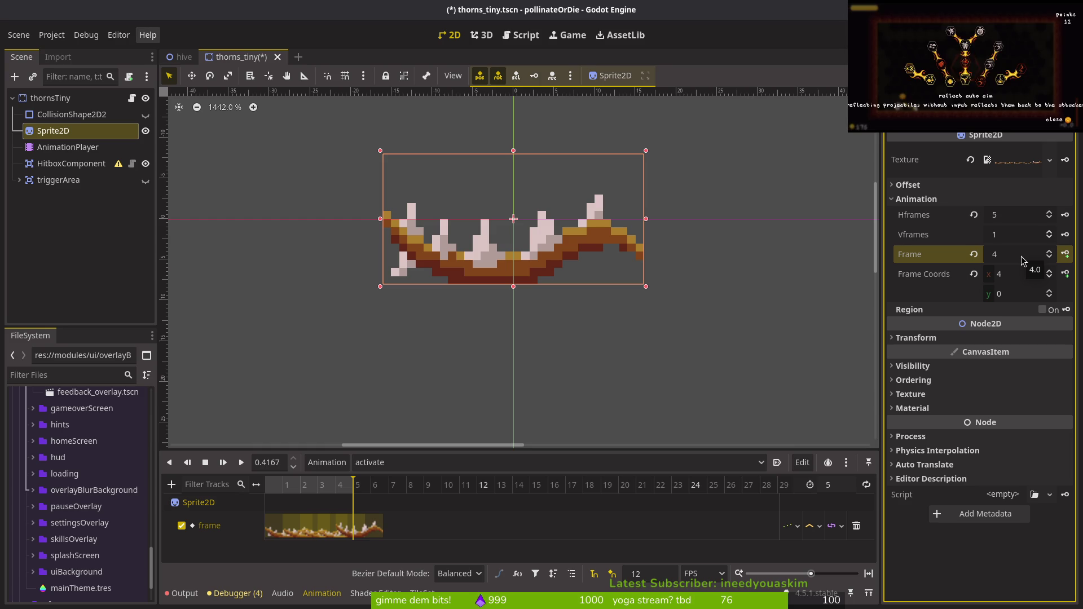
Step: Set the activate animation length to 6, key frame 0 at the end, and play it
{"action": "left_click", "coordinate": [818, 490]}
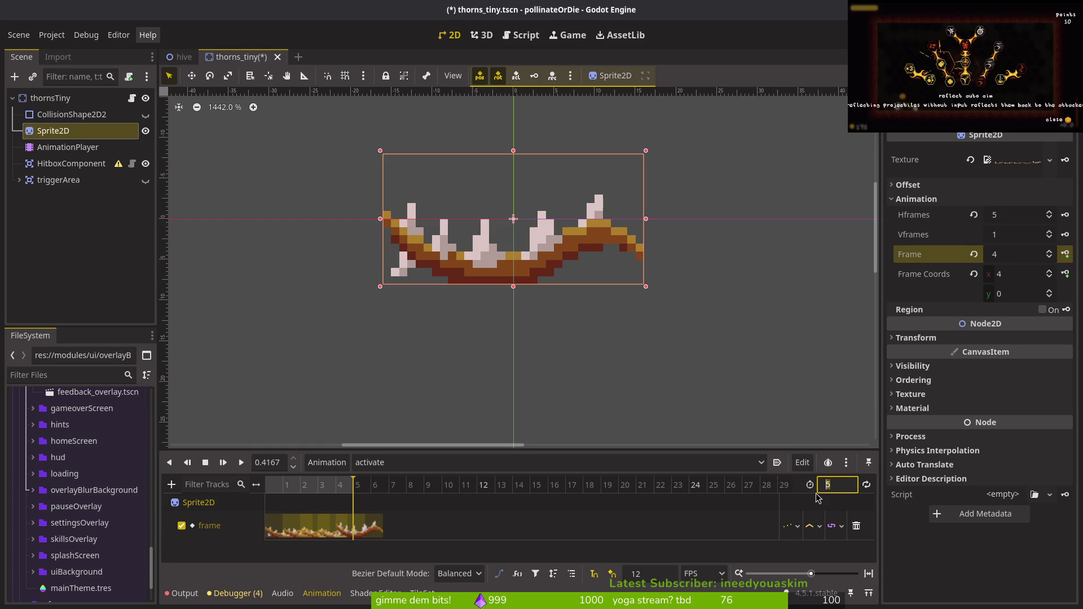
{"action": "type", "text": "6"}
{"action": "key", "text": "Return"}
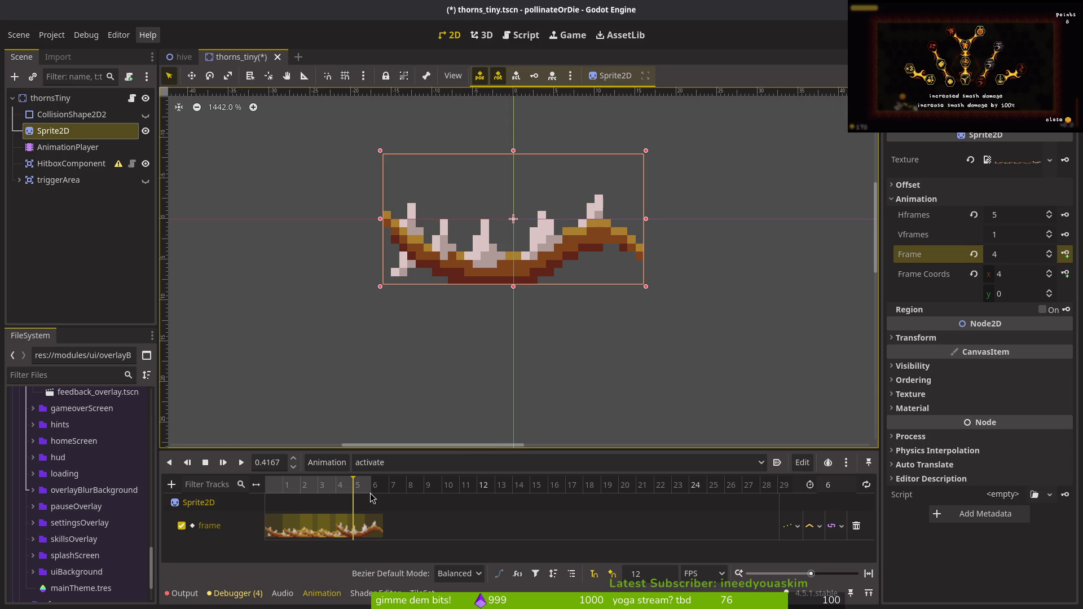
{"action": "left_click", "coordinate": [974, 254]}
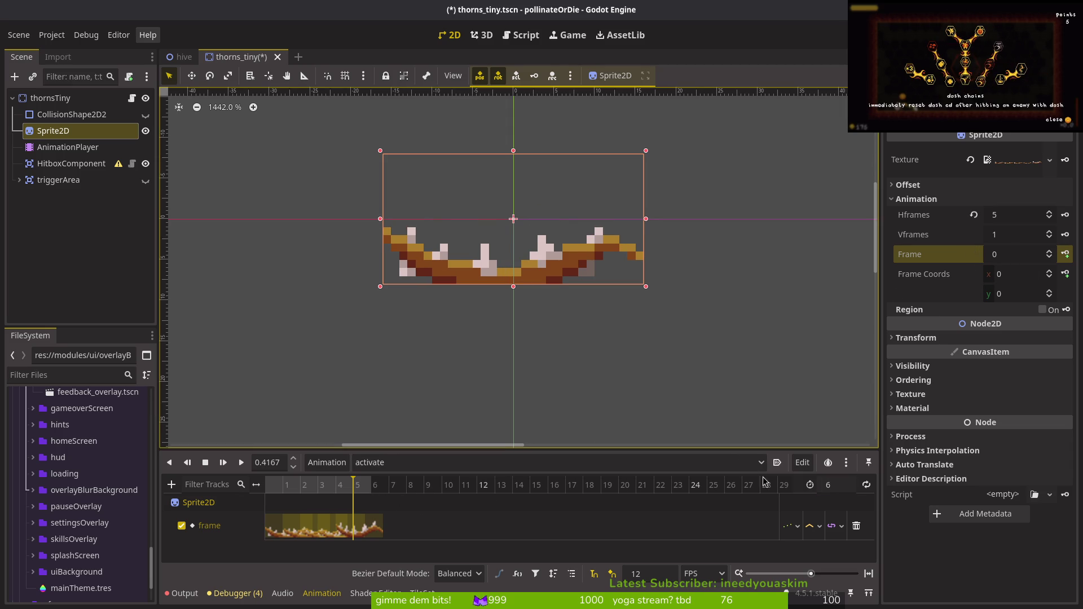
{"action": "left_click", "coordinate": [1065, 254]}
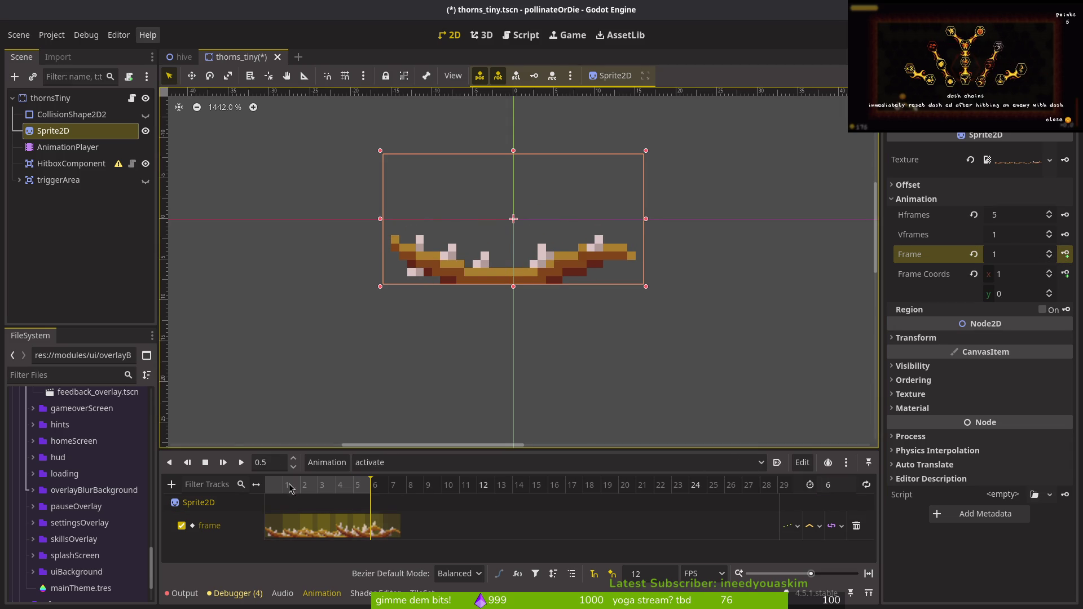
{"action": "left_click", "coordinate": [241, 463]}
{"action": "left_click", "coordinate": [244, 466]}
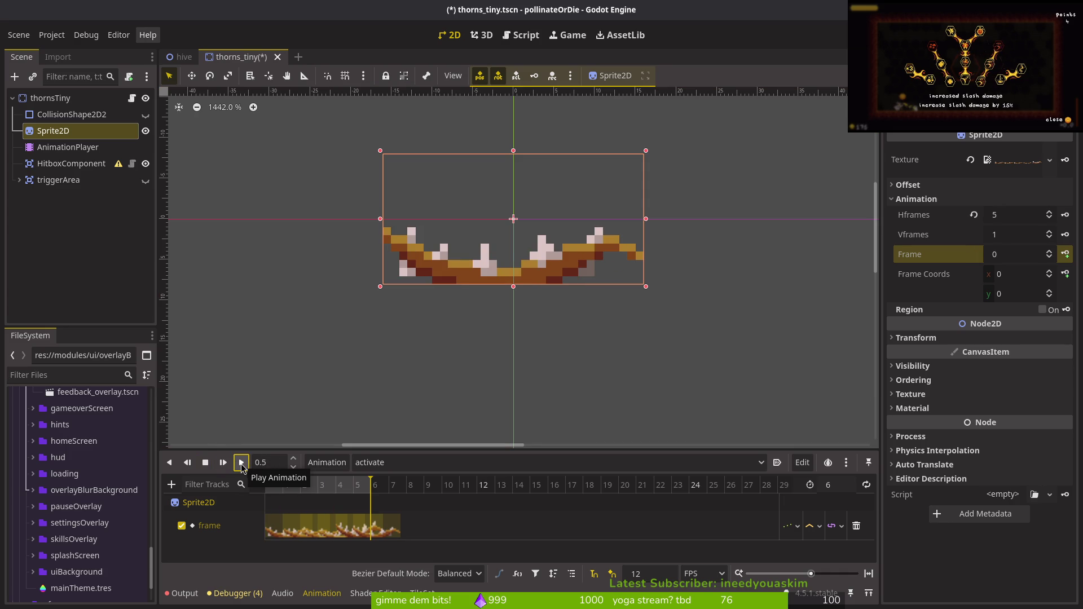
{"action": "left_click", "coordinate": [242, 463]}
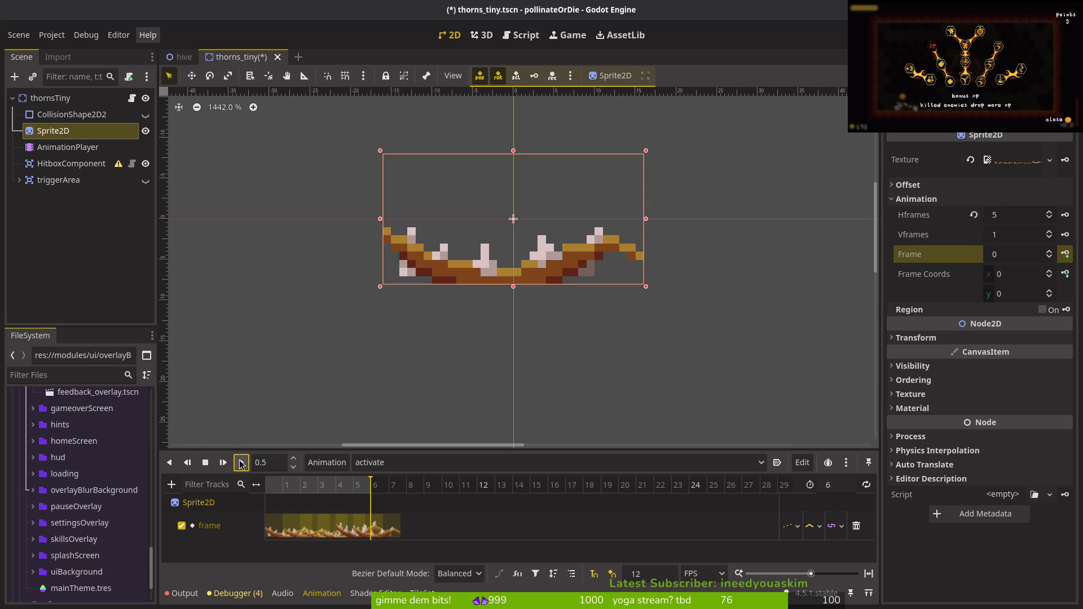
Step: Check the HitboxComponent and AnimationPlayer nodes and select the activate animation
{"action": "left_click", "coordinate": [1054, 120]}
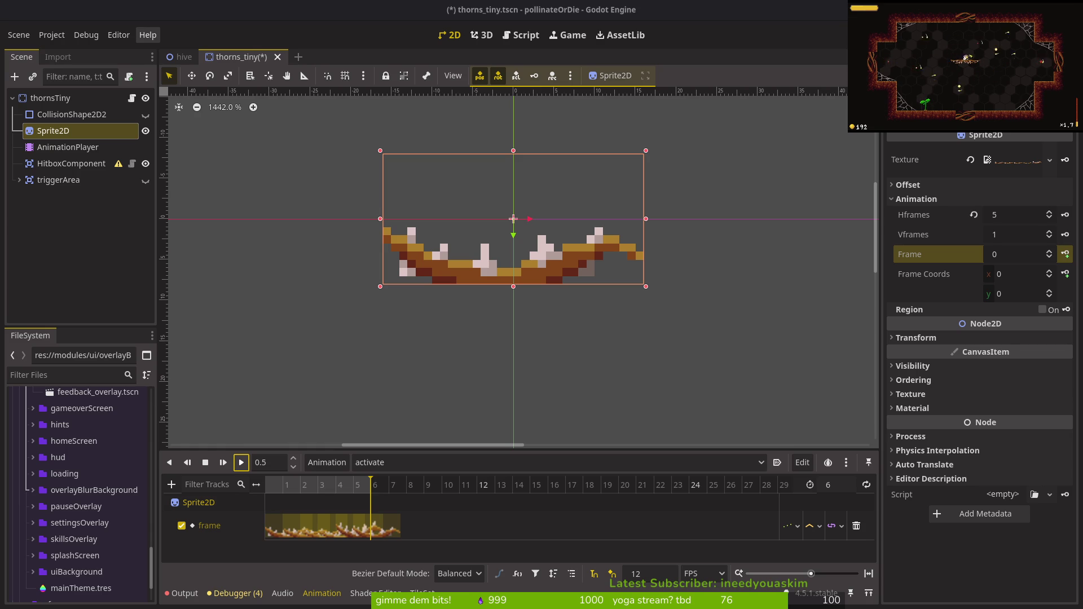
{"action": "scroll", "coordinate": [443, 307], "scroll_direction": "right", "scroll_amount": 2}
{"action": "left_click", "coordinate": [71, 163]}
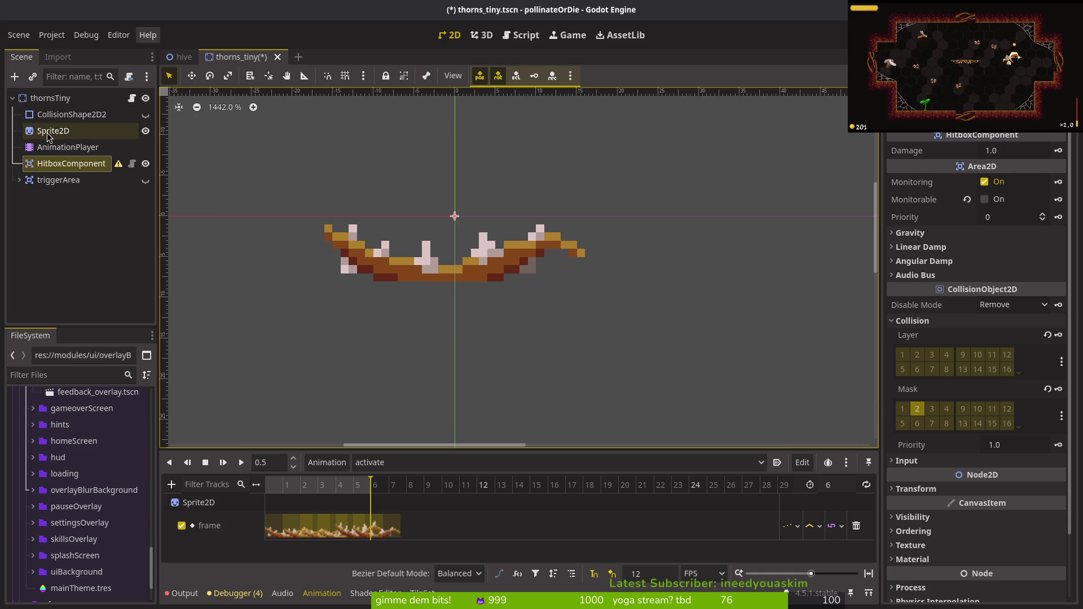
{"action": "left_click", "coordinate": [56, 147]}
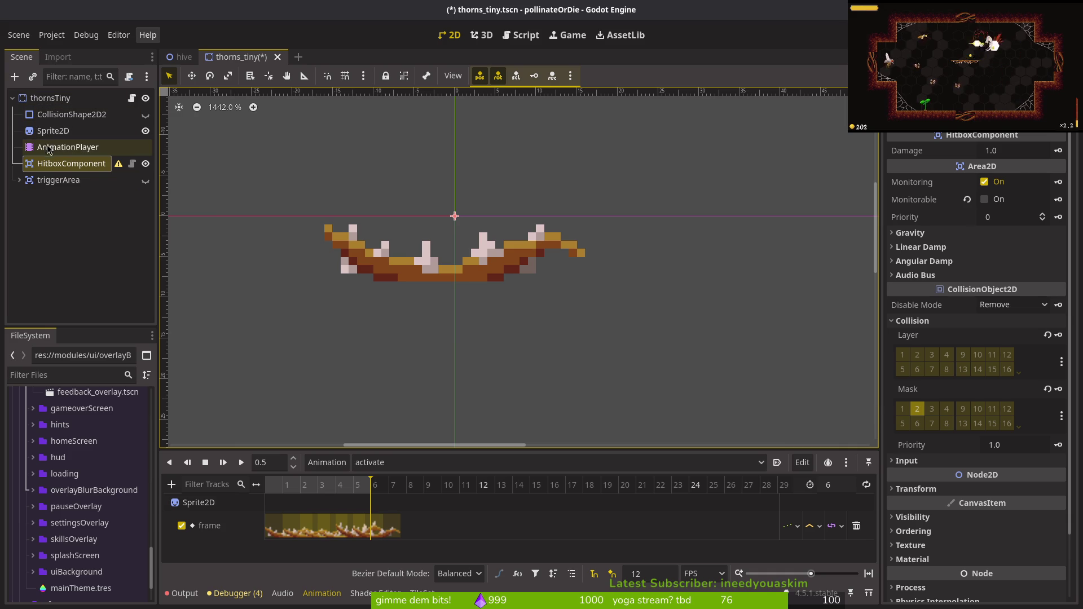
{"action": "left_click", "coordinate": [389, 465]}
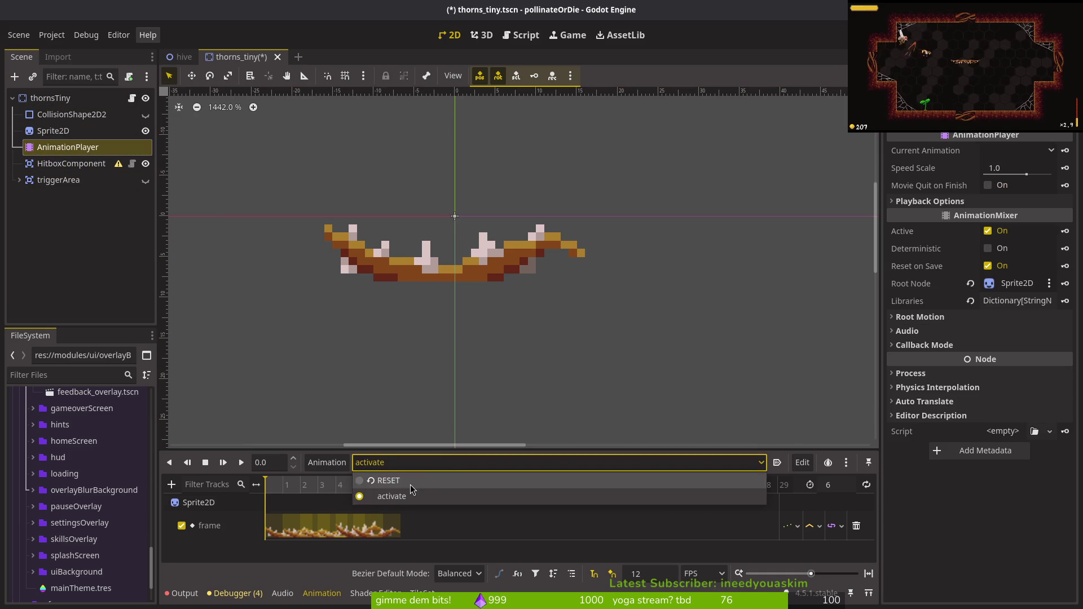
{"action": "left_click", "coordinate": [389, 480]}
{"action": "left_click", "coordinate": [395, 463]}
{"action": "left_click", "coordinate": [391, 496]}
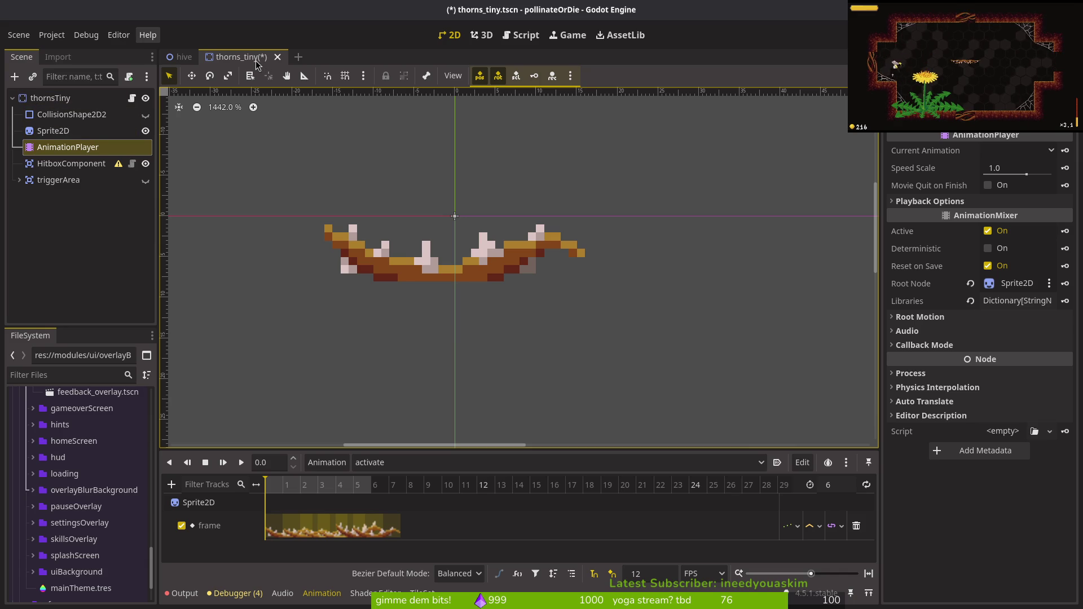
Step: Rename the root node to 'thorns' and save the scene
{"action": "left_click", "coordinate": [65, 104]}
{"action": "right_click", "coordinate": [73, 102]}
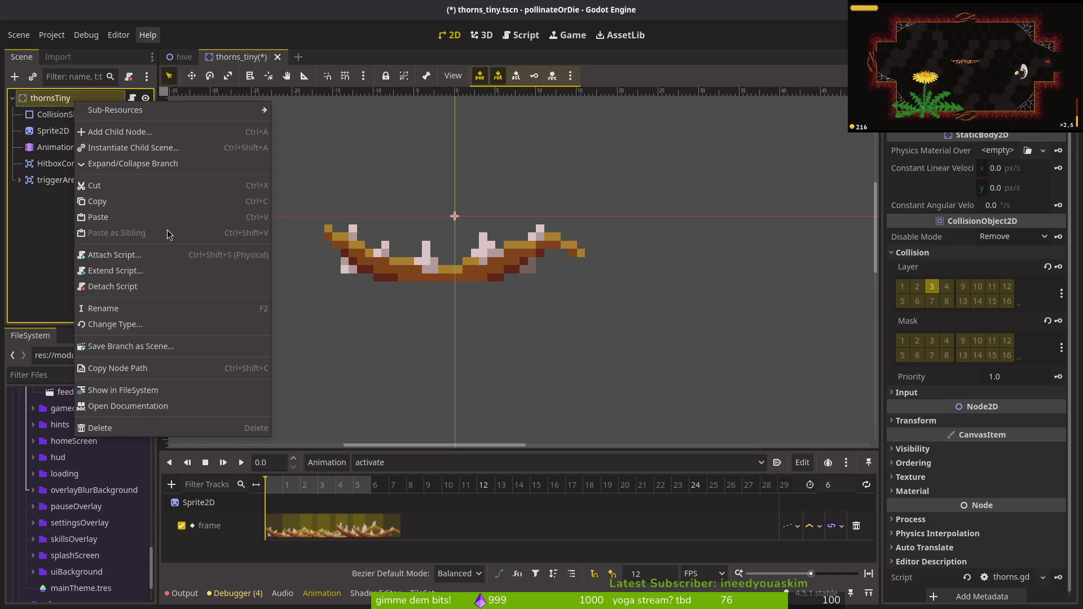
{"action": "left_click", "coordinate": [119, 308]}
{"action": "type", "text": "thorns"}
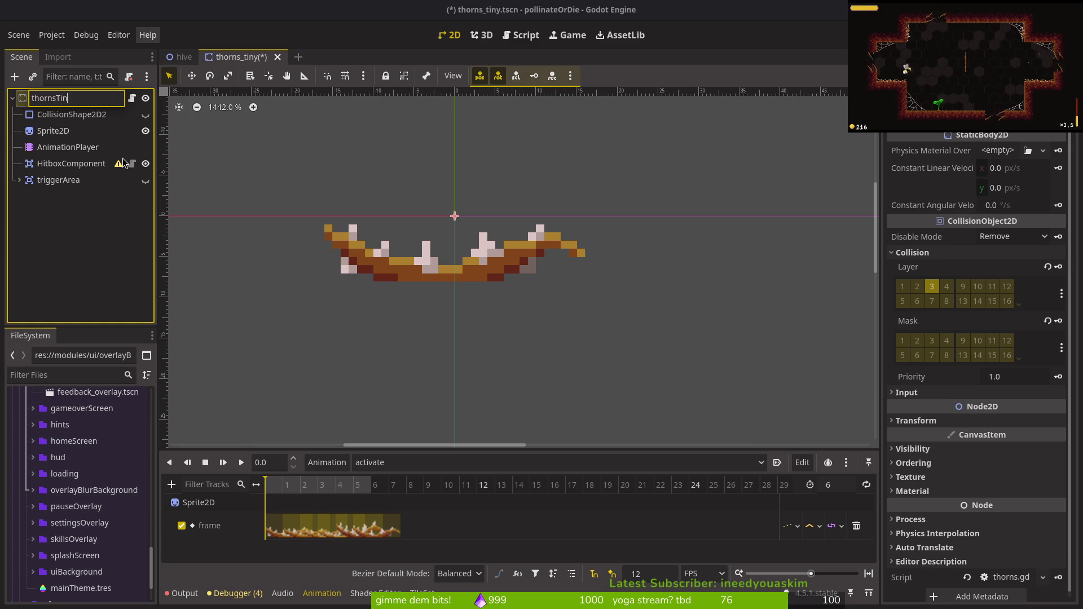
{"action": "key", "text": "Return"}
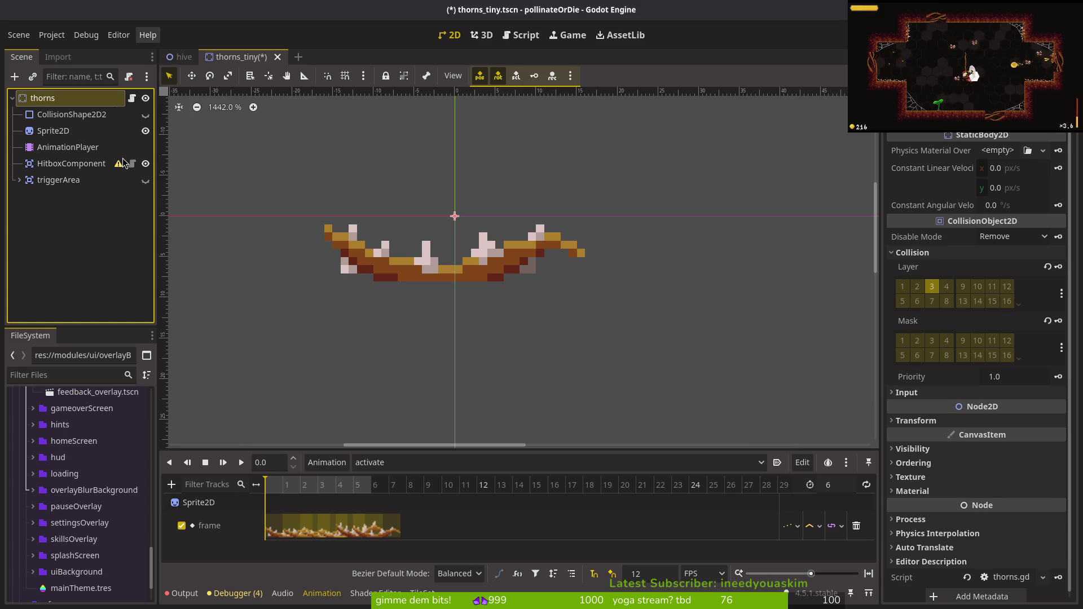
{"action": "key", "text": "ctrl+s"}
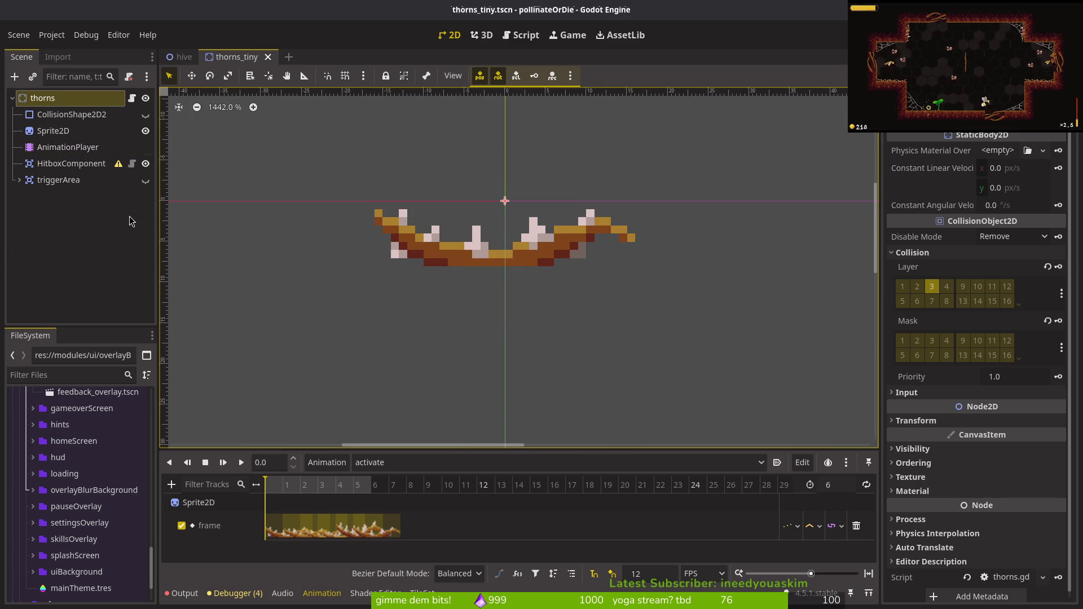
Step: Save the scene again while reviewing the Sprite2D and AnimationPlayer nodes
{"action": "left_click", "coordinate": [53, 130]}
{"action": "scroll", "coordinate": [593, 245], "scroll_direction": "down", "scroll_amount": 3}
{"action": "key", "text": "ctrl+s"}
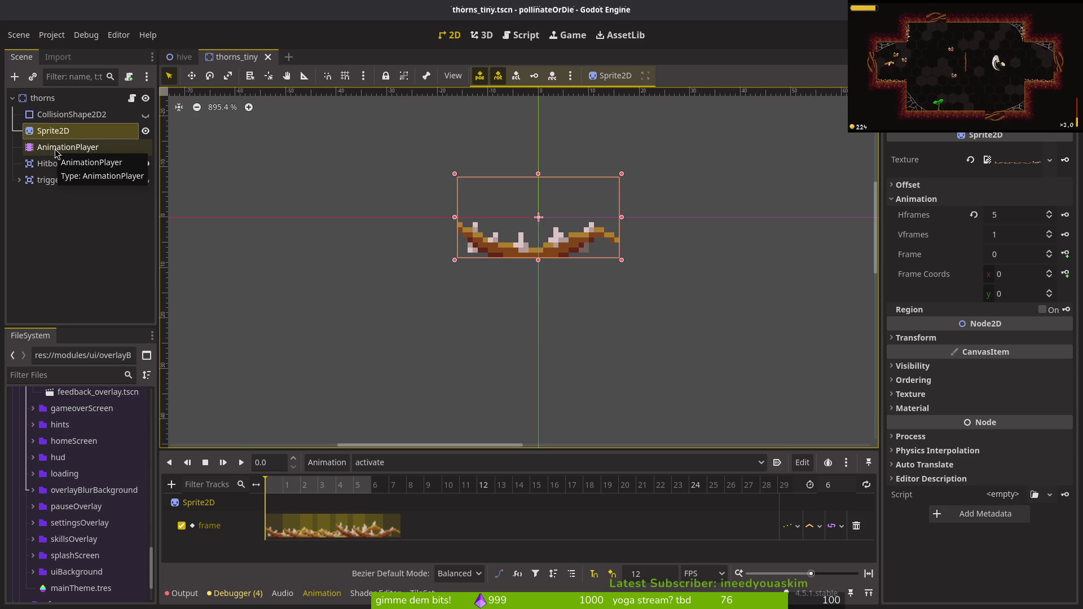
{"action": "left_click", "coordinate": [57, 148]}
{"action": "left_click", "coordinate": [53, 130]}
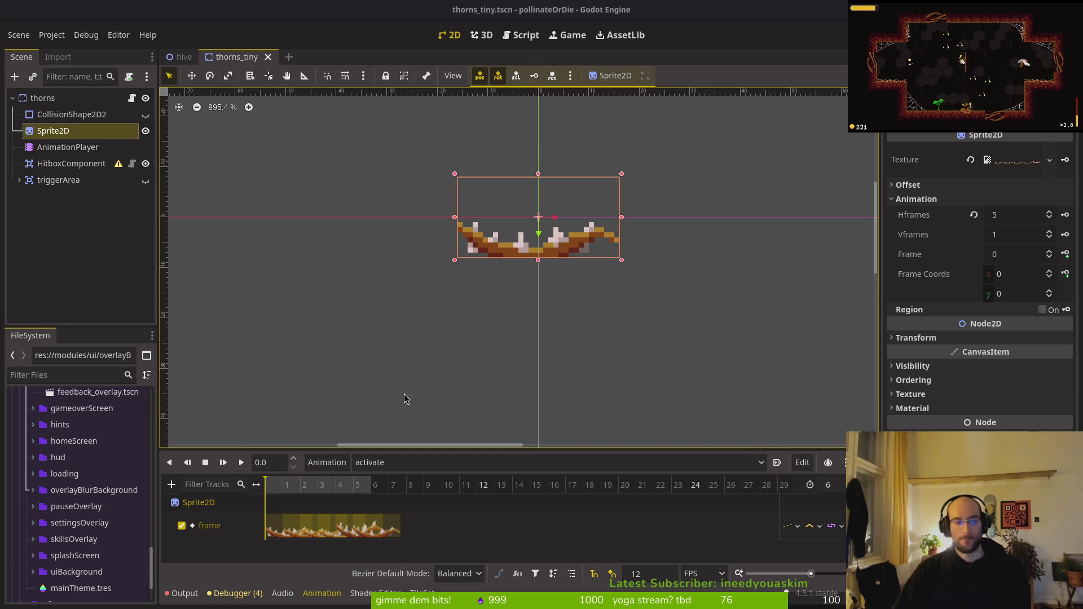
Step: Rename the root node to 'thornsTiny' and switch over to the terminal
{"action": "left_click", "coordinate": [58, 100]}
{"action": "left_click", "coordinate": [58, 100]}
{"action": "type", "text": "Tin"}
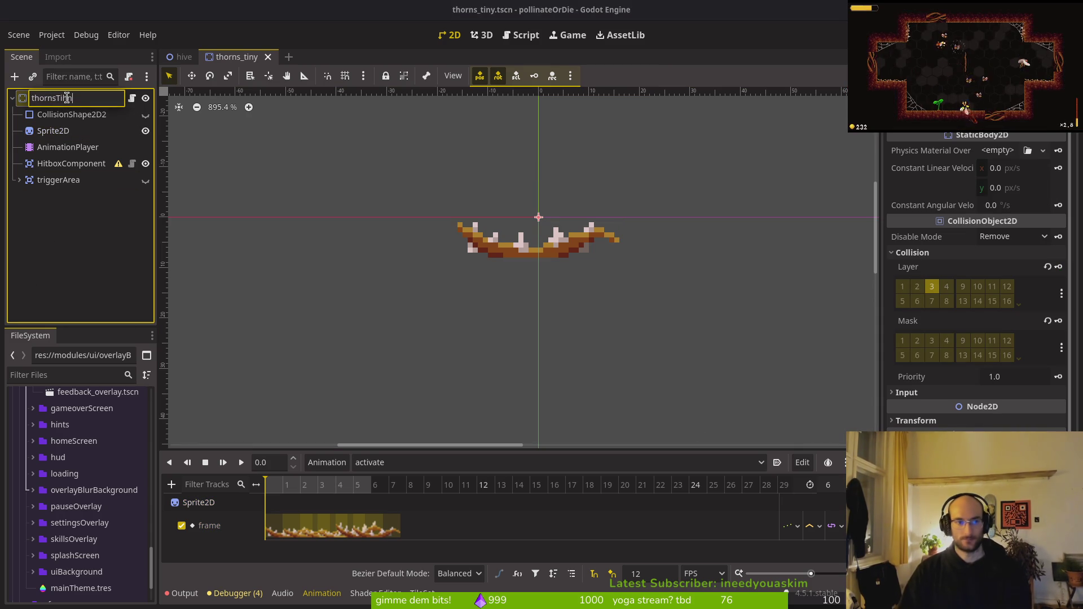
{"action": "type", "text": "y"}
{"action": "key", "text": "Return"}
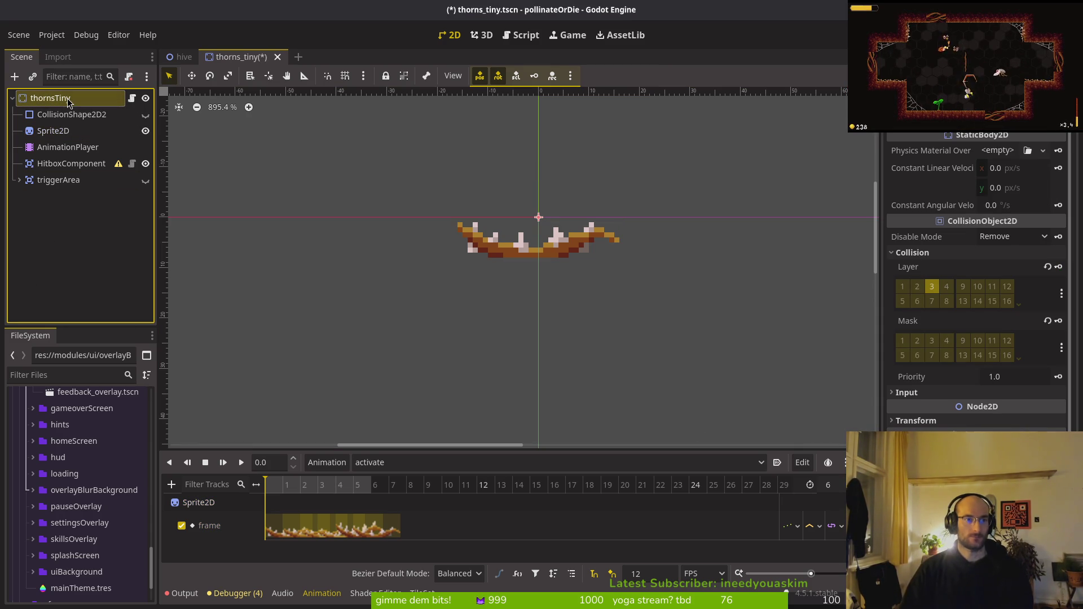
{"action": "key", "text": "alt+Tab"}
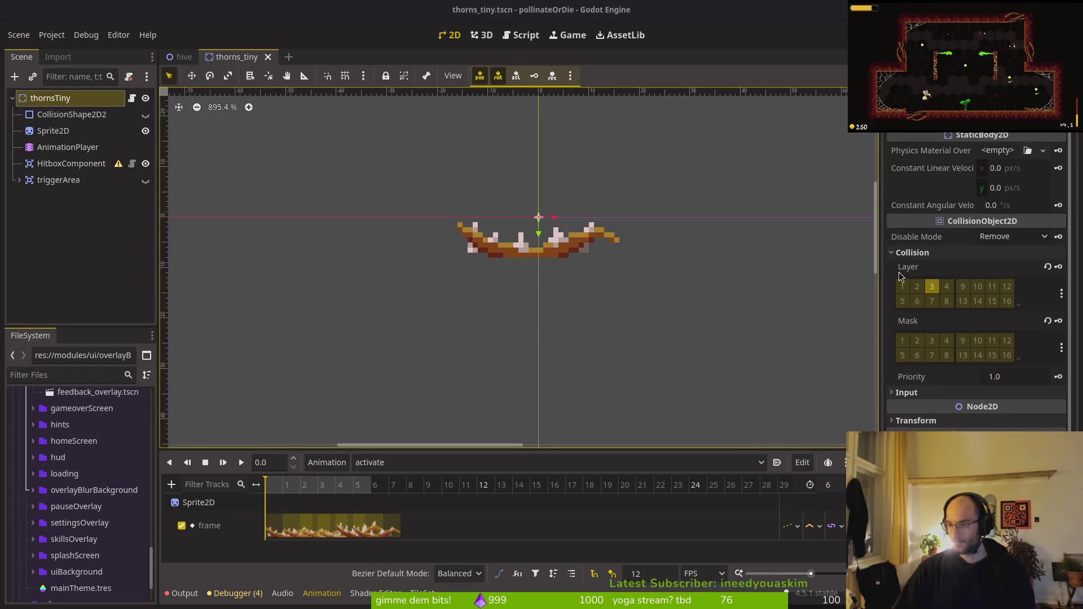
{"action": "key", "text": "alt+Tab"}
Step: Open the pollinate-or-die project in Neovim and load thorns.gd through file search
{"action": "type", "text": "cd "}
{"action": "type", "text": "pollinate-or-die/"}
{"action": "key", "text": "Return"}
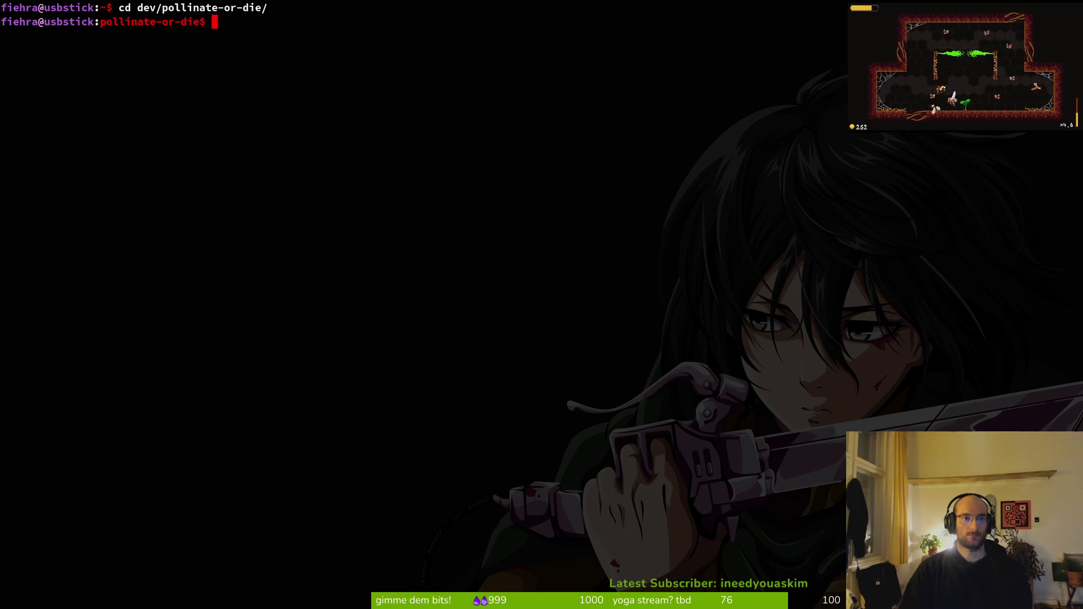
{"action": "type", "text": "nvim ."}
{"action": "key", "text": "Return"}
{"action": "key", "text": "space"}
{"action": "type", "text": "pfthorn"}
{"action": "key", "text": "Return"}
Step: Add 'class_name Thorns' below the extends line and save the script
{"action": "key", "text": "o"}
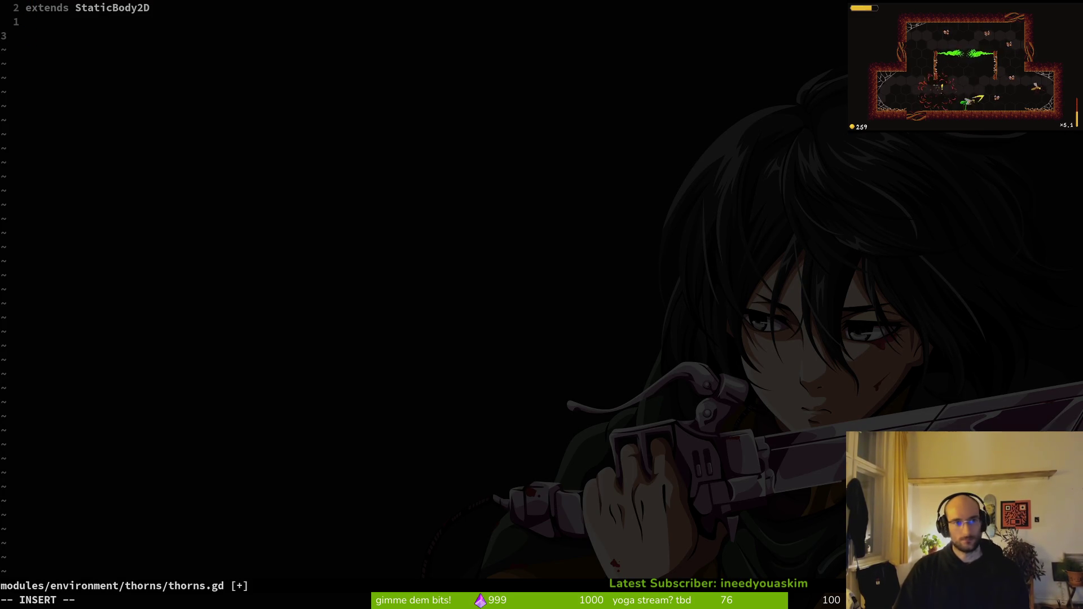
{"action": "type", "text": "Oclass Thorns"}
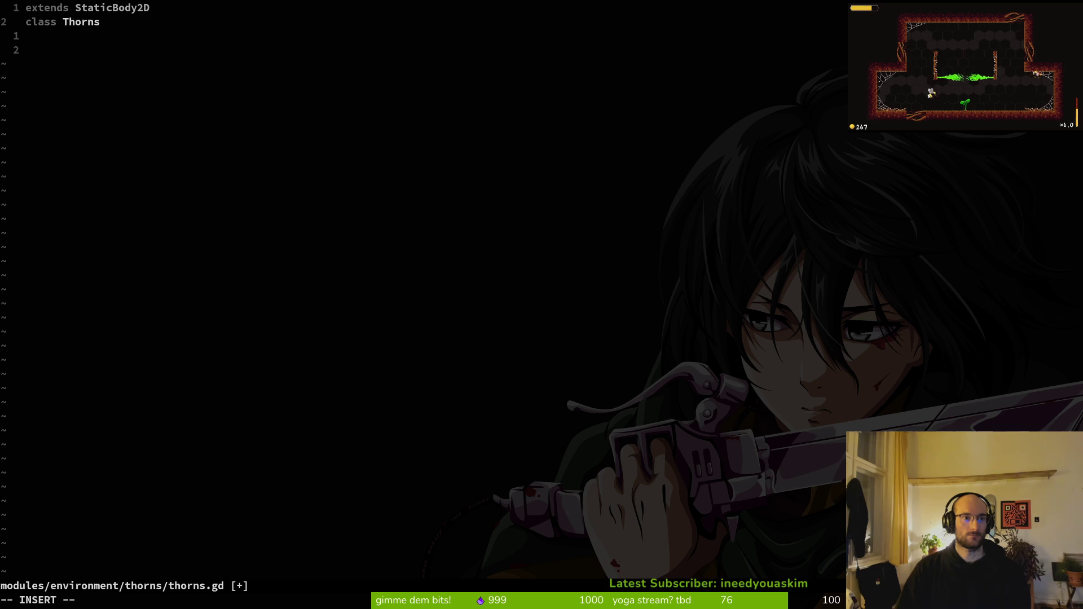
{"action": "key", "text": "Escape"}
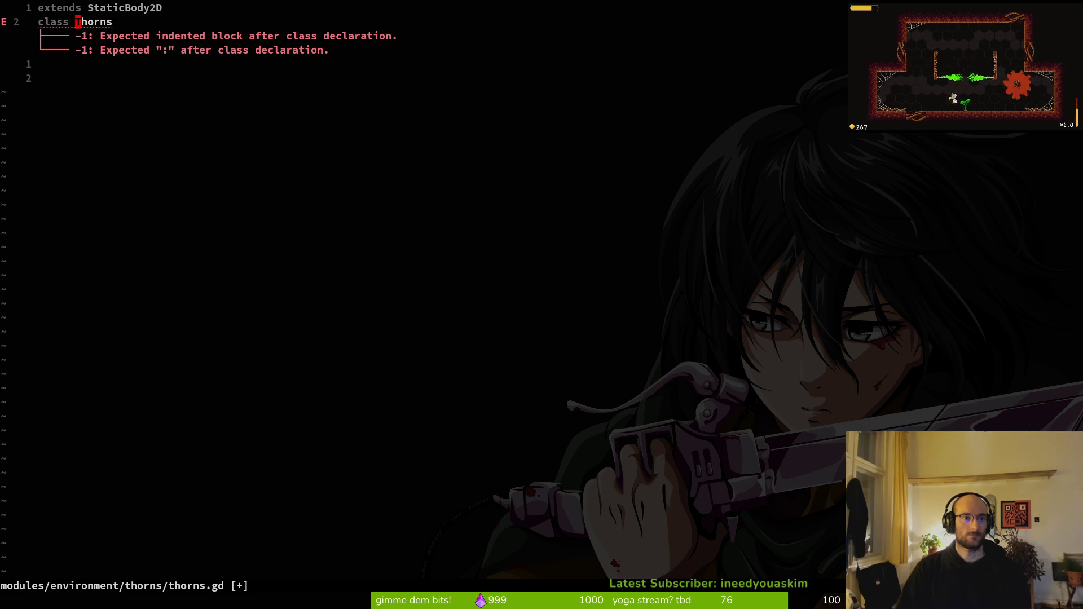
{"action": "key", "text": "BackSpace"}
{"action": "key", "text": "Tab"}
{"action": "key", "text": "Tab"}
{"action": "key", "text": "Escape"}
{"action": "type", "text": ":w"}
{"action": "key", "text": "Return"}
{"action": "key", "text": "i"}
{"action": "key", "text": "BackSpace"}
{"action": "key", "text": "Escape"}
{"action": "type", "text": ":w"}
{"action": "key", "text": "Return"}
Step: Add a 'func _ready() -> void:' function containing only pass, and save
{"action": "type", "text": "Gofunc re"}
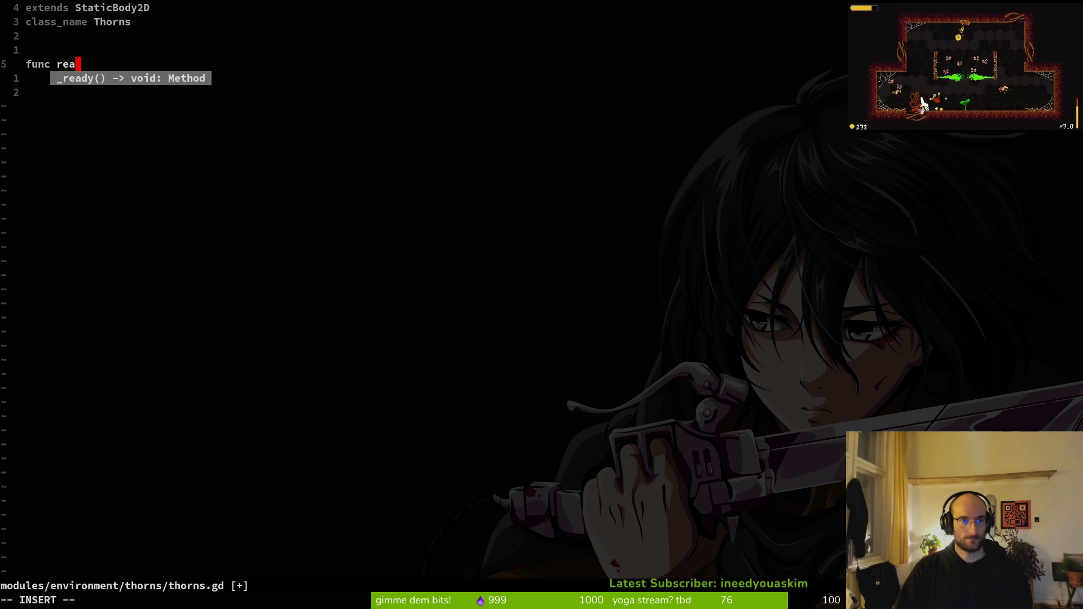
{"action": "key", "text": "Tab"}
{"action": "key", "text": "Tab"}
{"action": "key", "text": "Tab"}
{"action": "key", "text": "Tab"}
{"action": "key", "text": "Return"}
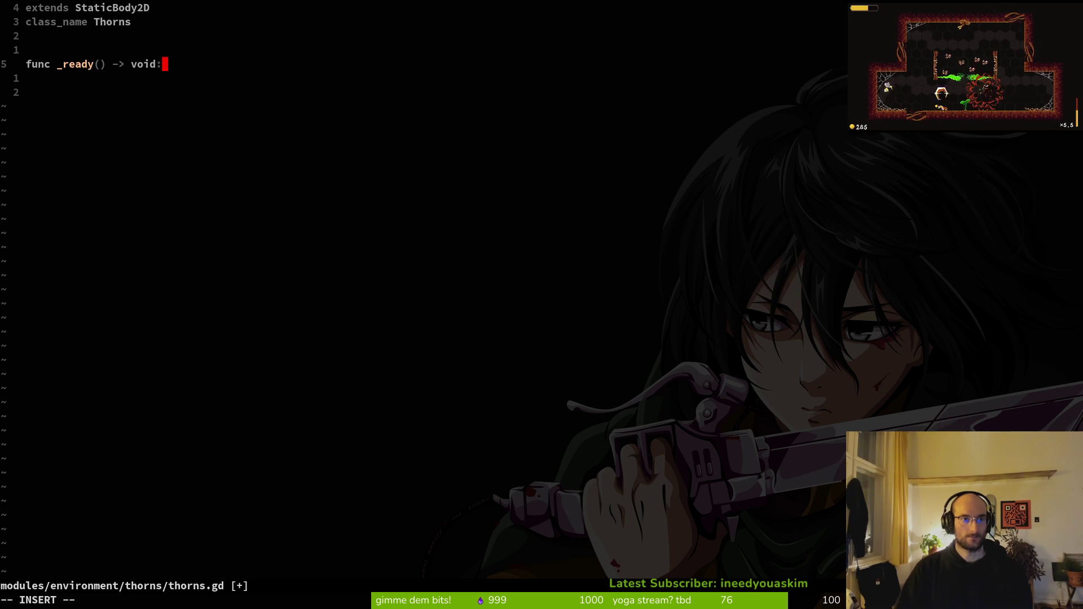
{"action": "type", "text": "k"}
{"action": "key", "text": "BackSpace"}
{"action": "key", "text": "Return"}
{"action": "type", "text": "ass"}
{"action": "key", "text": "Escape"}
{"action": "type", "text": ":w"}
{"action": "key", "text": "Return"}
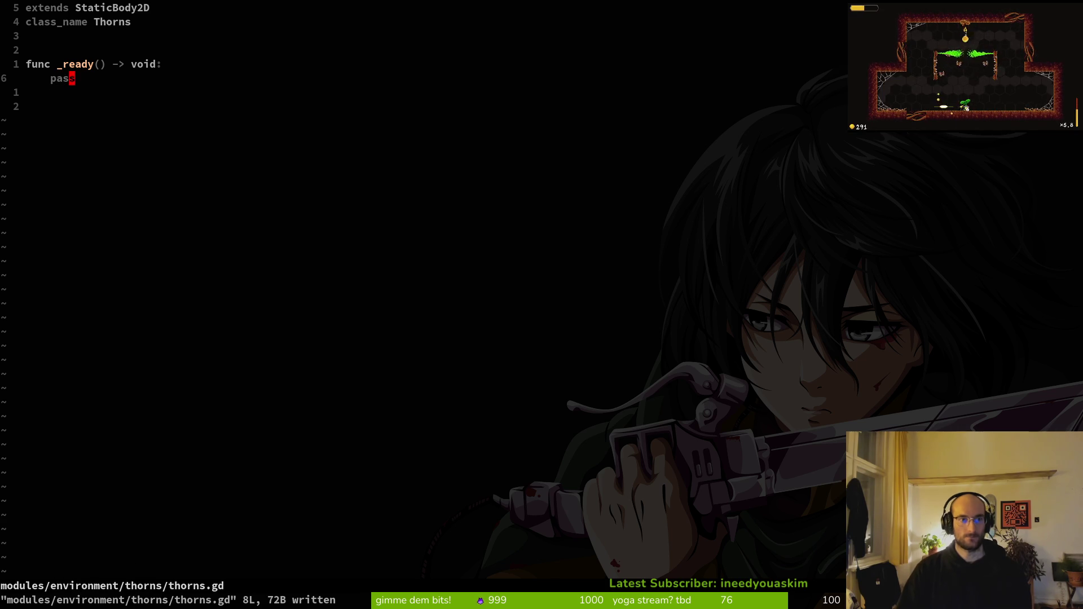
{"action": "left_click", "coordinate": [83, 39]}
{"action": "type", "text": "o@"}
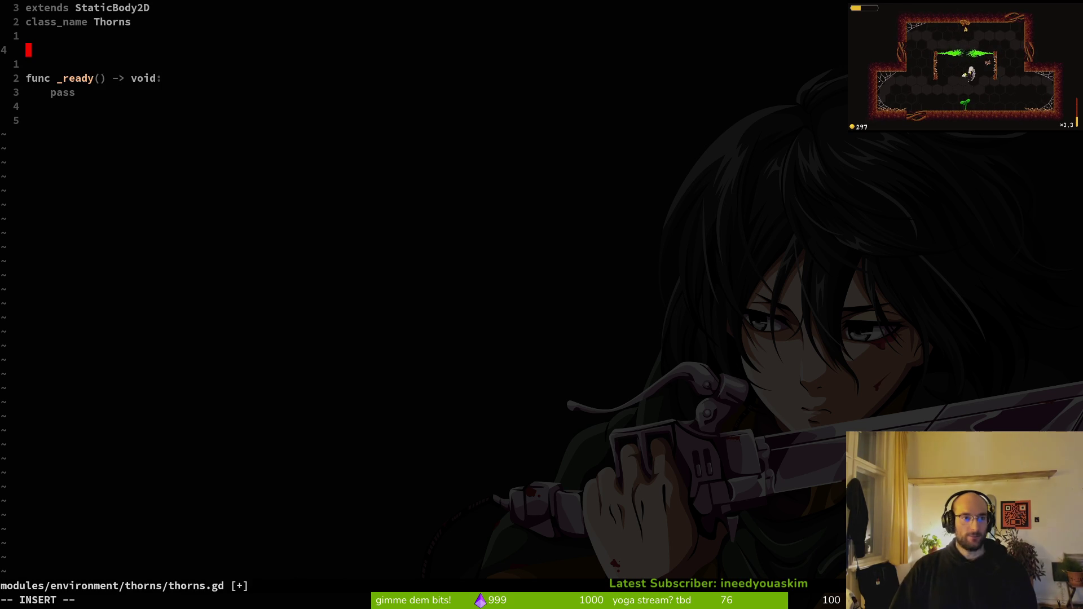
{"action": "type", "text": "ex"}
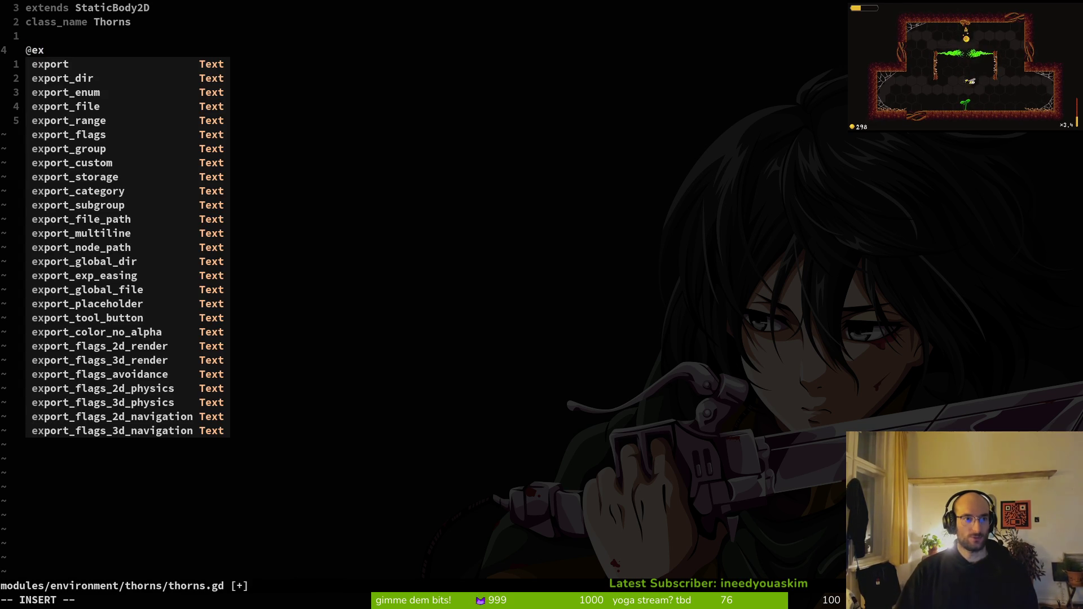
{"action": "key", "text": "BackSpace"}
{"action": "key", "text": "BackSpace"}
{"action": "type", "text": "onready var h"}
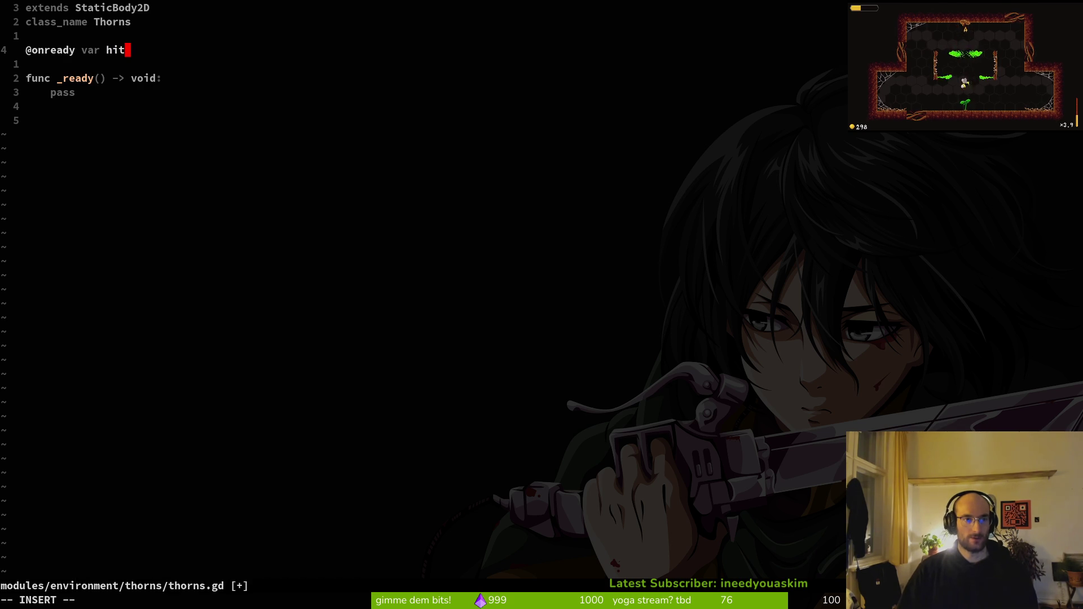
{"action": "key", "text": "BackSpace"}
{"action": "type", "text": "trigger_area"}
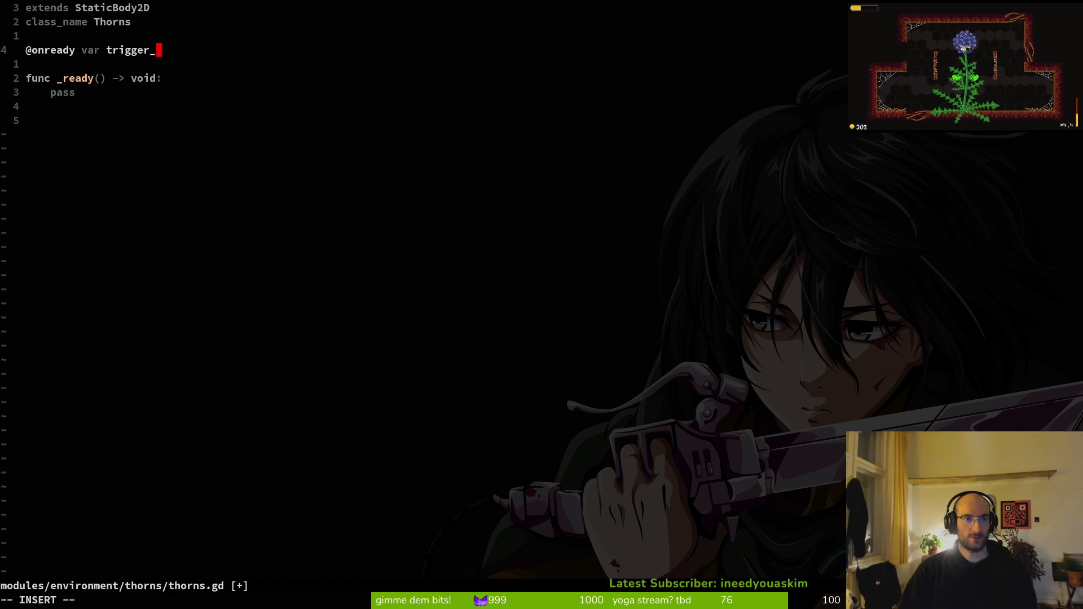
{"action": "type", "text": ": Areaj"}
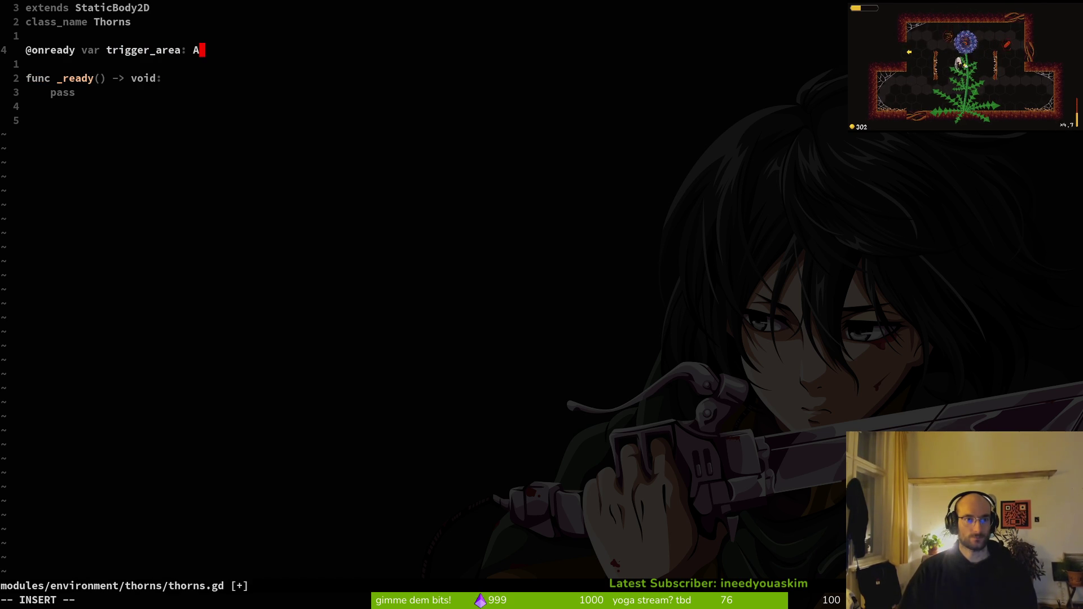
{"action": "key", "text": "Return"}
{"action": "key", "text": "BackSpace"}
{"action": "key", "text": "BackSpace"}
{"action": "key", "text": "Tab"}
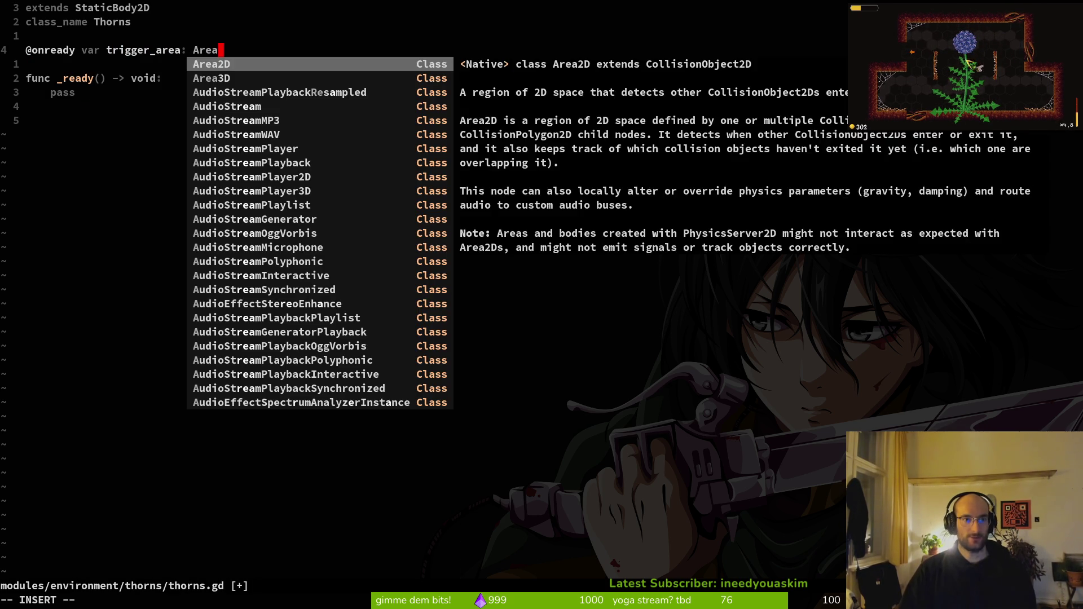
{"action": "key", "text": "Return"}
{"action": "type", "text": "$"}
{"action": "key", "text": "Tab"}
{"action": "key", "text": "Tab"}
{"action": "key", "text": "Tab"}
{"action": "key", "text": "Return"}
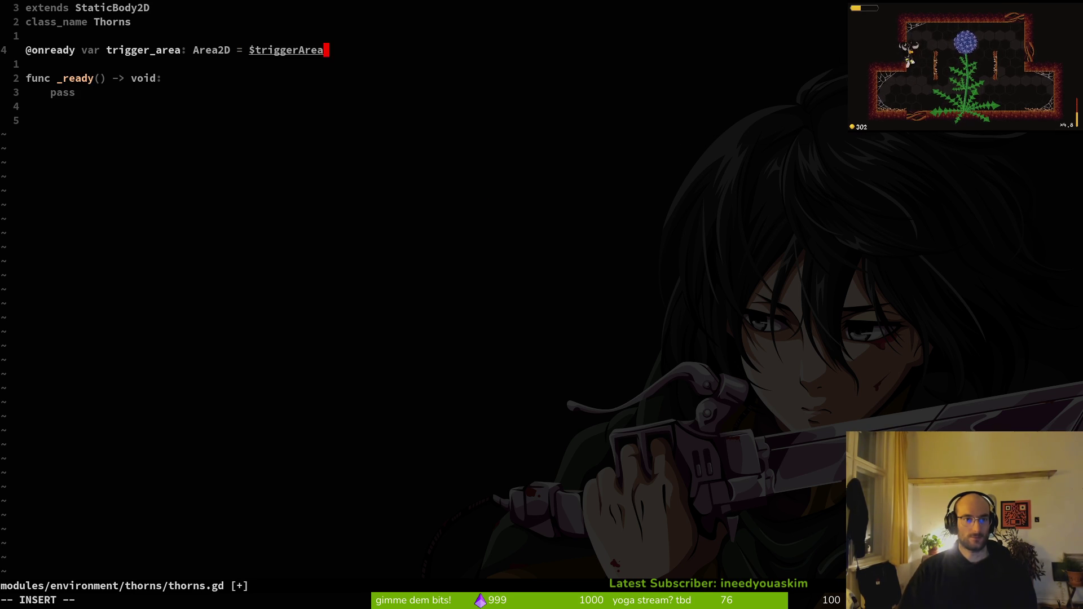
{"action": "key", "text": "Escape"}
{"action": "type", "text": ":w"}
{"action": "key", "text": "Return"}
Step: Insert a blank line between the trigger_area declaration and _ready
{"action": "key", "text": "j"}
{"action": "key", "text": "o"}
{"action": "key", "text": "Escape"}
Step: In _ready, write 'trigger_area.area_entered.connect(activate_thorns)' and save
{"action": "type", "text": "jo"}
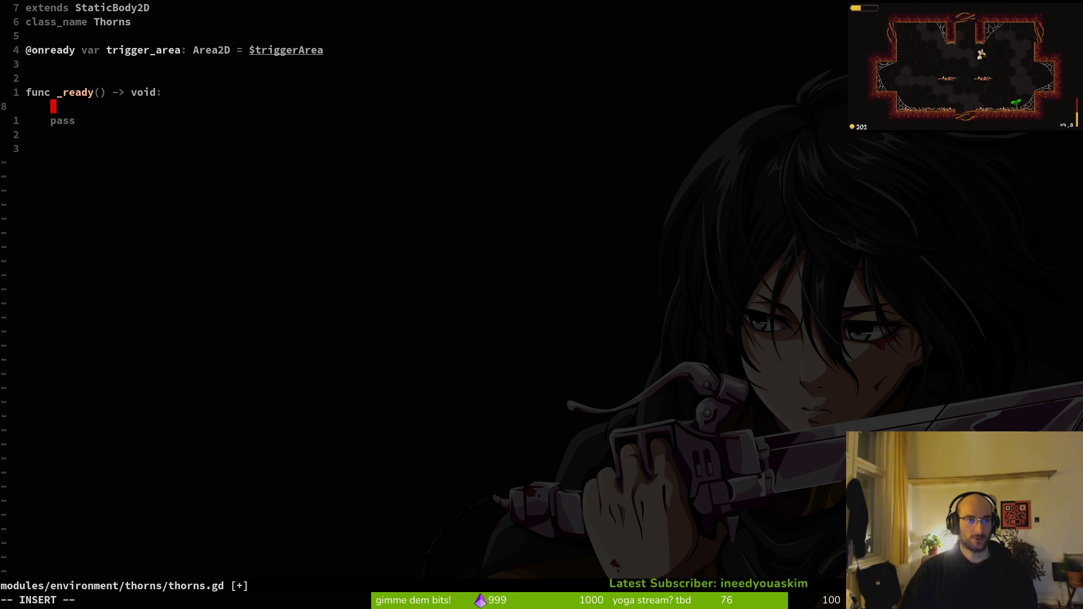
{"action": "type", "text": "ri"}
{"action": "key", "text": "Tab"}
{"action": "key", "text": "Return"}
{"action": "type", "text": ".c"}
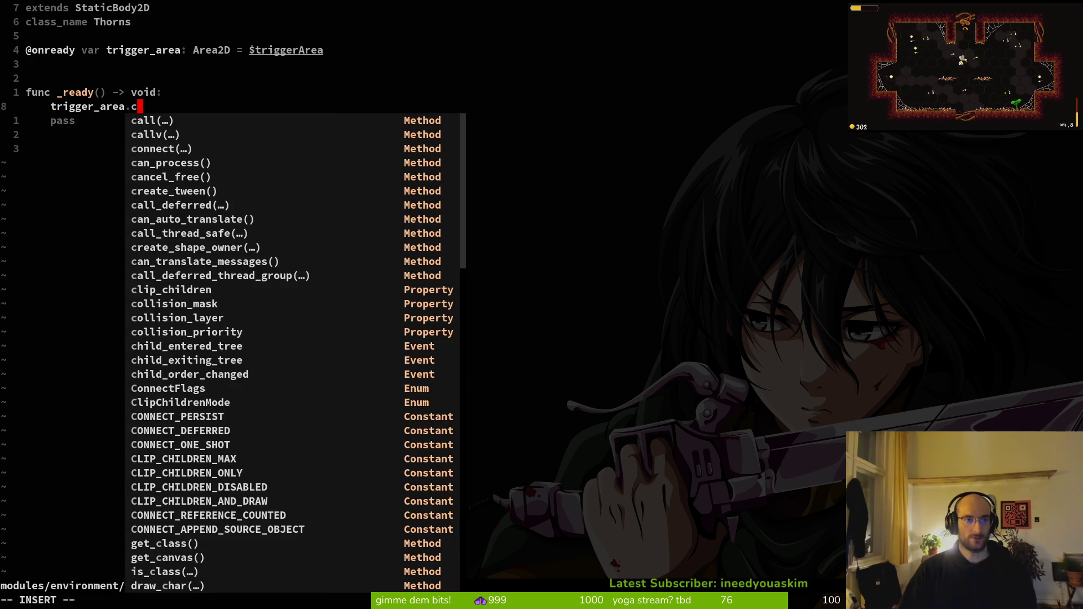
{"action": "key", "text": "Tab"}
{"action": "key", "text": "Return"}
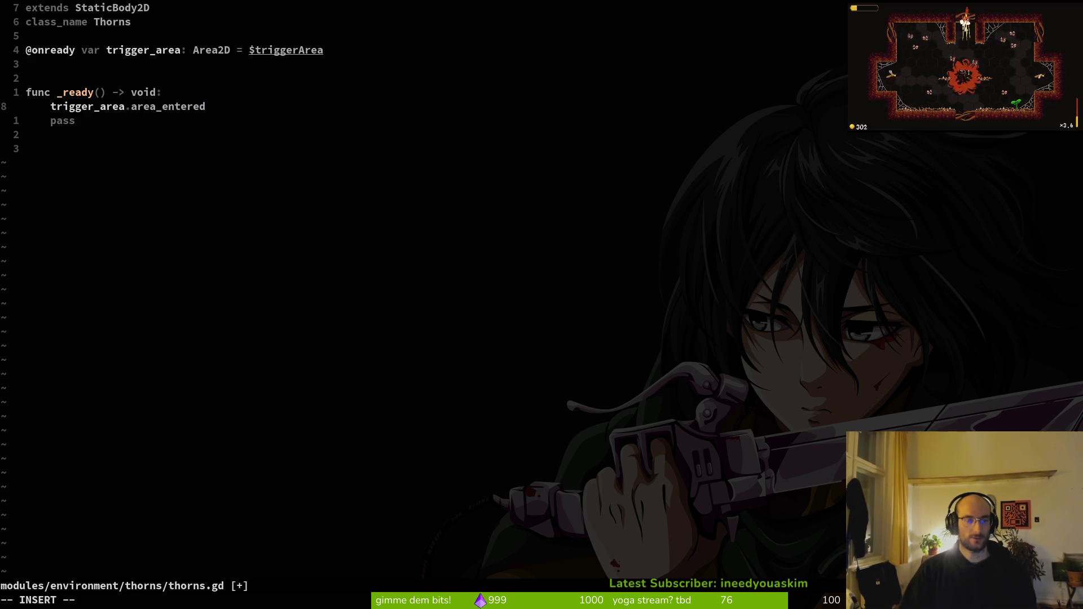
{"action": "type", "text": "co"}
{"action": "key", "text": "Return"}
{"action": "type", "text": "start_s"}
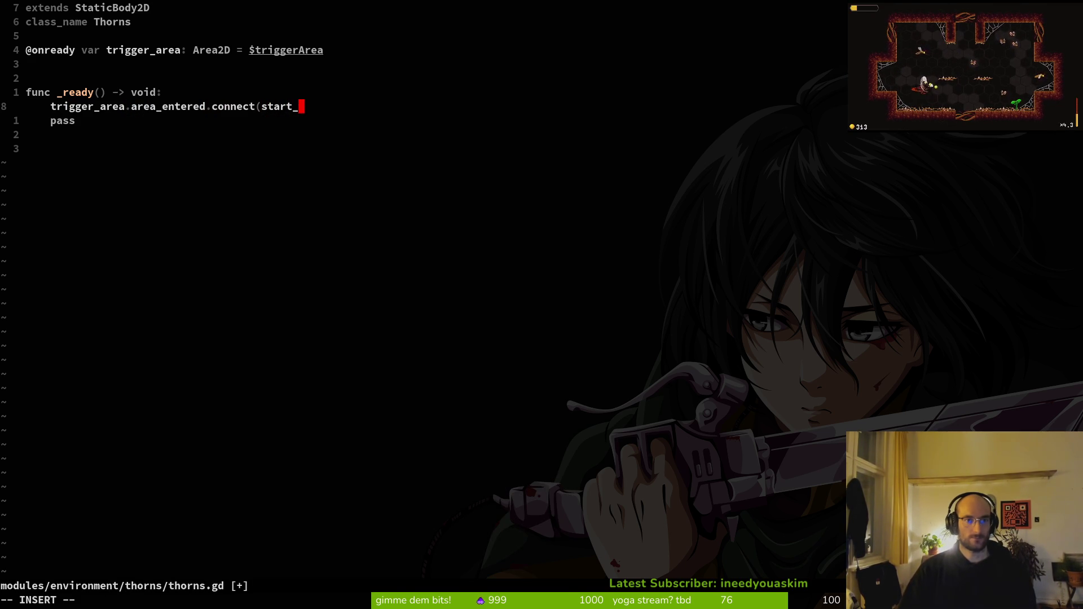
{"action": "key", "text": "BackSpace"}
{"action": "key", "text": "BackSpace"}
{"action": "type", "text": "thorn"}
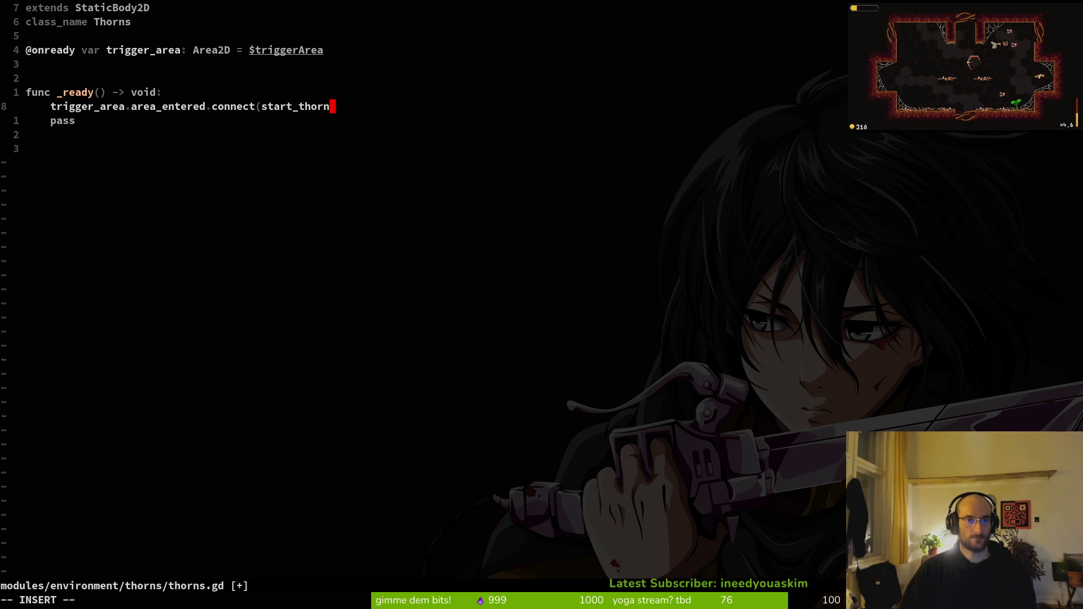
{"action": "key", "text": "ctrl+w"}
{"action": "type", "text": "activate_thorns"}
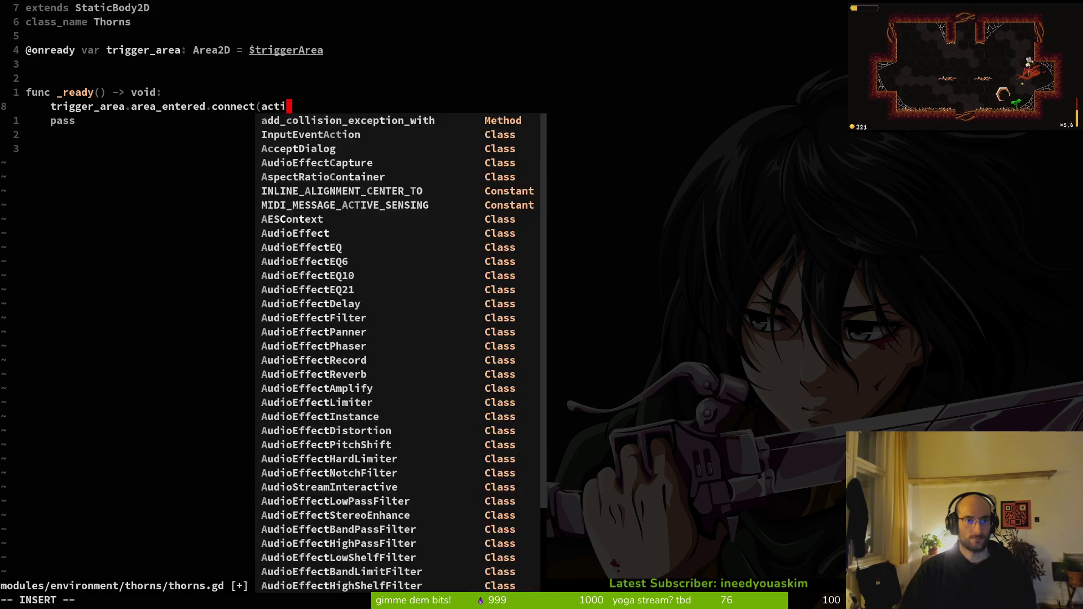
{"action": "type", "text": ")"}
{"action": "key", "text": "Escape"}
{"action": "type", "text": ":w"}
{"action": "key", "text": "Return"}
Step: Delete the leftover pass line, undo an accidental handler-name edit, and save
{"action": "key", "text": "j"}
{"action": "key", "text": "d"}
{"action": "key", "text": "d"}
{"action": "type", "text": ":w"}
{"action": "key", "text": "Return"}
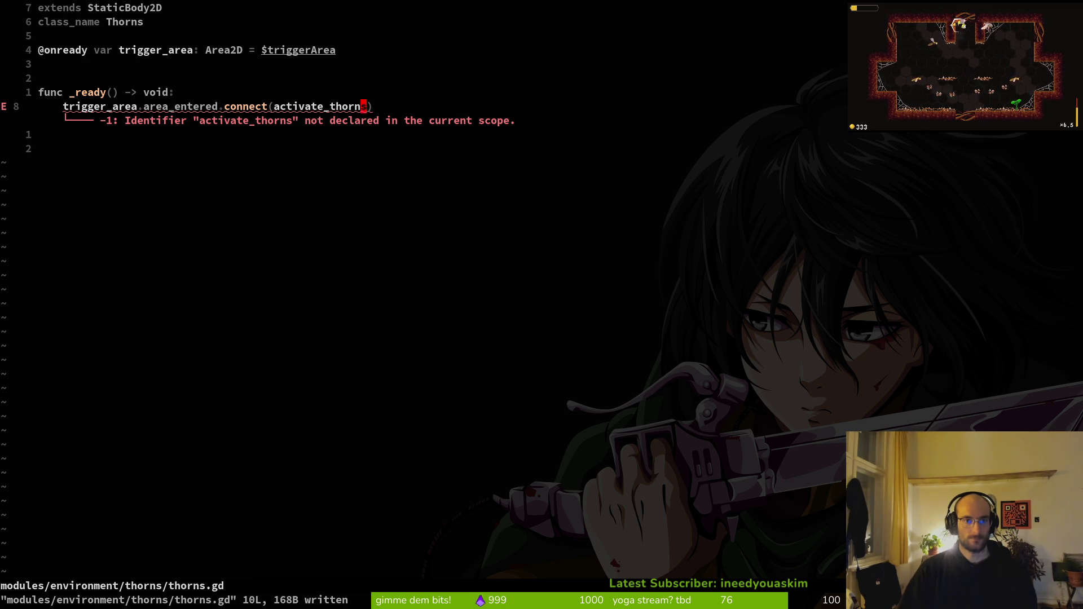
{"action": "type", "text": "ci(y"}
{"action": "key", "text": "Escape"}
{"action": "key", "text": "u"}
{"action": "key", "text": "ctrl+r"}
{"action": "type", "text": "a"}
{"action": "key", "text": "Escape"}
{"action": "type", "text": "u:w"}
{"action": "key", "text": "Return"}
Step: Declare a new top-level 'func activate_thorns() -> void:' below _ready
{"action": "key", "text": "j"}
{"action": "key", "text": "o"}
{"action": "key", "text": "Return"}
{"action": "key", "text": "Return"}
{"action": "key", "text": "BackSpace"}
{"action": "type", "text": "fu"}
{"action": "key", "text": "BackSpace"}
{"action": "type", "text": "u"}
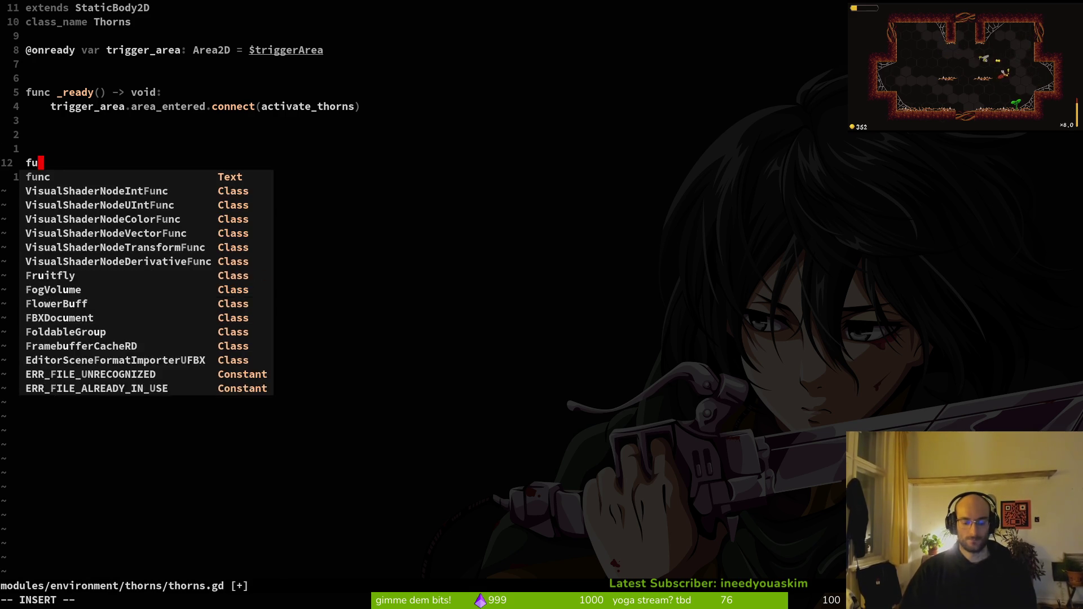
{"action": "type", "text": "nc activate_thorns"}
{"action": "key", "text": "Escape"}
{"action": "type", "text": "A"}
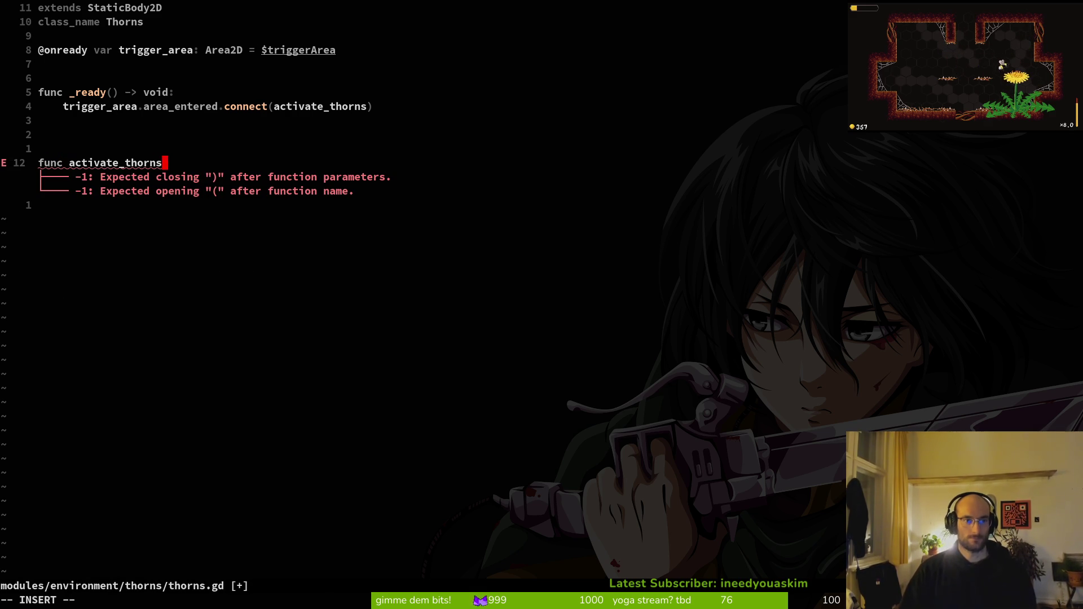
{"action": "type", "text": "() ->"}
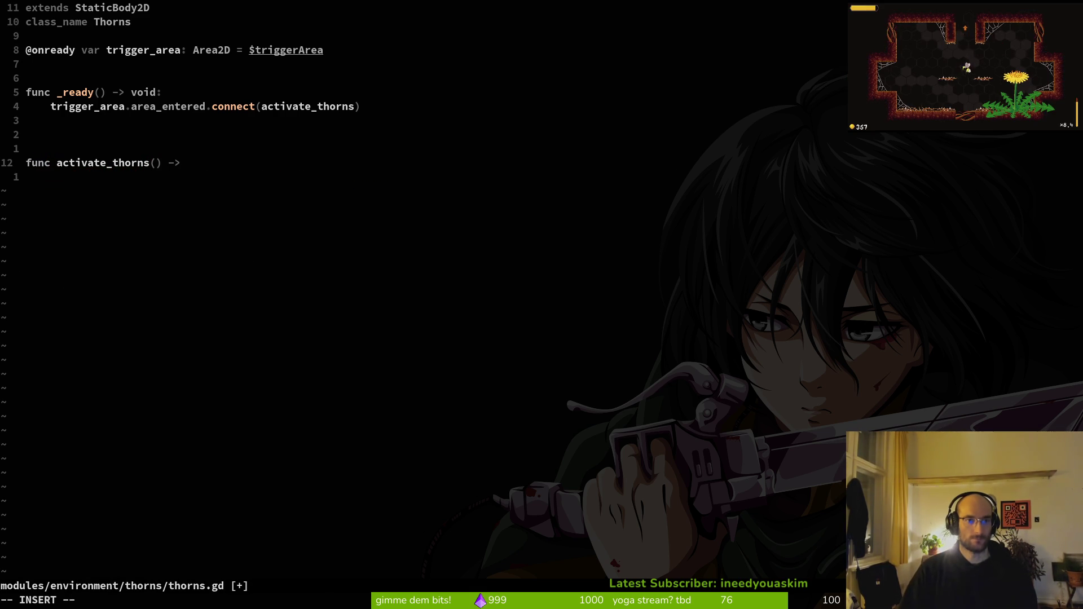
{"action": "type", "text": "void:"}
{"action": "key", "text": "Return"}
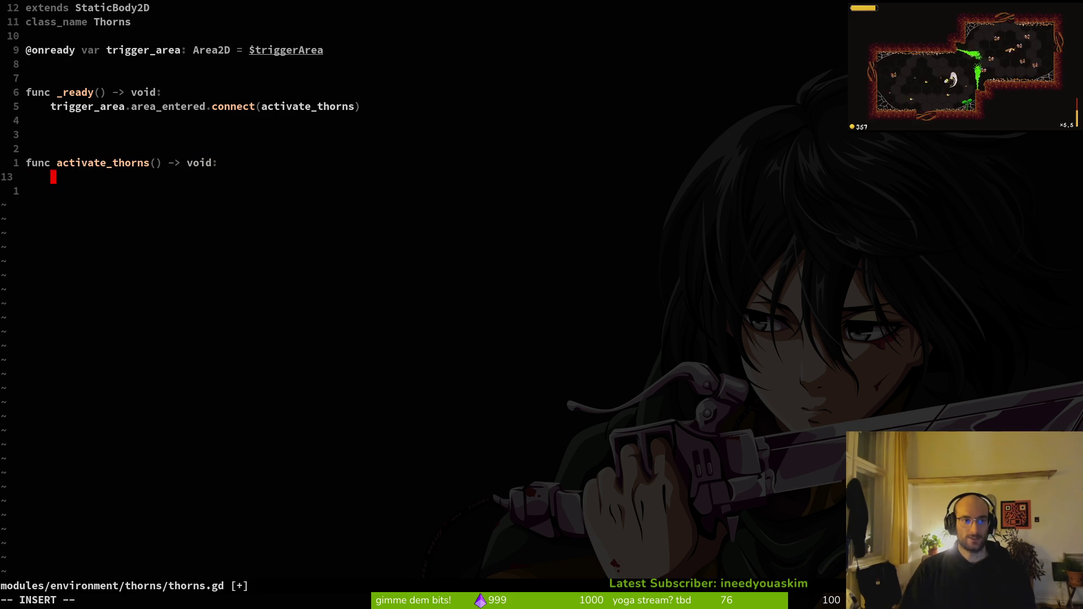
{"action": "key", "text": "Escape"}
{"action": "key", "text": "k"}
{"action": "key", "text": "k"}
{"action": "key", "text": "k"}
{"action": "key", "text": "V"}
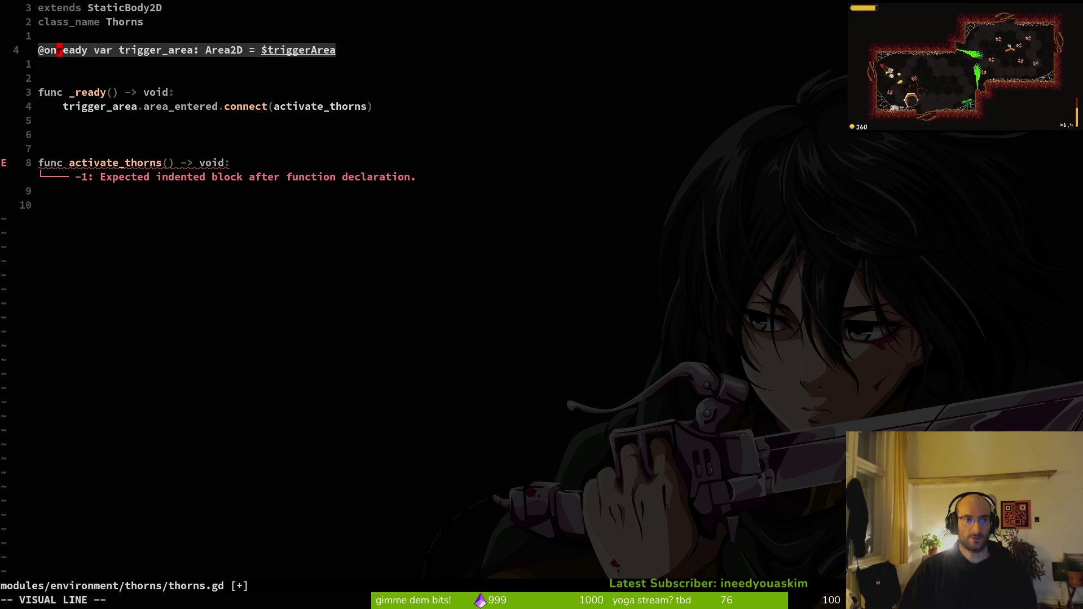
{"action": "key", "text": "y"}
{"action": "key", "text": "p"}
{"action": "key", "text": "w"}
{"action": "key", "text": "w"}
{"action": "key", "text": "w"}
{"action": "type", "text": "cw"}
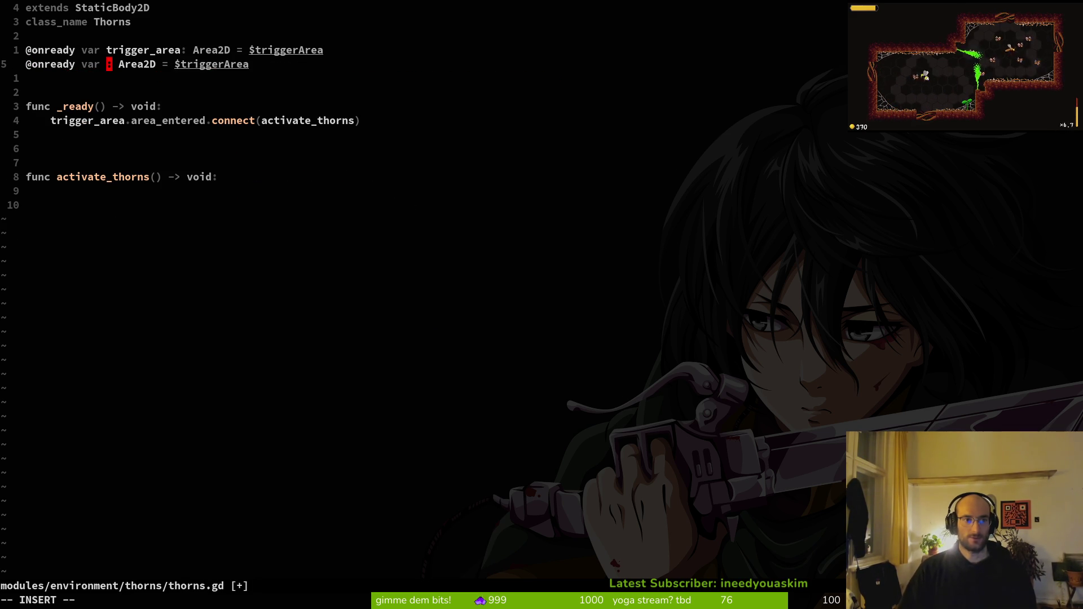